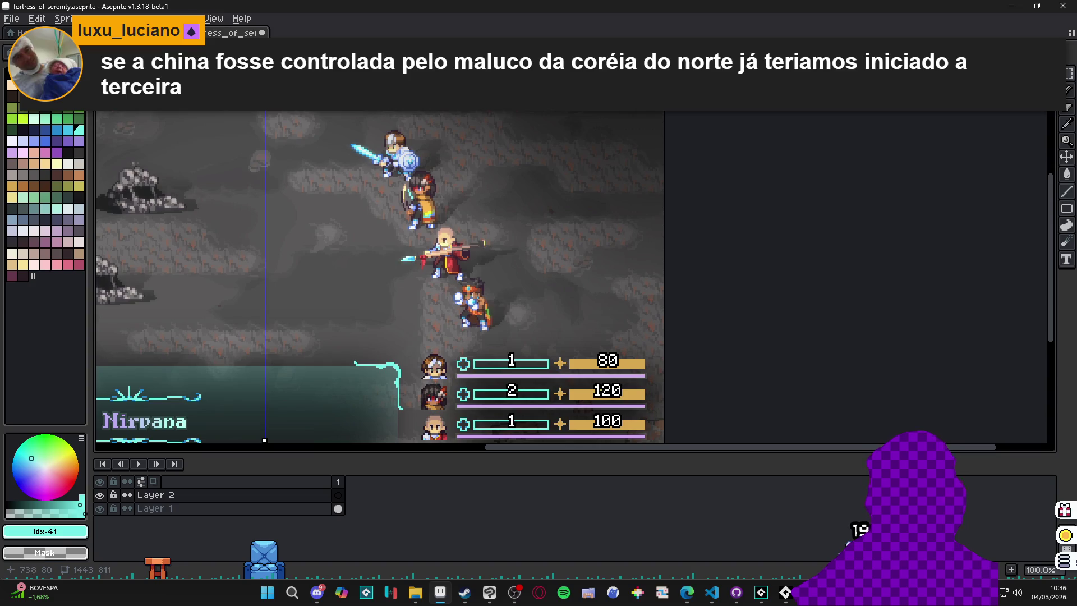
- Move the vertical symmetry line onto the column of heroes, select Layer 2 and take the Pencil
left_click_drag(266, 115, 476, 114)
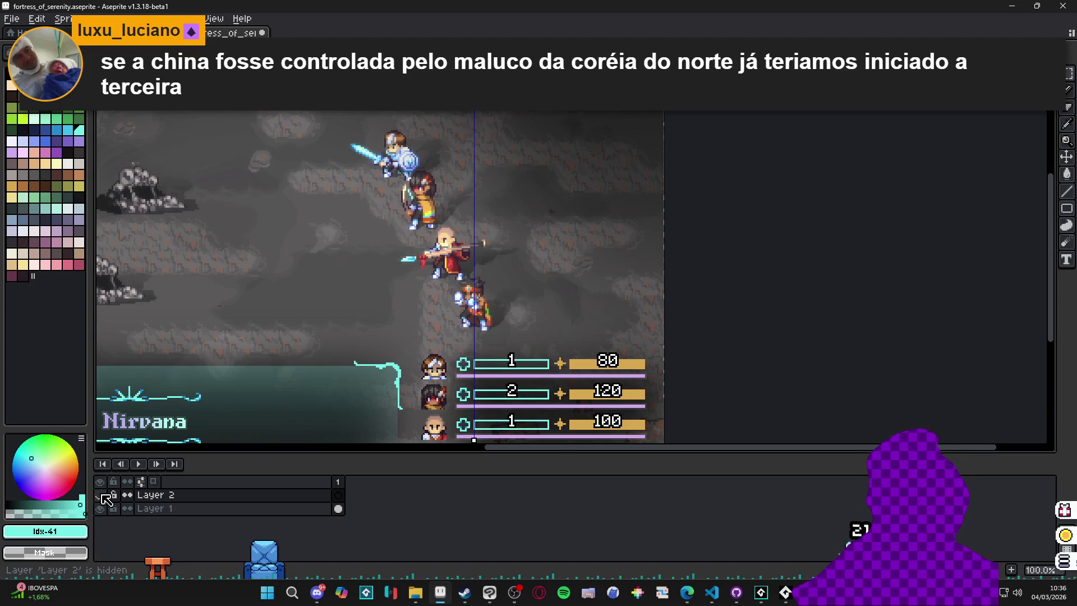
left_click(179, 497)
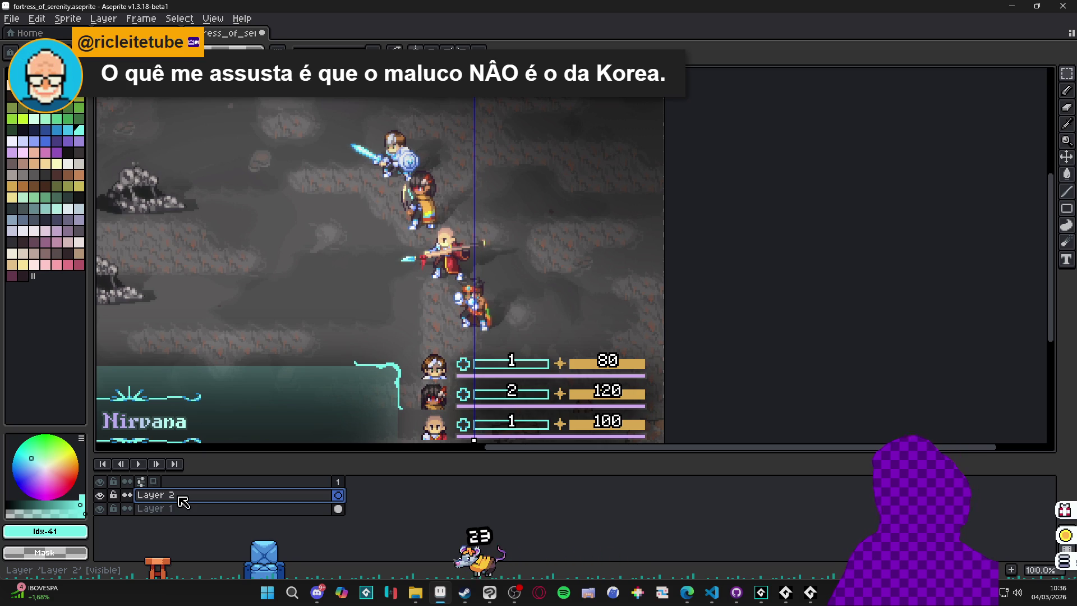
key("b")
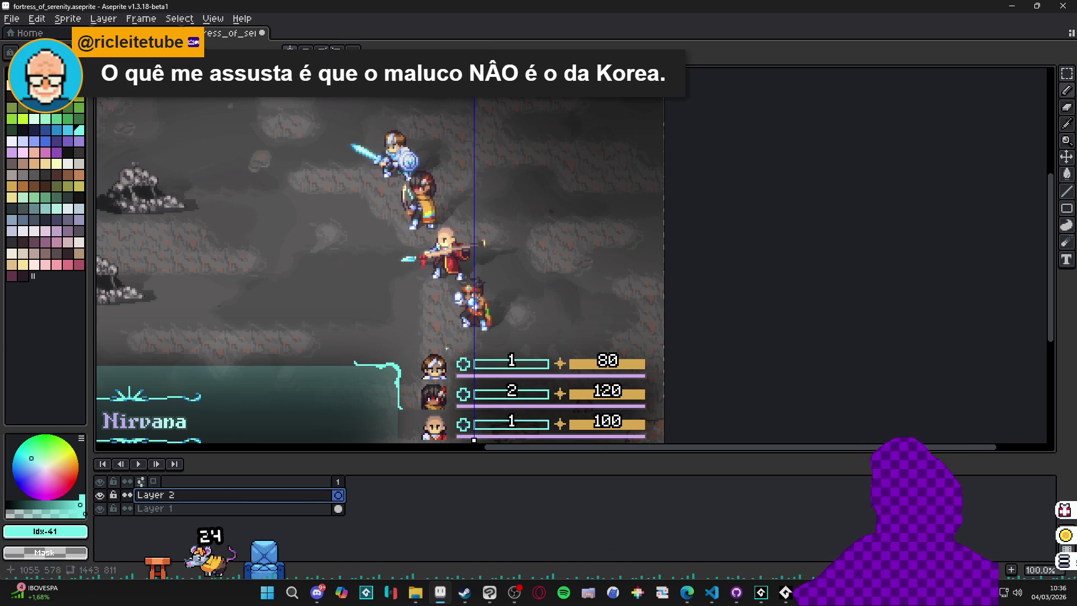
scroll(474, 331, "up", 2)
scroll(477, 331, "down", 1)
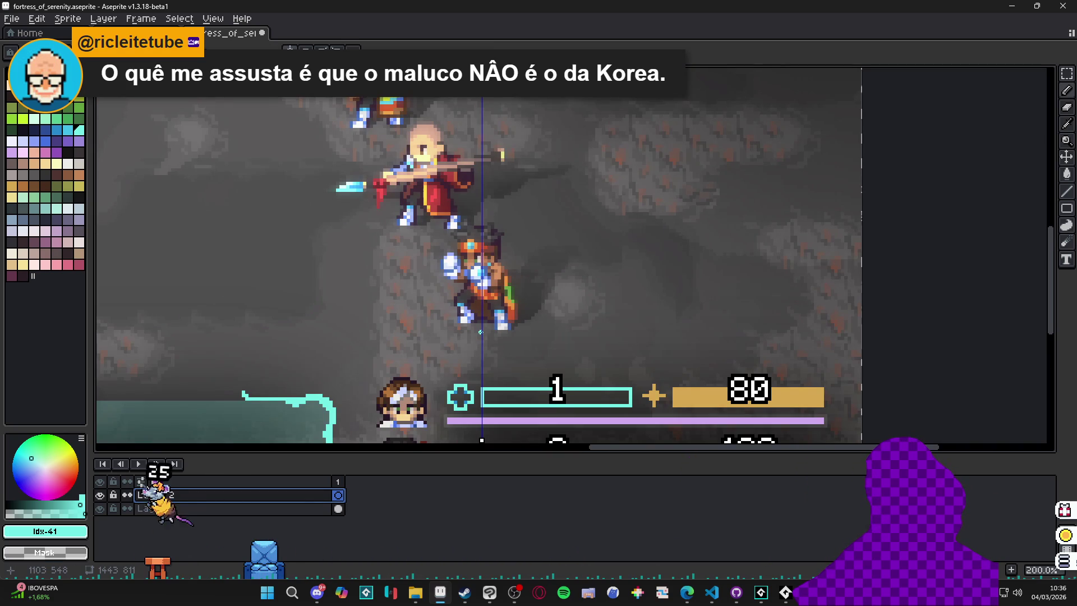
- Select the bottom artwork layer and zoom in on the hero's outline
scroll(452, 297, "up", 7)
left_click(455, 312, "ctrl")
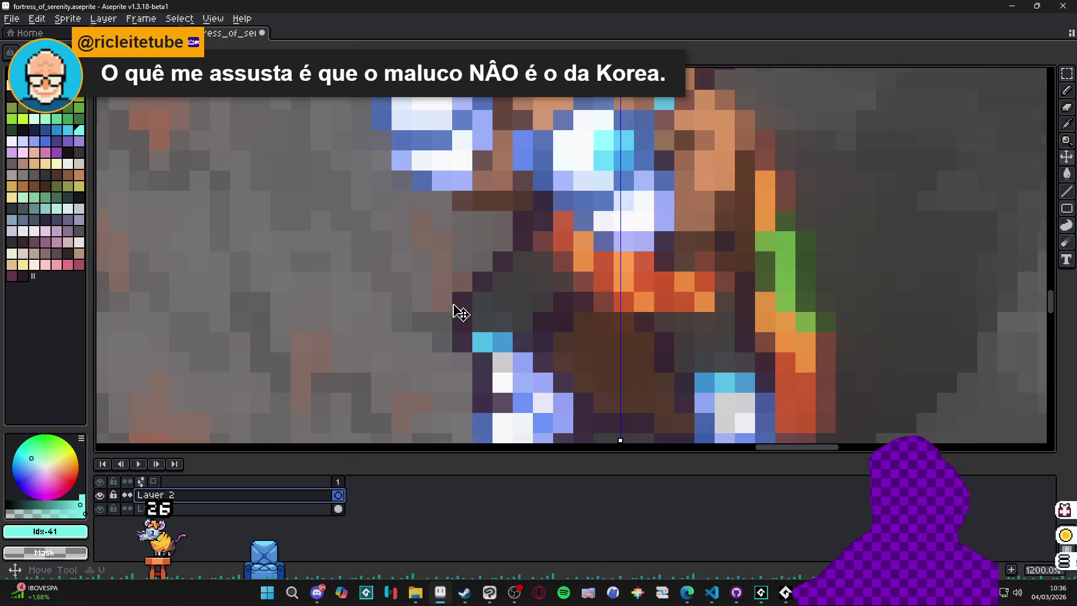
scroll(454, 311, "up", 5)
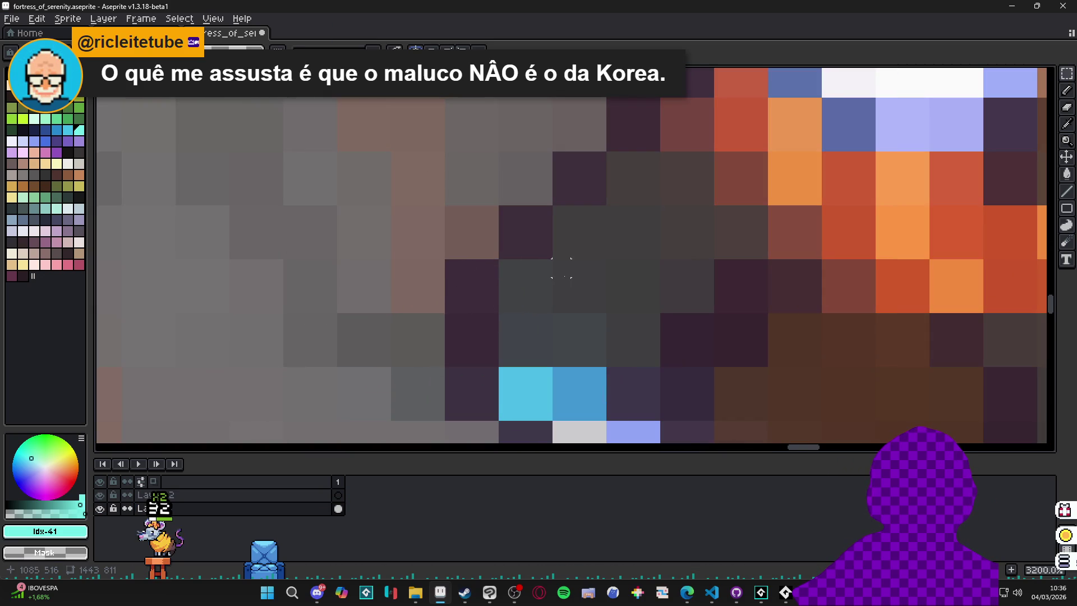
scroll(596, 266, "down", 2)
scroll(548, 267, "up", 1)
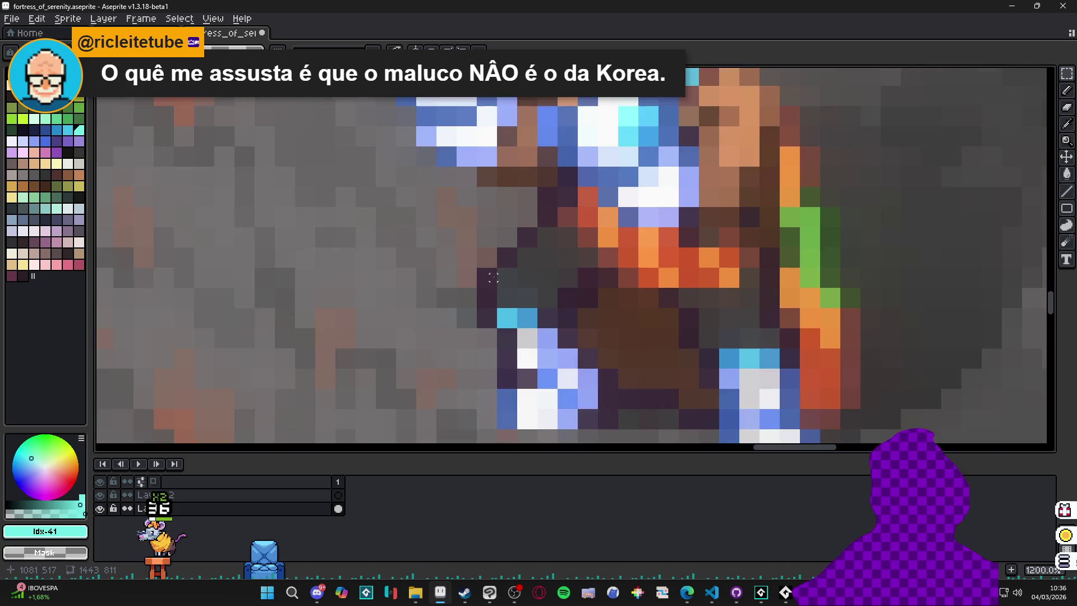
- Marquee-select one outline art pixel and confirm it measures 3×3 image pixels
mouse_move(469, 268)
left_mouse_down()
mouse_move(501, 319)
mouse_move(481, 267)
left_mouse_up()
scroll(477, 270, "up", 1)
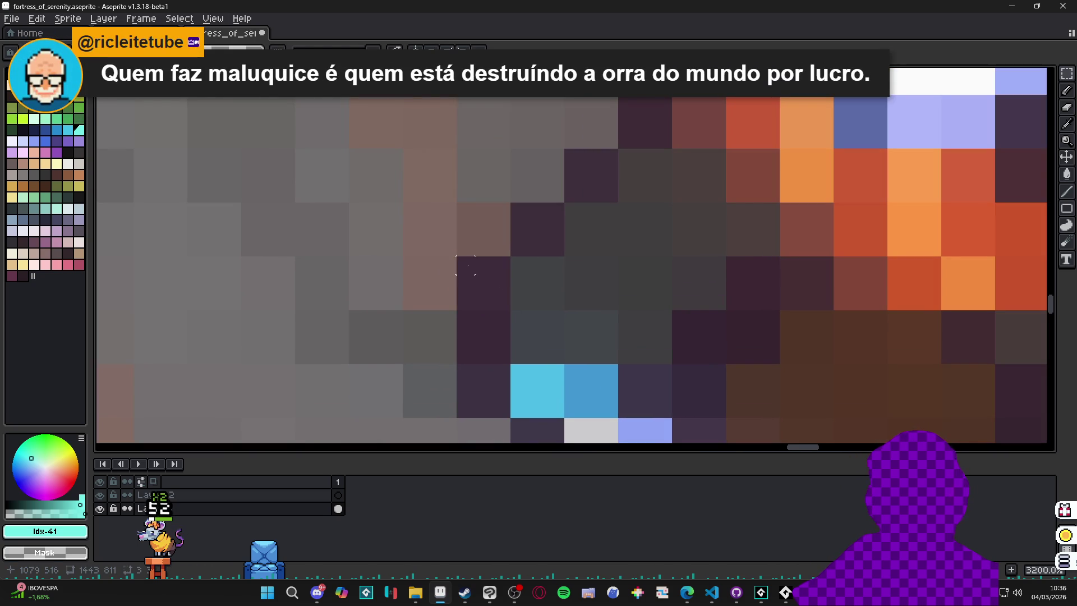
left_click_drag(492, 292, 479, 284)
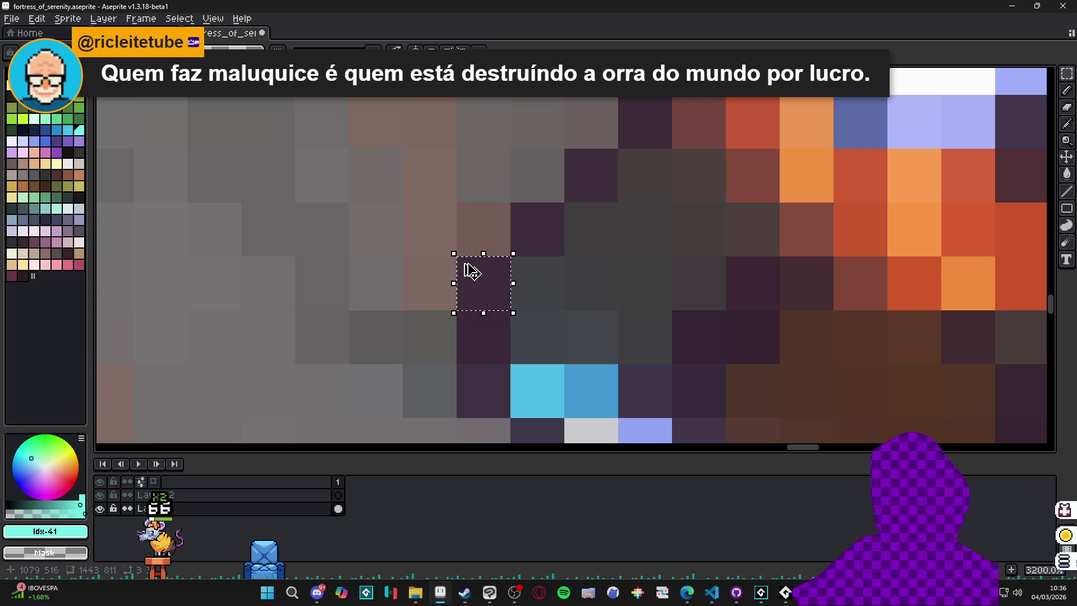
left_click_drag(465, 264, 501, 299)
scroll(486, 289, "down", 5)
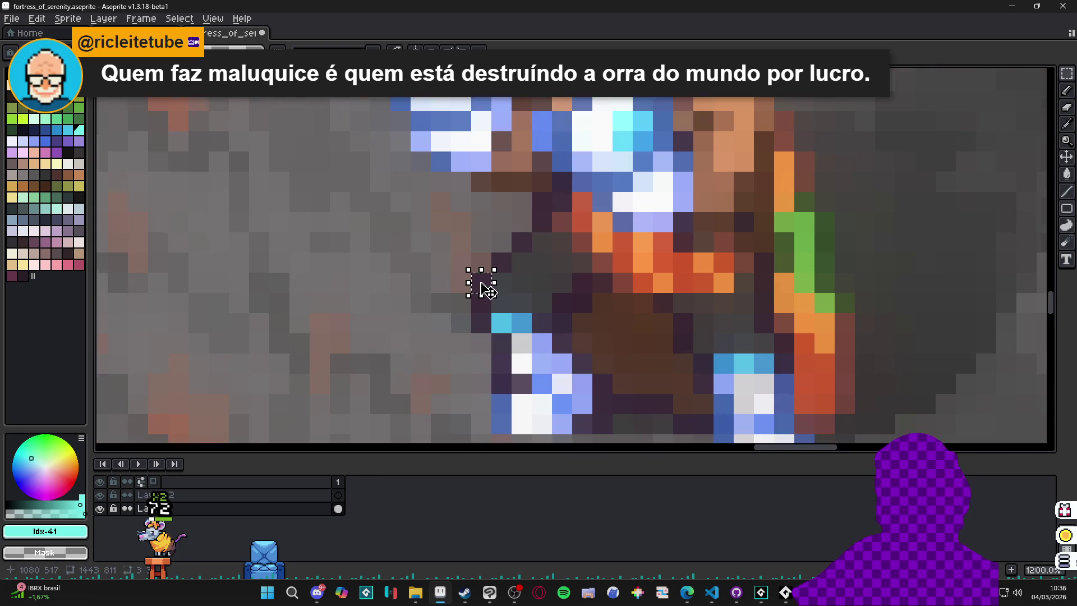
scroll(487, 289, "up", 6)
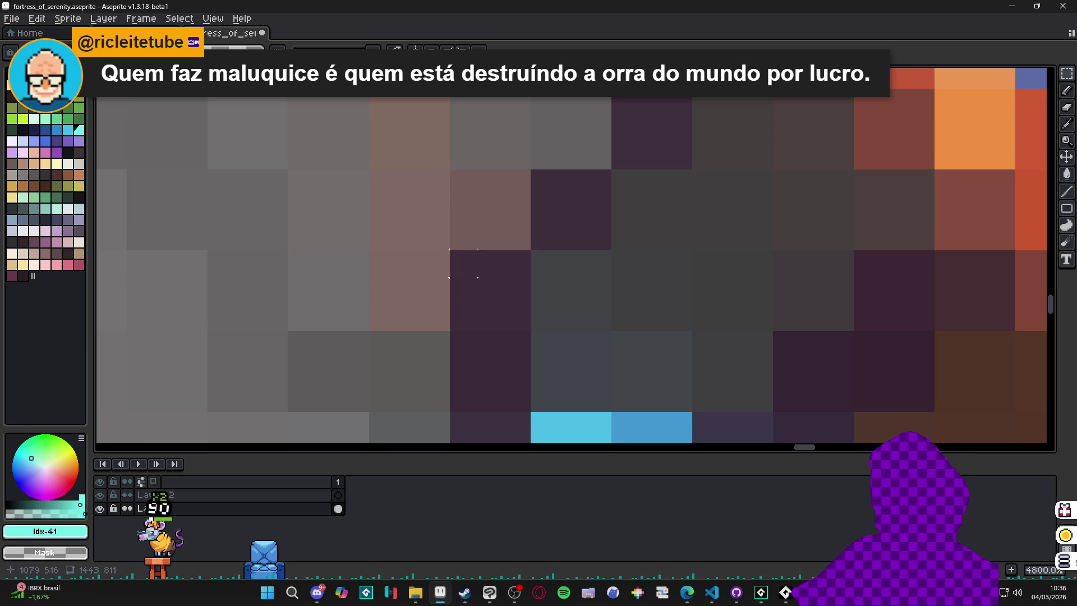
left_click_drag(492, 312, 530, 308)
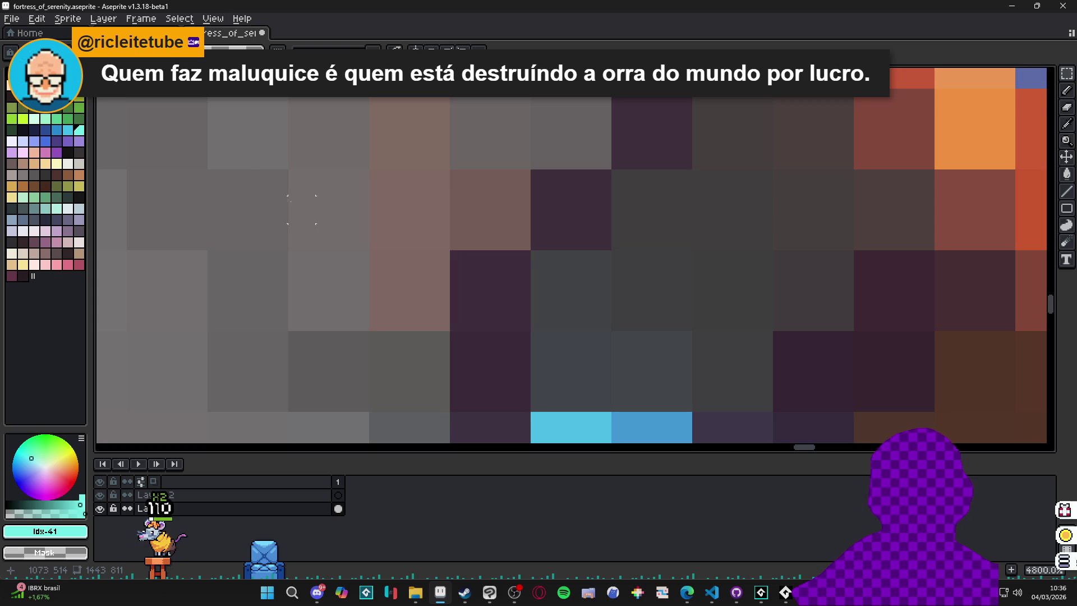
key("alt+s")
- Resize the sprite to one third, width 1443/3, giving 481×270
key("s")
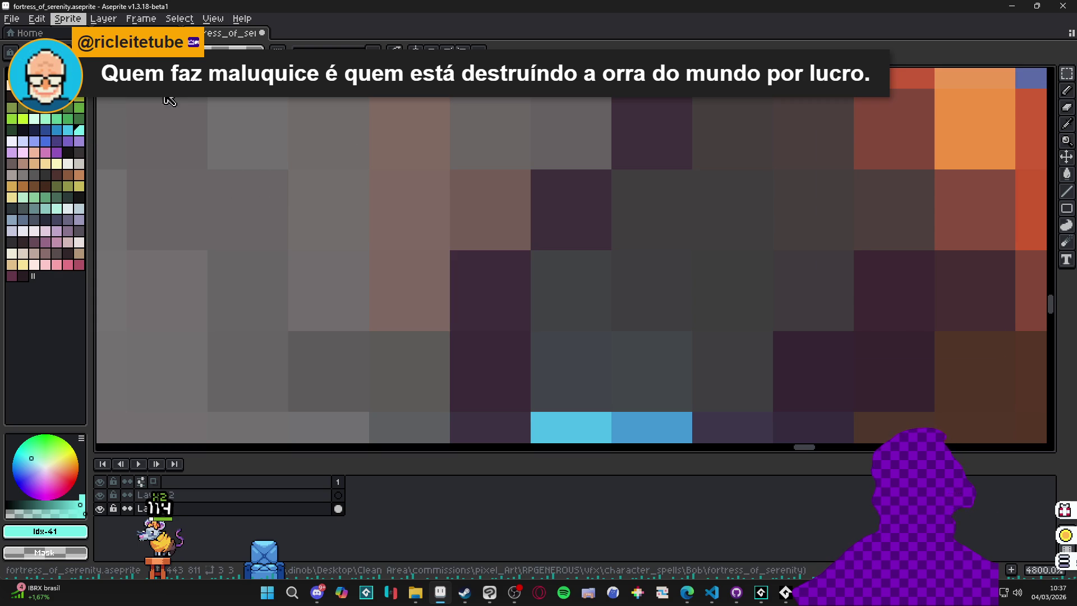
key("Right")
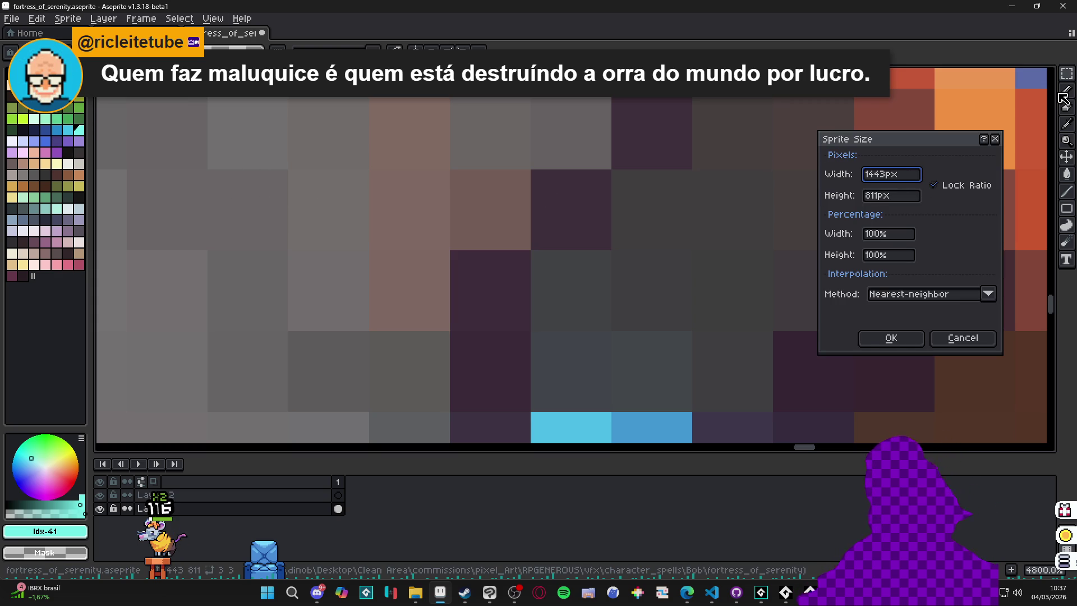
type("3")
key("Return")
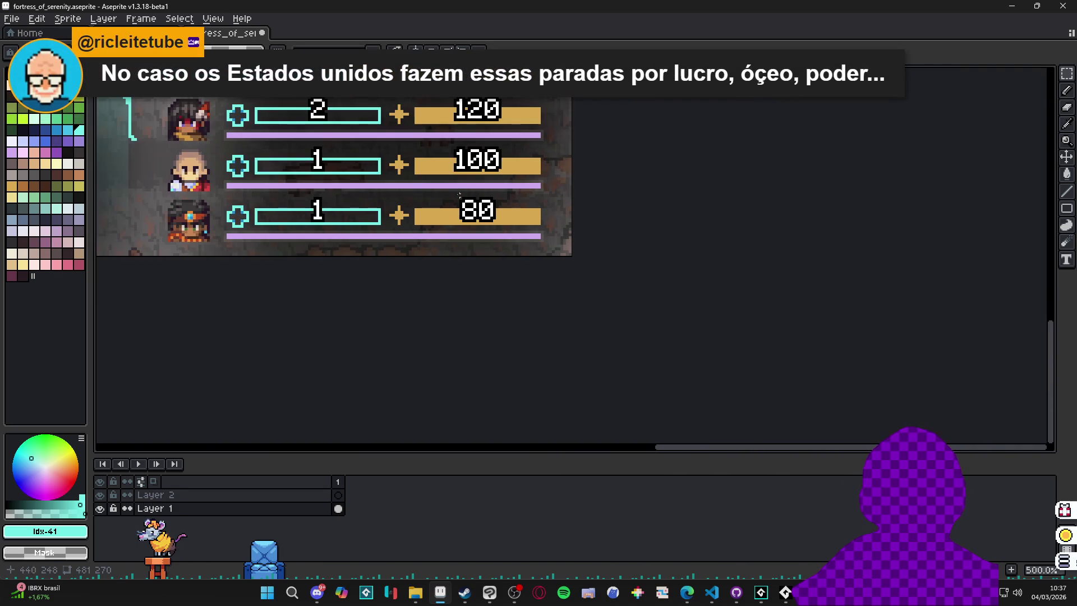
- View the whole scene, make Layer 1 and Layer 2 visible, and select Layer 2
left_click_drag(439, 184, 496, 257)
key("minus")
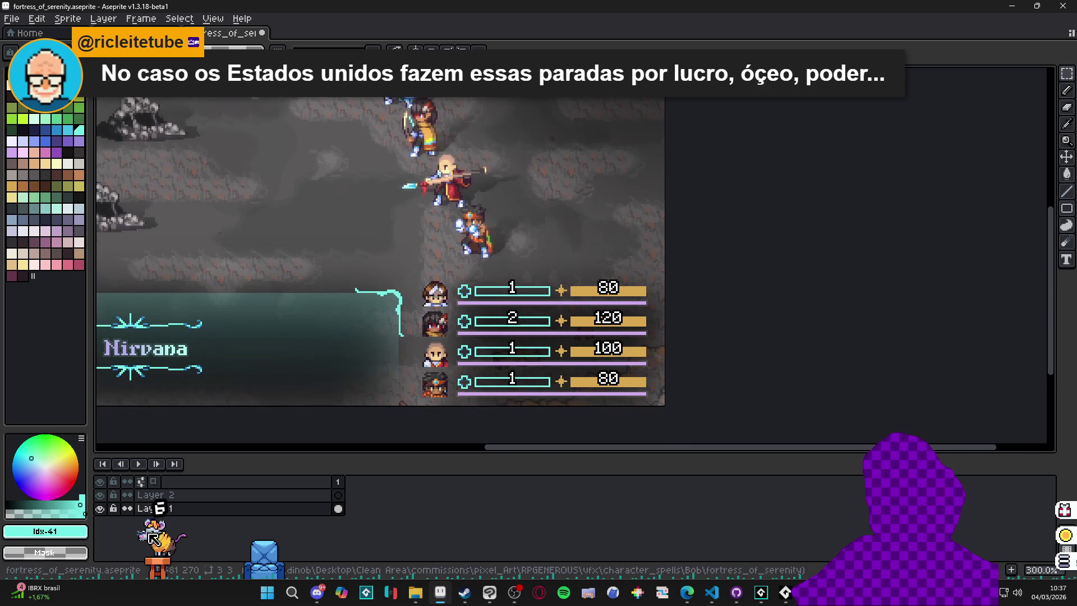
double_click(101, 508)
left_click(100, 496)
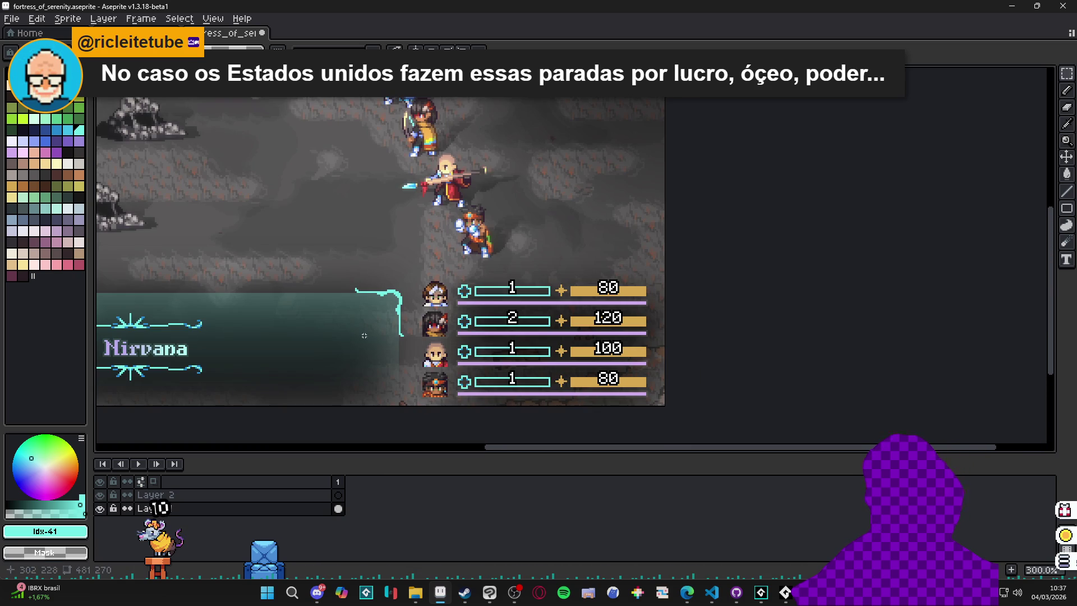
left_click(306, 498)
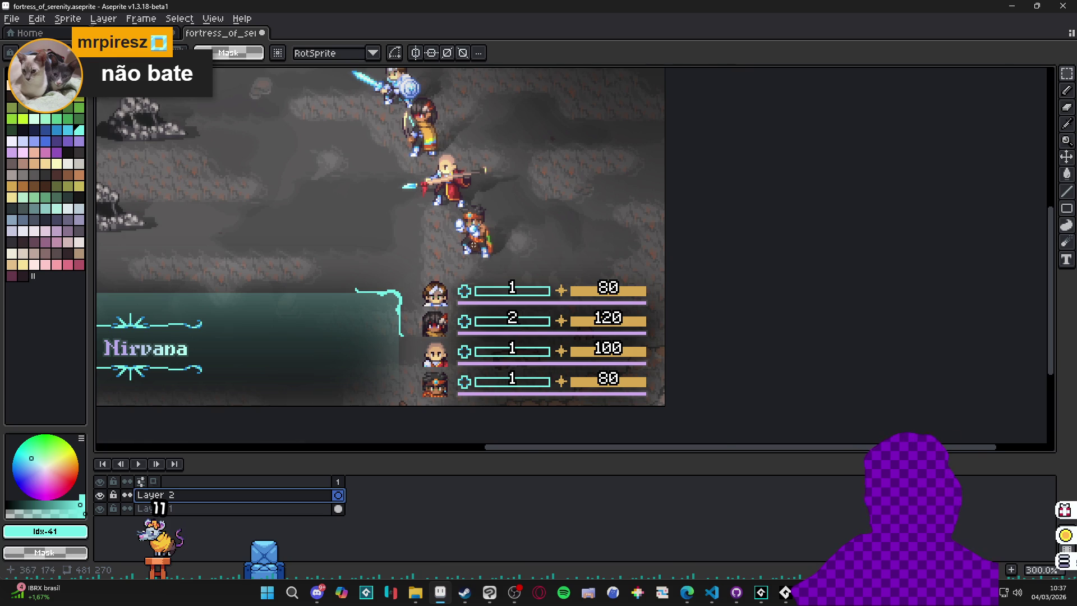
- On Layer 2, paint cyan pixels just below the hero's foot
scroll(474, 245, "up", 7)
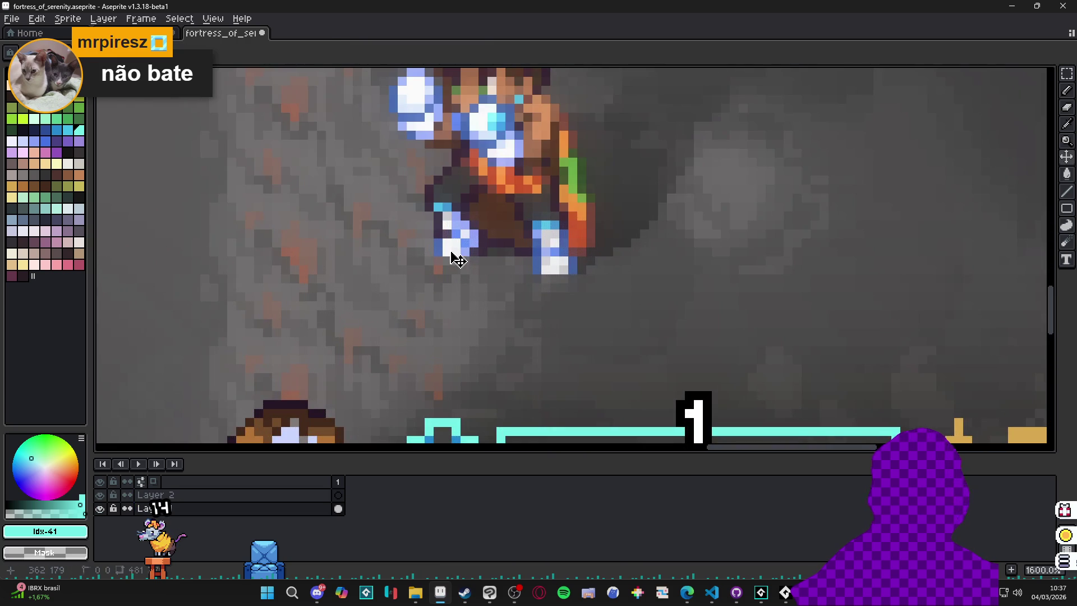
left_click(337, 497)
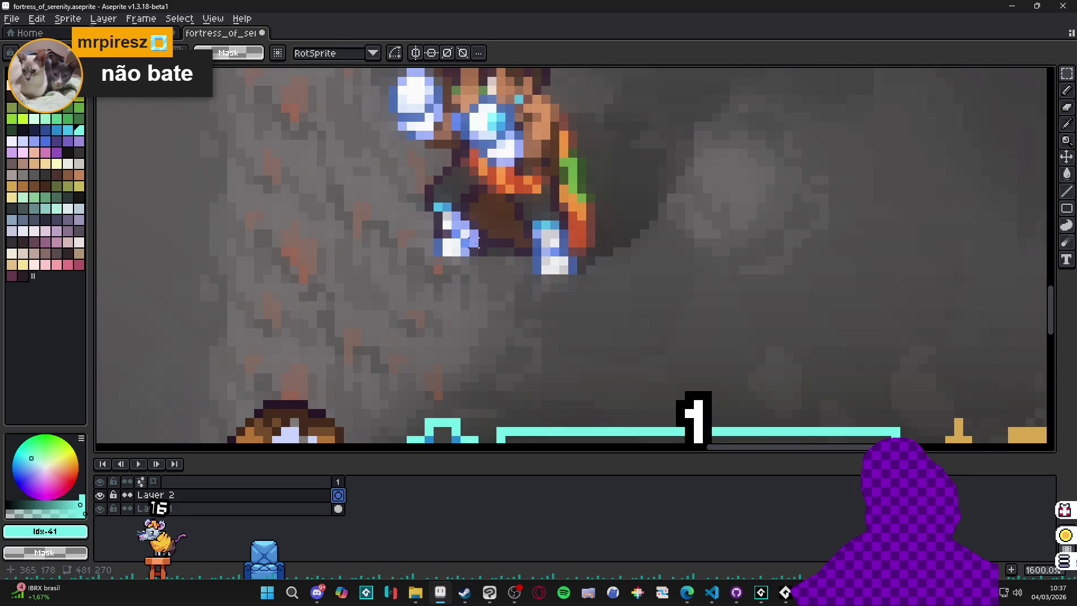
left_click_drag(472, 259, 463, 265)
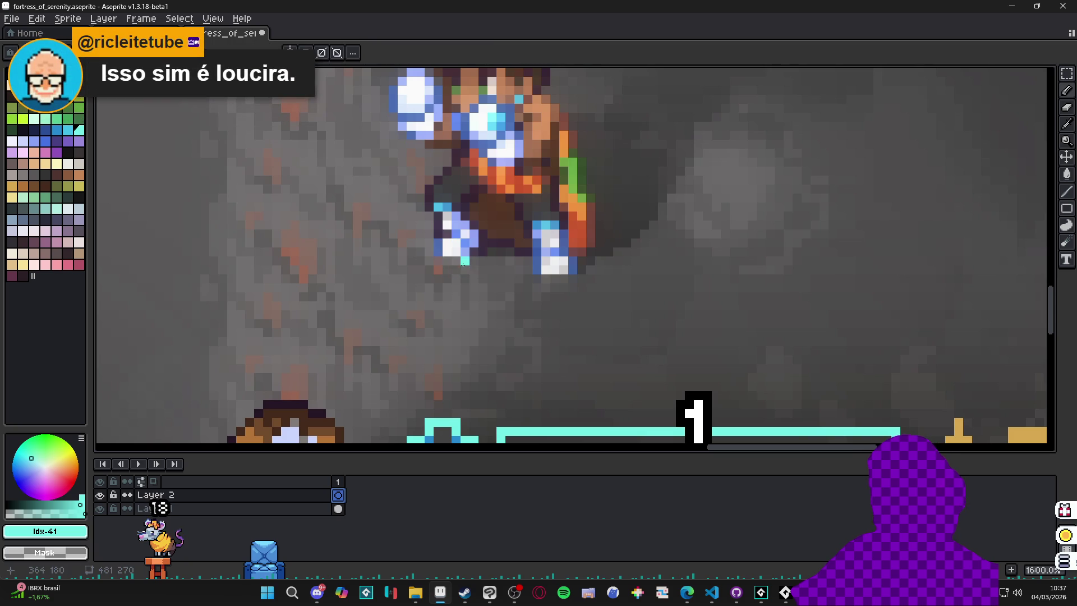
scroll(469, 270, "down", 3)
scroll(493, 266, "down", 1)
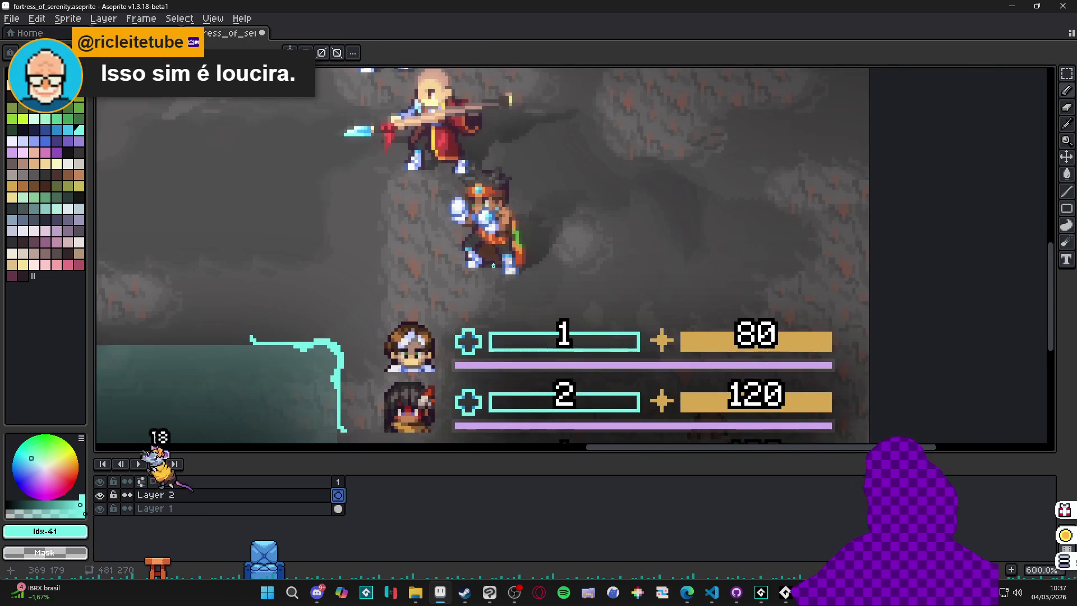
scroll(507, 281, "up", 1)
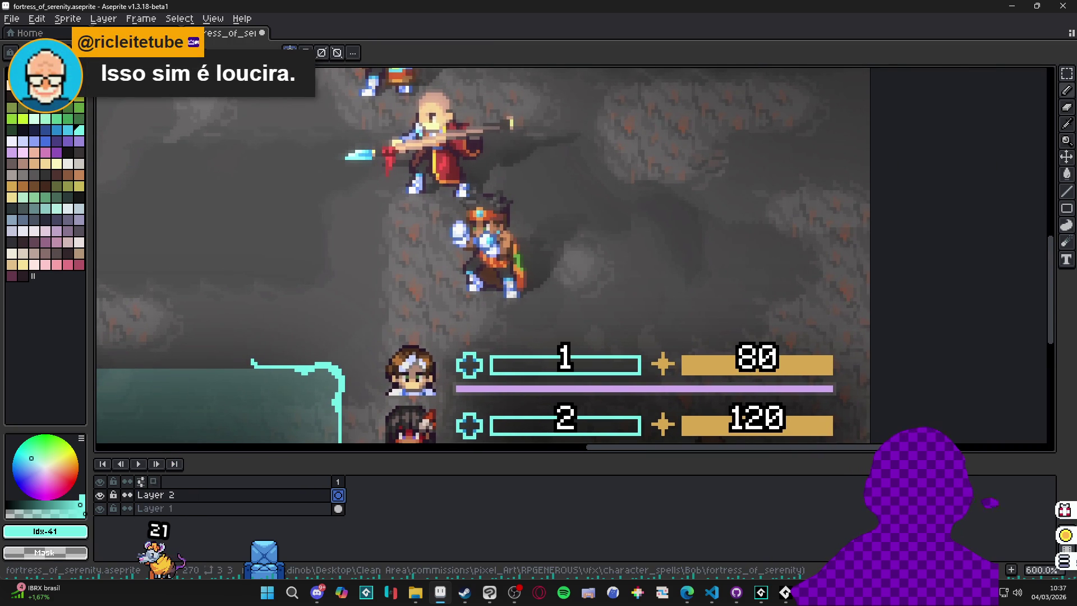
scroll(403, 151, "down", 1)
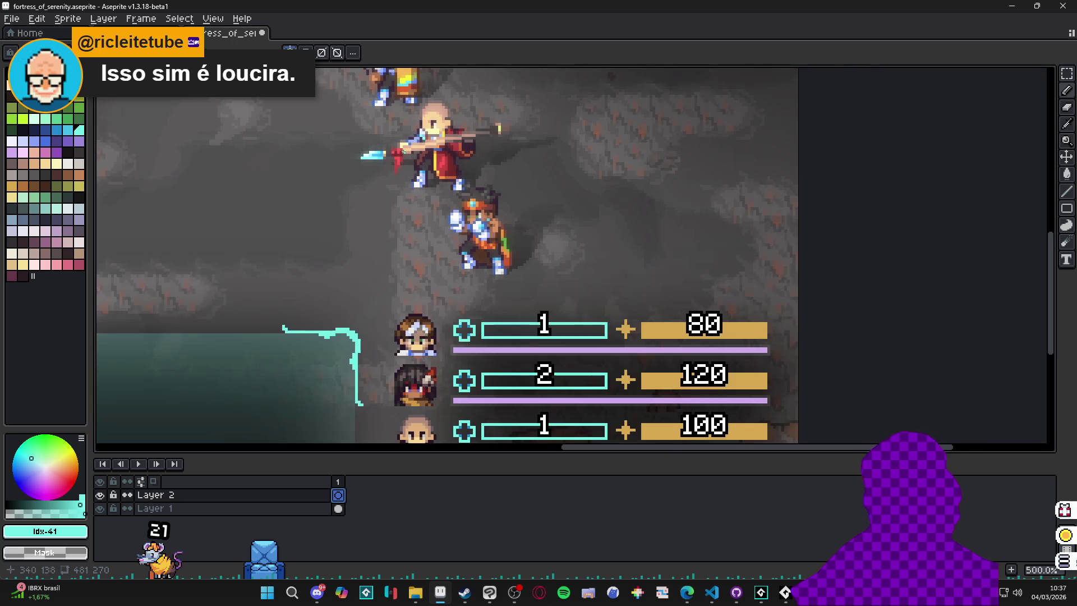
scroll(441, 166, "down", 4)
- Reset the symmetry line to the sprite's centre and draw mirrored cyan bars at the hero's feet
left_click(353, 53)
left_click(393, 68)
scroll(422, 114, "up", 4)
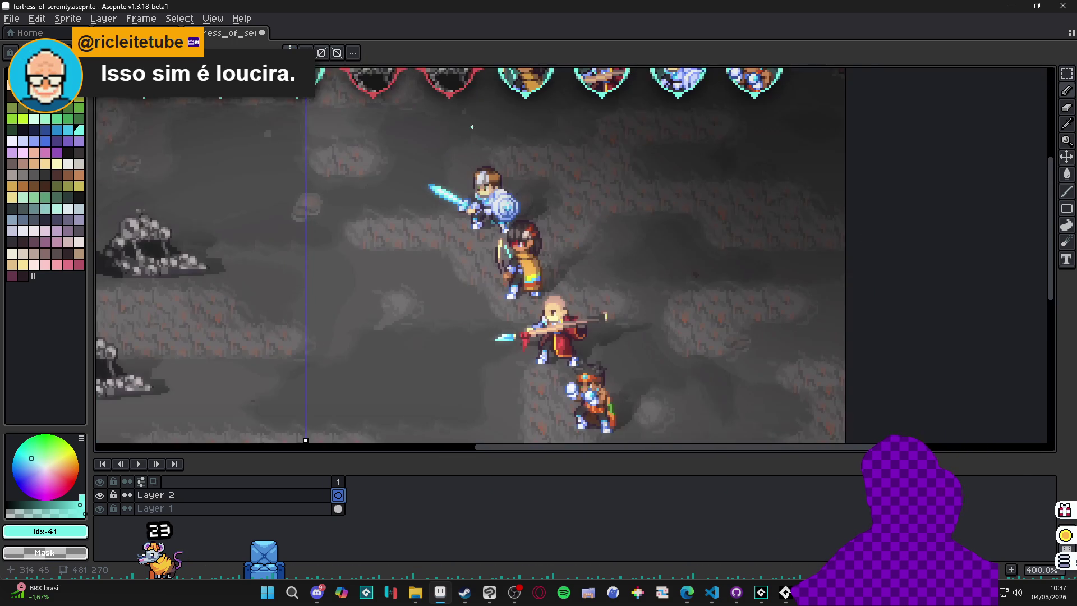
scroll(466, 151, "down", 1)
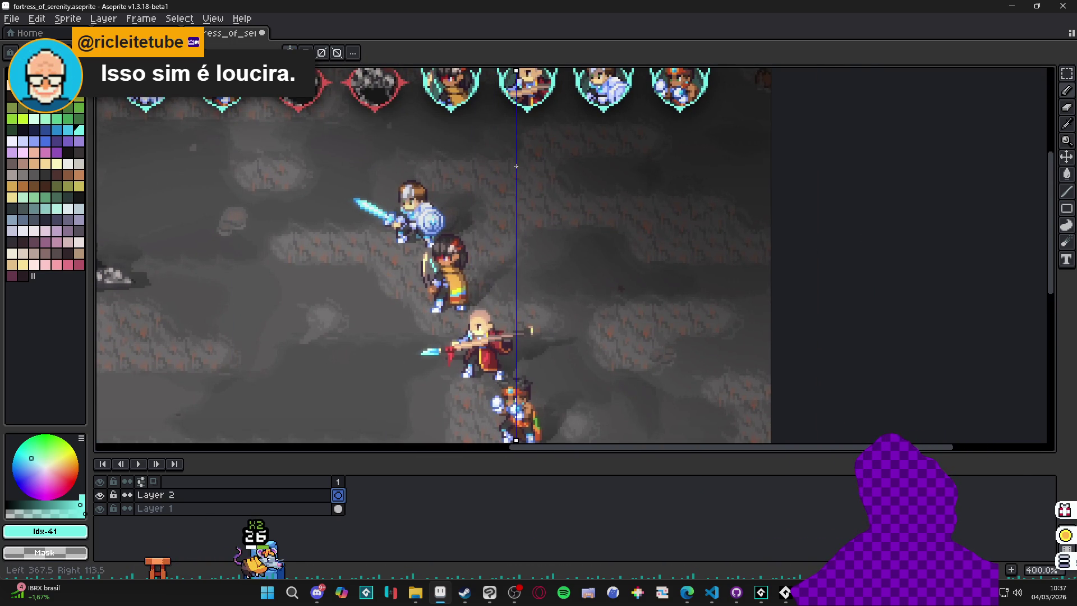
scroll(467, 150, "down", 3)
scroll(466, 151, "right", 2)
scroll(468, 166, "up", 1)
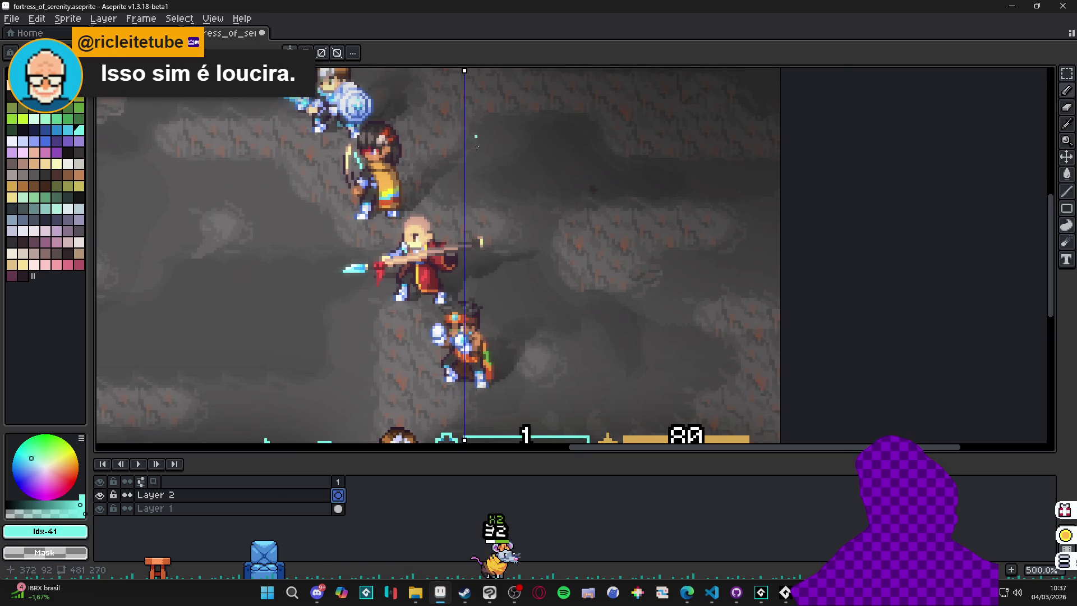
scroll(465, 403, "up", 1)
scroll(465, 403, "up", 1)
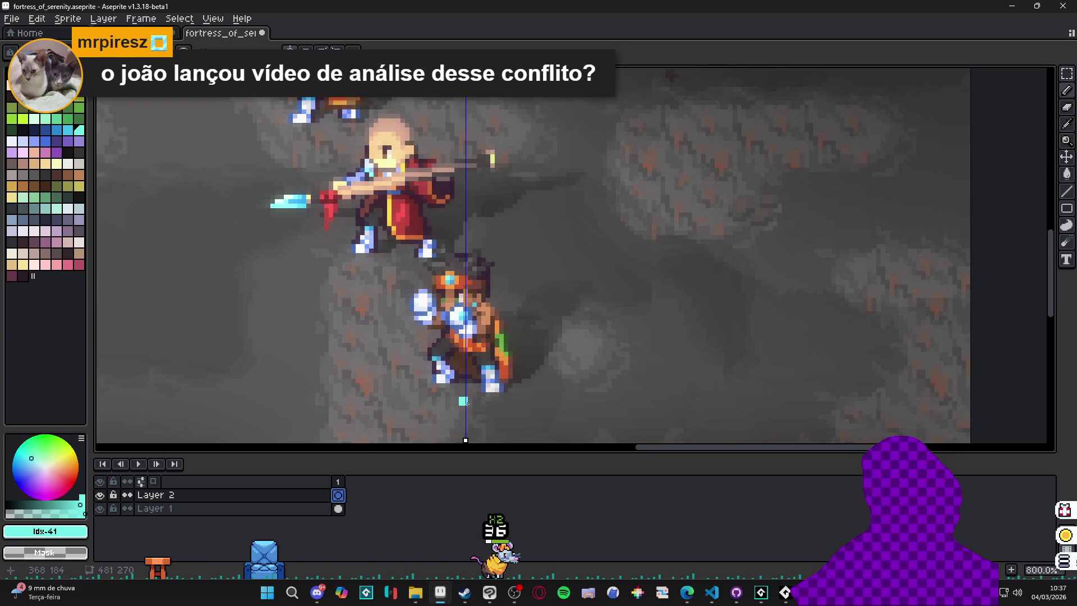
left_click(467, 402)
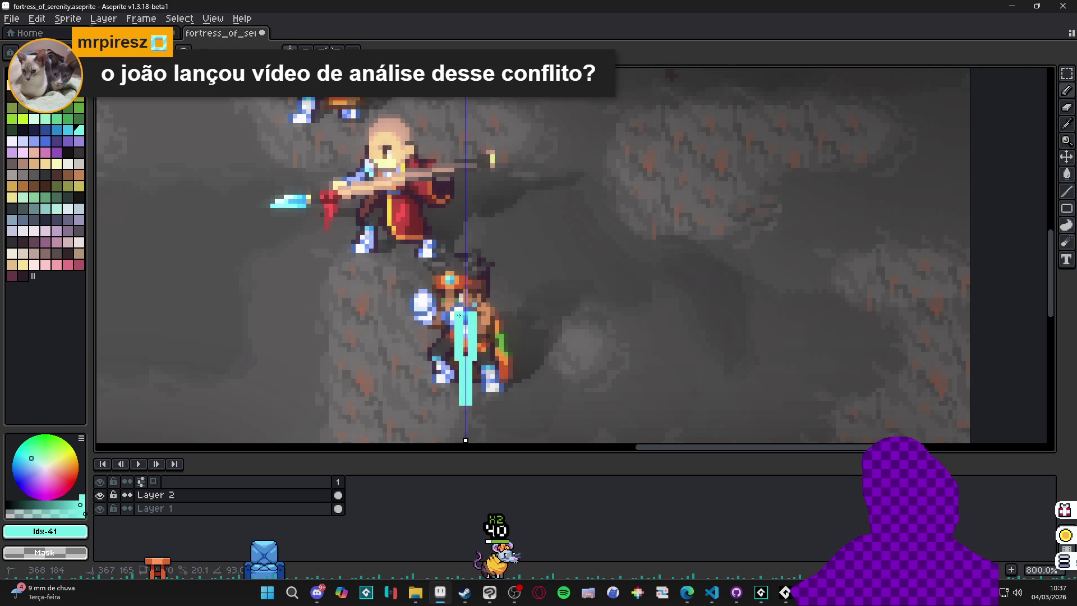
- Extend the cyan bar upward and widen the mirrored stroke on both sides
left_click(464, 288, "shift")
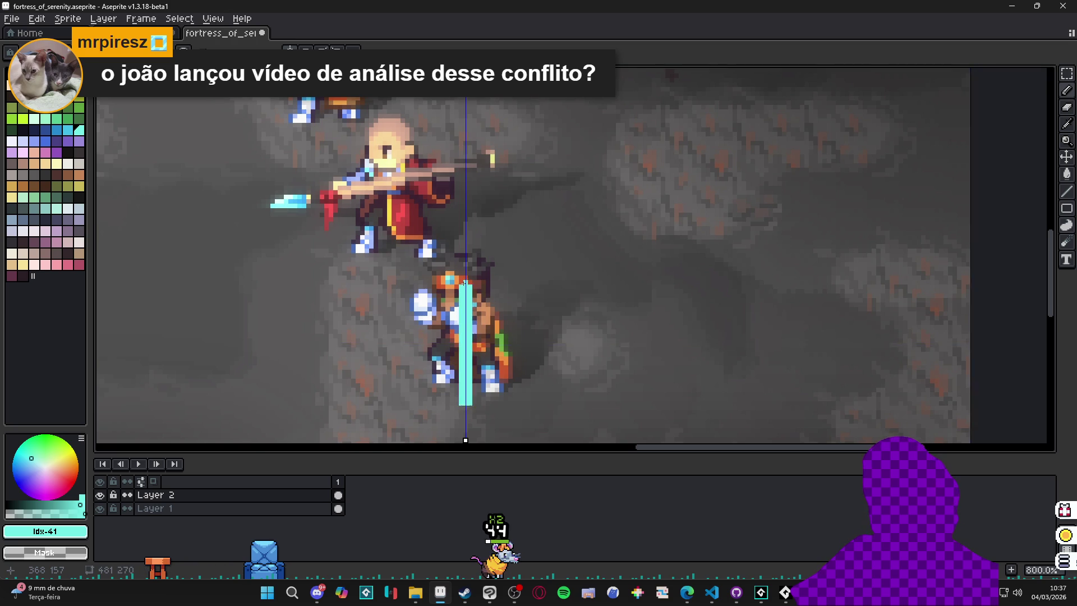
scroll(463, 288, "up", 5)
left_click(470, 228, "shift")
scroll(470, 227, "down", 2)
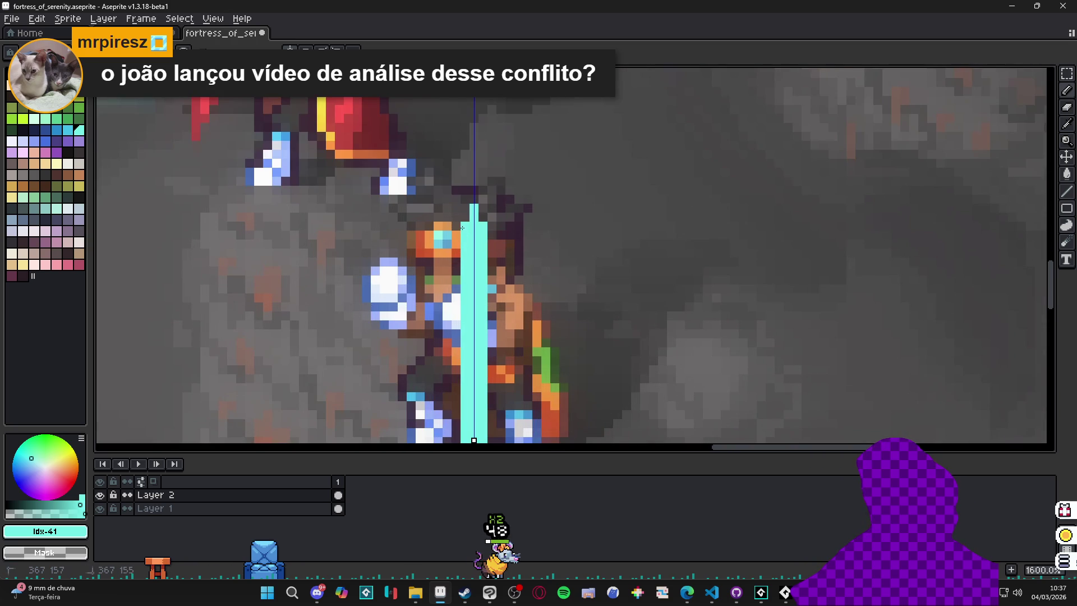
scroll(472, 205, "down", 3)
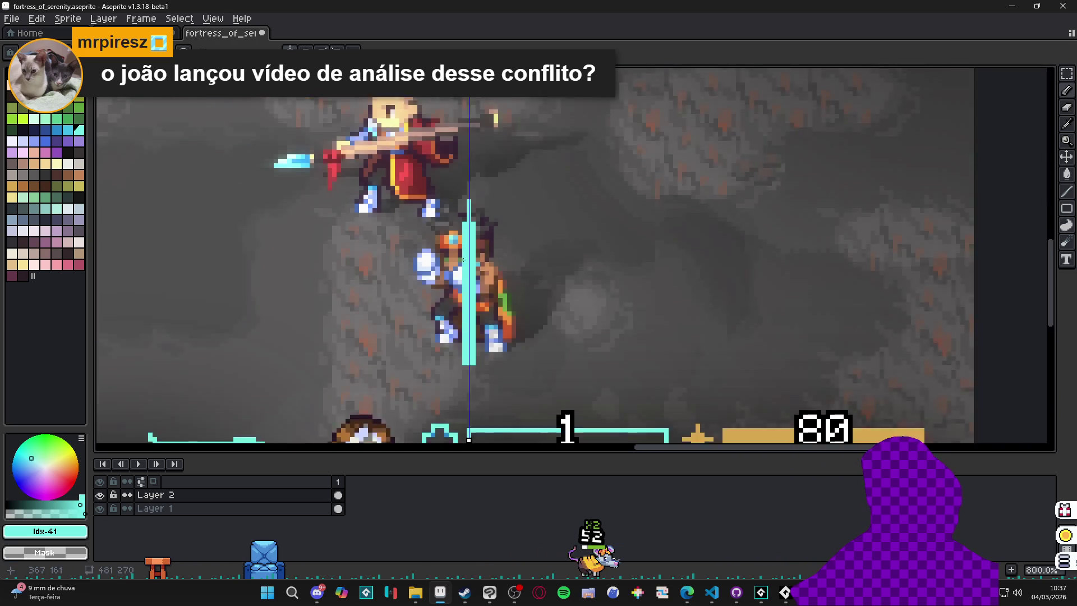
scroll(456, 317, "up", 2)
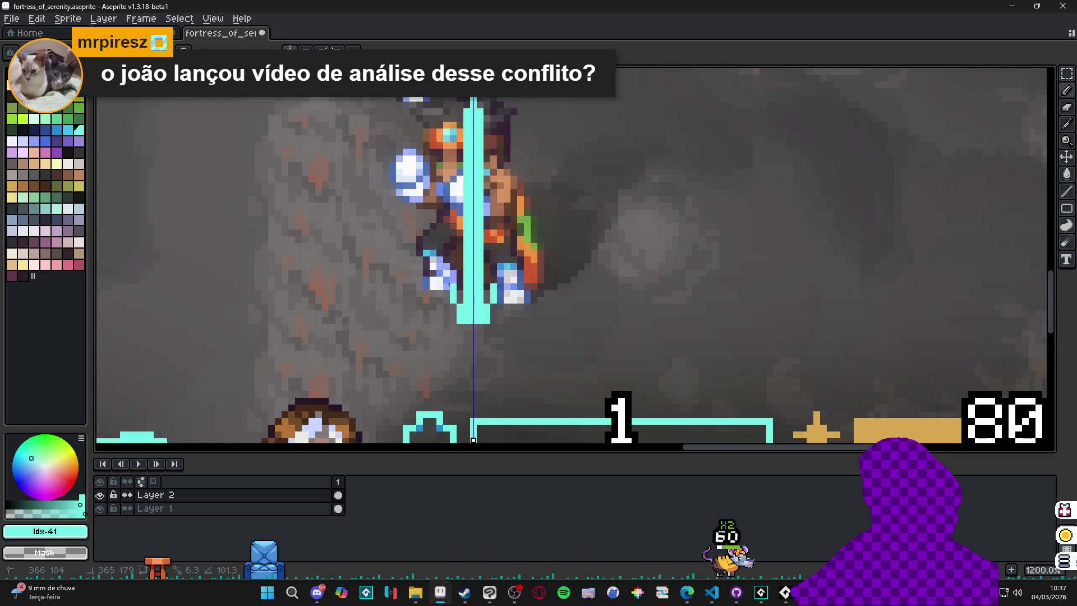
mouse_move(454, 266)
left_mouse_down()
mouse_move(451, 286)
mouse_move(460, 225)
left_mouse_up()
scroll(471, 280, "down", 2)
scroll(477, 289, "up", 3)
scroll(481, 292, "down", 4)
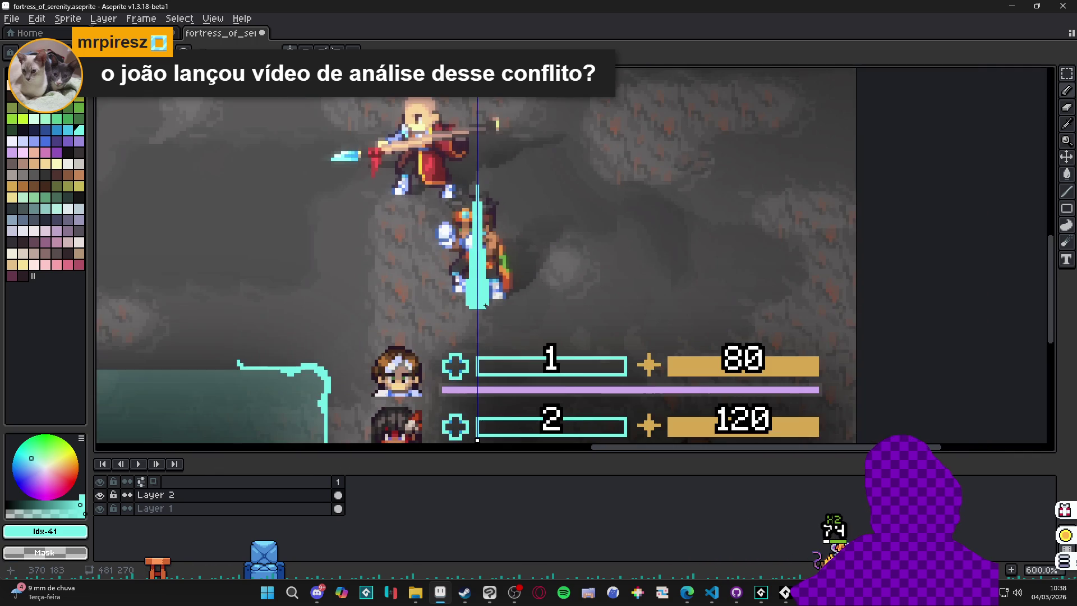
scroll(483, 307, "up", 4)
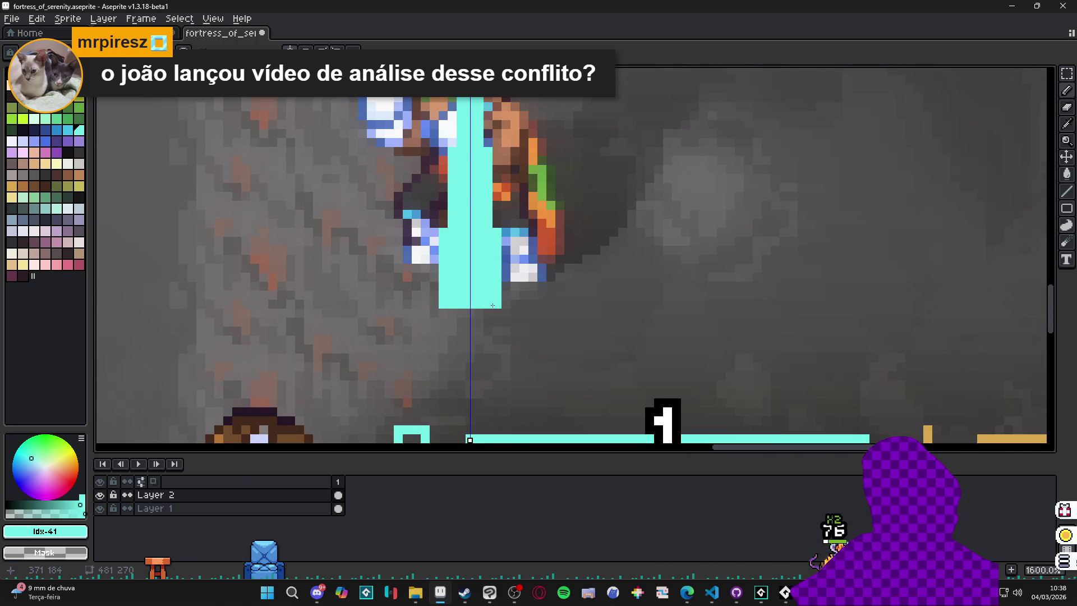
scroll(493, 305, "down", 3)
scroll(480, 359, "up", 2)
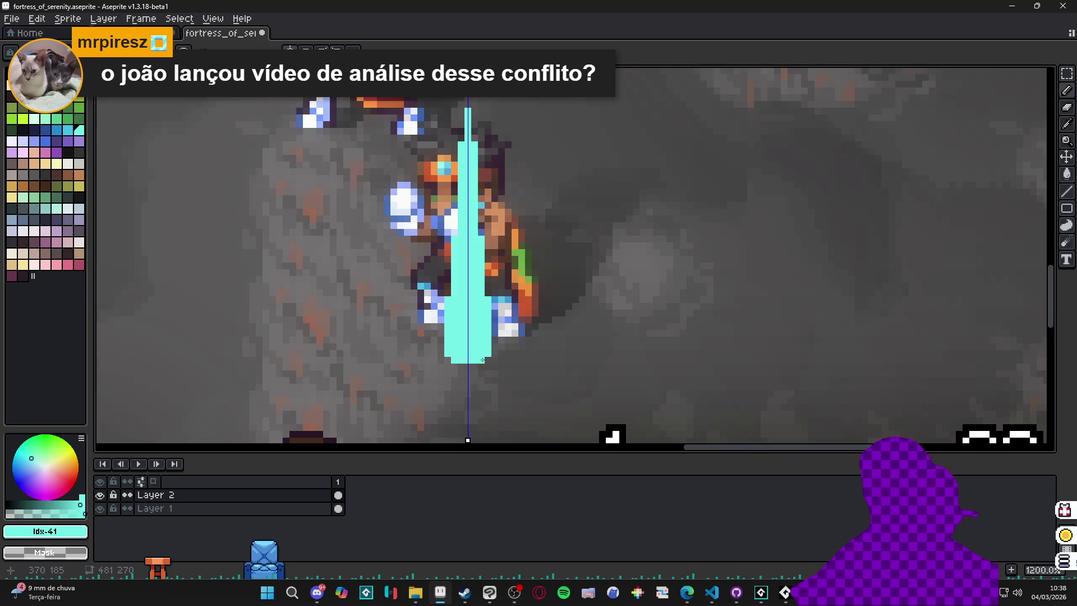
- Add a row of cyan pixels at the bottom and broaden the stroke's base
left_click(470, 366)
scroll(479, 361, "down", 1)
scroll(481, 363, "up", 2)
mouse_move(434, 367)
left_mouse_down()
mouse_move(497, 367)
mouse_move(488, 201)
mouse_move(475, 166)
left_mouse_up()
scroll(481, 193, "up", 3)
scroll(466, 328, "up", 2)
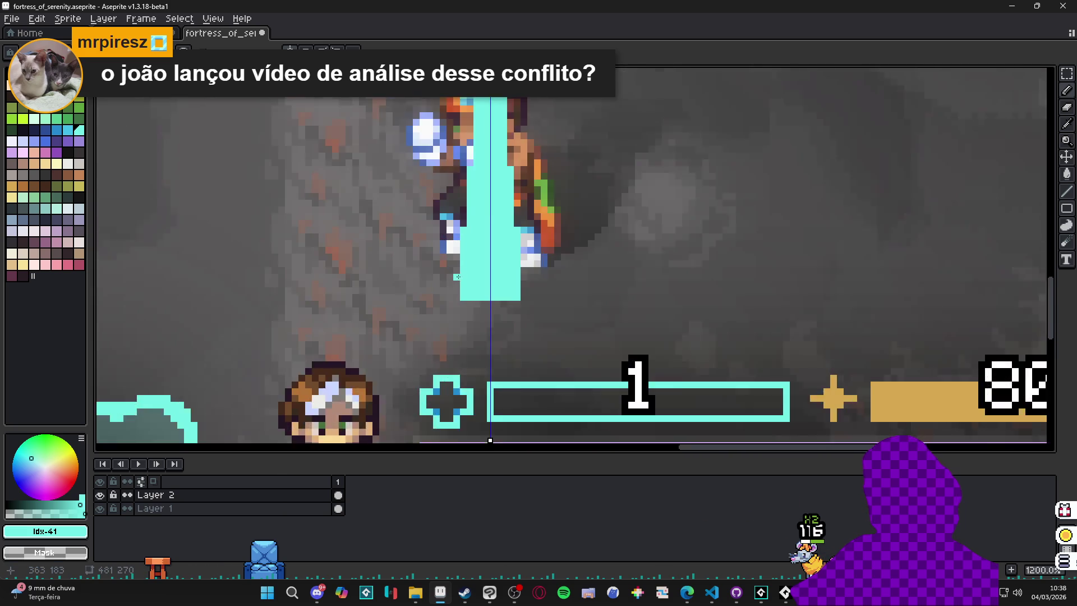
- Erase two mirrored pairs of stray cyan pixels at the spike's bottom edge
key("e")
left_click(466, 315)
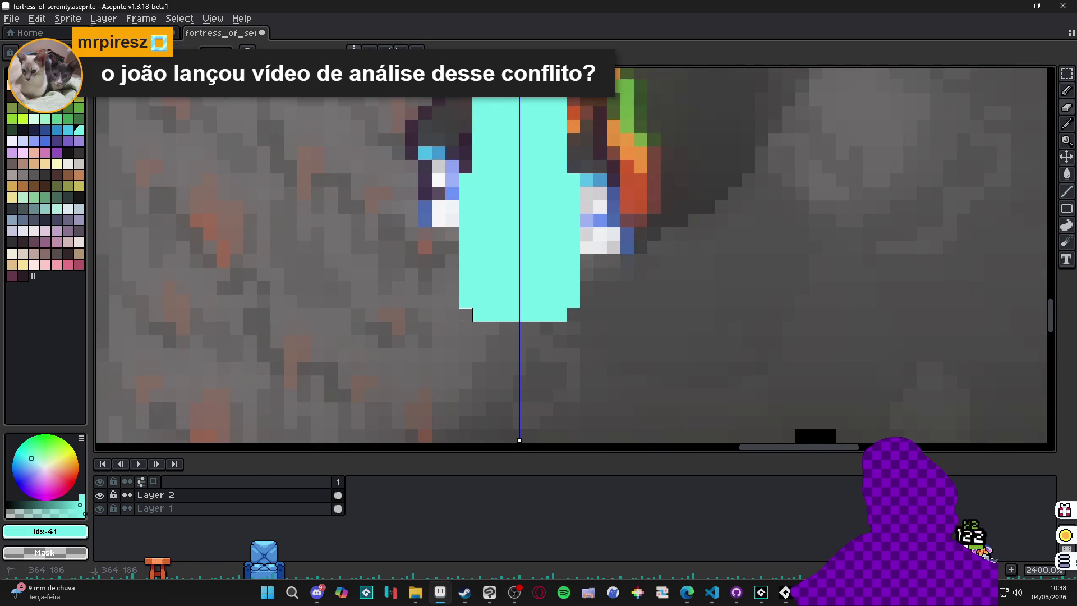
left_click(480, 315)
scroll(469, 336, "down", 5)
left_click_drag(469, 336, 470, 376)
mouse_move(487, 294)
left_mouse_down()
mouse_move(468, 297)
mouse_move(459, 336)
left_mouse_up()
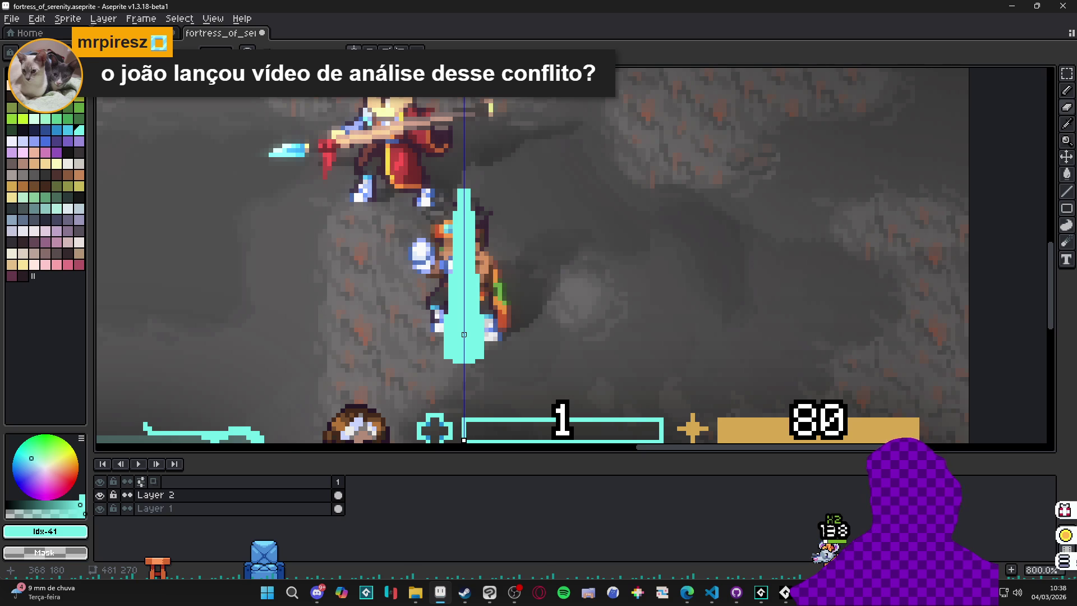
- Return to the Pencil, browse the shape tools, then switch to the Move tool
key("b")
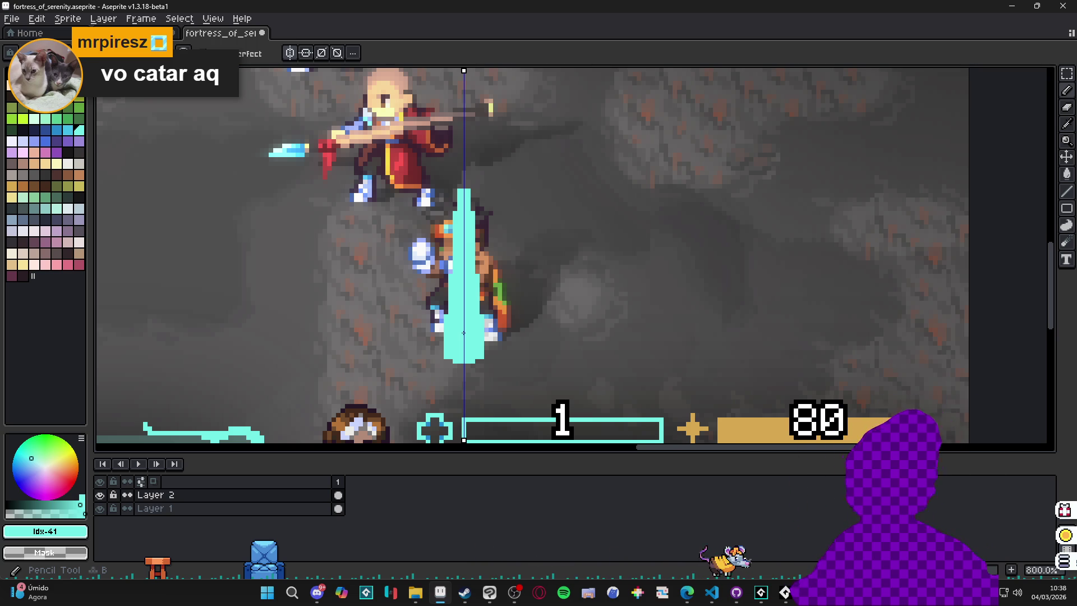
scroll(495, 374, "down", 2)
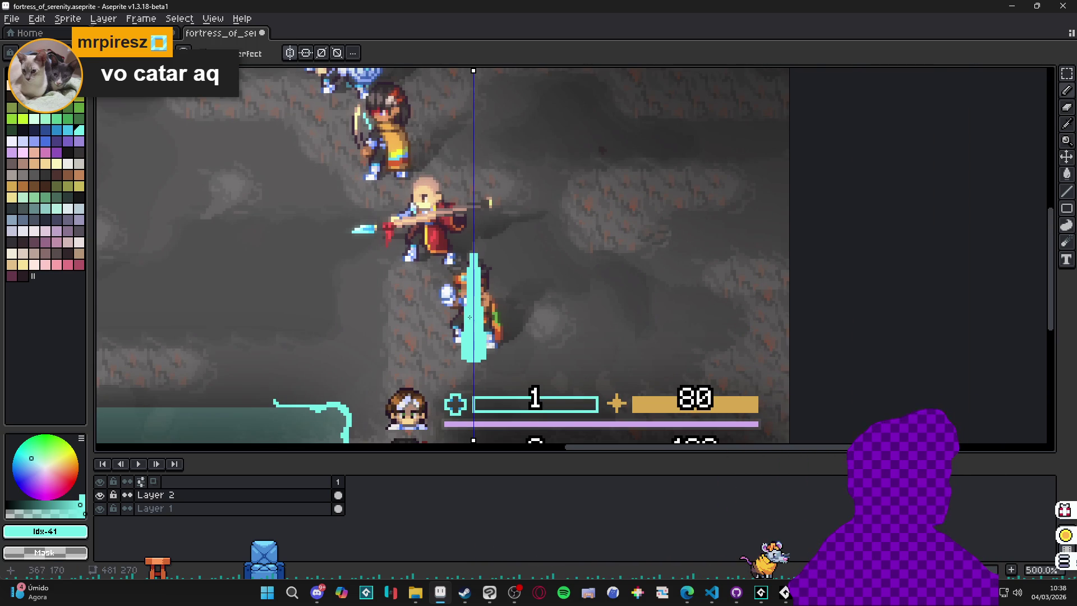
scroll(478, 314, "up", 3)
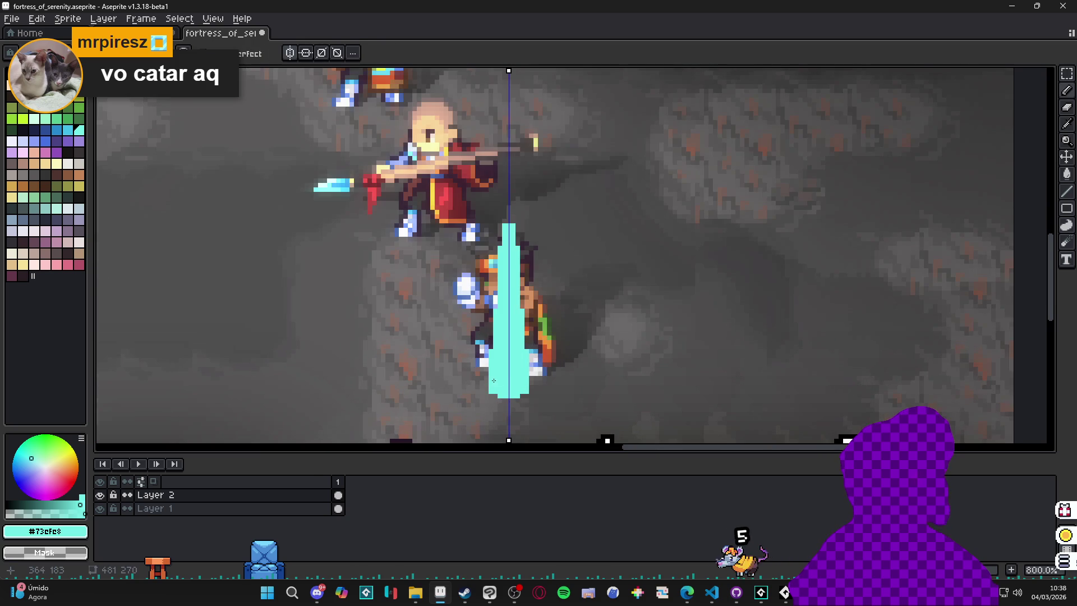
left_click_drag(1067, 209, 1034, 215)
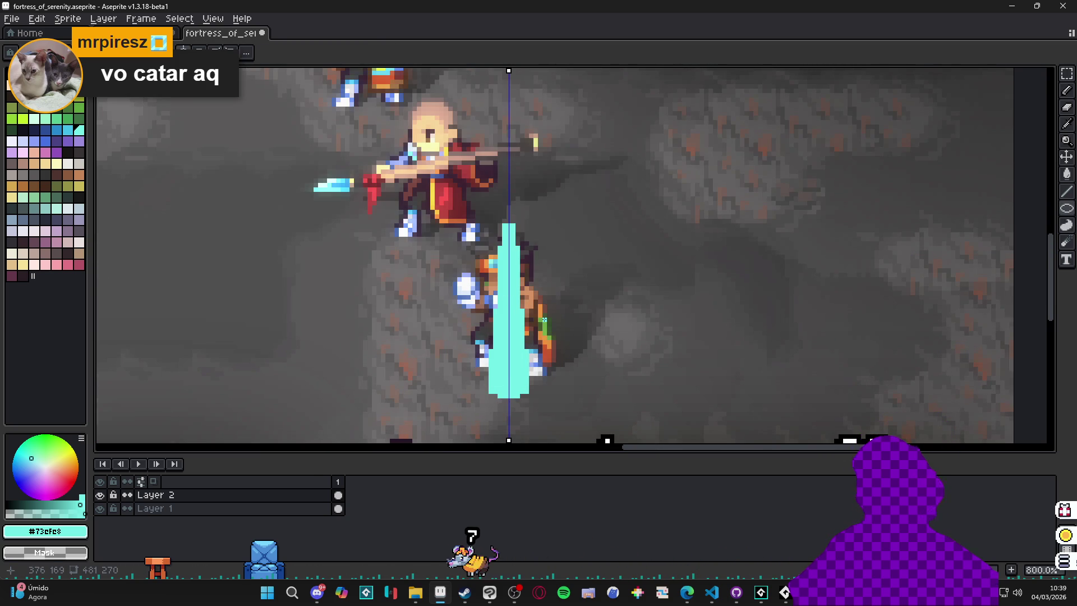
key("v")
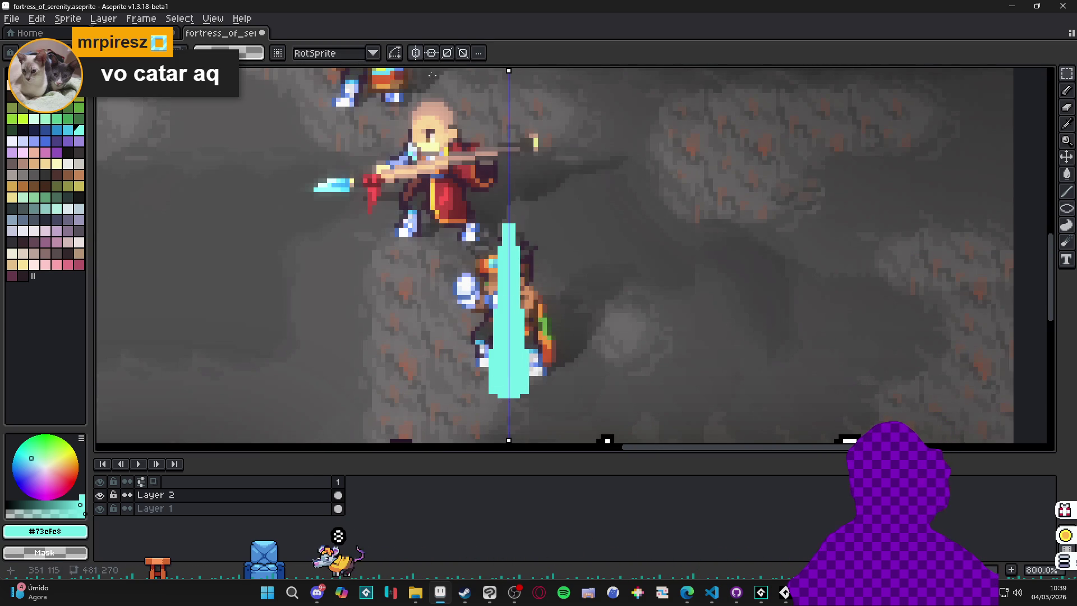
- Delete the cyan spike and draw a cyan ellipse around the hero's feet
left_click_drag(457, 199, 548, 409)
key("Delete")
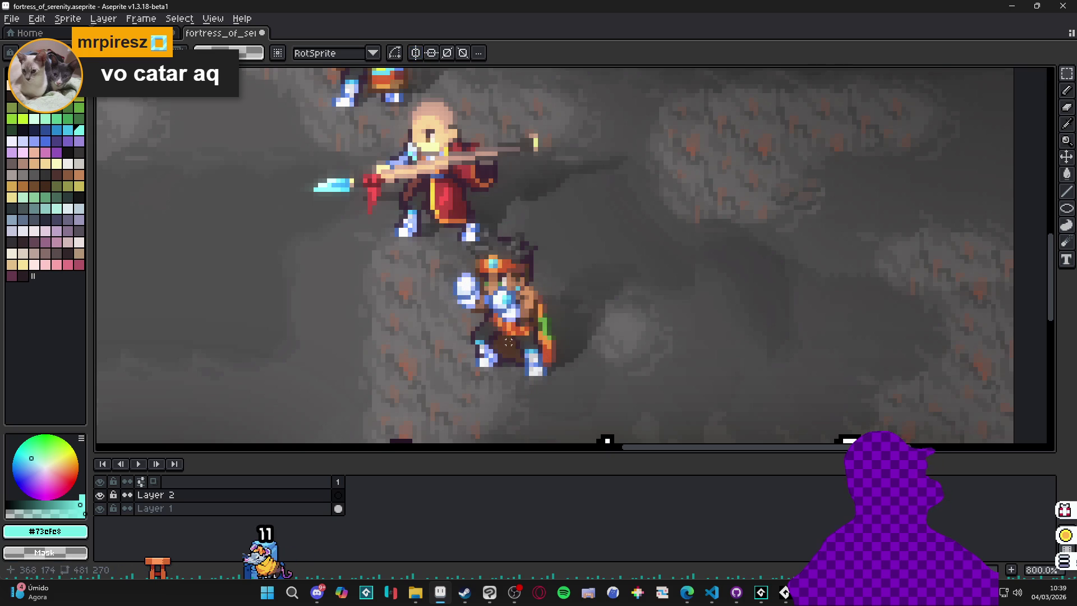
left_click_drag(1066, 208, 1033, 209)
mouse_move(455, 310)
left_mouse_down()
mouse_move(573, 396)
mouse_move(553, 392)
mouse_move(582, 397)
mouse_move(572, 401)
left_mouse_up()
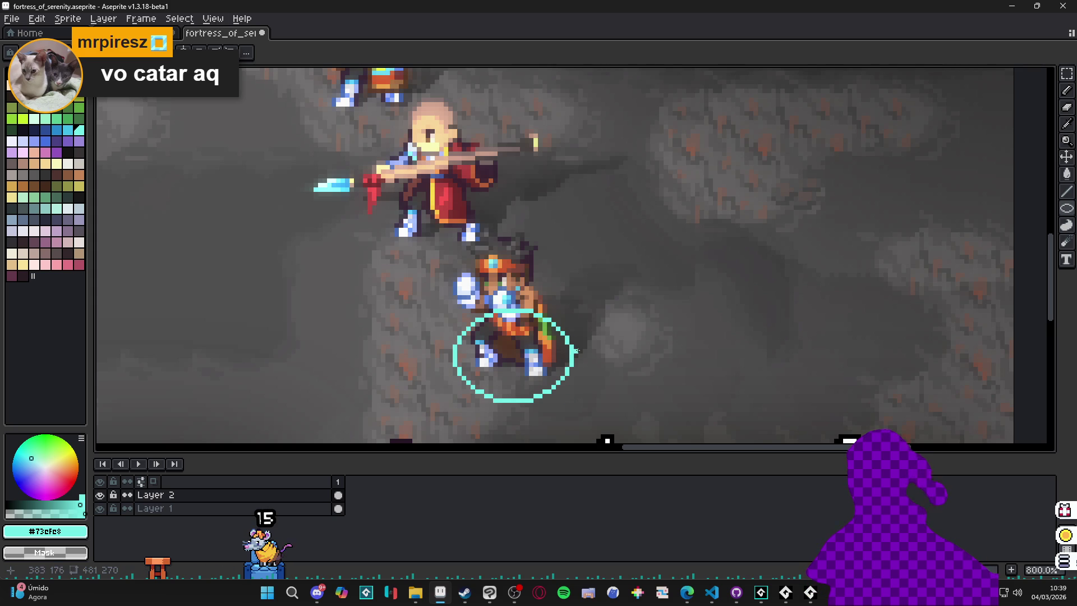
- Remove the ellipse's upper part, leaving a U-shaped arc beneath the hero's feet
key("b")
left_click_drag(561, 331, 462, 335)
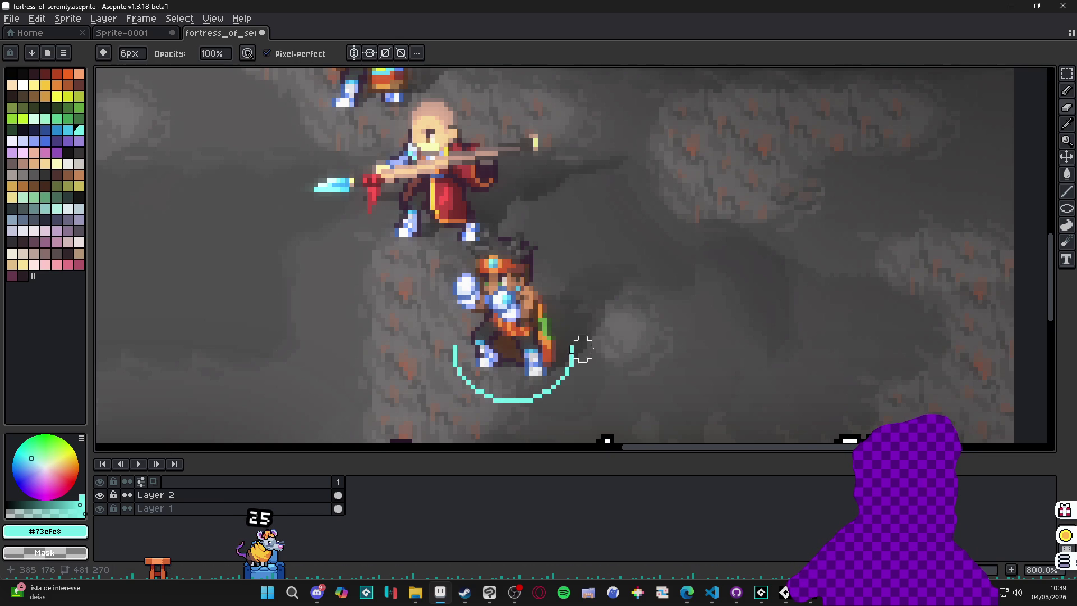
key("b")
scroll(563, 333, "down", 2)
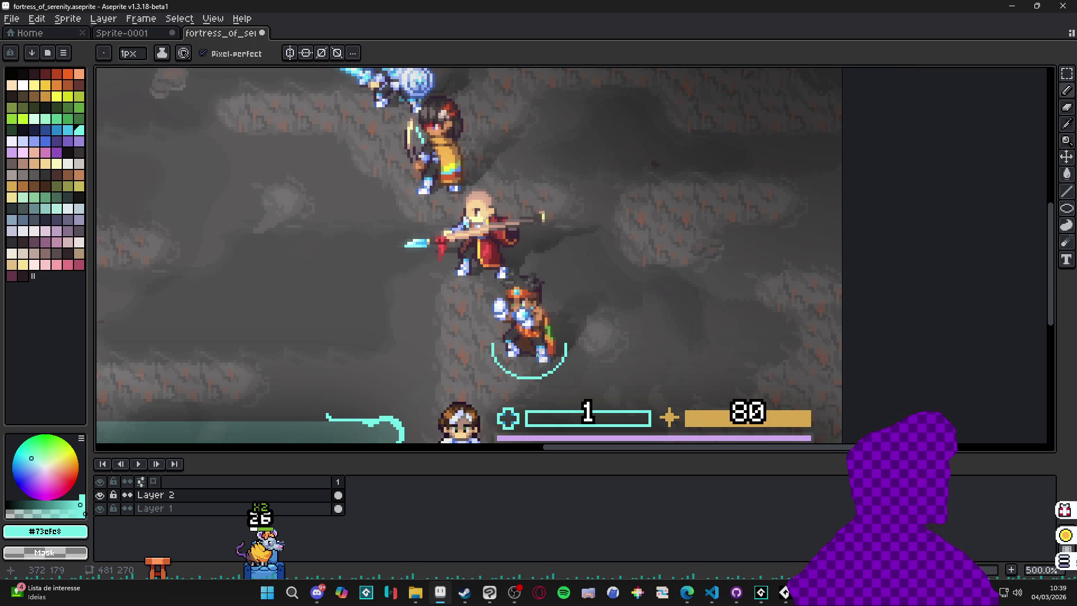
key("m")
scroll(538, 354, "up", 2)
scroll(490, 350, "down", 1)
left_click_drag(485, 349, 576, 392)
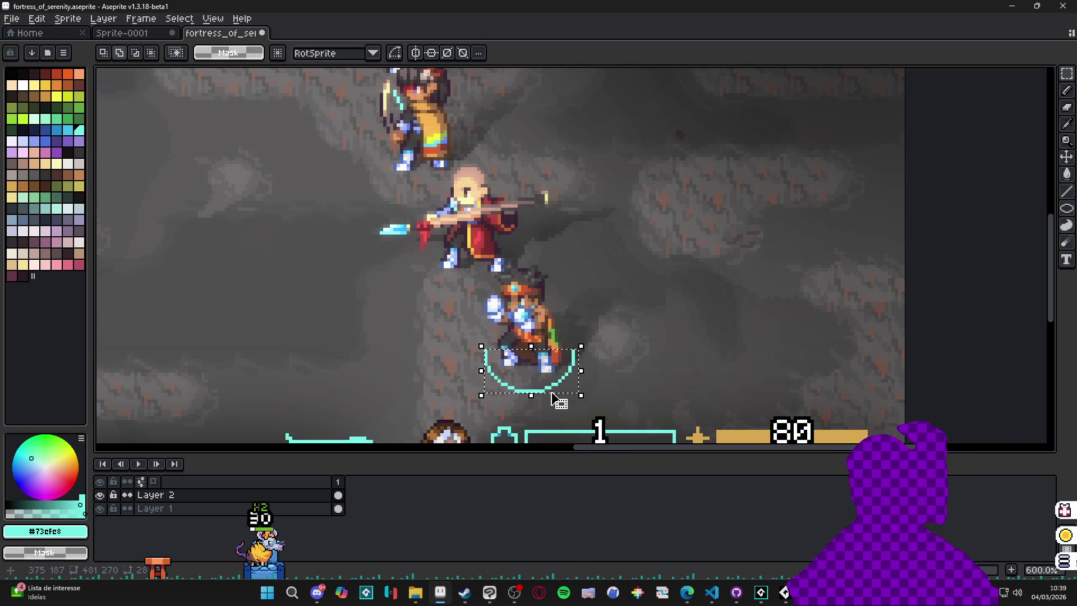
scroll(505, 352, "down", 1)
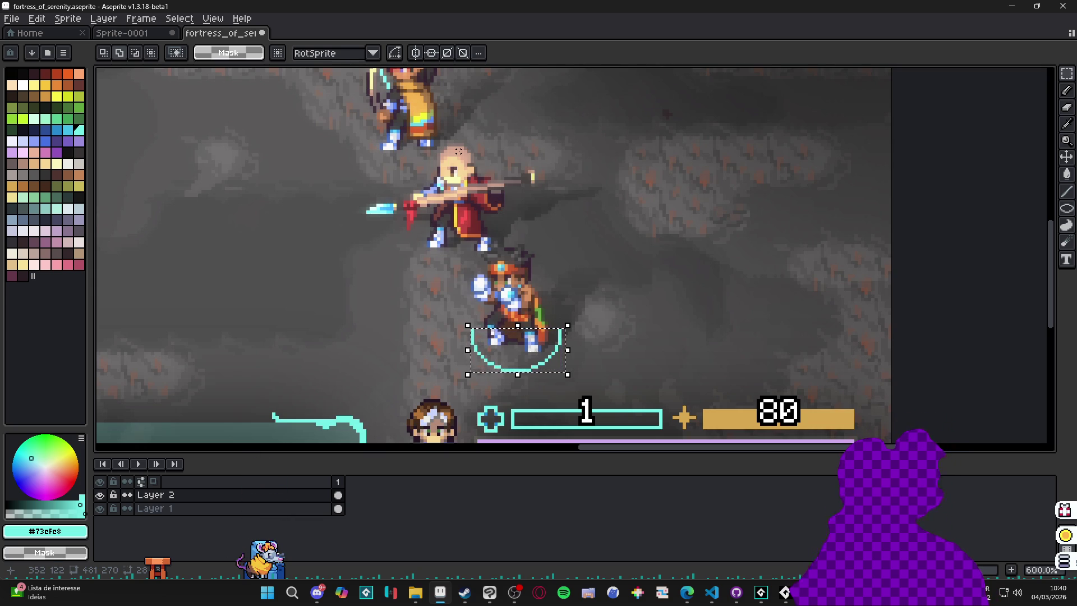
key("ctrl+d")
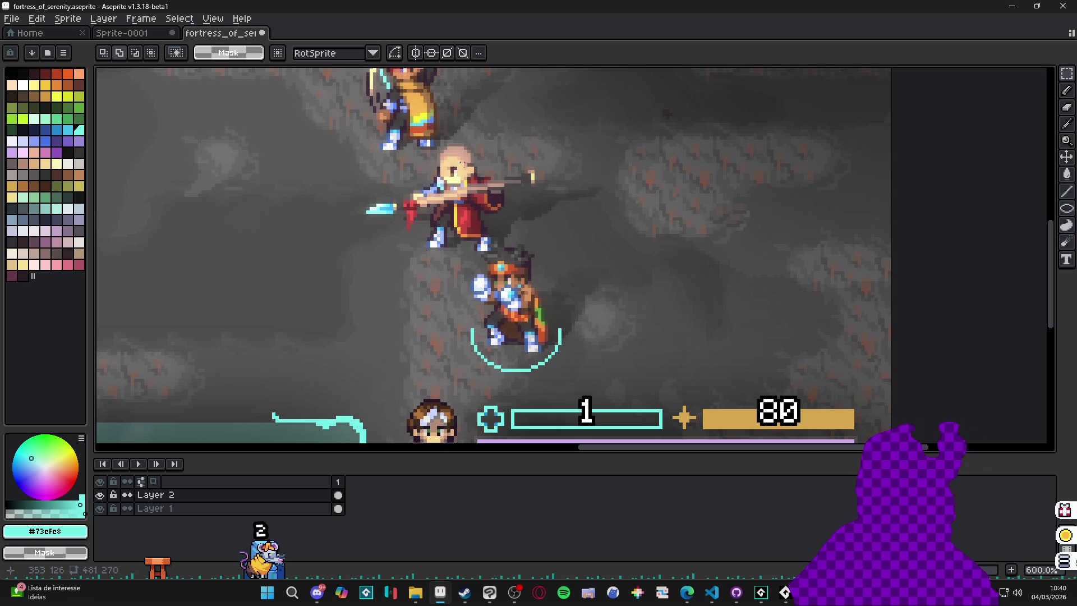
key("b")
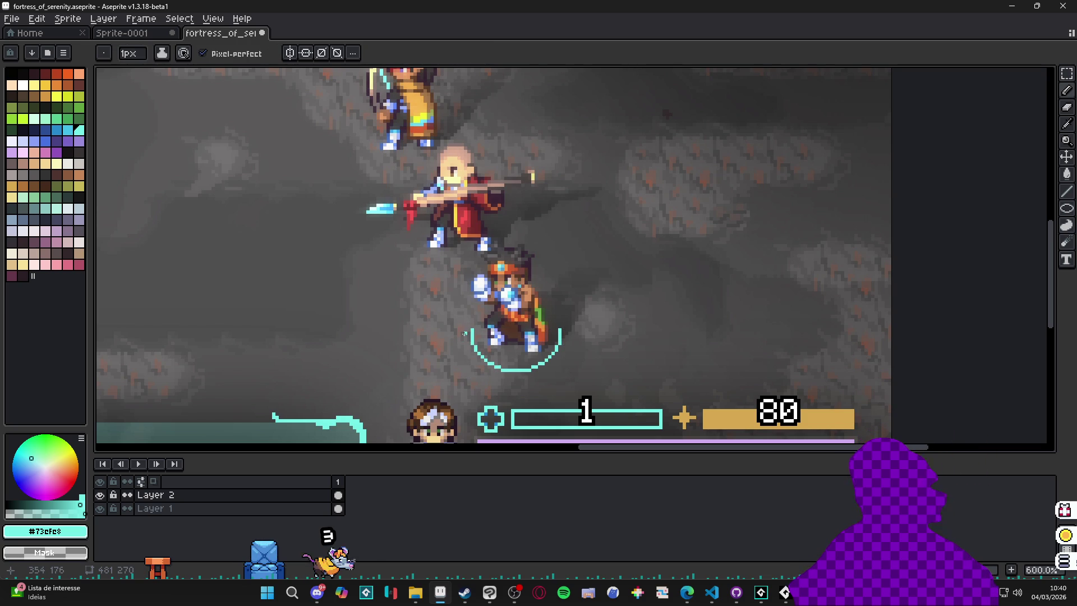
- Zoom out to check the scene, zoom back in, and switch vertical symmetry back on
scroll(472, 330, "down", 1)
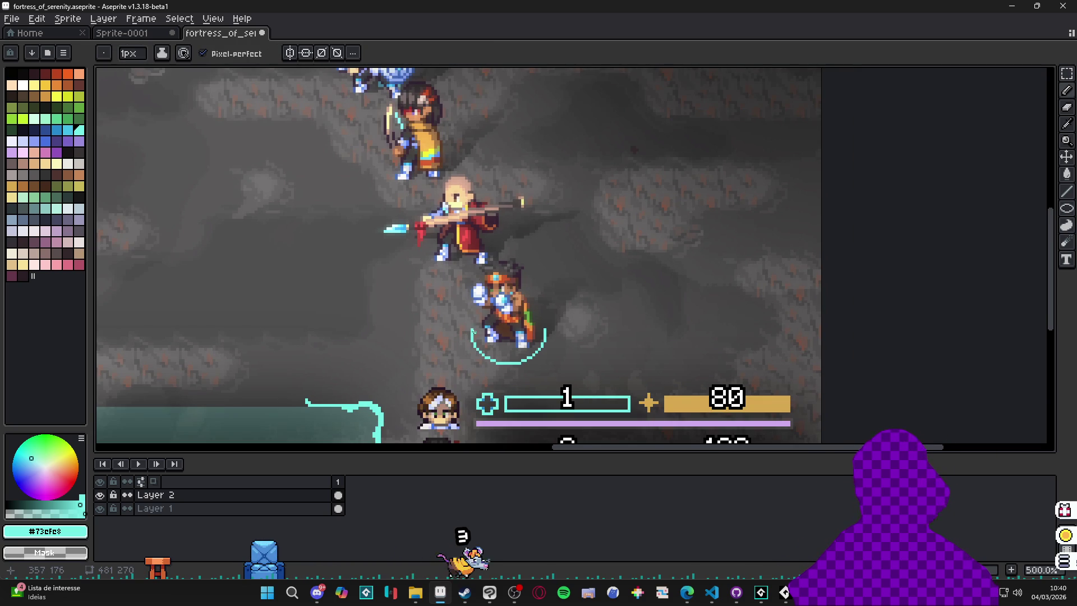
scroll(449, 335, "down", 1)
scroll(456, 304, "down", 1)
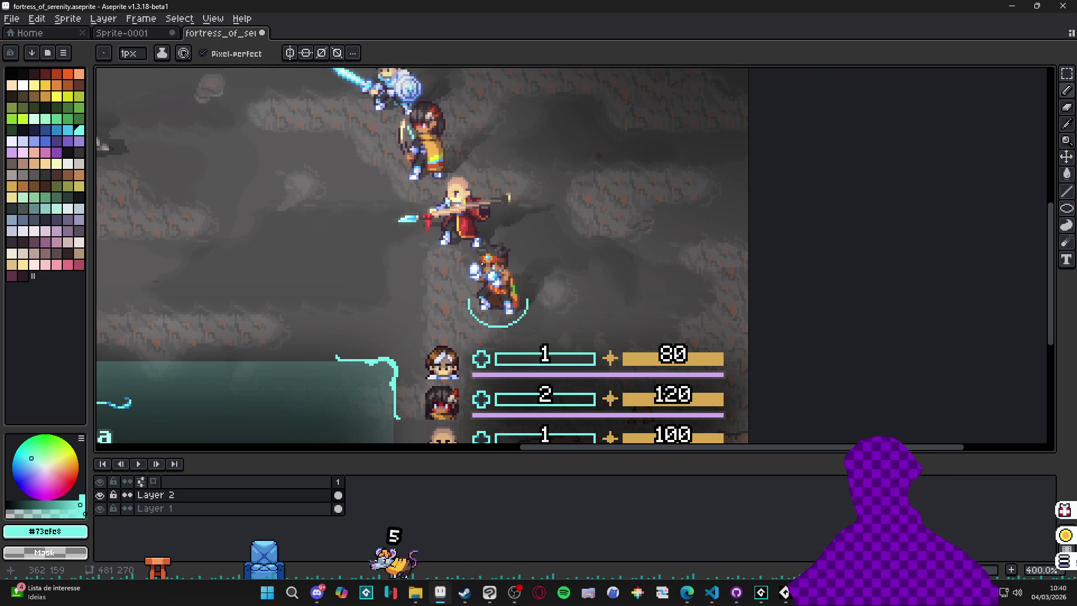
scroll(476, 283, "up", 1)
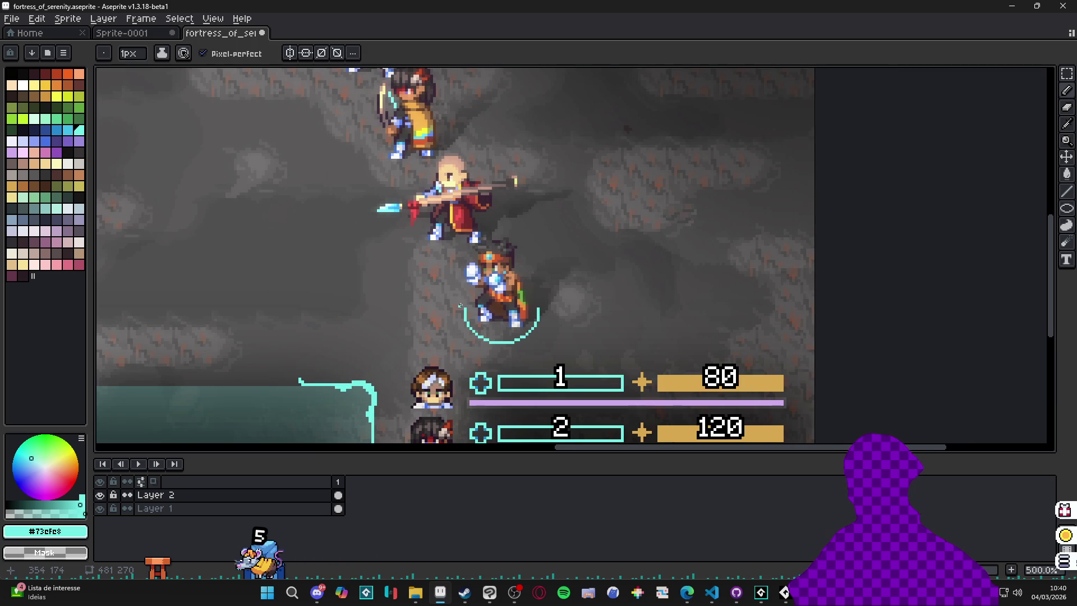
scroll(466, 307, "up", 1)
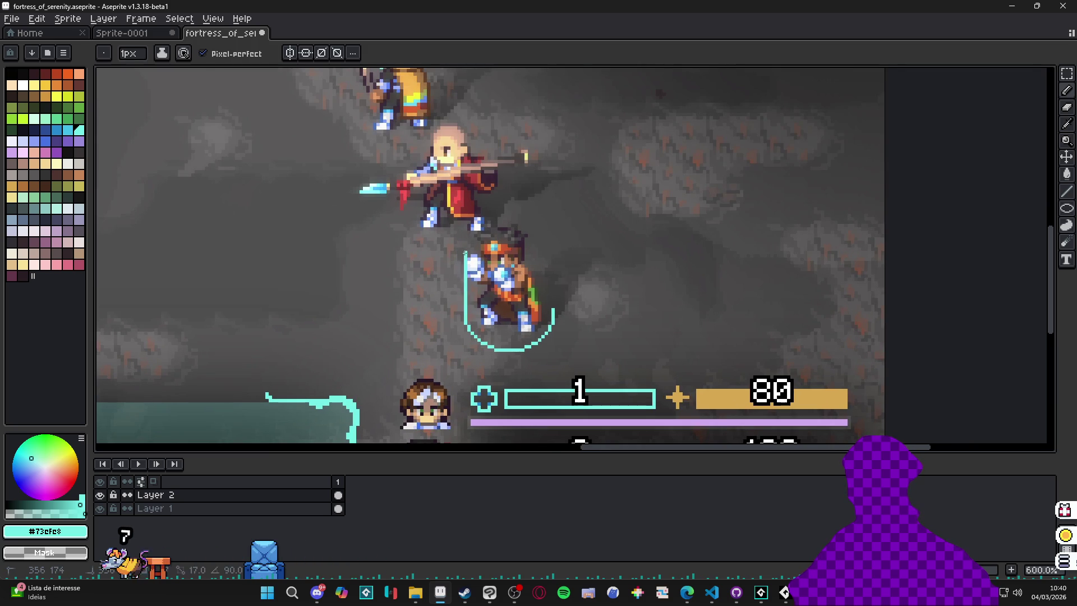
left_click(289, 54)
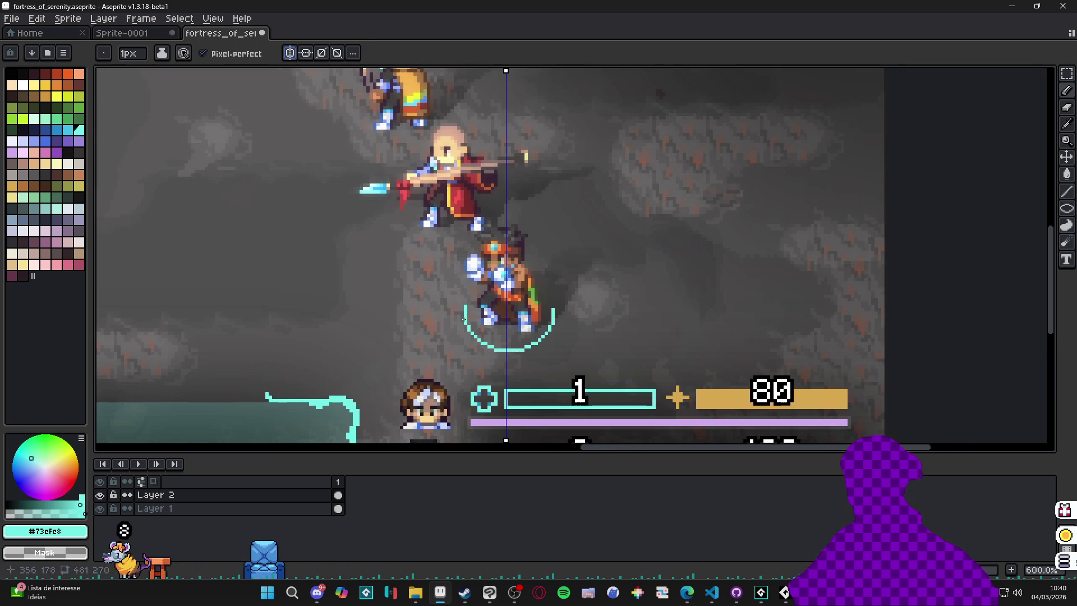
- Undo the last pencil stroke and move the mirror axis to the hero's centre
key("ctrl+z")
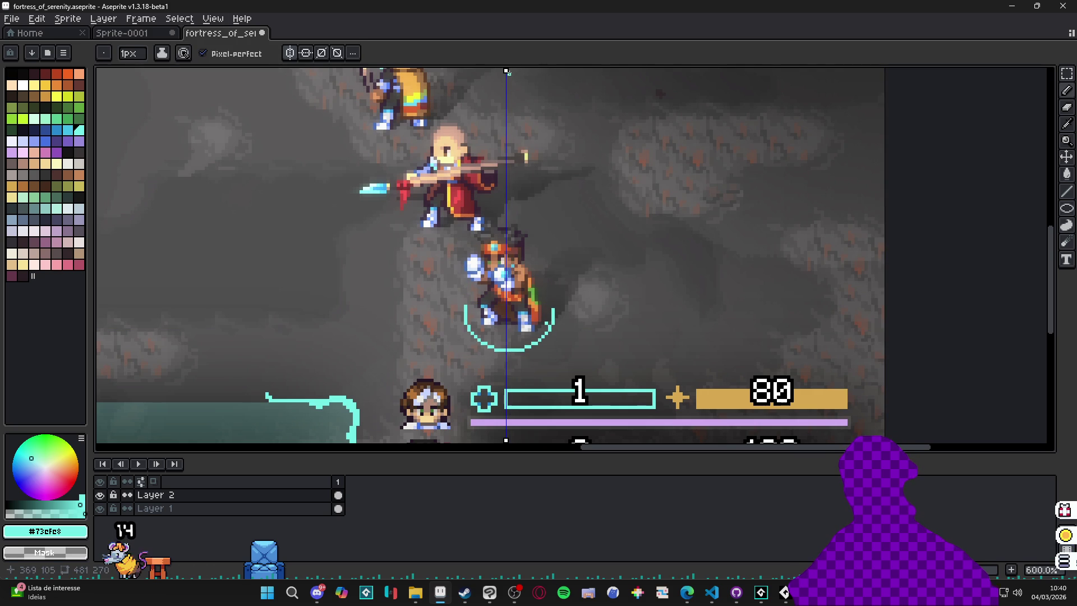
left_click_drag(507, 71, 509, 71)
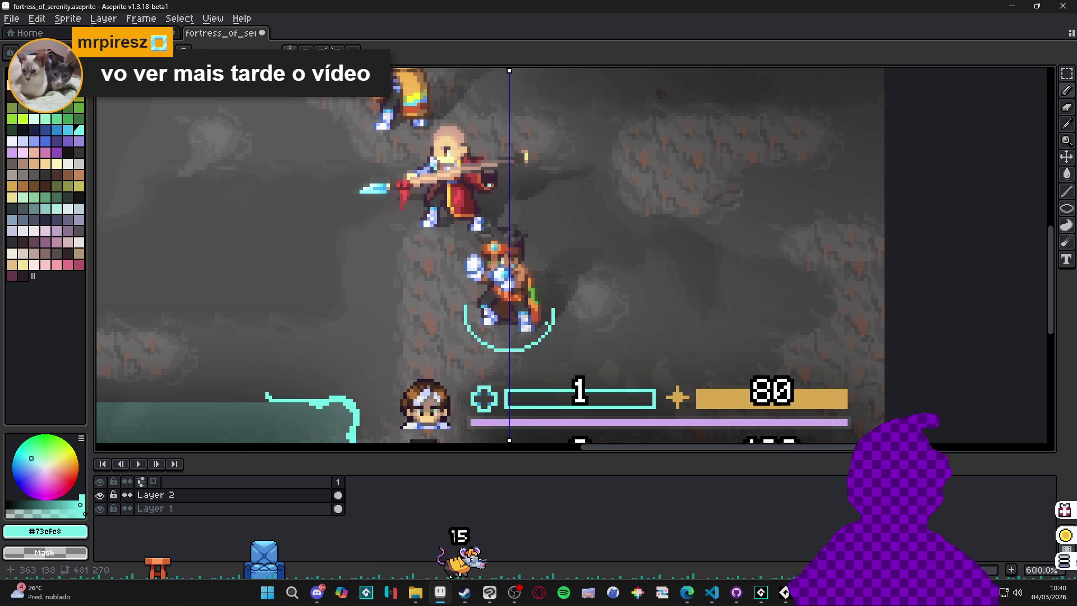
scroll(438, 262, "up", 1)
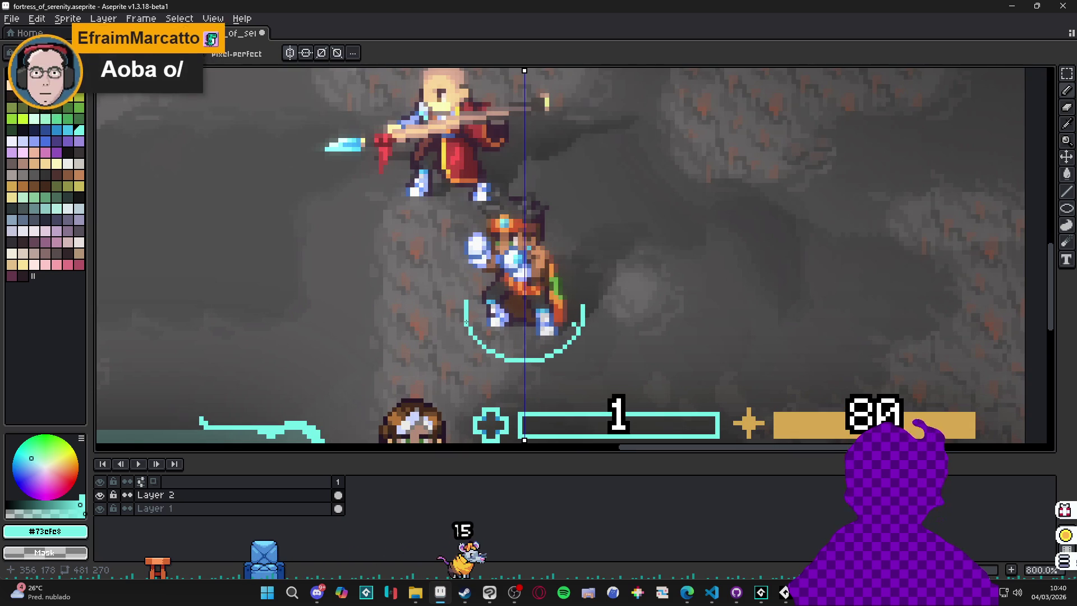
scroll(470, 316, "up", 1)
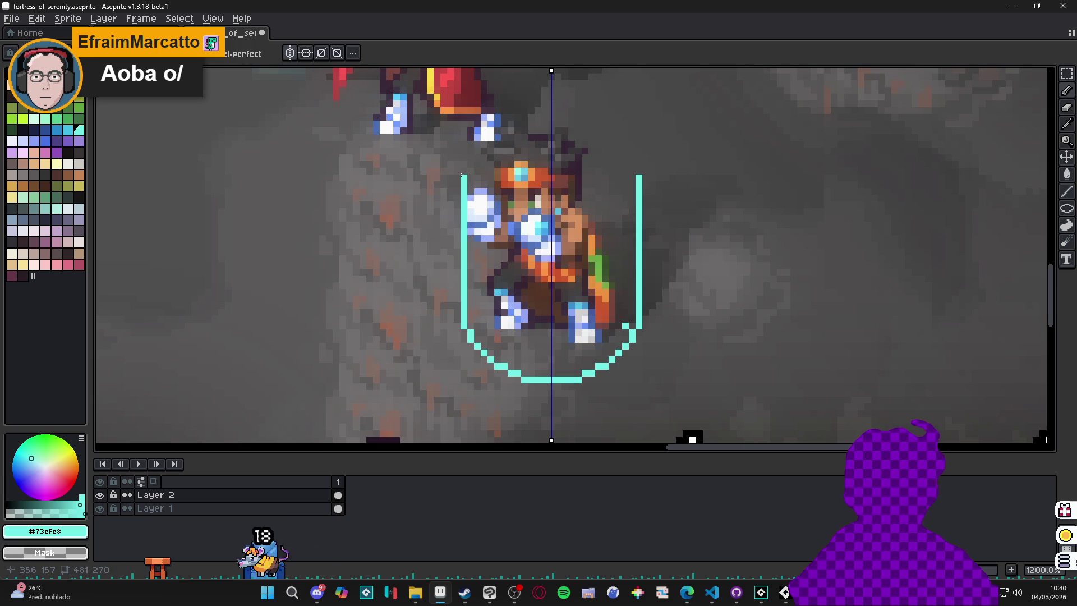
scroll(462, 196, "down", 1)
mouse_move(462, 196)
left_mouse_down()
mouse_move(457, 233)
mouse_move(460, 217)
mouse_move(501, 249)
mouse_move(490, 234)
mouse_move(516, 234)
left_mouse_up()
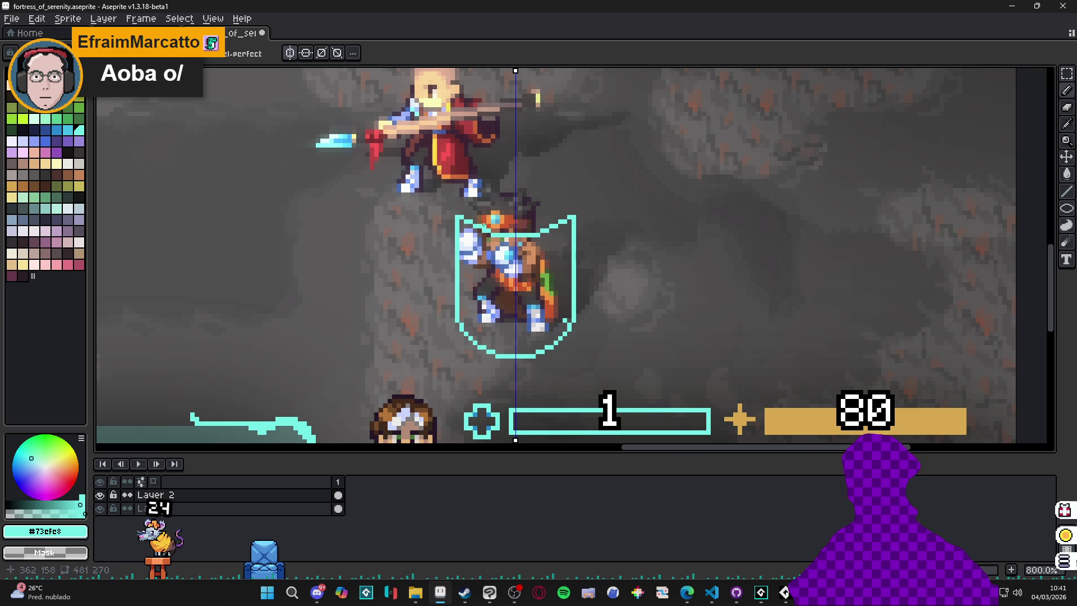
- Erase the shield's lower outline and close its bottom with mirrored cyan diagonals
key("e")
mouse_move(492, 356)
left_mouse_down()
mouse_move(522, 361)
mouse_move(462, 327)
left_mouse_up()
key("b")
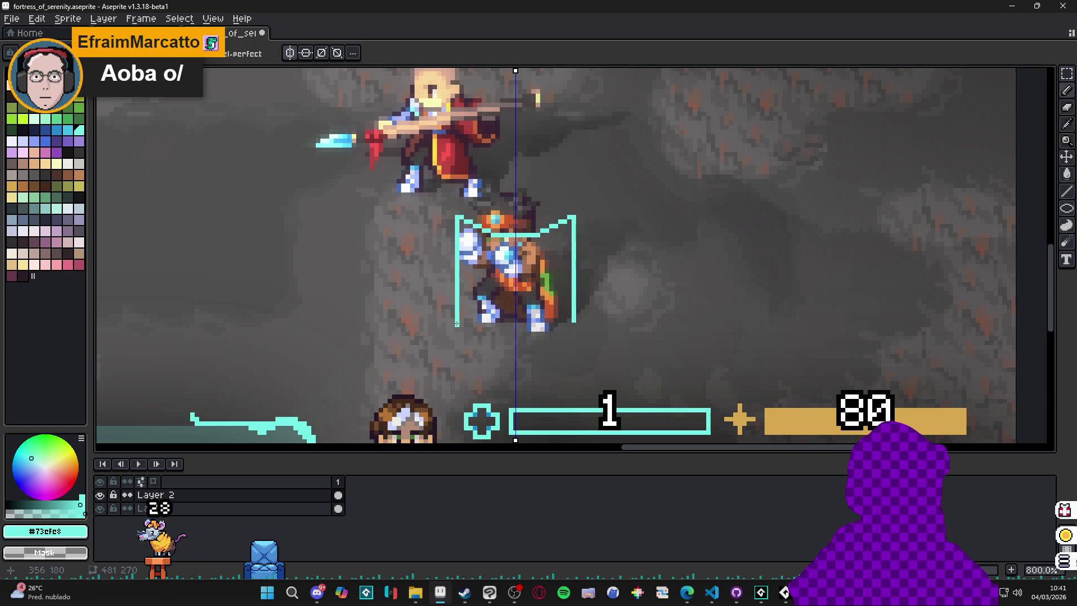
mouse_move(457, 323)
left_mouse_down()
mouse_move(490, 347)
mouse_move(530, 341)
mouse_move(506, 338)
left_mouse_up()
- Draw mirrored inner vertical bars inside the shield, redoing the misplaced first attempt
key("b")
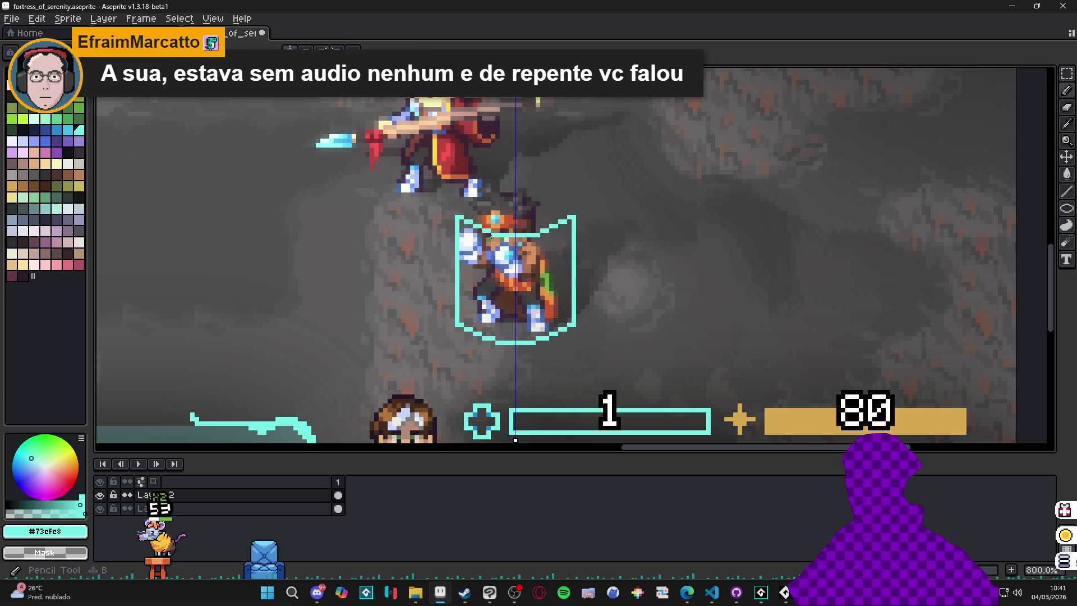
left_click_drag(491, 236, 490, 340)
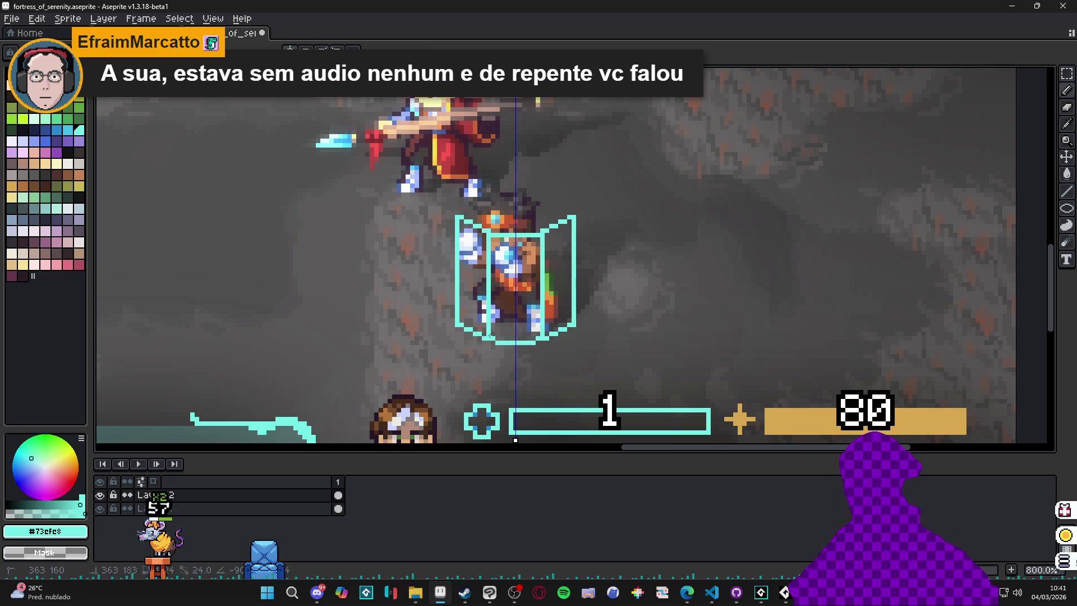
key("ctrl+z")
left_click_drag(494, 238, 497, 334)
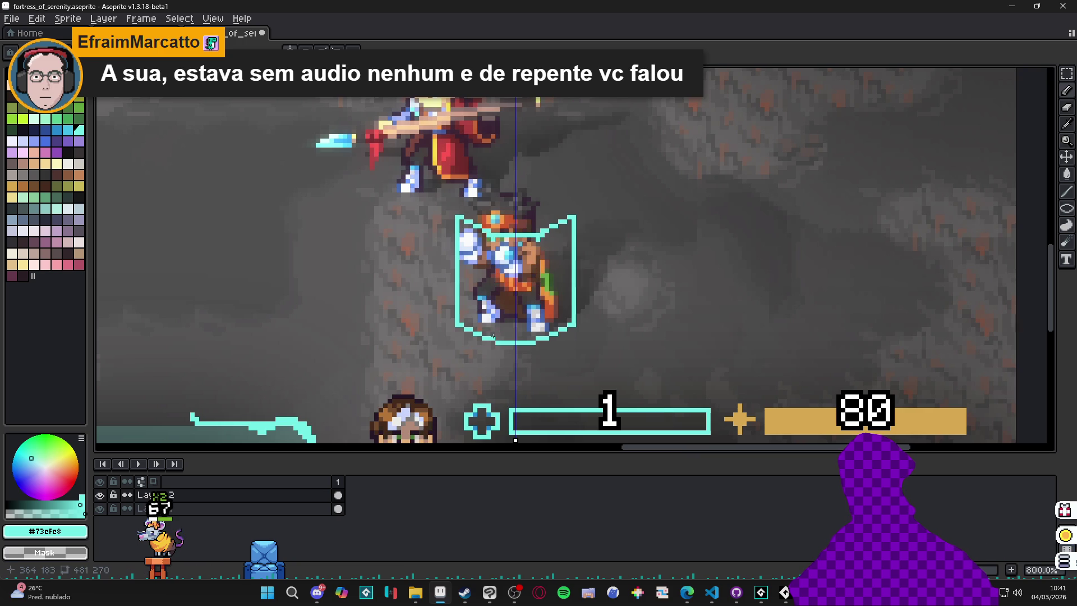
left_click_drag(492, 241, 492, 331)
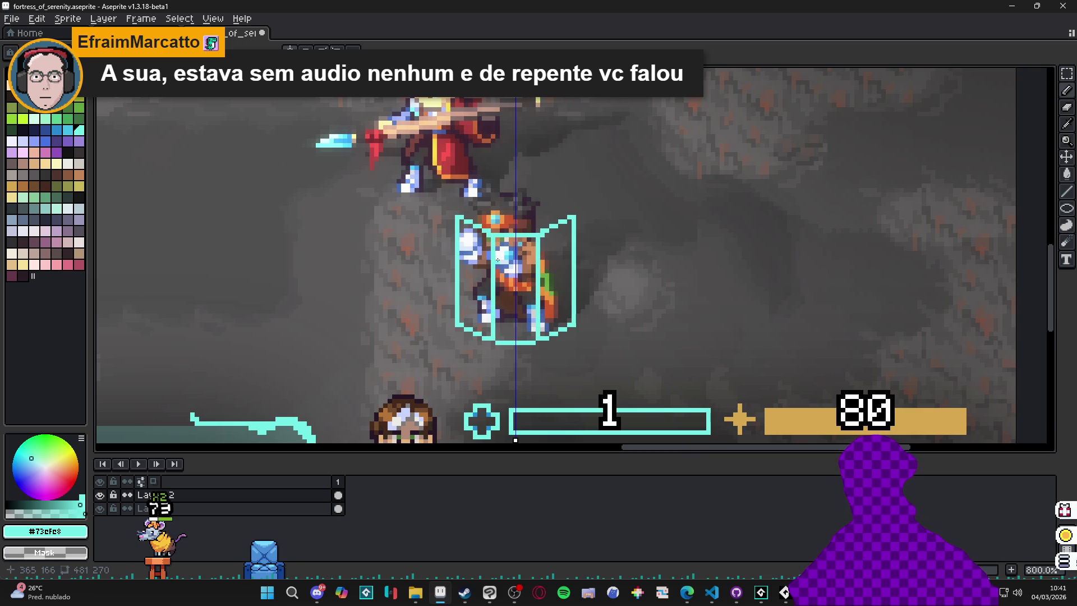
key("ctrl")
key("shift")
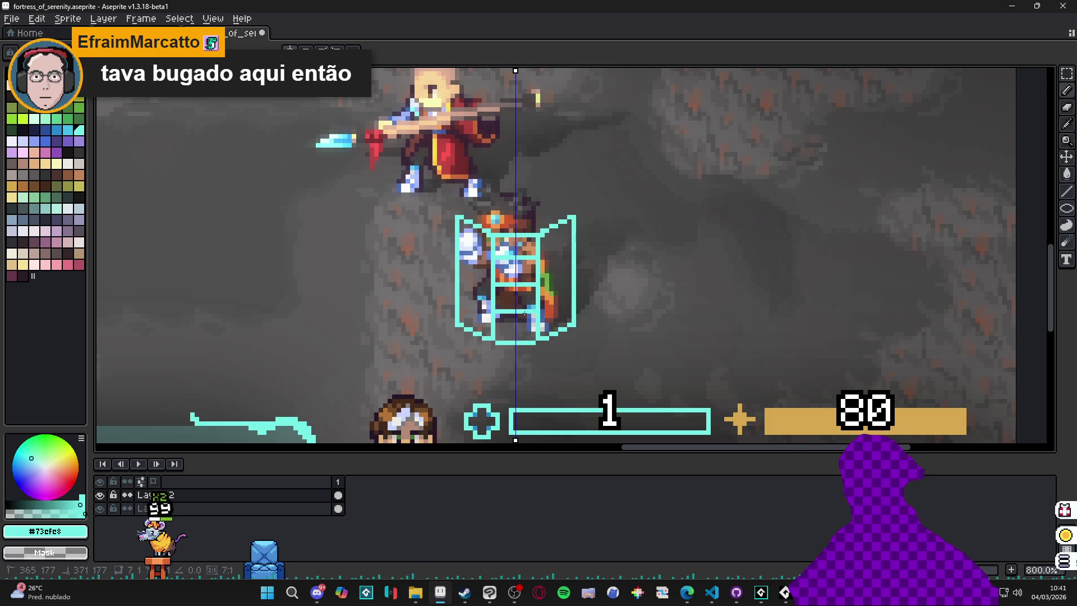
- Add mirrored cyan diagonals and segments across the cage's sides, lower corners and bottom
scroll(502, 287, "down", 1)
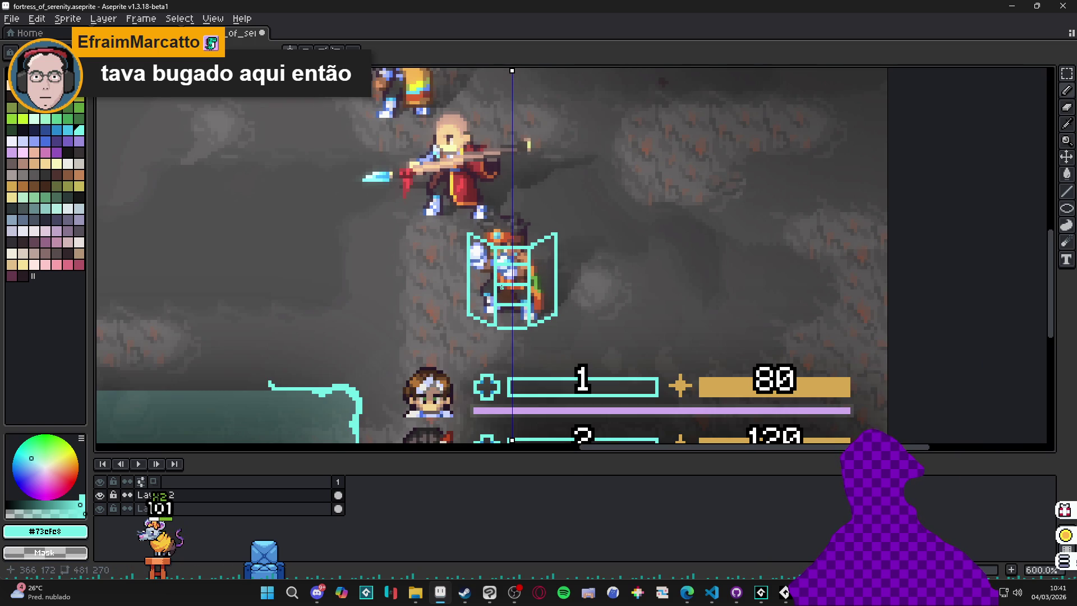
scroll(505, 230, "up", 1)
scroll(480, 274, "down", 1)
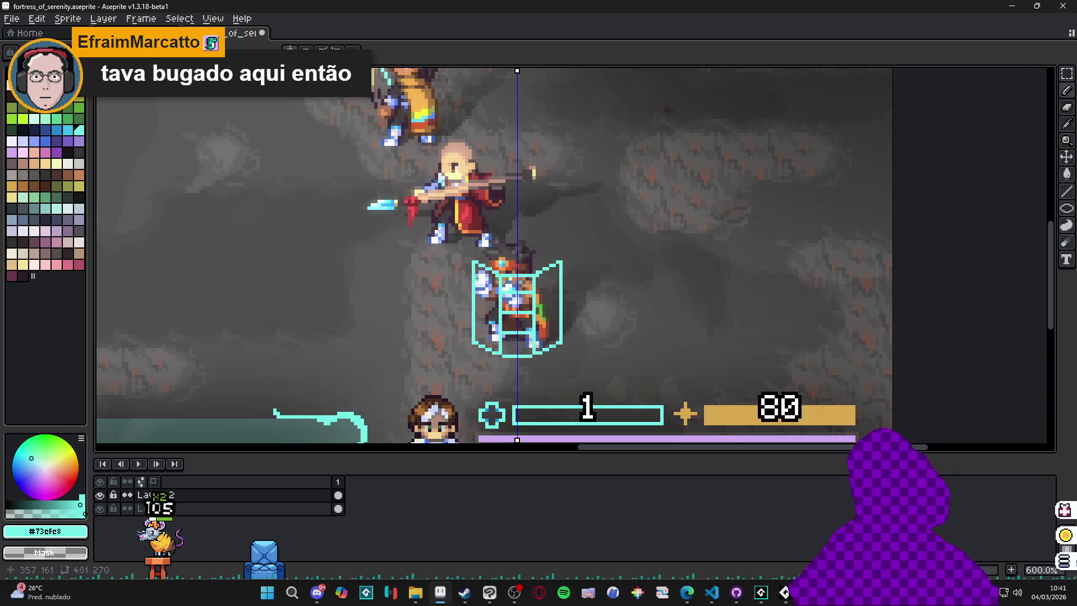
scroll(490, 290, "up", 3)
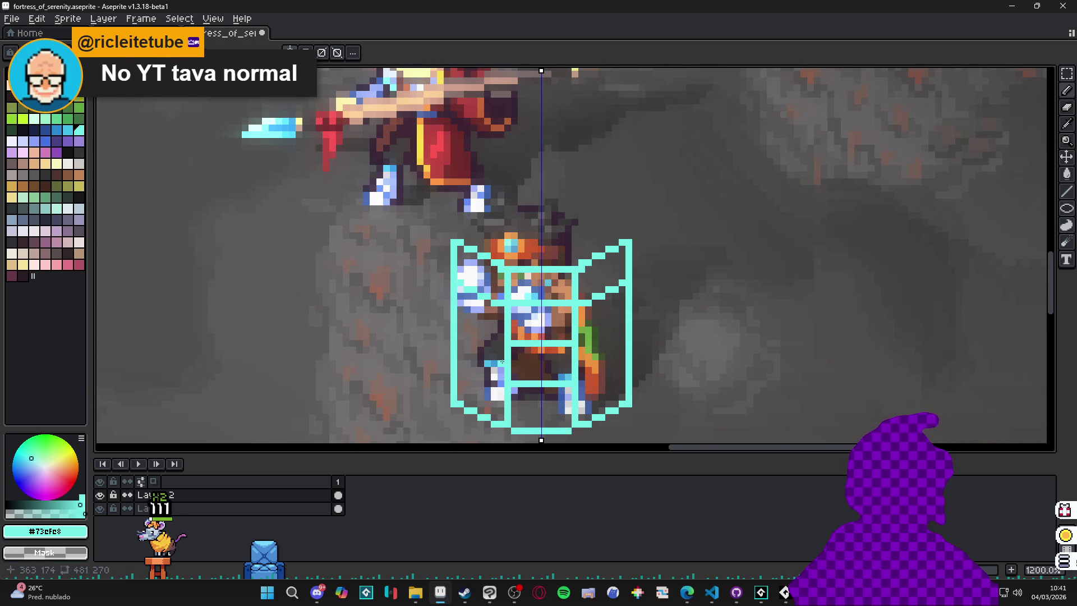
left_click_drag(501, 340, 447, 318)
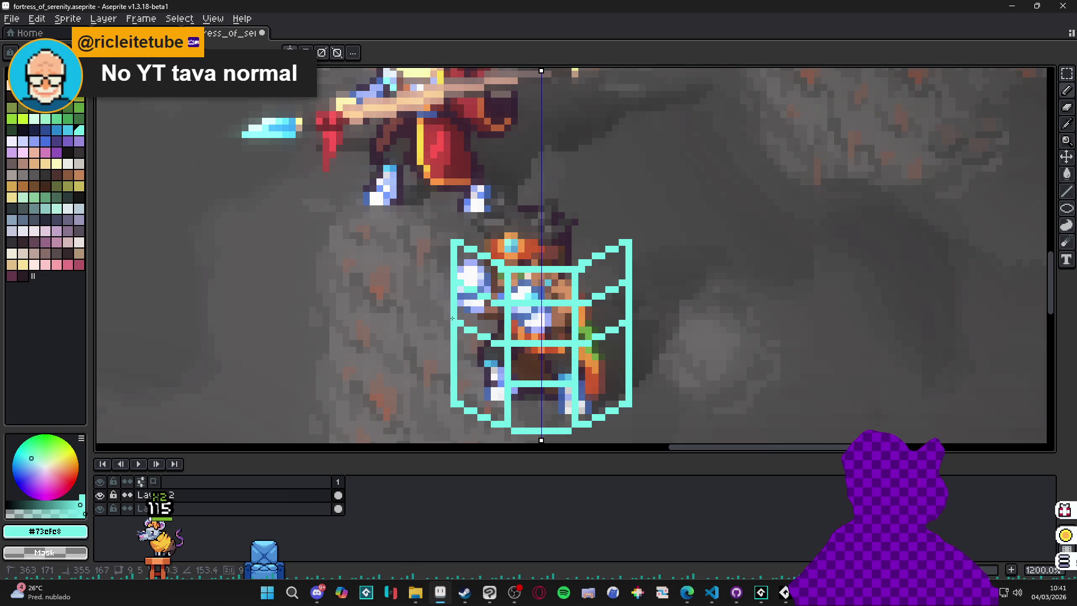
mouse_move(502, 378)
left_mouse_down()
mouse_move(458, 358)
mouse_move(470, 403)
left_mouse_up()
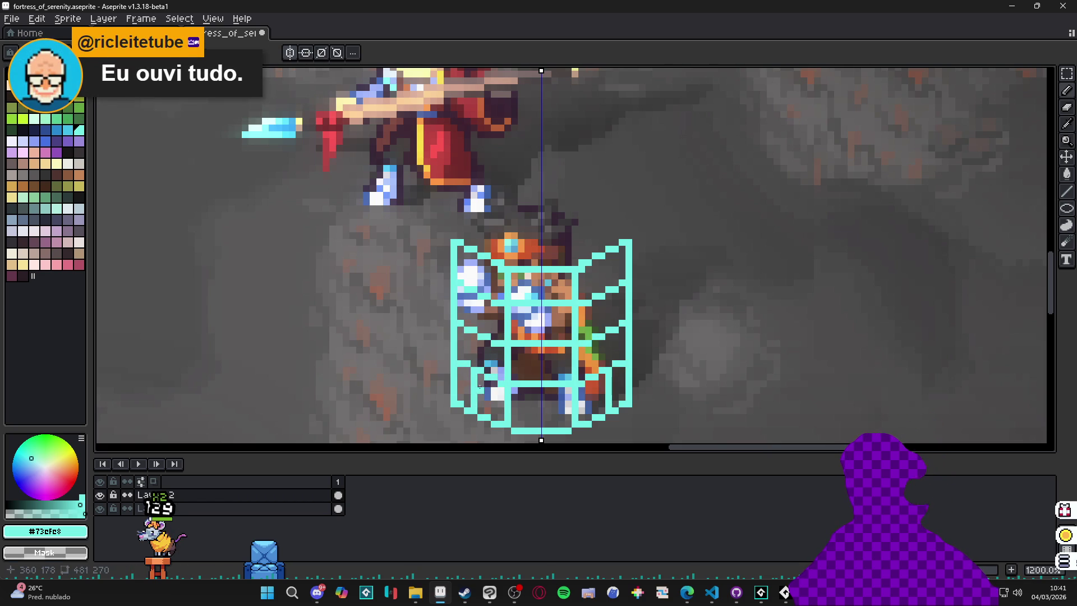
mouse_move(494, 367)
left_mouse_down()
mouse_move(499, 343)
mouse_move(473, 299)
mouse_move(486, 264)
left_mouse_up()
- Turn Symmetry off in the context bar, then turn mirrored drawing back on
scroll(530, 321, "down", 3)
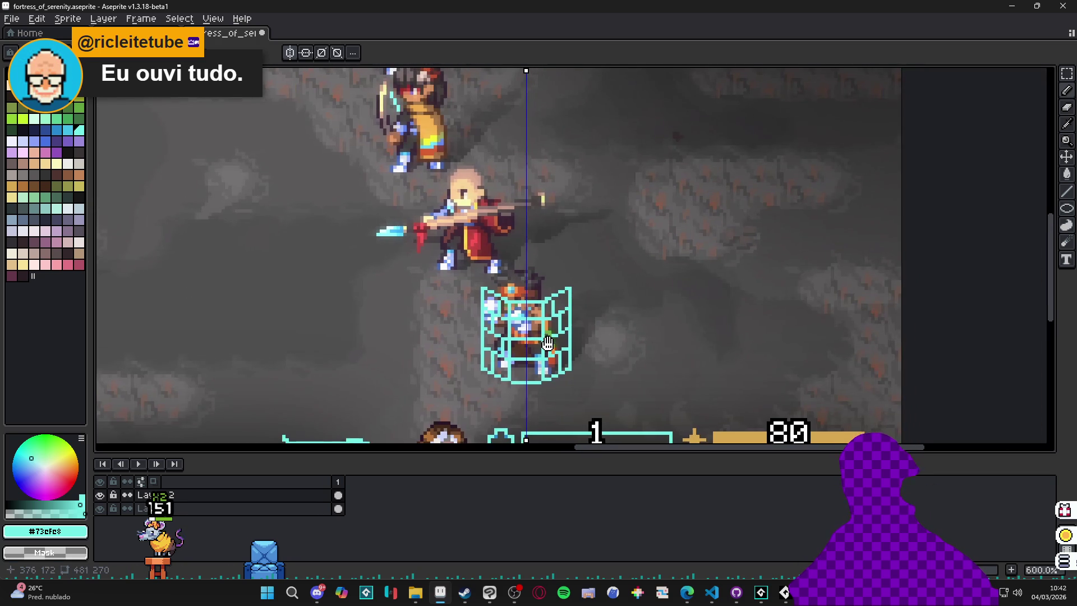
scroll(552, 338, "up", 1)
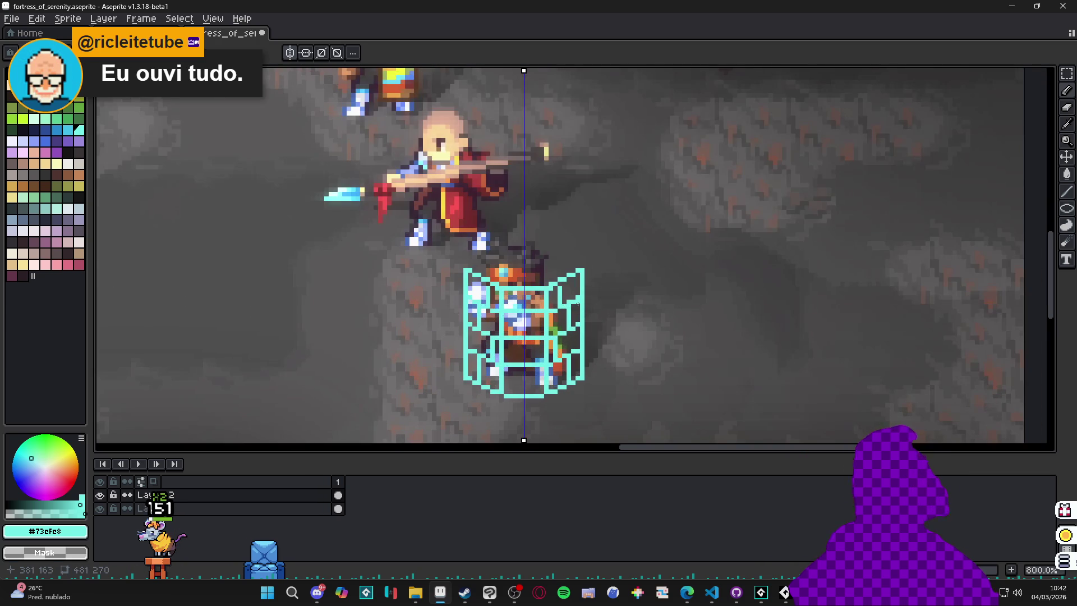
scroll(503, 284, "up", 2)
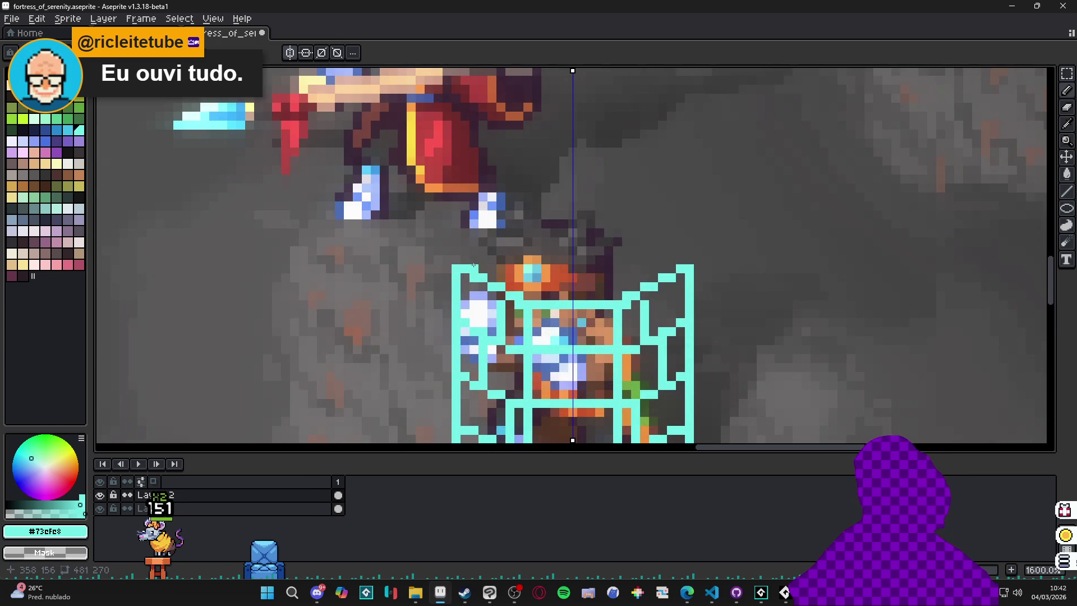
scroll(472, 265, "down", 2)
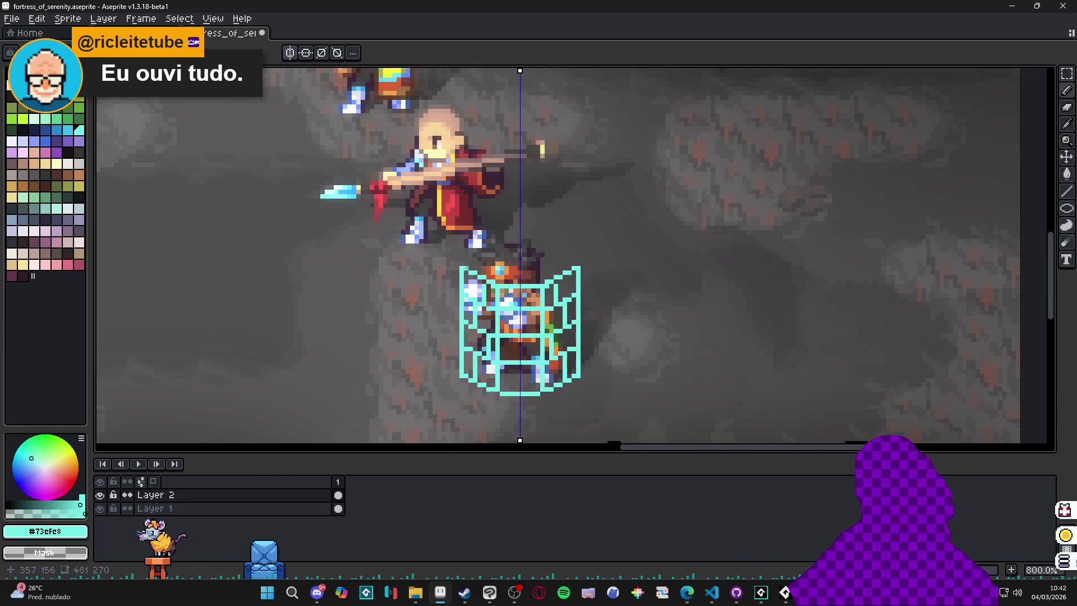
scroll(467, 268, "up", 2)
scroll(527, 310, "down", 3)
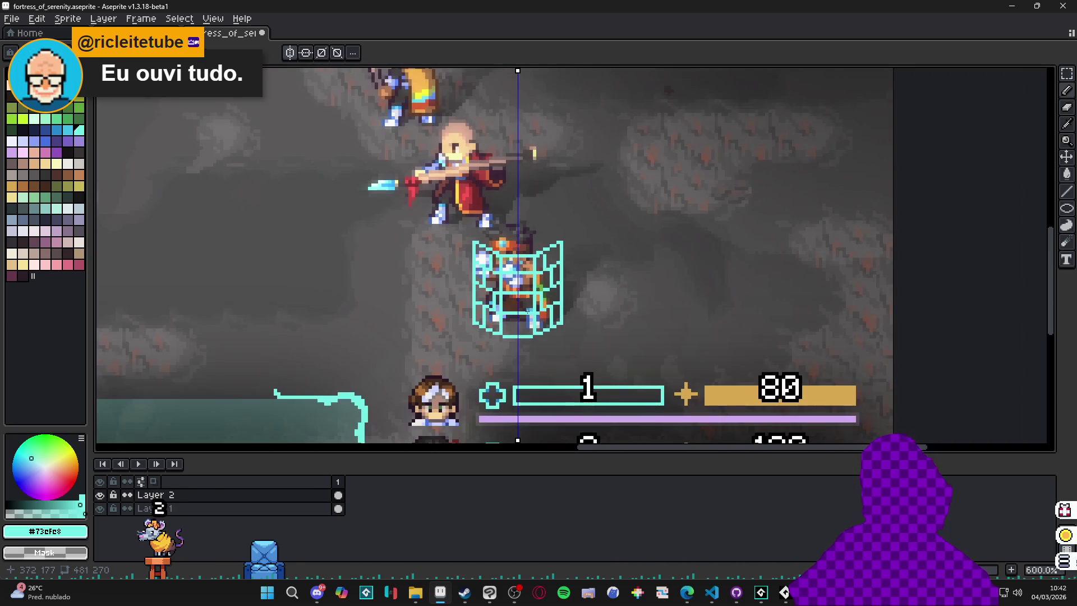
left_click(290, 53)
scroll(523, 251, "up", 3)
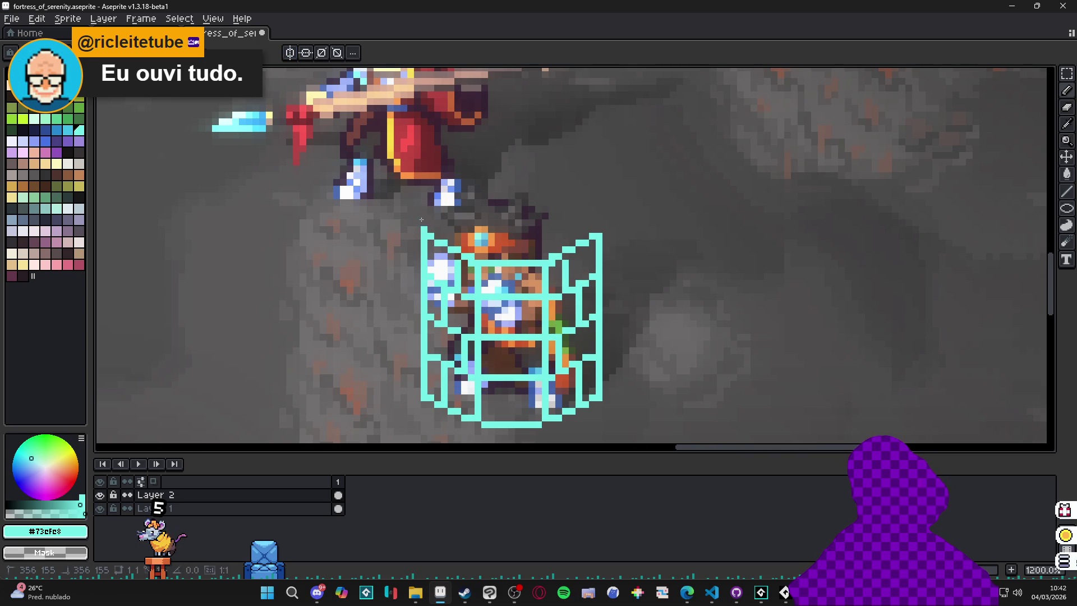
left_click(295, 56)
- Select the lattice cage on Layer 2 and delete it, leaving the hero uncovered
scroll(491, 192, "down", 4)
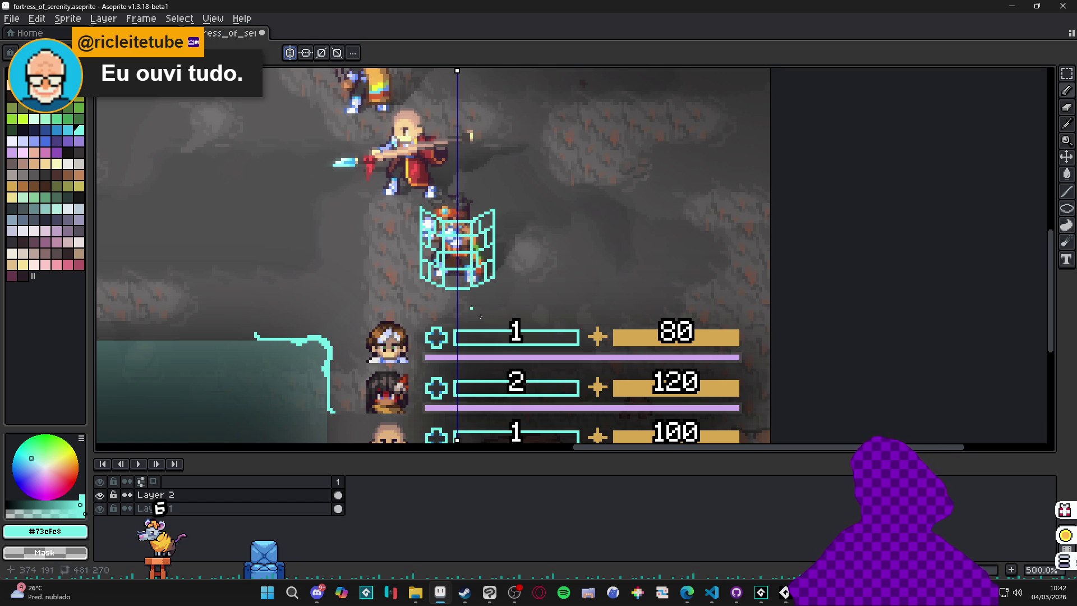
left_click(687, 580)
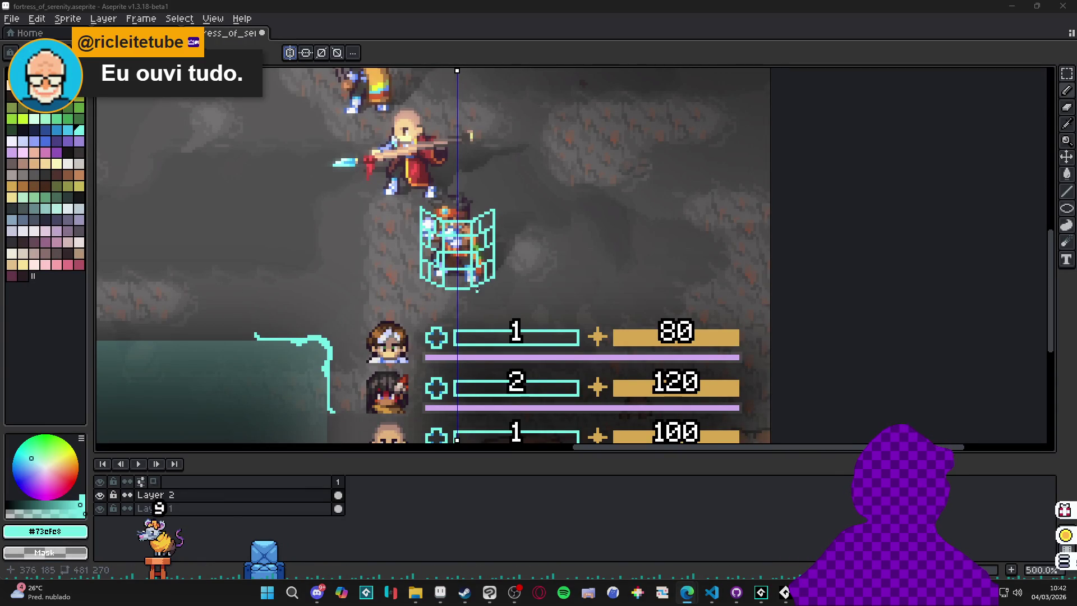
left_click_drag(462, 242, 468, 250)
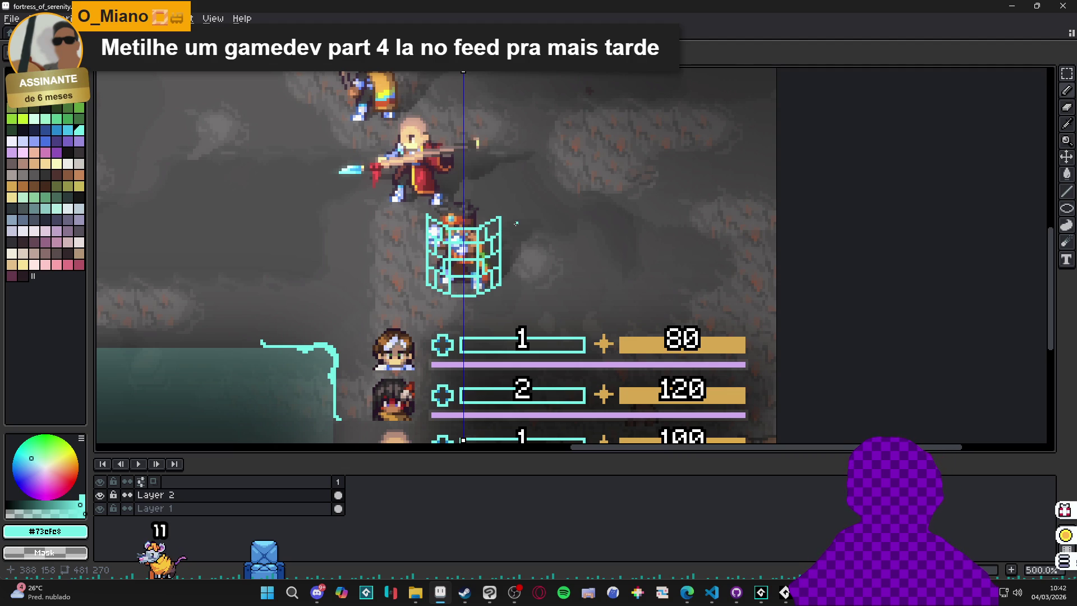
scroll(486, 214, "up", 1)
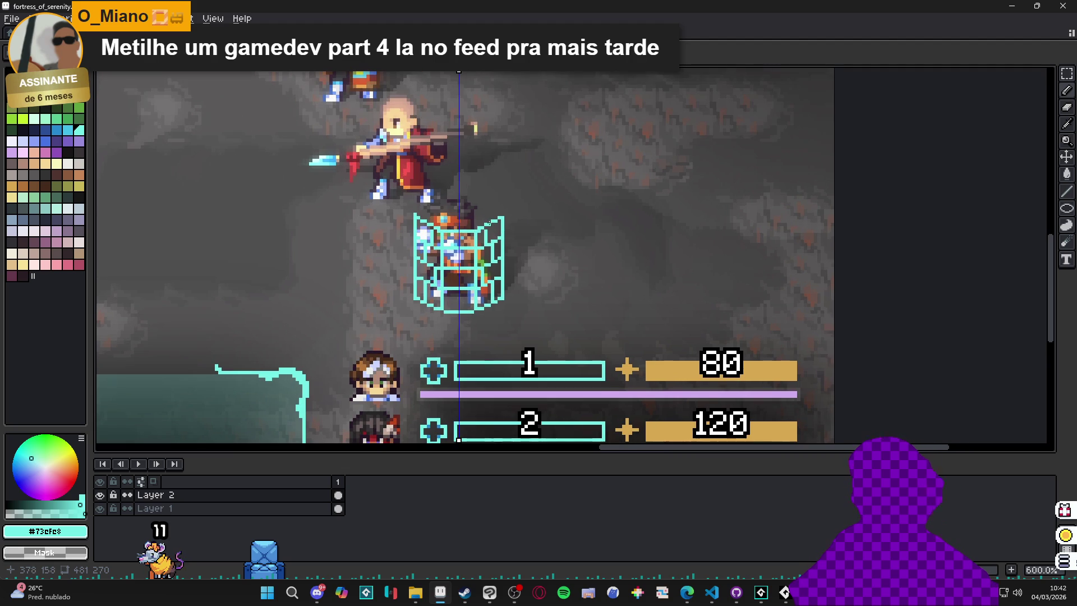
key("Delete")
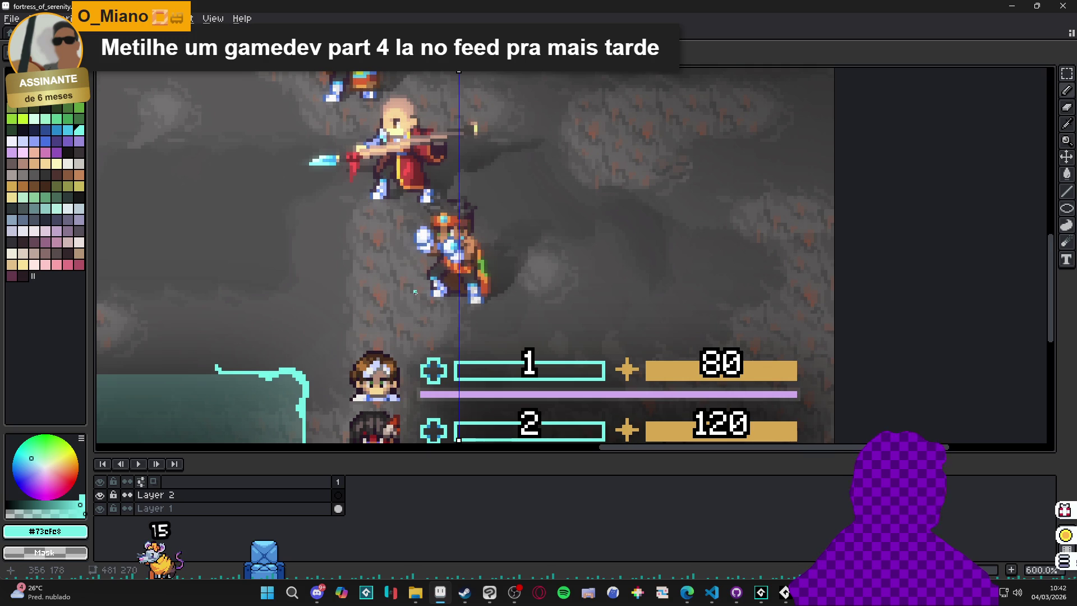
- Draw tall mirrored cyan uprights beside the hero and curl their tops outward
mouse_move(413, 290)
left_mouse_down()
mouse_move(412, 216)
mouse_move(414, 291)
mouse_move(407, 252)
left_mouse_up()
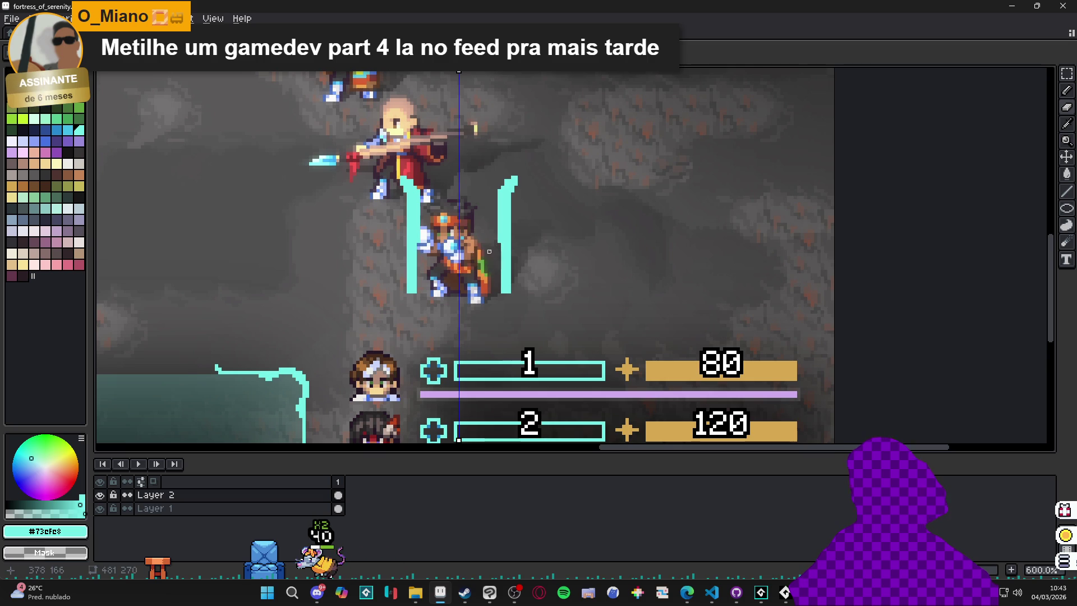
mouse_move(500, 245)
left_mouse_down()
mouse_move(496, 167)
mouse_move(511, 176)
left_mouse_up()
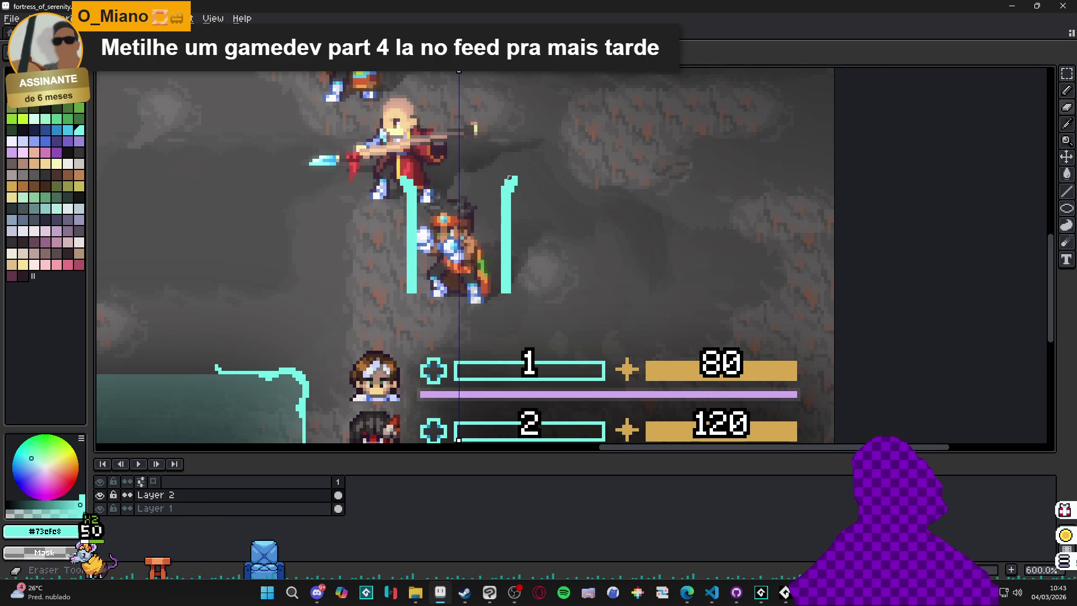
left_click_drag(512, 177, 521, 182)
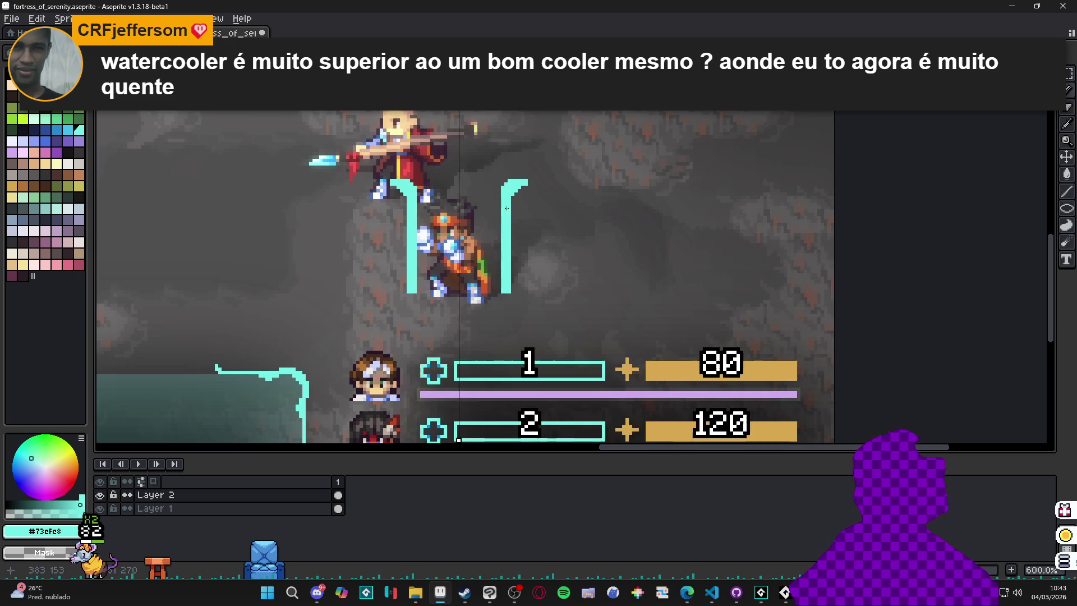
scroll(506, 209, "up", 1)
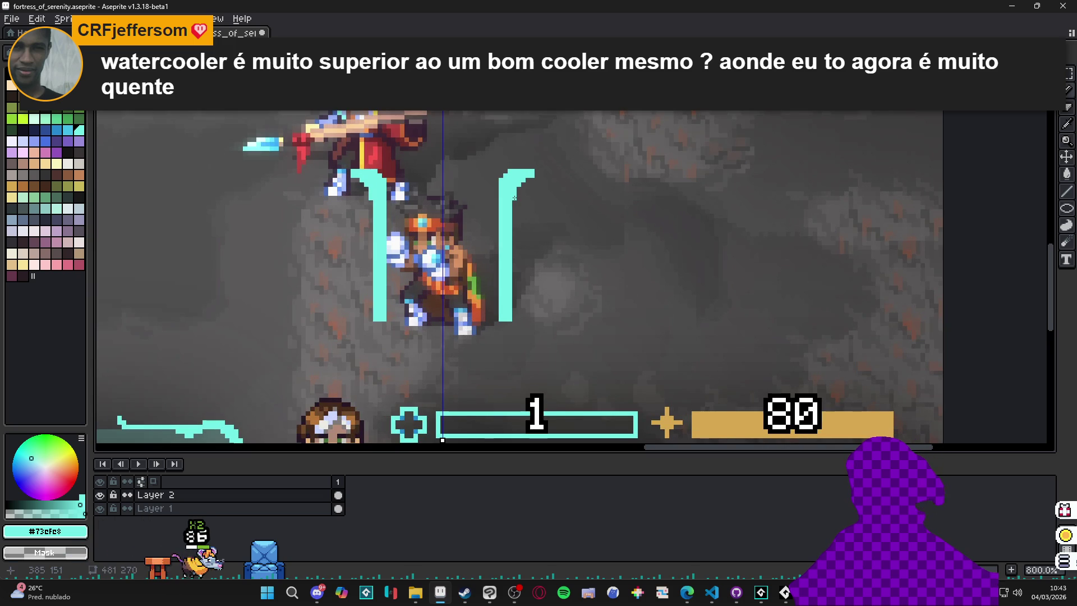
scroll(509, 214, "down", 2)
scroll(490, 231, "up", 4)
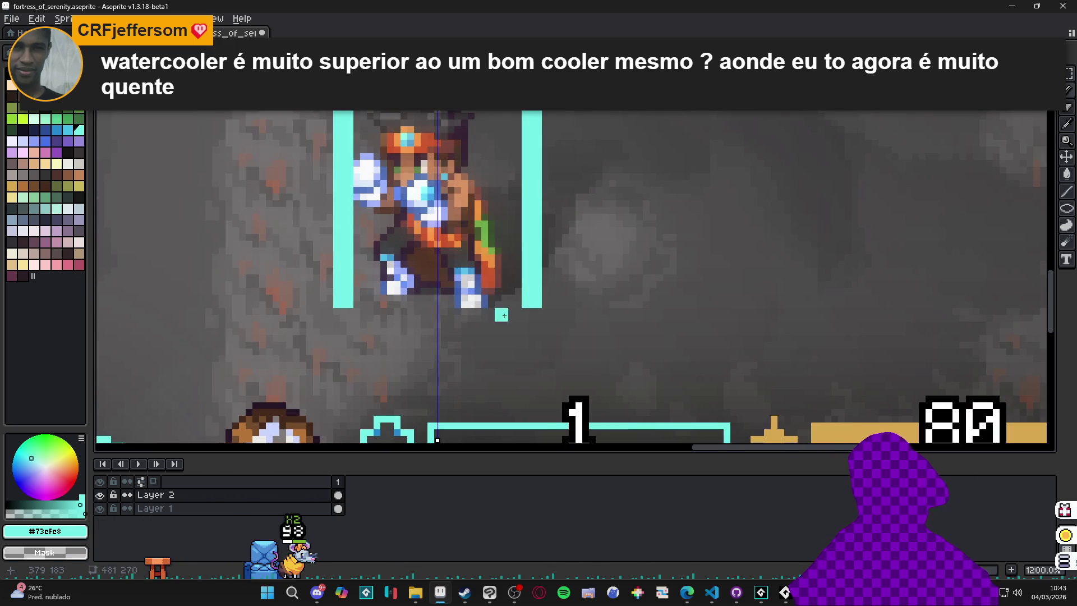
scroll(528, 306, "down", 3)
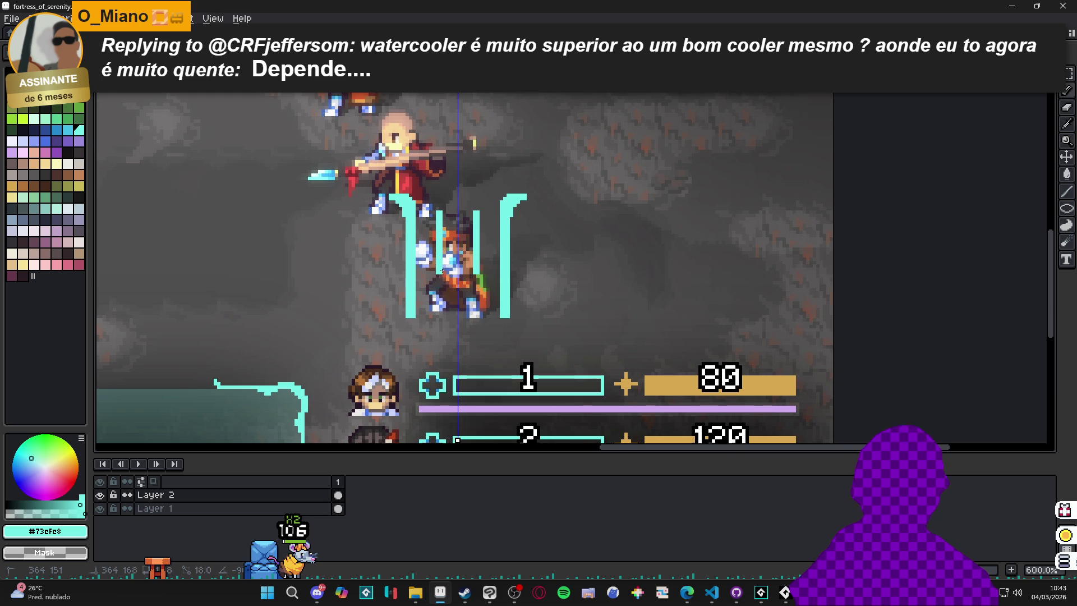
- Extend the mirrored cyan bars downward past the hero
left_click_drag(435, 261, 435, 301)
left_click_drag(476, 253, 479, 314)
left_click_drag(439, 269, 439, 322)
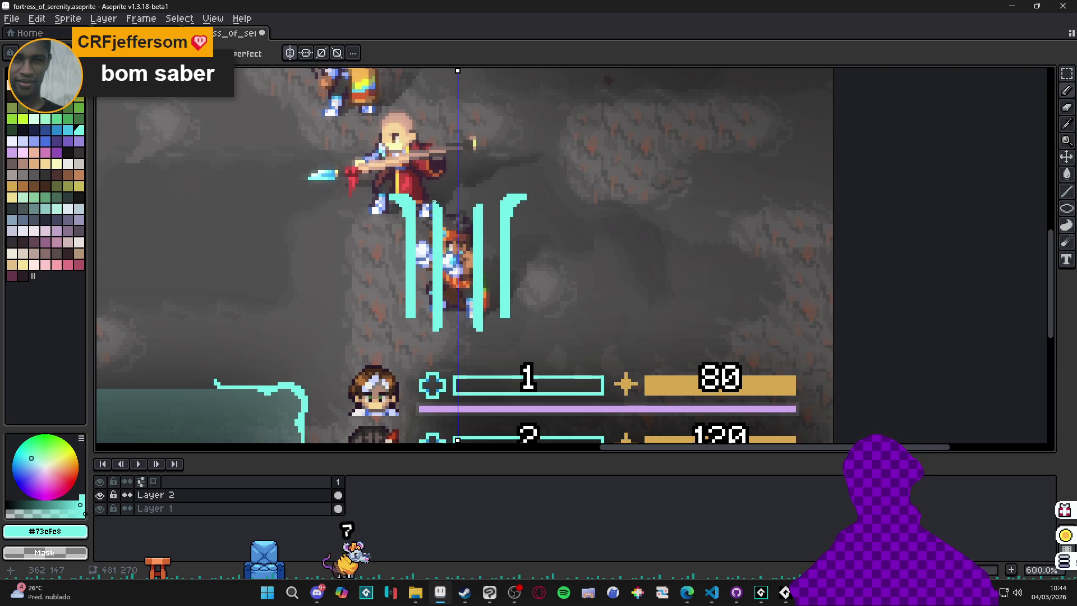
scroll(464, 205, "down", 2)
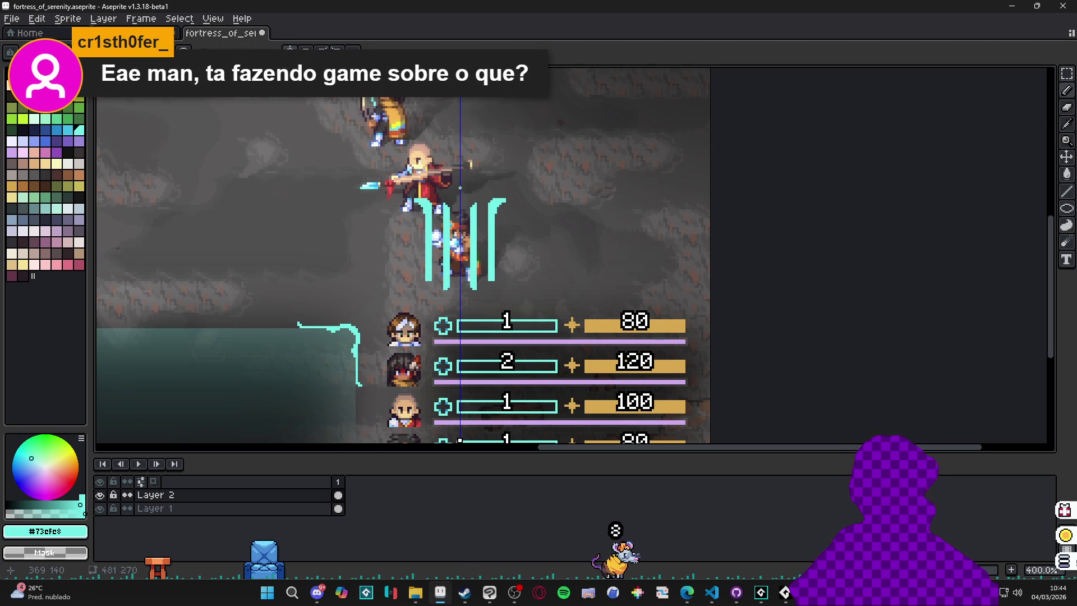
left_click_drag(416, 201, 426, 208)
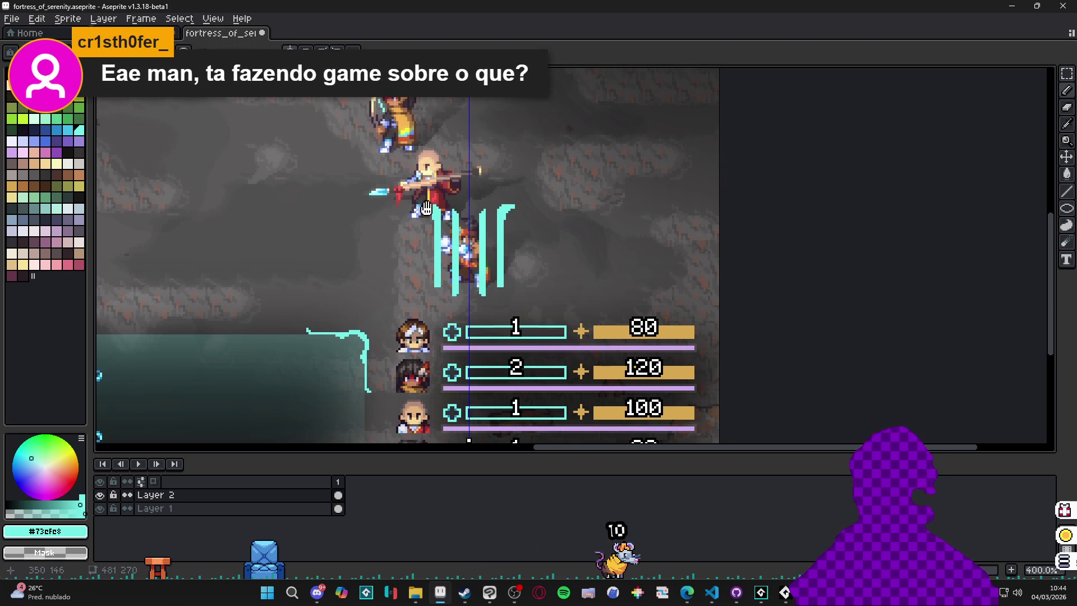
scroll(467, 230, "down", 1)
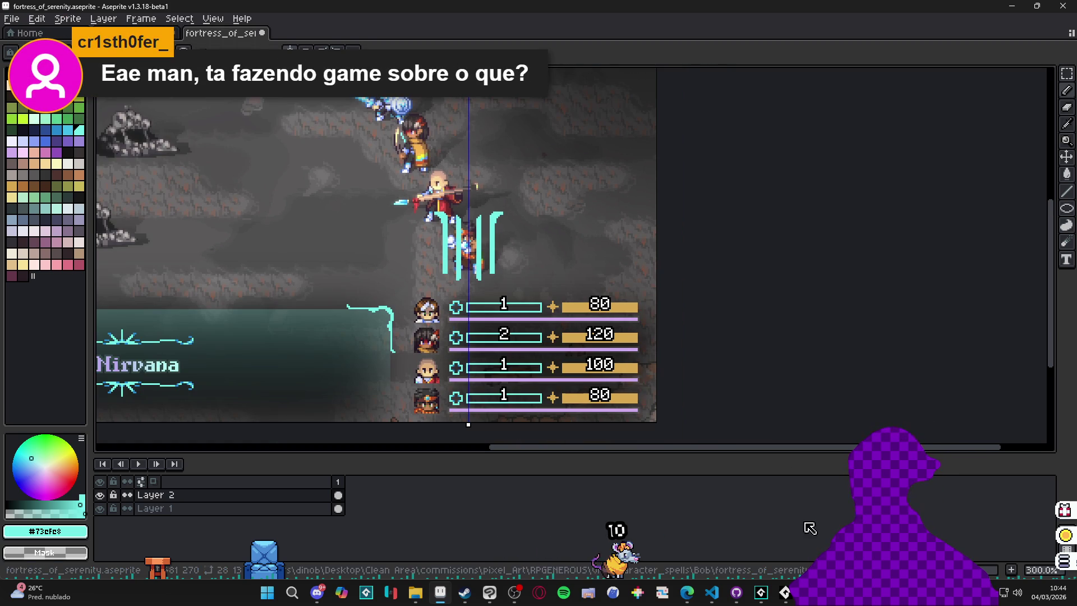
- Switch from Aseprite to the GameMaker project's shader code
mouse_move(784, 592)
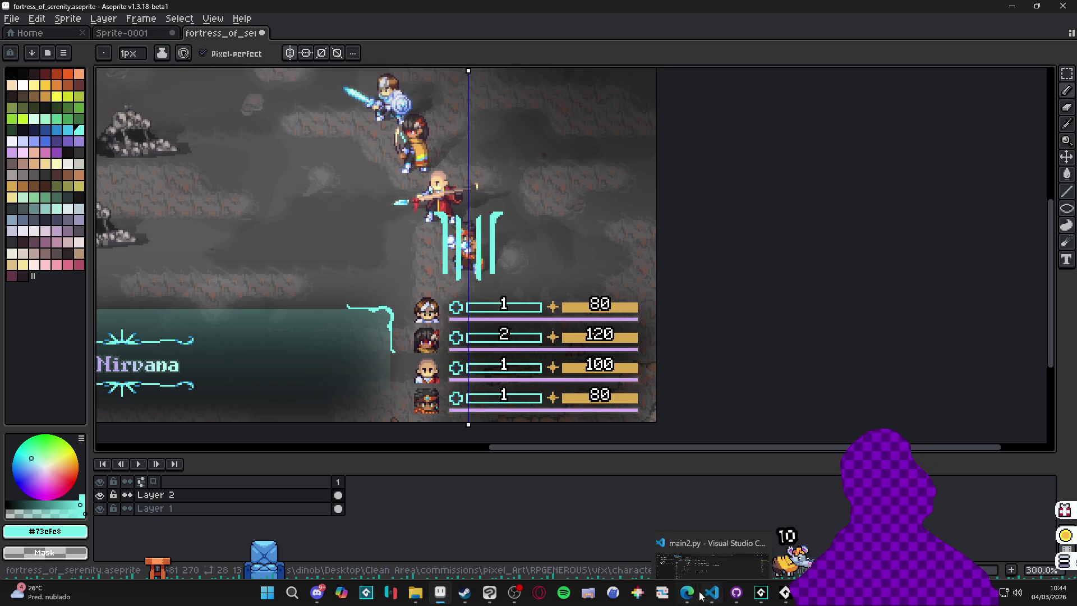
mouse_move(691, 596)
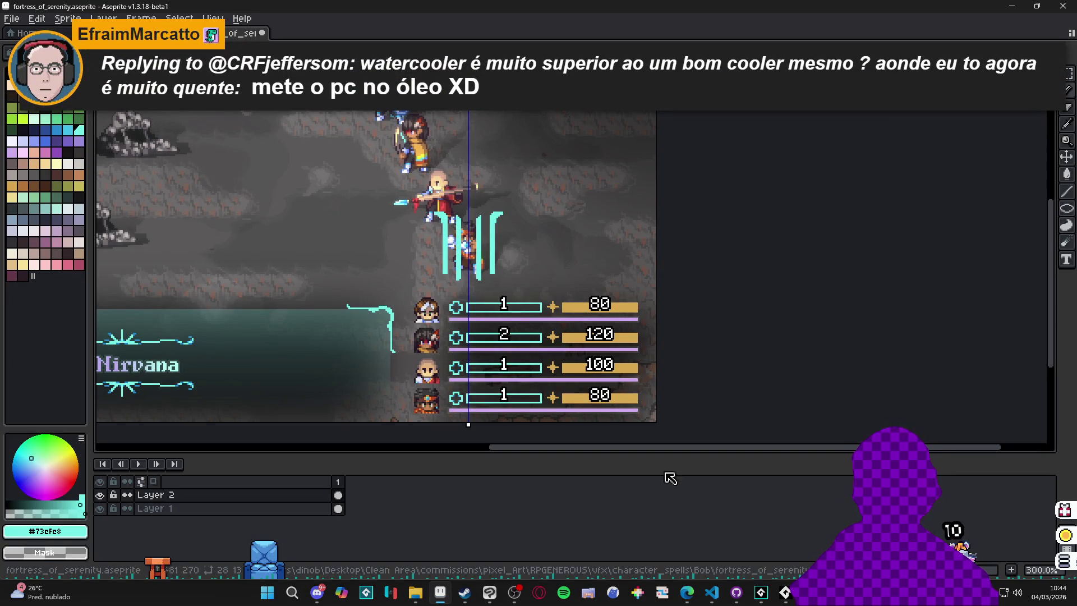
key("alt+Tab")
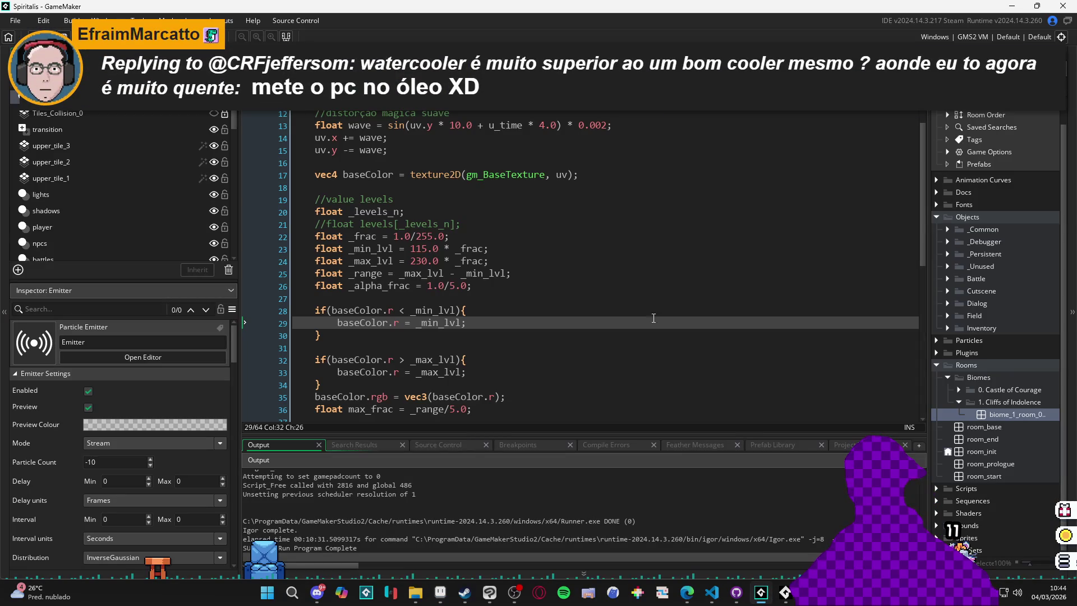
- Build and run the Spiritalis game from GameMaker's code editor with F5
left_click(643, 310)
key("F5")
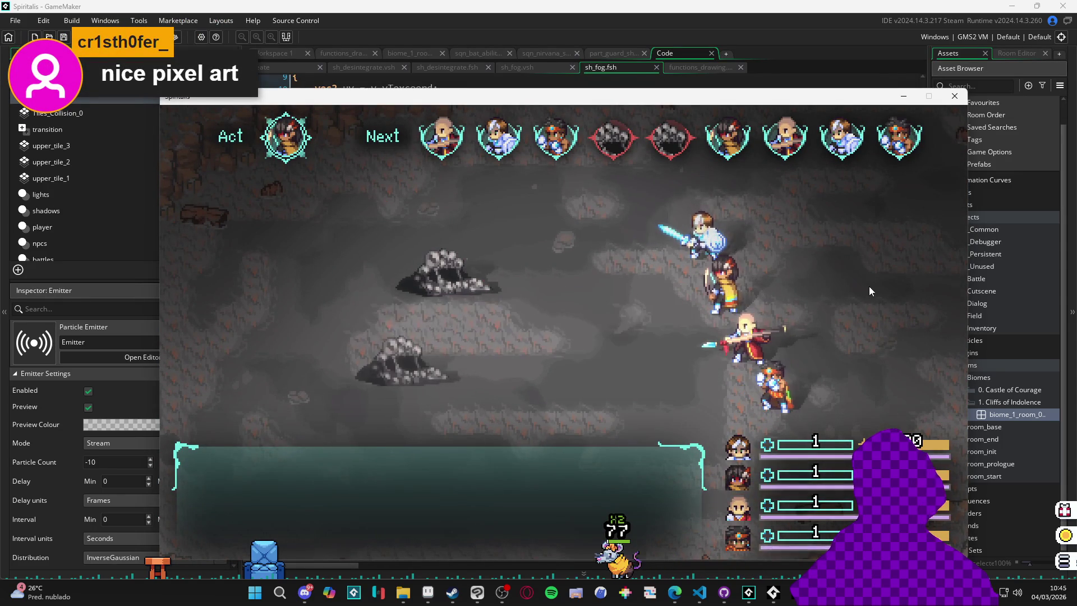
- Target the Sloth Blob and have Sam use Cryoslash on it
key("Return")
key("Return")
key("Return")
key("Return")
key("Return")
key("Return")
key("Down")
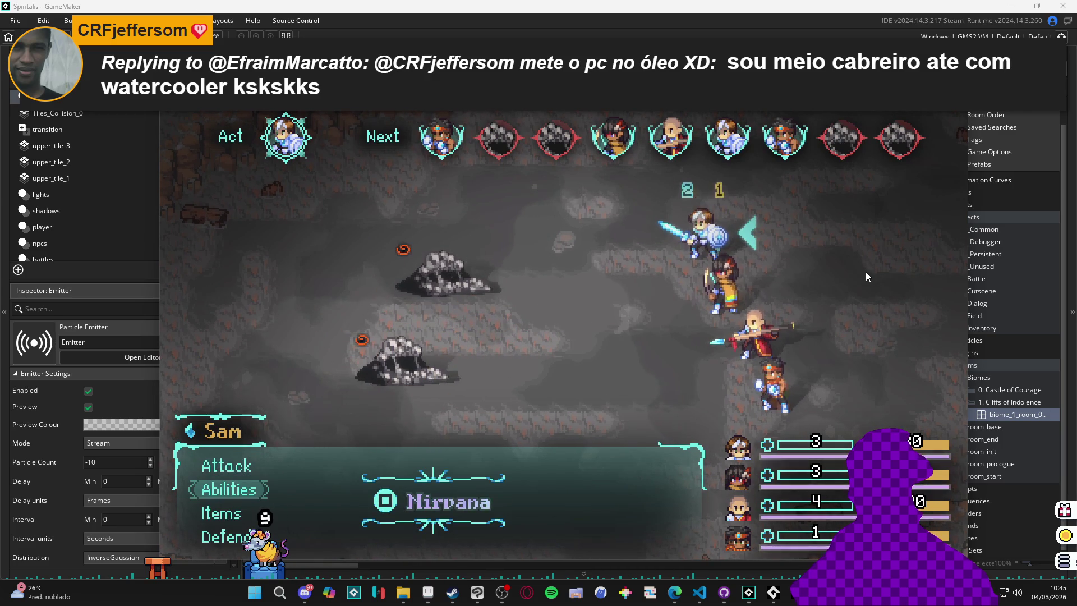
key("Return")
key("Down")
key("Up")
key("Return")
key("Return")
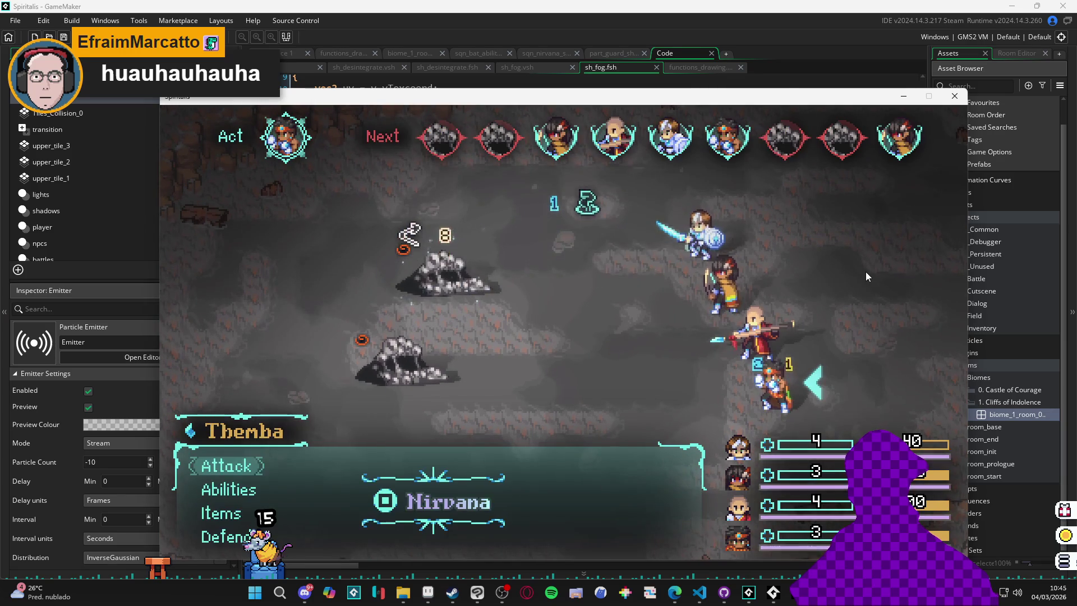
- Have Themba, Yara and Zhe Wu attack the Sloth Blob, ending the battle in the cave
key("Return")
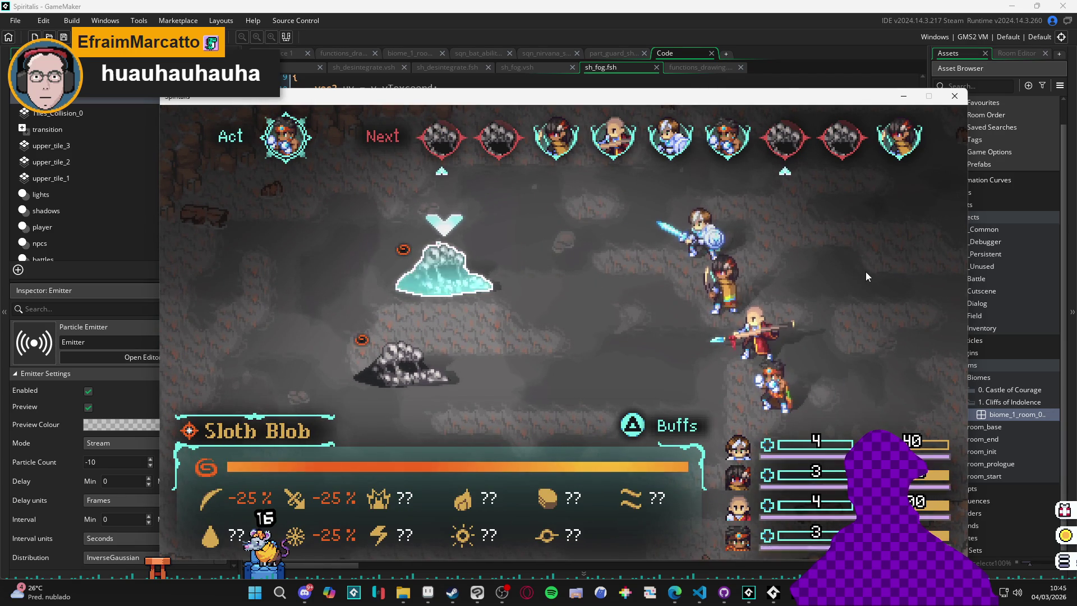
key("Return")
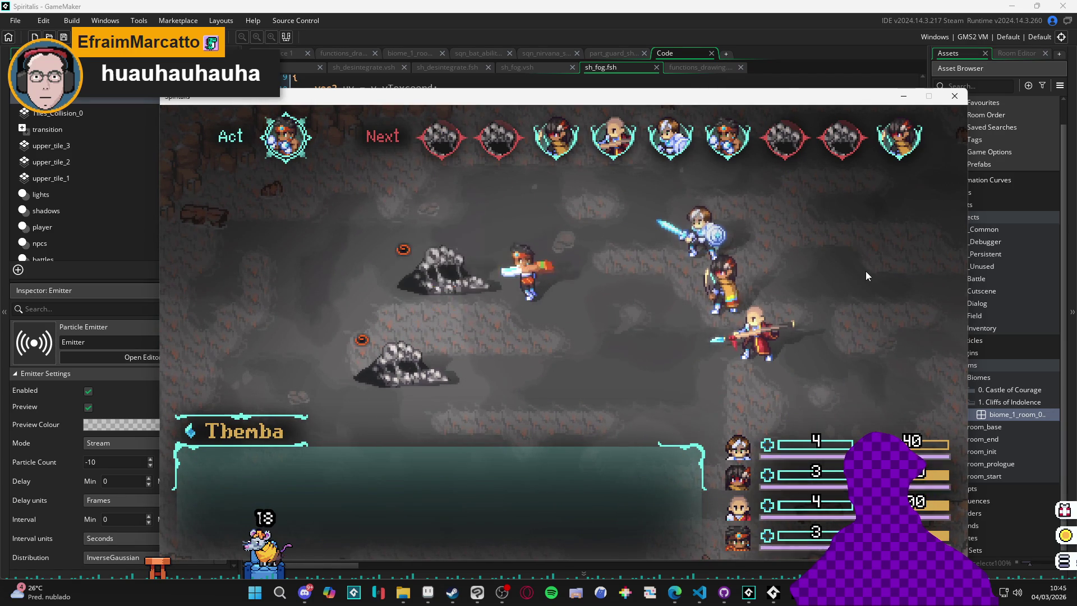
key("Return")
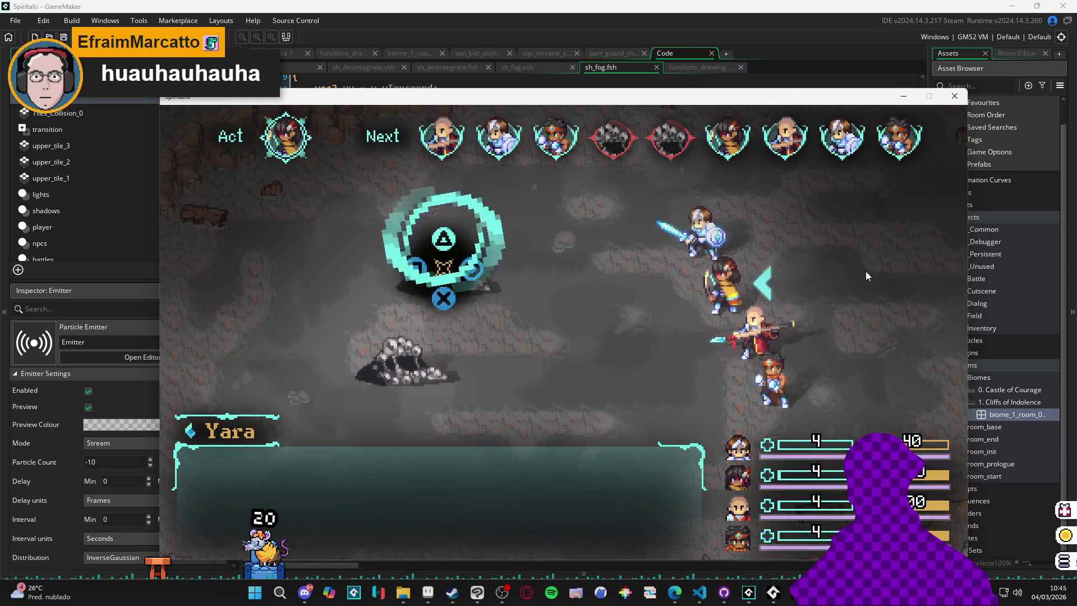
key("Return")
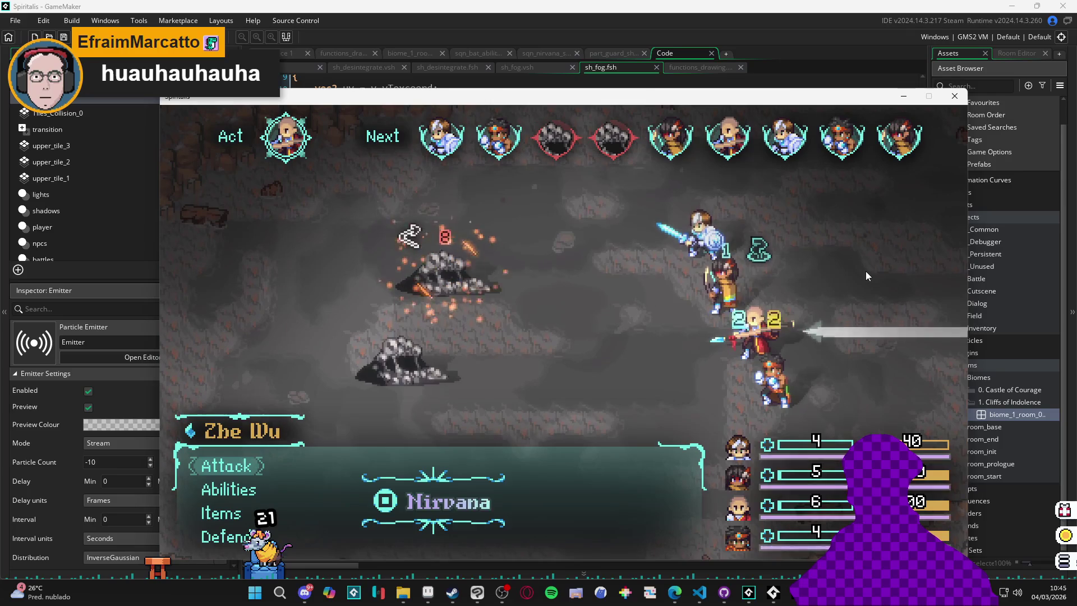
key("Return")
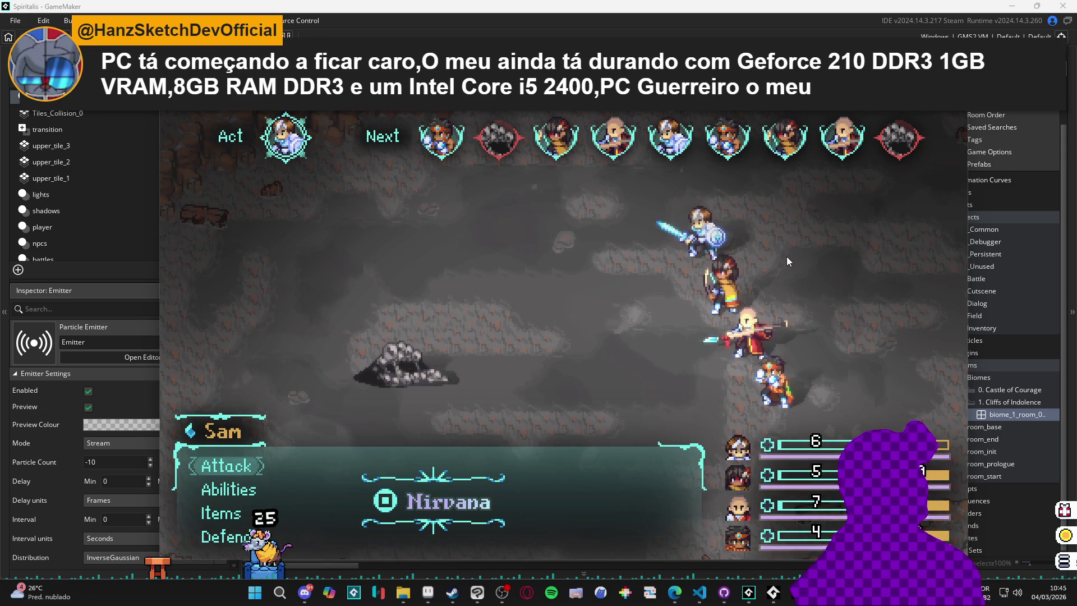
key("Escape")
key("Right")
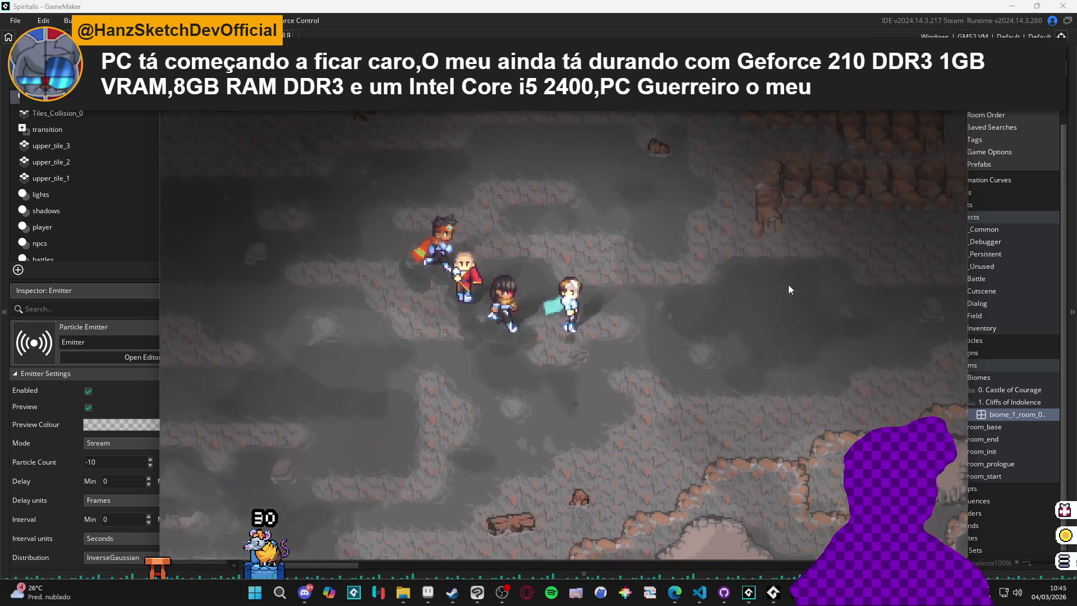
- Walk the party right, up, down and right through the cave, lining them up
key("Right")
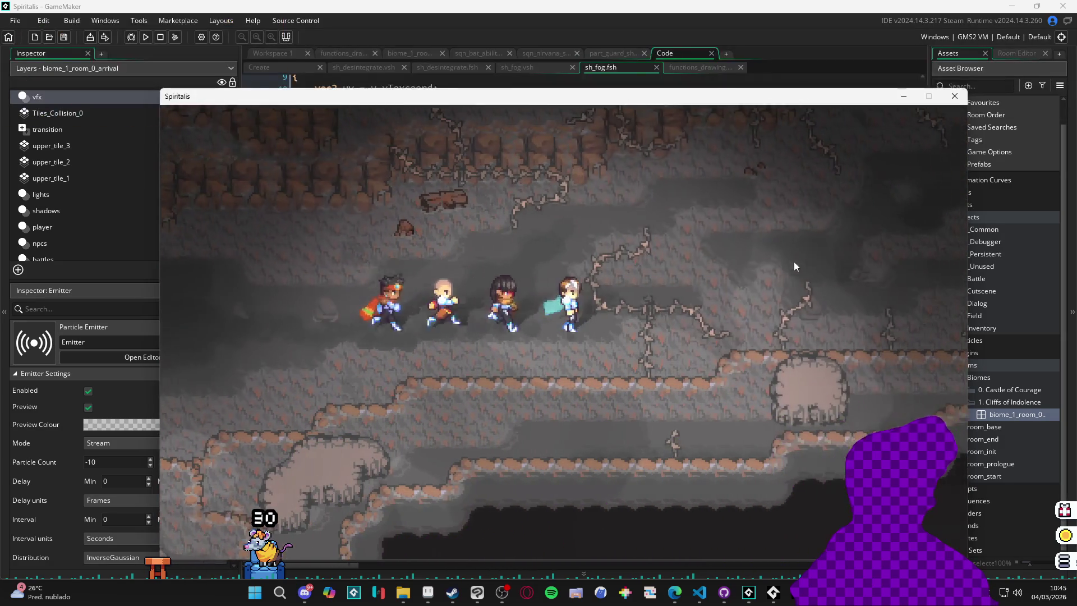
key("Right")
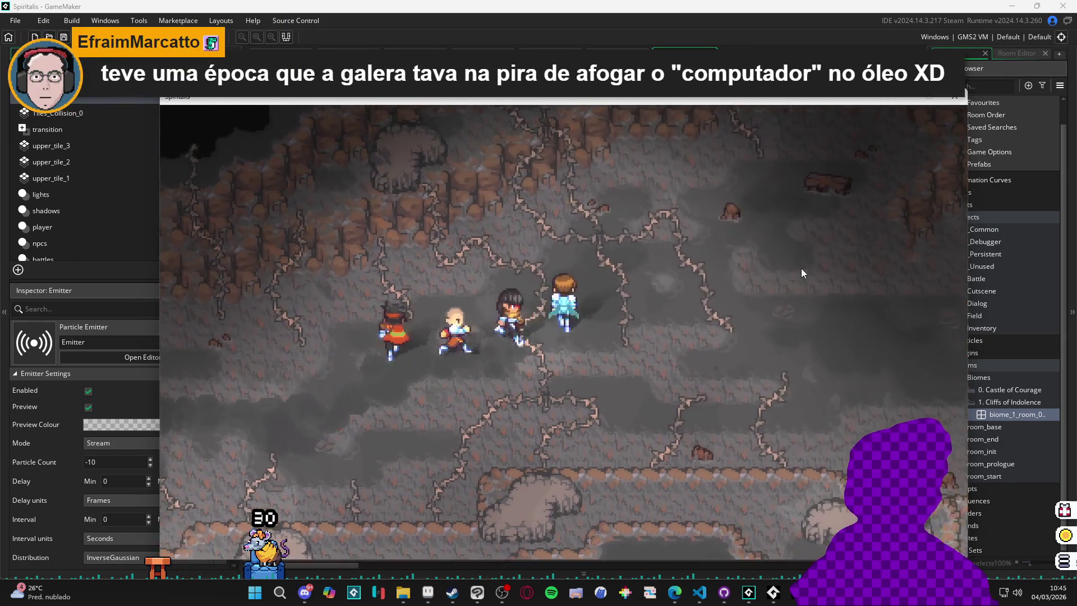
key("Up")
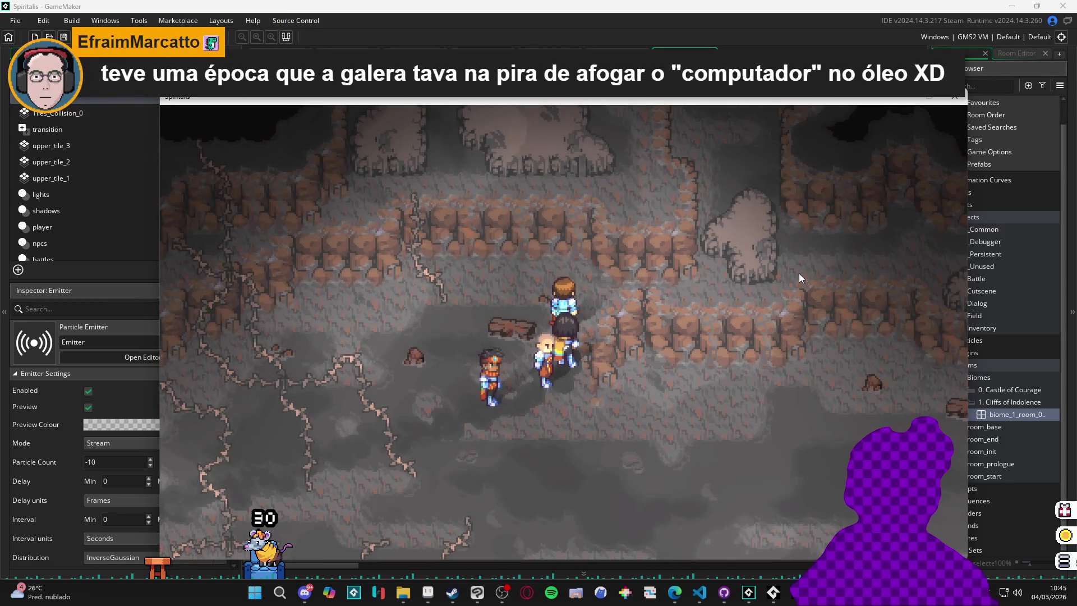
key("Down")
key("Right")
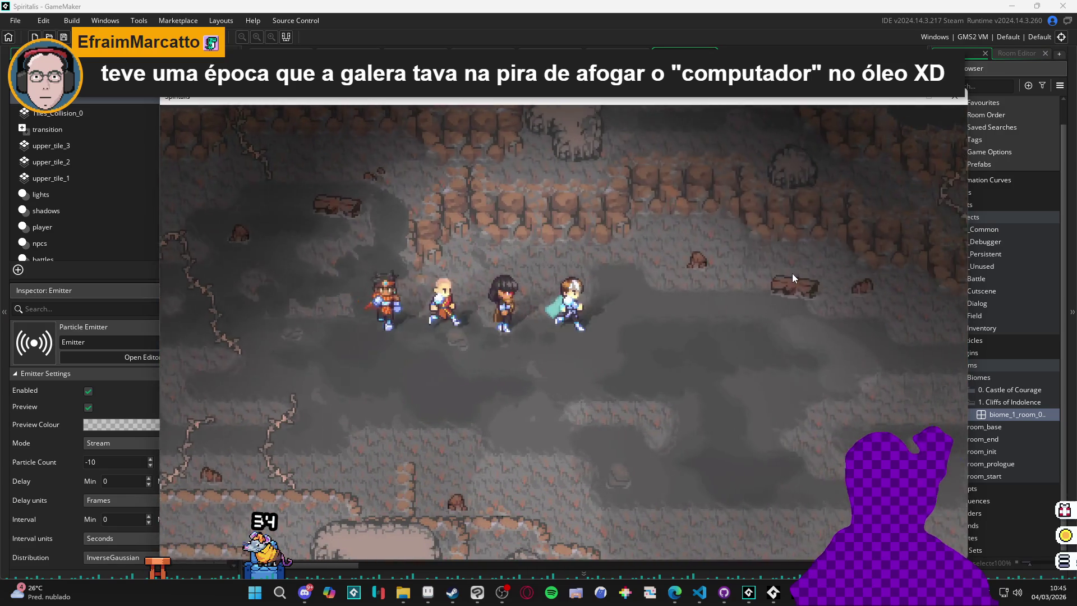
key("Up")
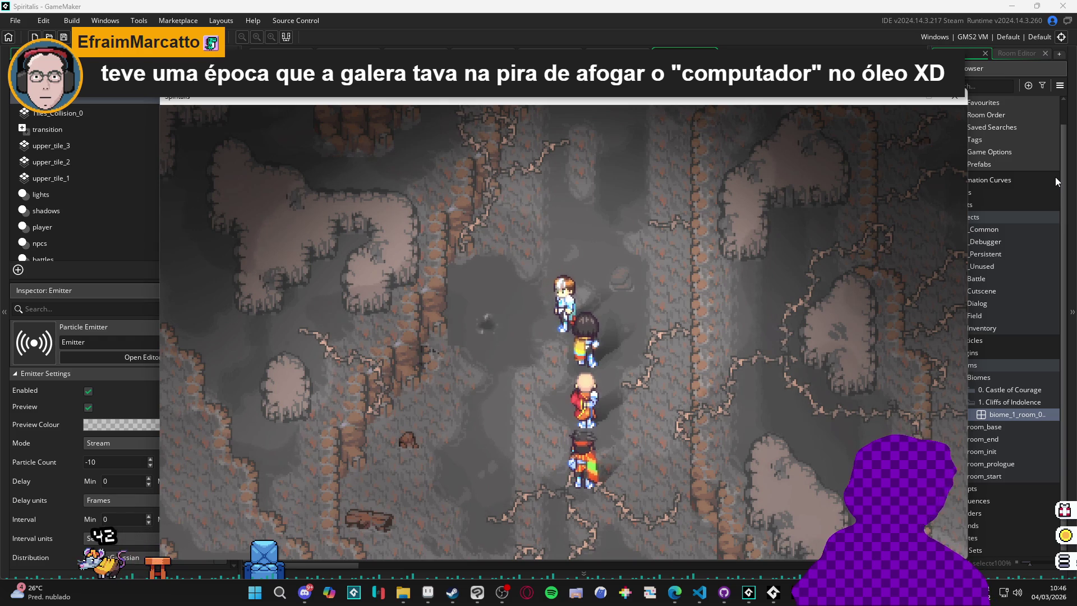
- Close the running game and return to the Aseprite mockup, toggling Layer 2 to compare
left_click(965, 100)
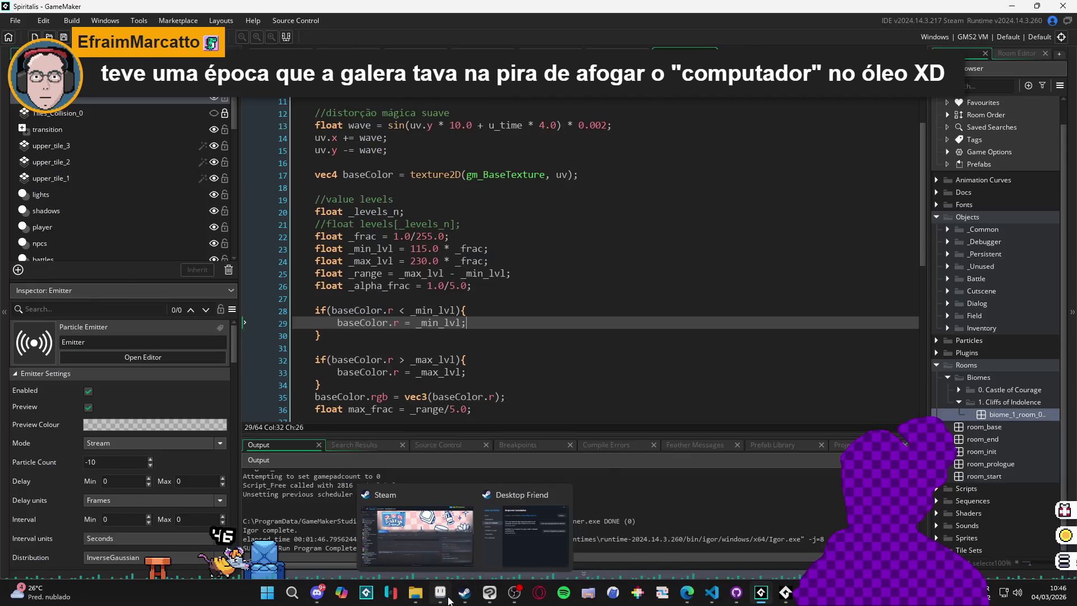
left_click(440, 592)
scroll(517, 303, "up", 1)
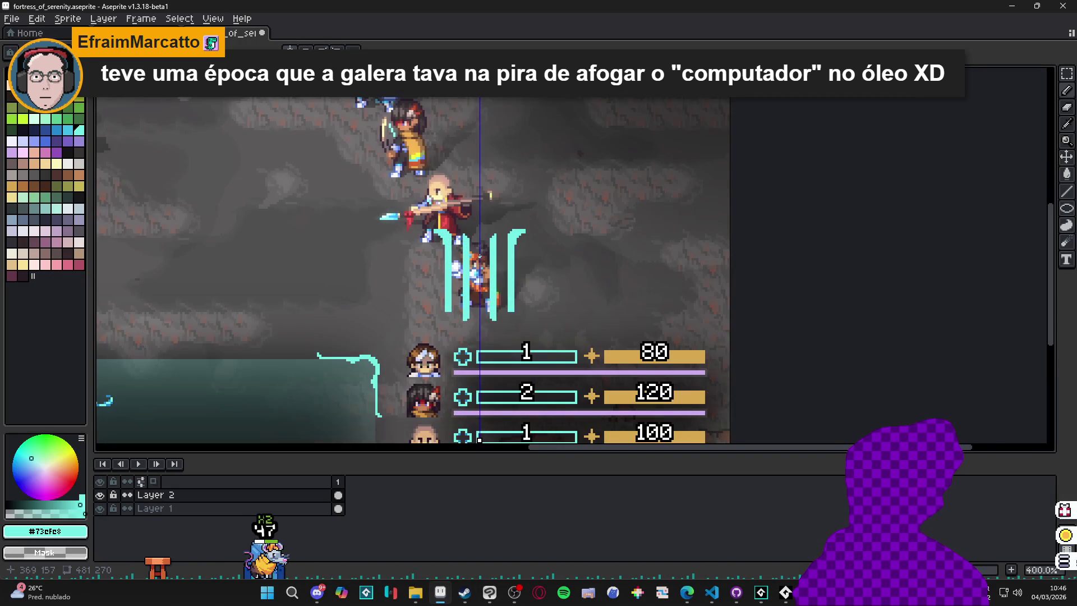
left_click(106, 496)
left_click(106, 497)
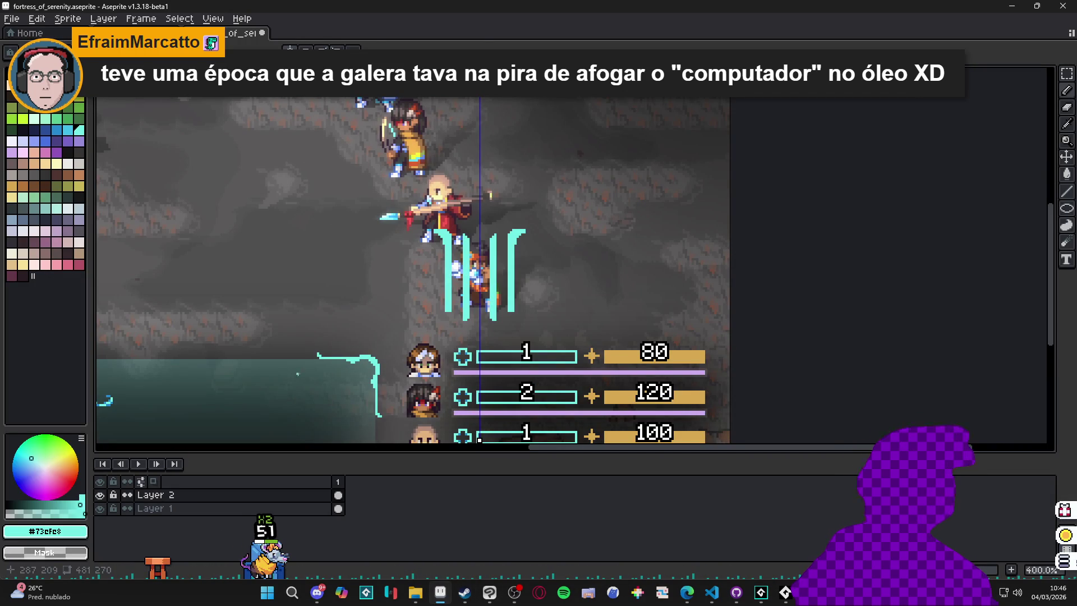
- Copy the cyan bars around the hero and add a new layer above Layer 1
left_click_drag(404, 213, 550, 333)
key("ctrl+d")
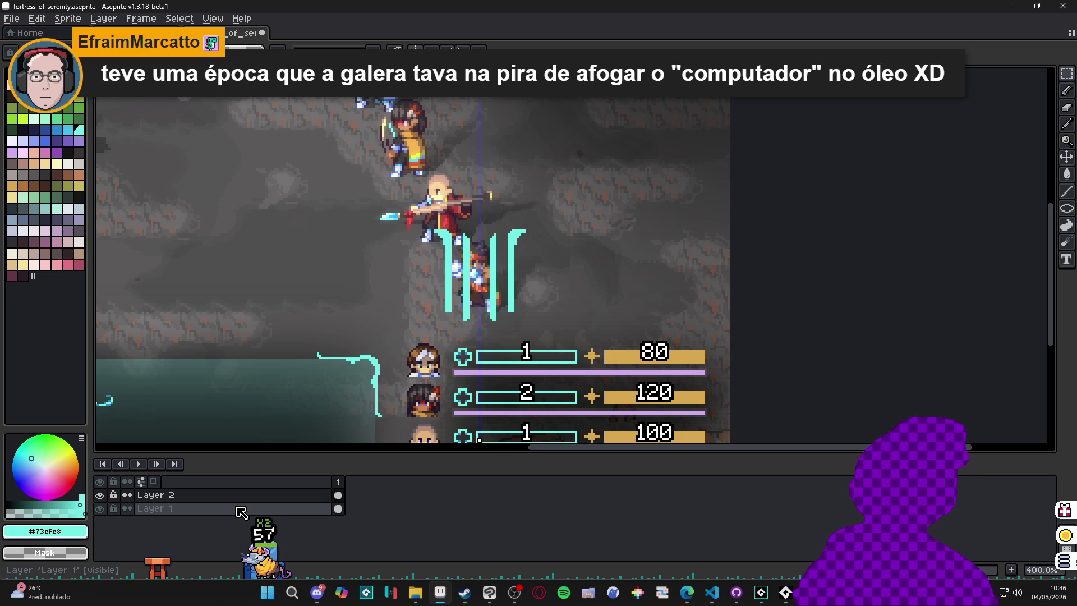
left_click(258, 510)
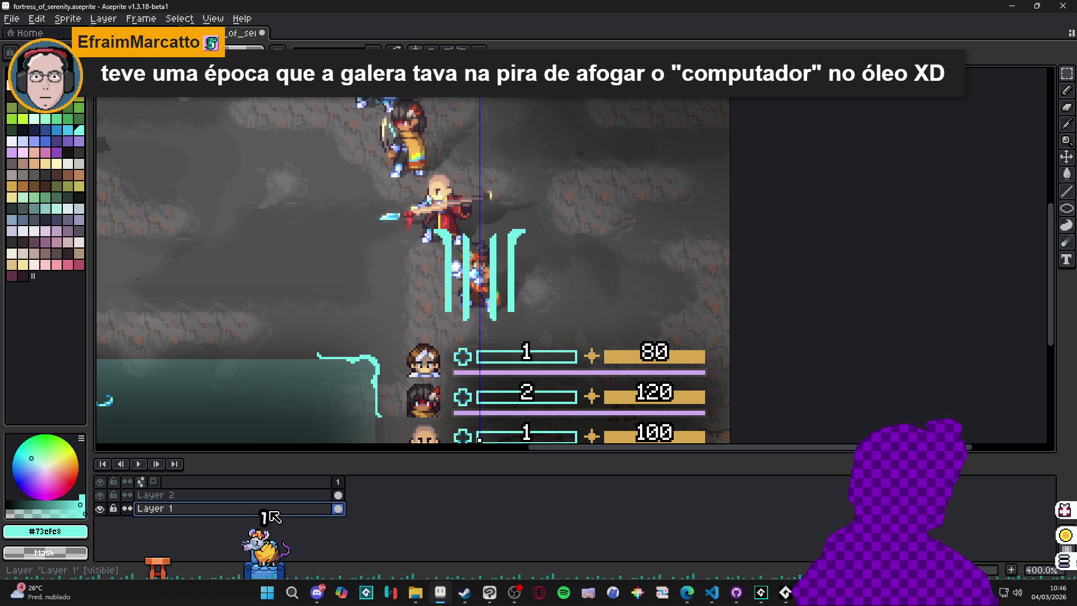
key("shift+n")
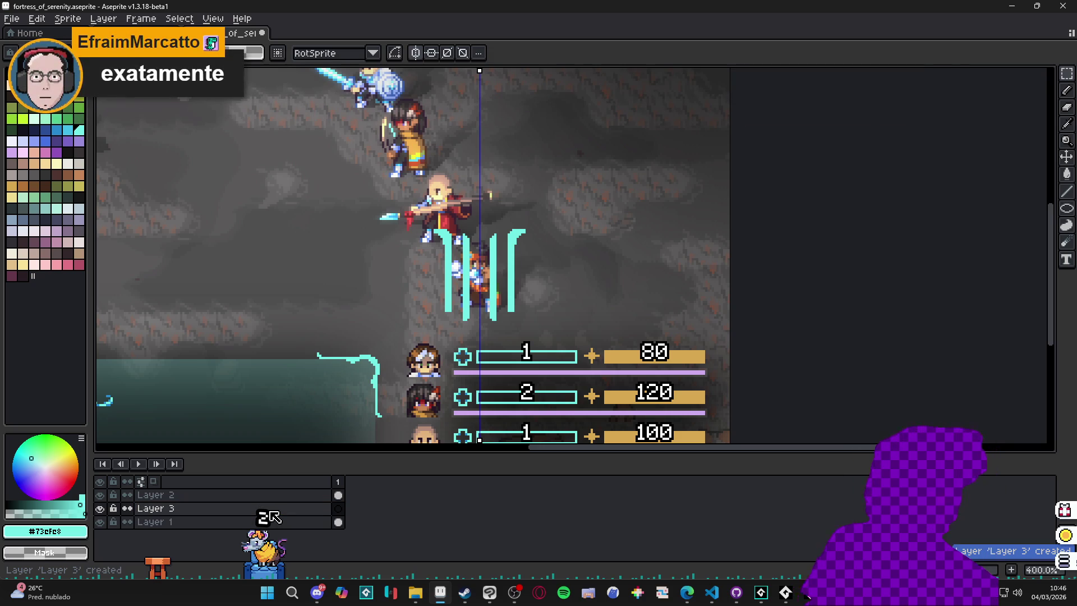
- Paste the bars onto Layer 3, move them up 15 pixels, and reshape the outer strokes
key("ctrl+v")
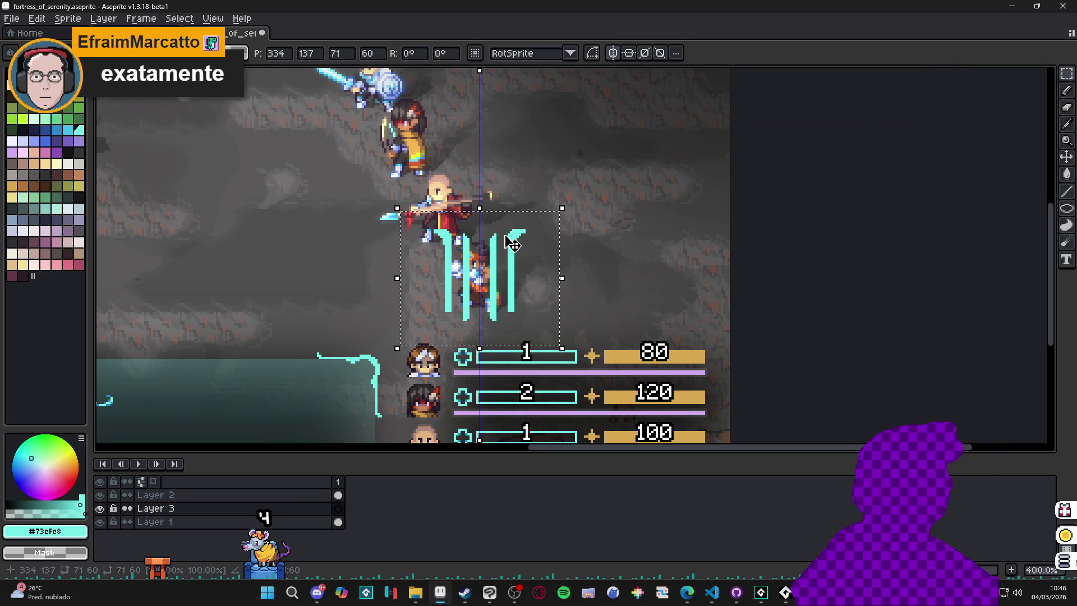
key("ctrl+d")
left_click_drag(494, 268, 494, 245)
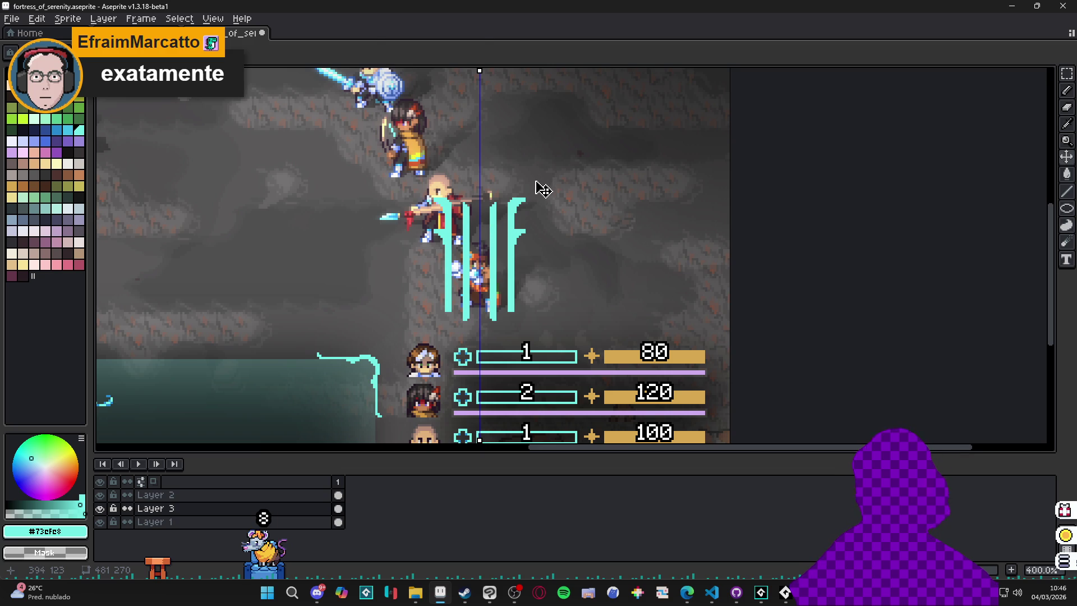
key("m")
left_click_drag(535, 175, 503, 357)
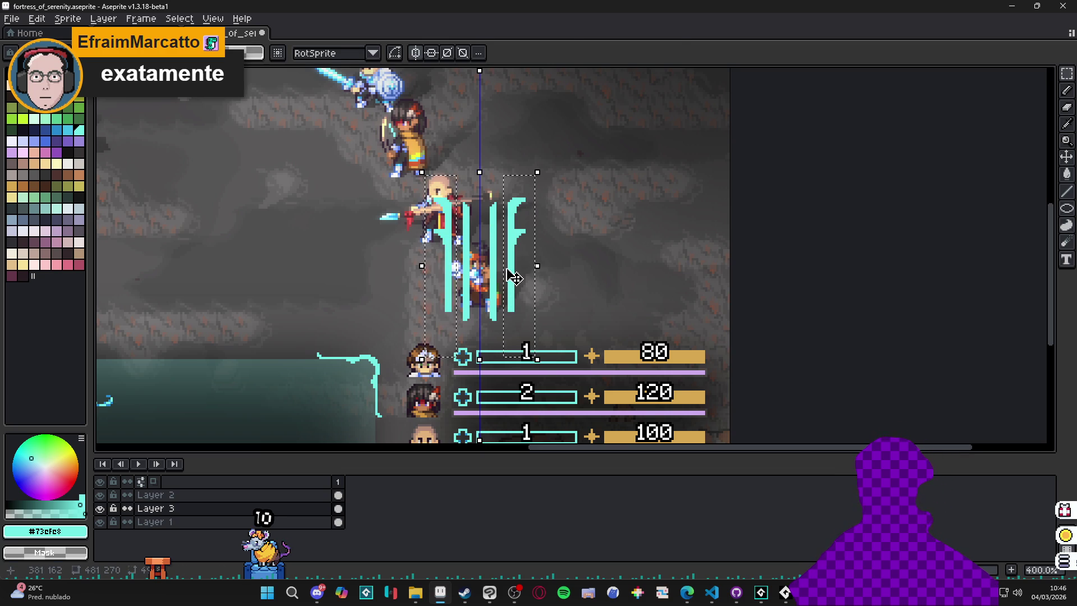
left_click(507, 277)
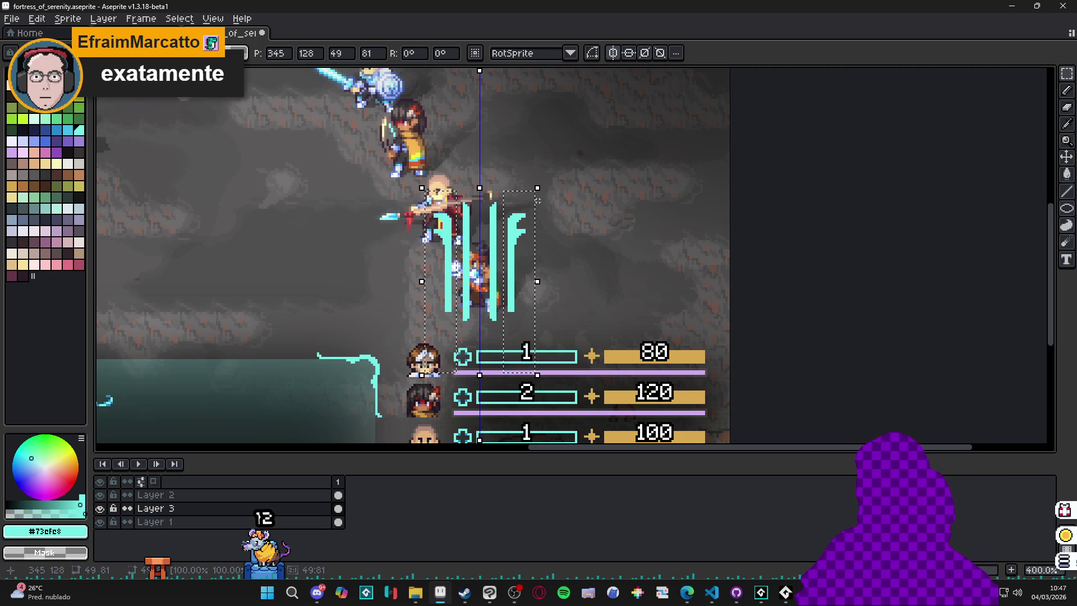
key("ctrl+d")
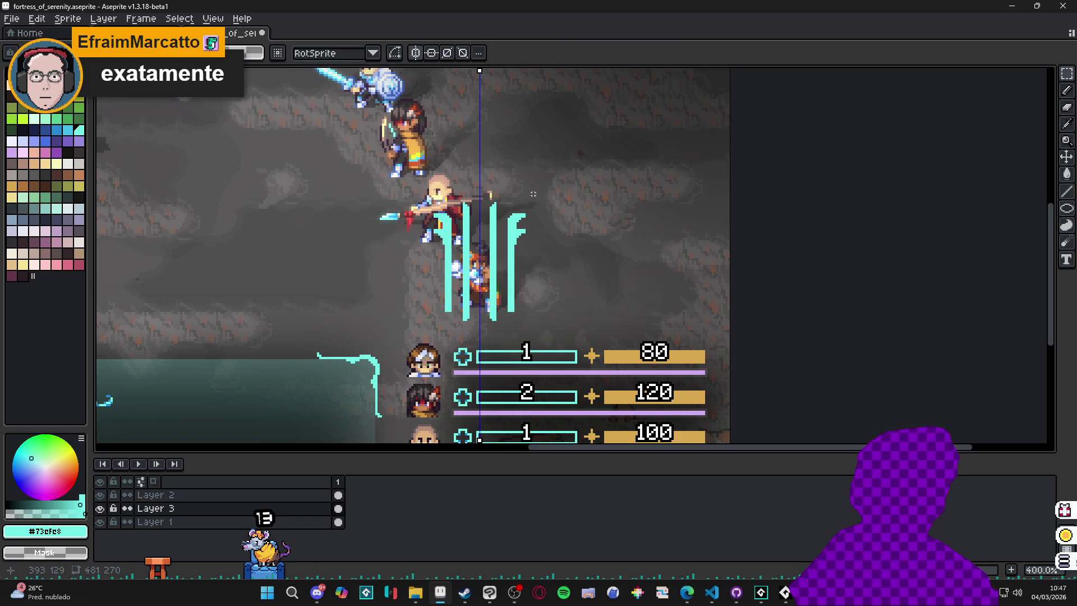
left_click_drag(553, 178, 560, 257)
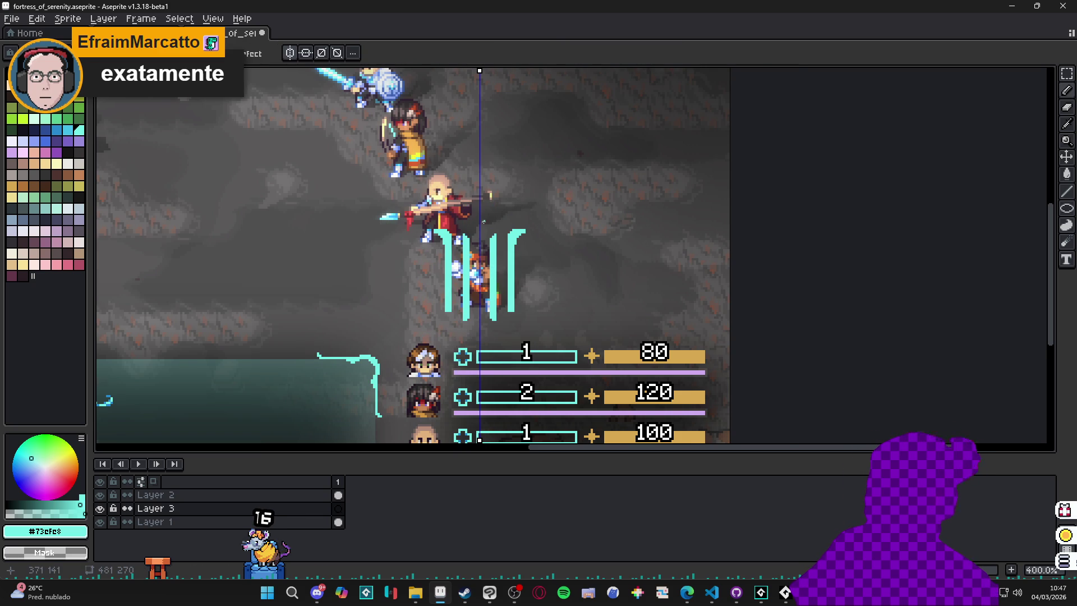
- On Layer 2, draw a crossbar joining the cyan bars into an H
scroll(492, 234, "up", 1)
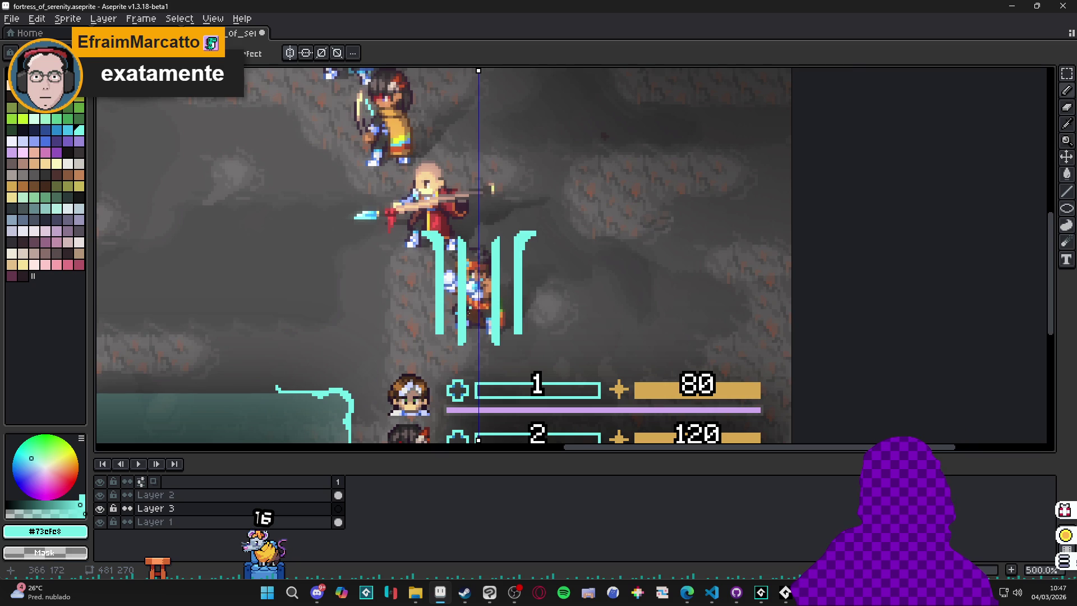
scroll(490, 326, "up", 1)
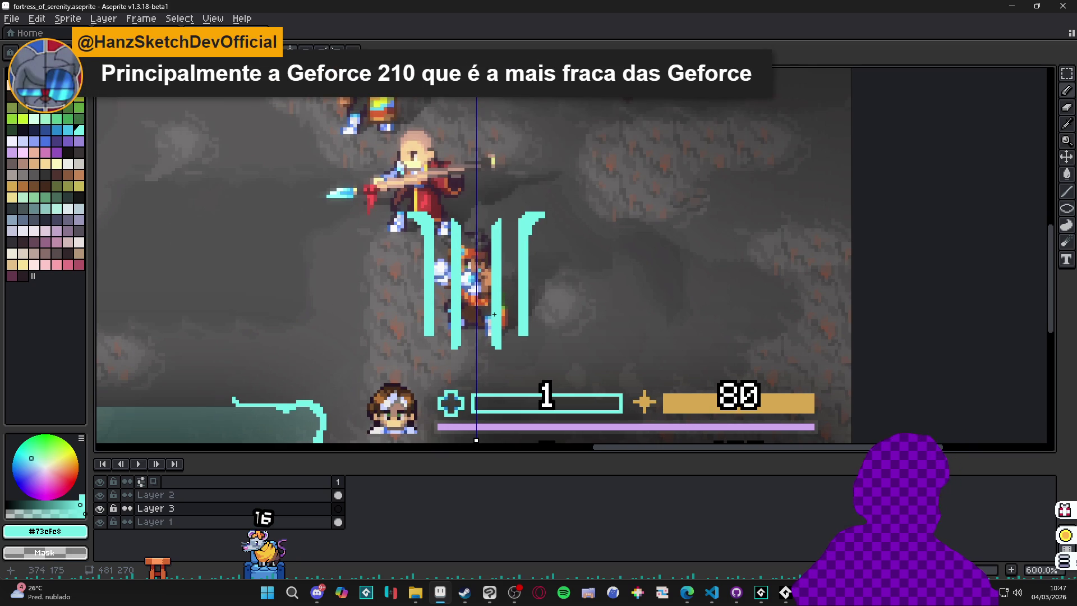
scroll(494, 318, "up", 1)
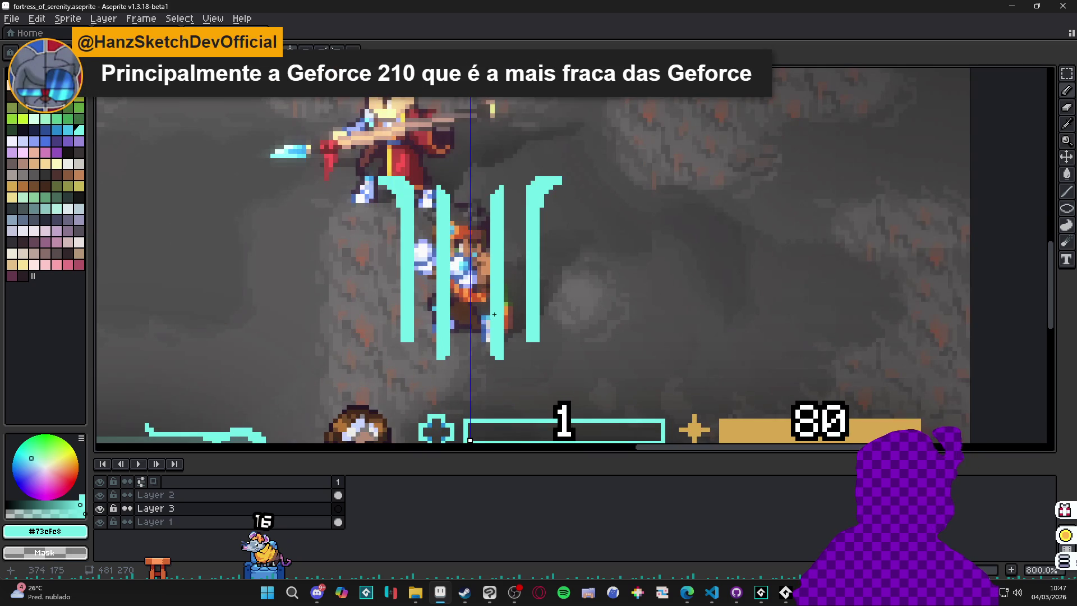
left_click(505, 315, "ctrl")
key("ctrl+d")
key("b")
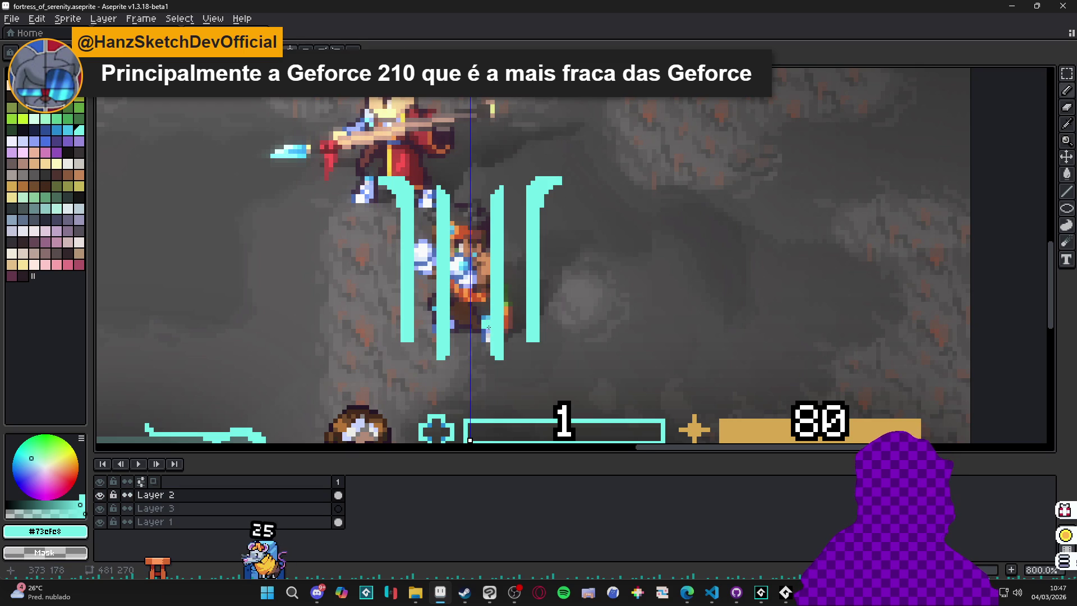
mouse_move(487, 321)
left_mouse_down()
mouse_move(453, 321)
mouse_move(494, 319)
left_mouse_up()
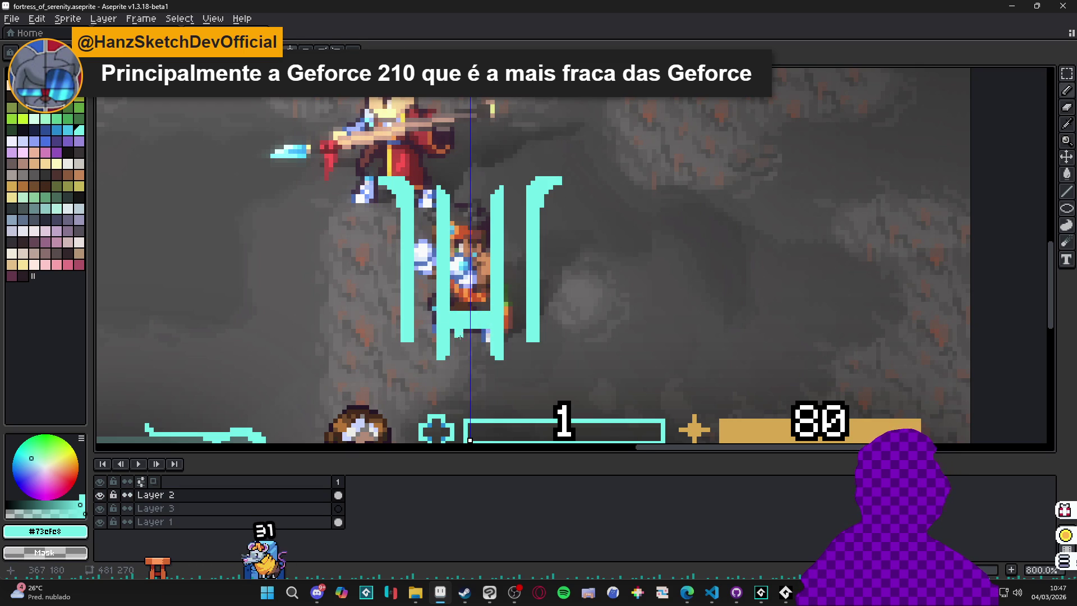
- Draw two pairs of mirrored diagonal struts rising from the crossbar's ends
scroll(468, 338, "down", 1)
scroll(446, 312, "up", 3)
left_click_drag(445, 318, 393, 278)
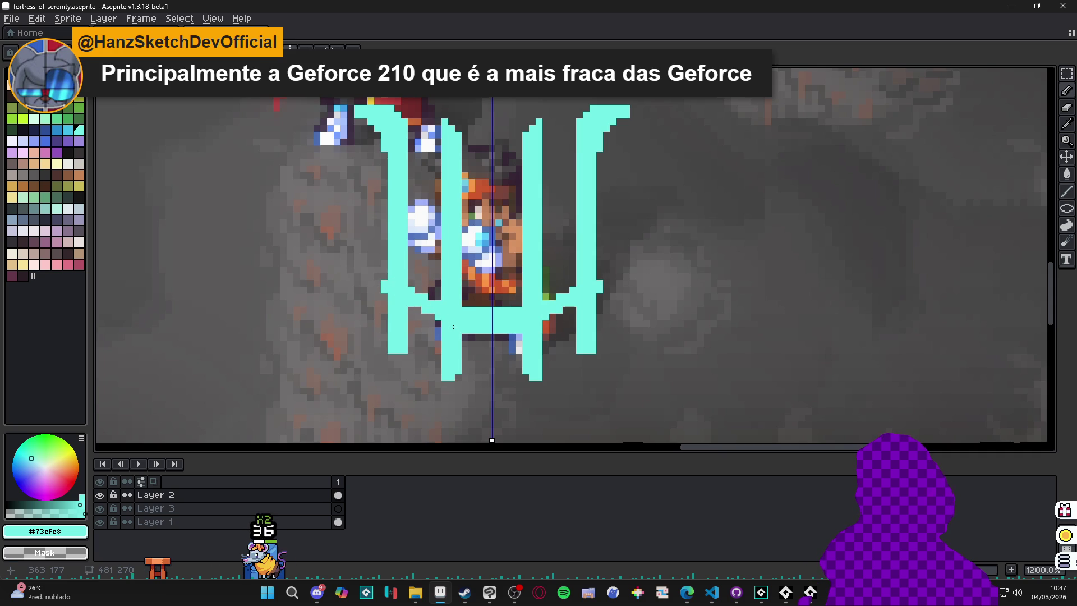
left_click_drag(451, 329, 372, 287)
scroll(372, 286, "down", 5)
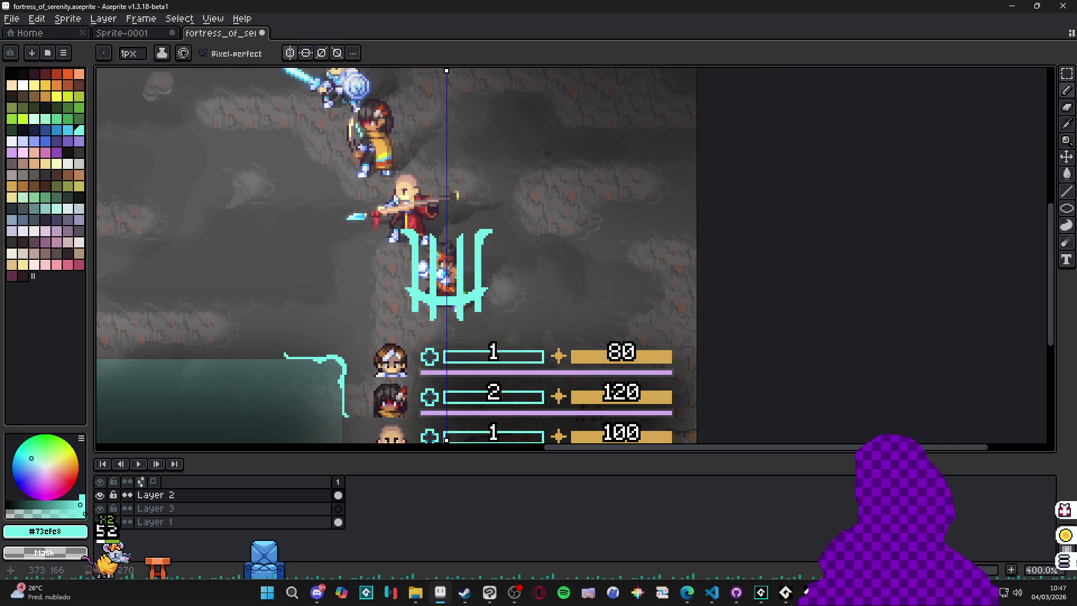
- Undo twice and redo once to remove the crossbar and struts, leaving four arrow-tipped bars
key("ctrl+z")
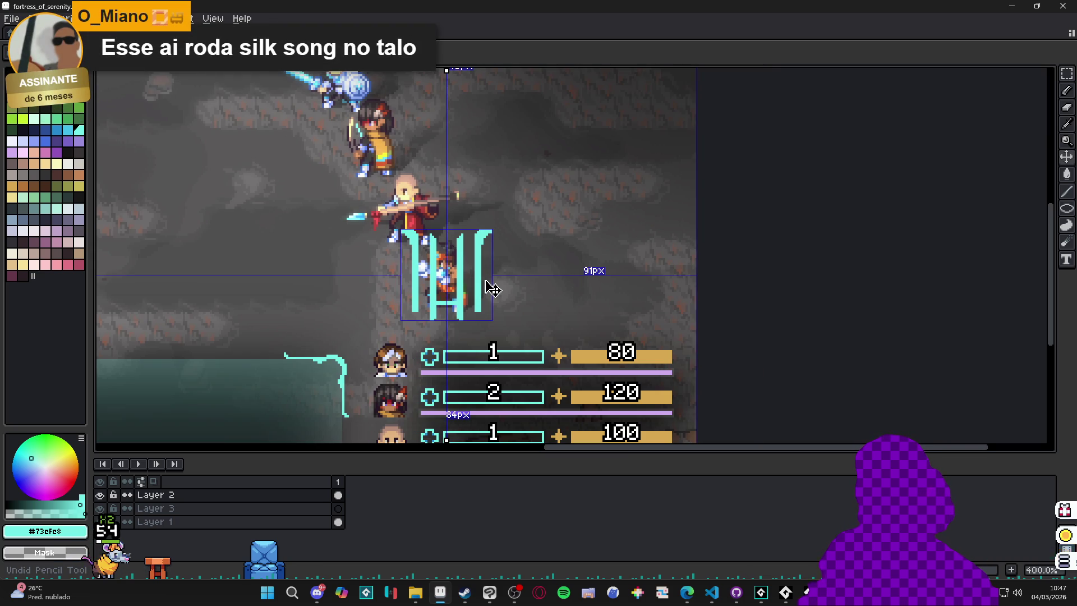
key("ctrl+z")
key("ctrl+z")
key("ctrl+z")
key("ctrl+y")
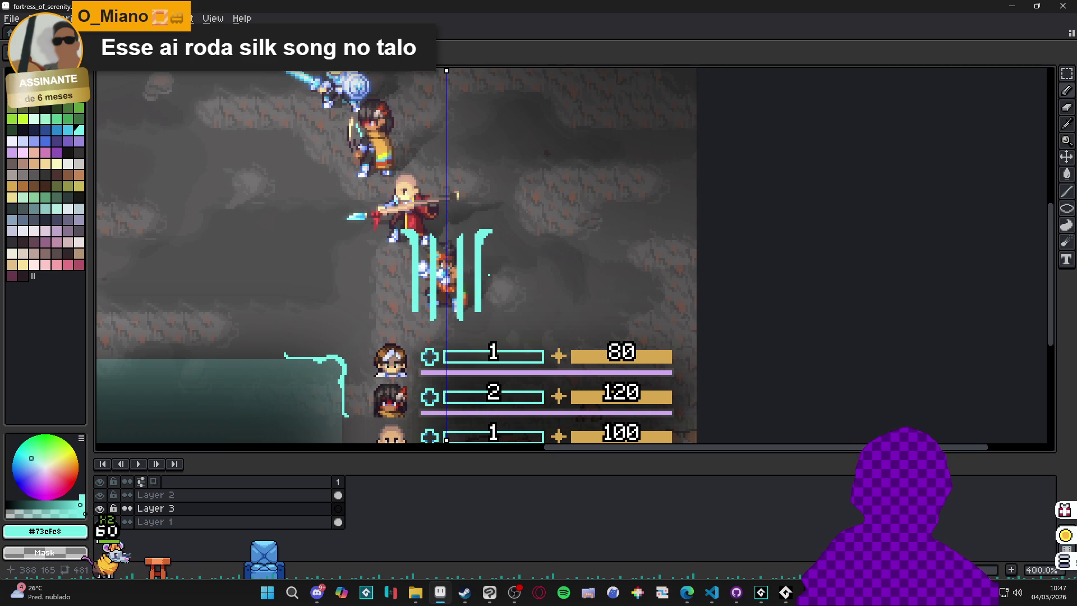
- Return to Layer 2 with the Pencil over the cyan bars and choose a near-white colour
scroll(478, 294, "up", 2)
left_click(459, 291, "ctrl")
left_click_drag(434, 303, 449, 311)
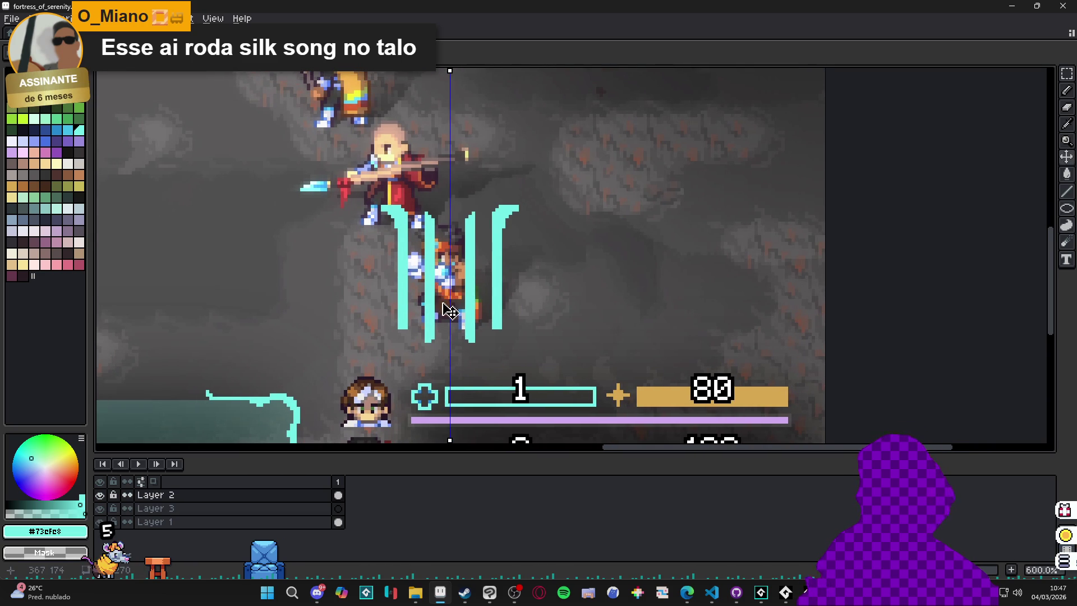
key("b")
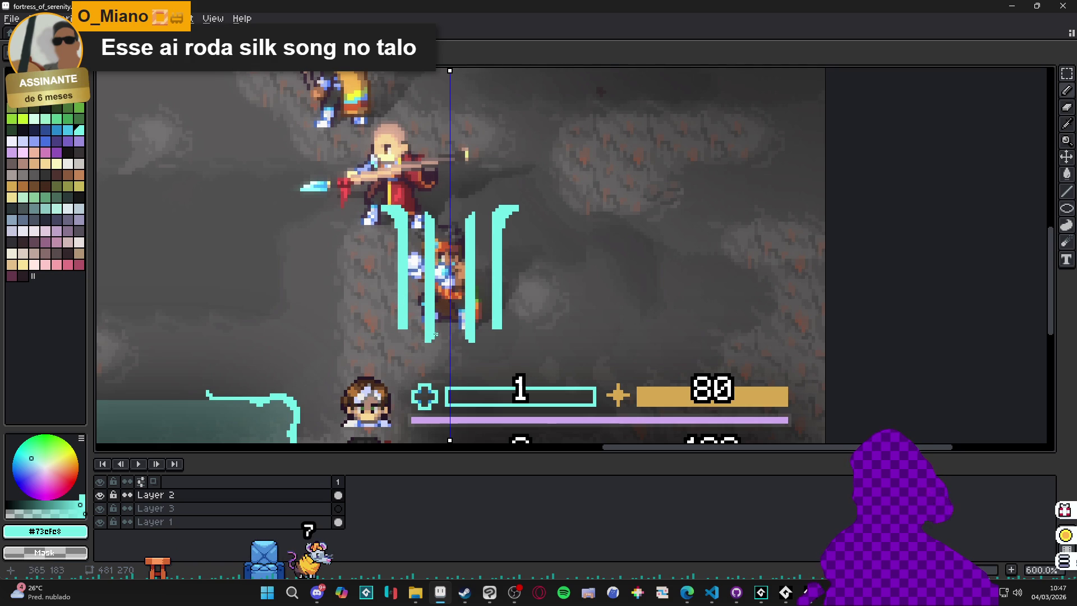
left_click(17, 146)
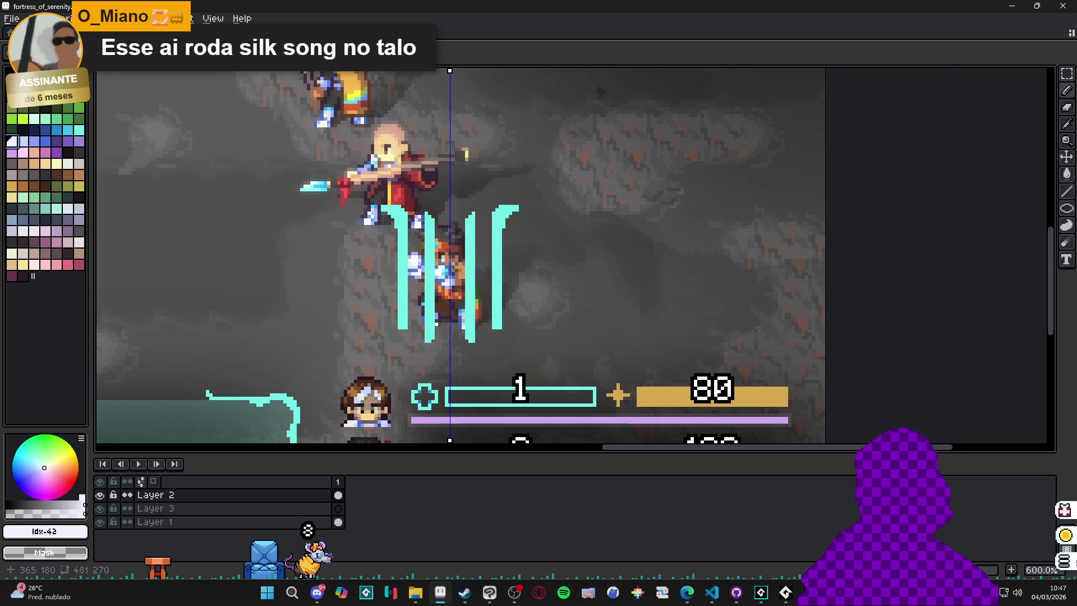
- Paint a near-white rectangle between the cyan bars with mirrored side strips and a diagonal edge
scroll(438, 334, "up", 1)
left_click_drag(439, 335, 468, 337)
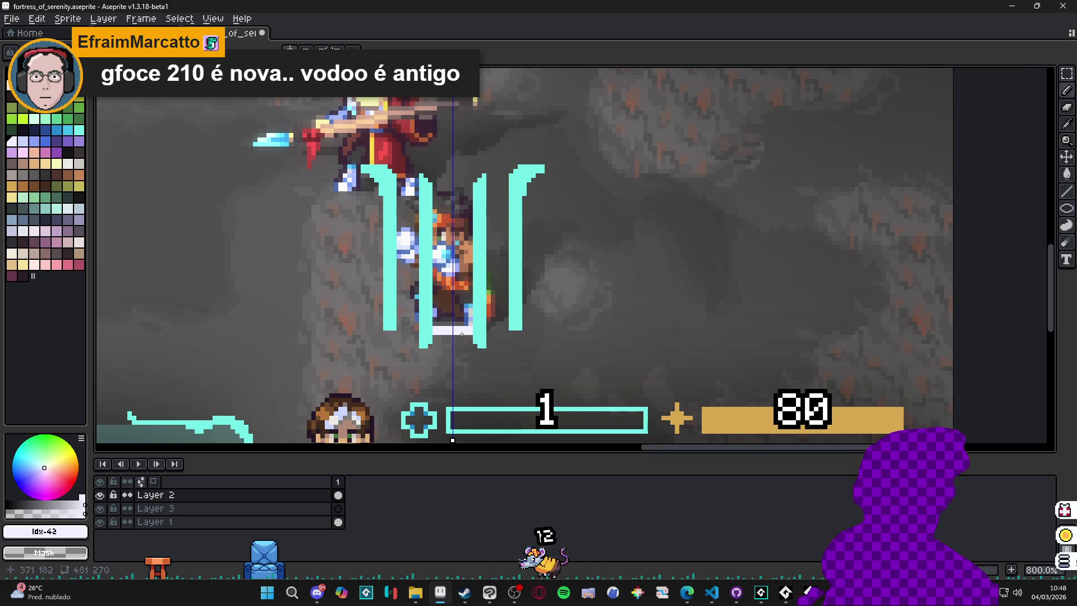
left_click(471, 337)
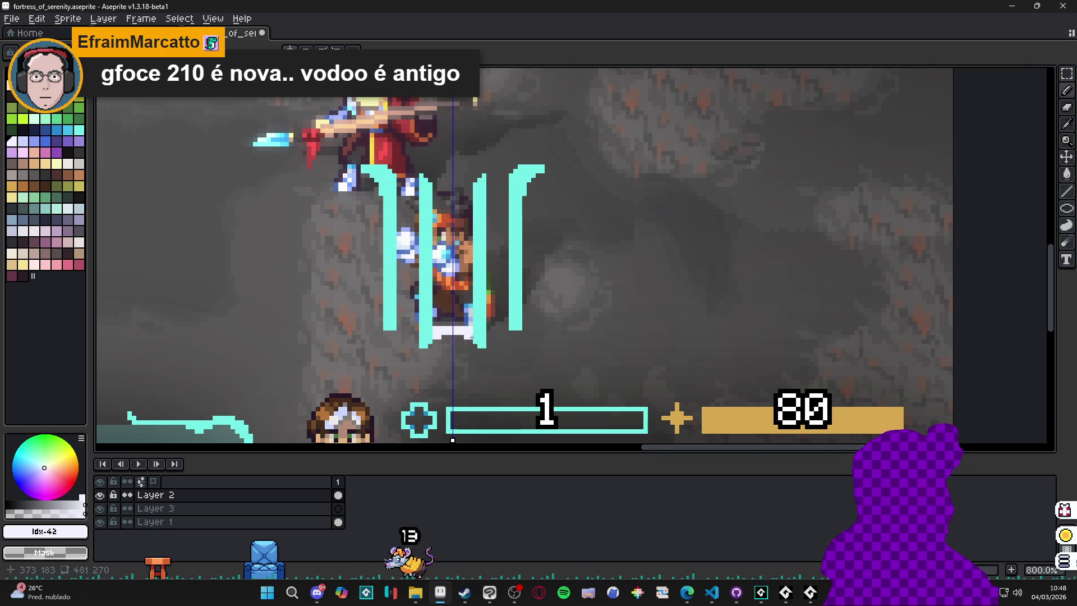
mouse_move(439, 211)
left_mouse_down()
mouse_move(468, 214)
mouse_move(473, 339)
left_mouse_up()
left_click_drag(403, 210, 400, 200)
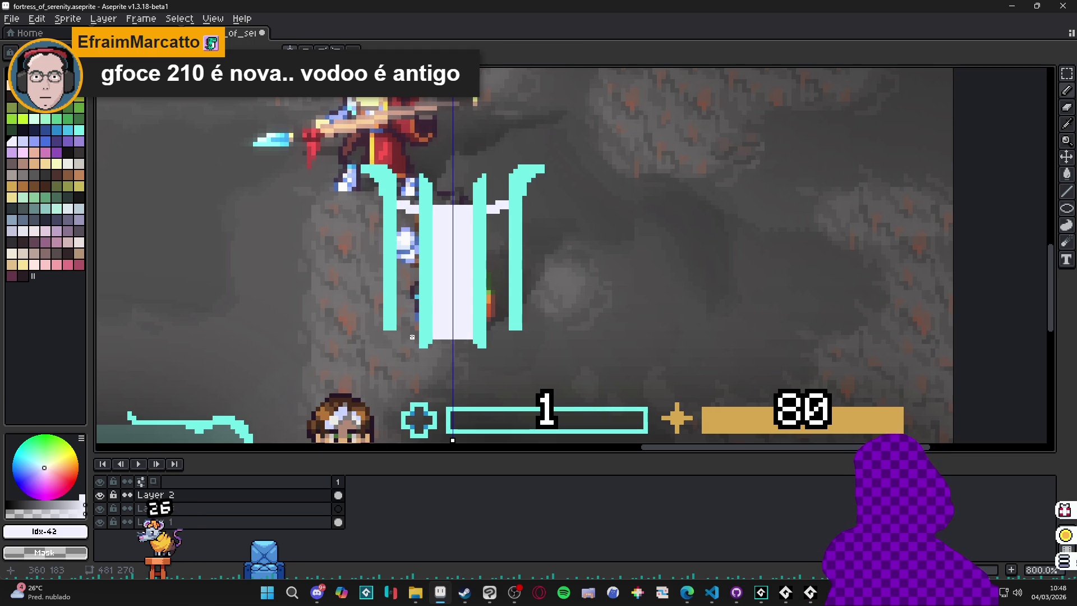
mouse_move(403, 322)
left_mouse_down()
mouse_move(415, 337)
mouse_move(400, 320)
left_mouse_up()
- Bucket-fill the dark gaps white, add mirrored diagonals at the strip tops, and whiten a staircase pixel
key("g")
left_click(399, 269)
key("b")
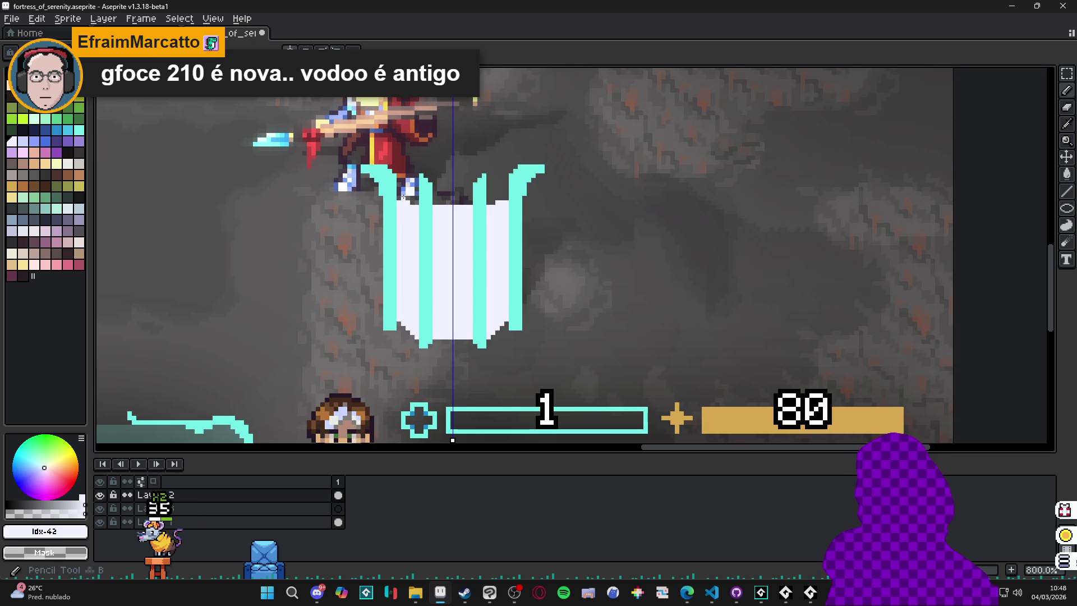
scroll(403, 197, "up", 2)
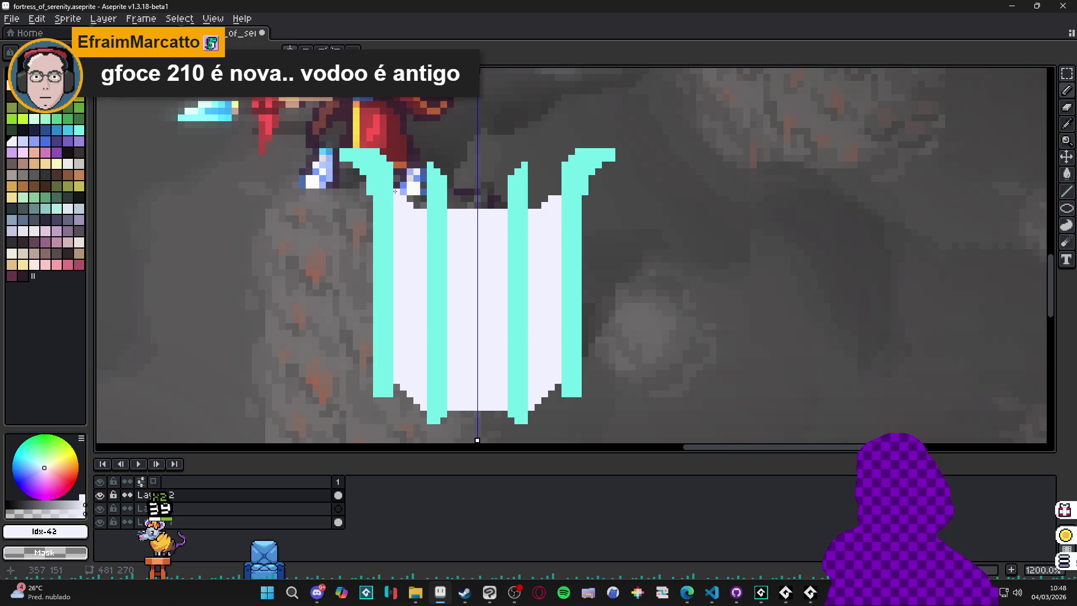
left_click_drag(399, 189, 396, 186)
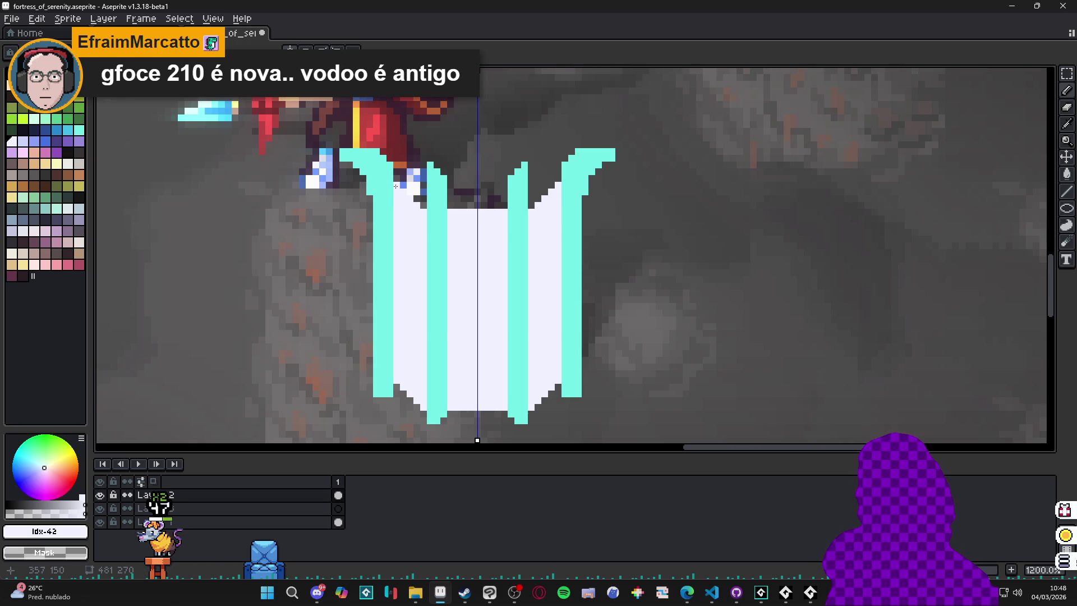
scroll(454, 207, "down", 4)
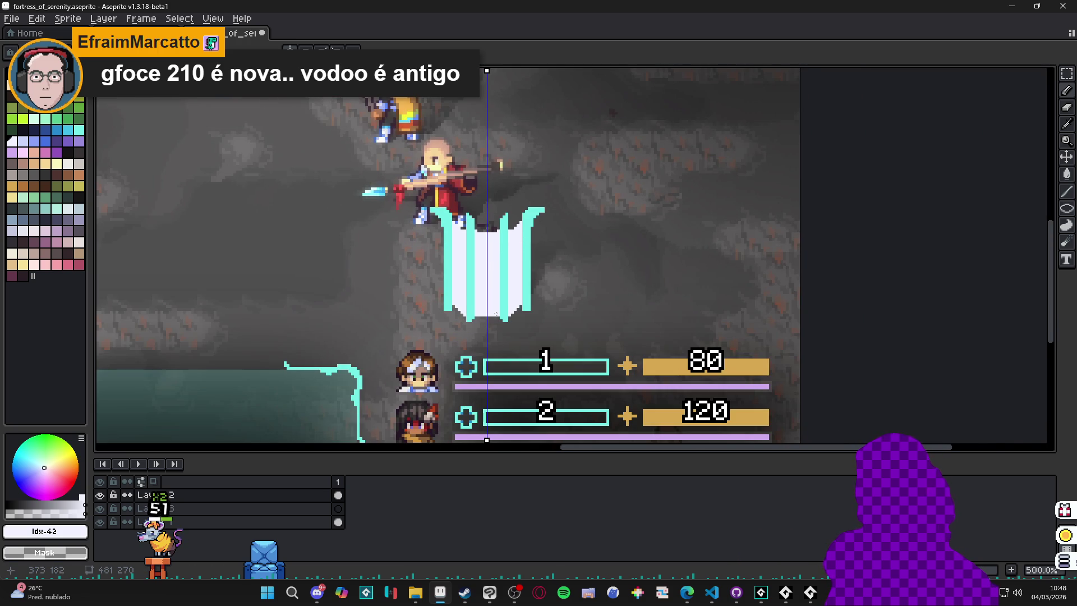
scroll(505, 310, "up", 4)
left_click(409, 293)
scroll(412, 297, "down", 1)
scroll(423, 308, "up", 1)
scroll(442, 333, "down", 4)
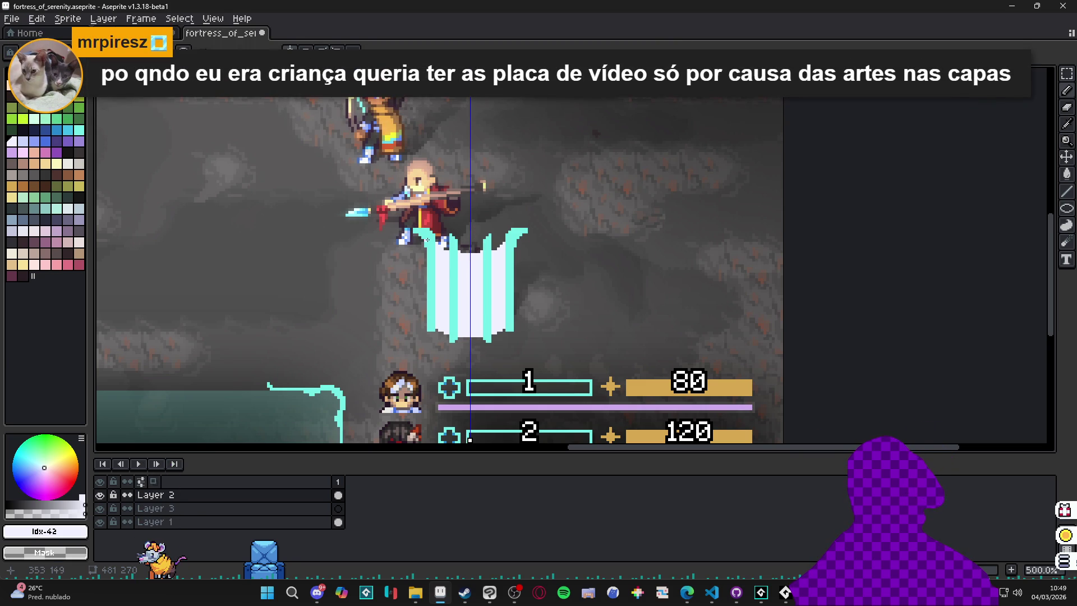
scroll(456, 229, "up", 2)
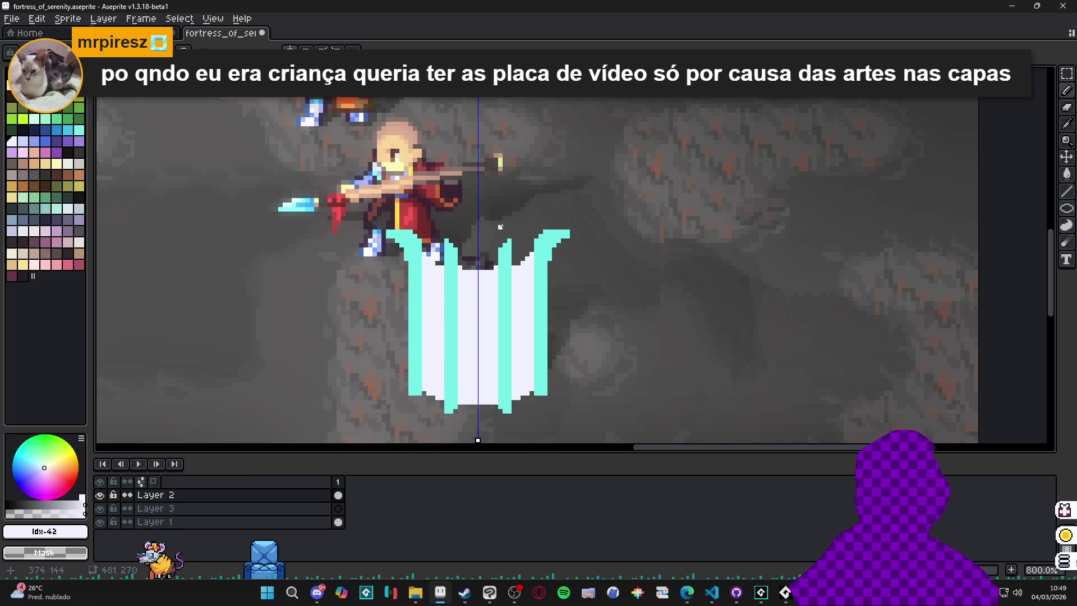
- Sample the light barrier colour, paint a light-blue strip, and recolour the white columns lavender
scroll(500, 226, "up", 2)
left_click(505, 252, "alt")
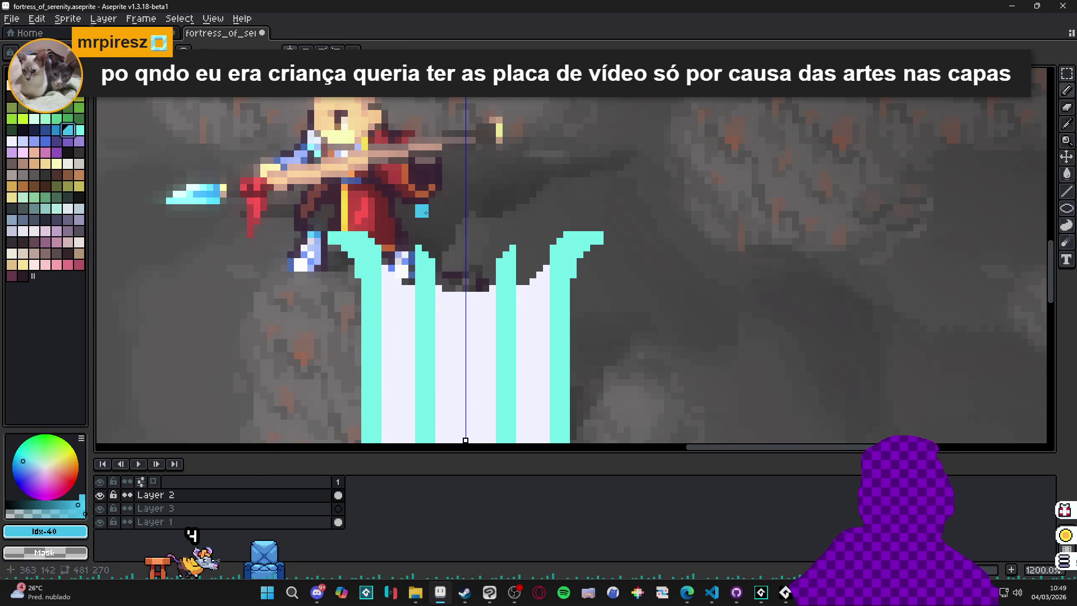
left_click(459, 313, "alt")
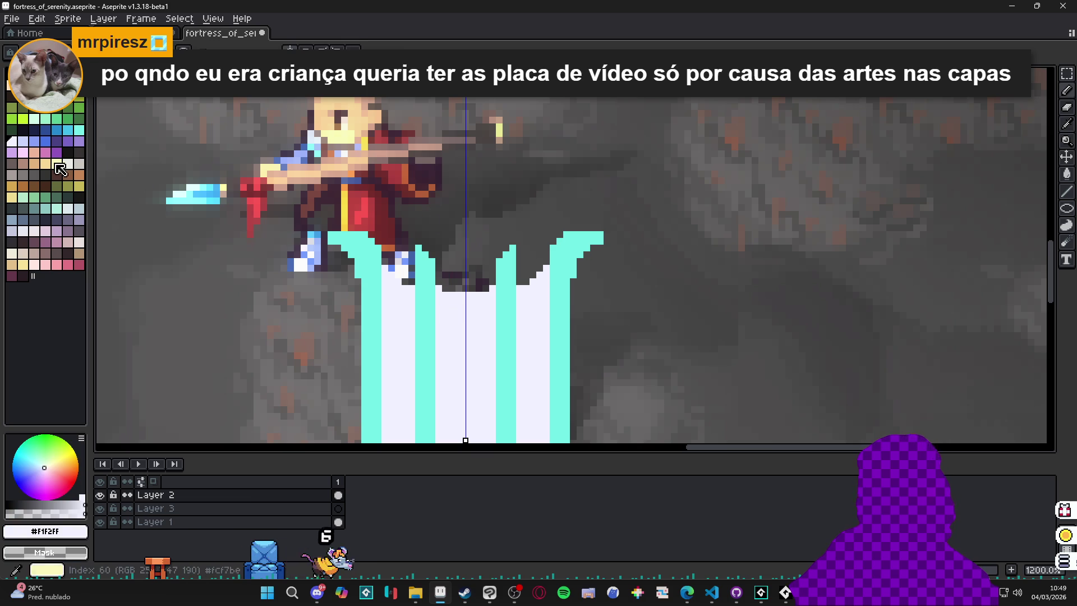
key("bracketright")
left_click_drag(446, 322, 493, 322)
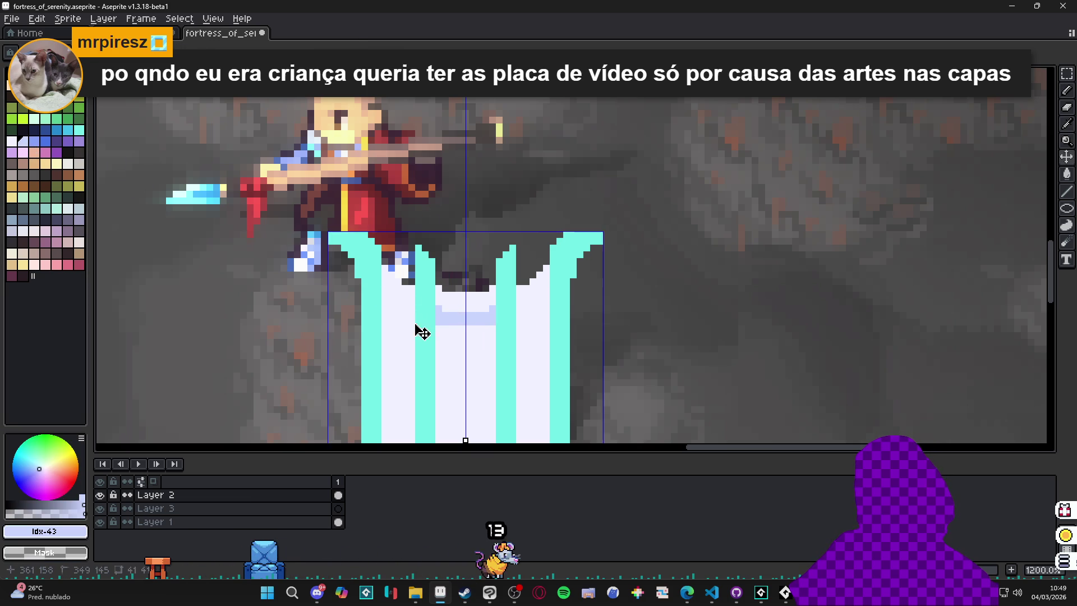
scroll(409, 310, "down", 1)
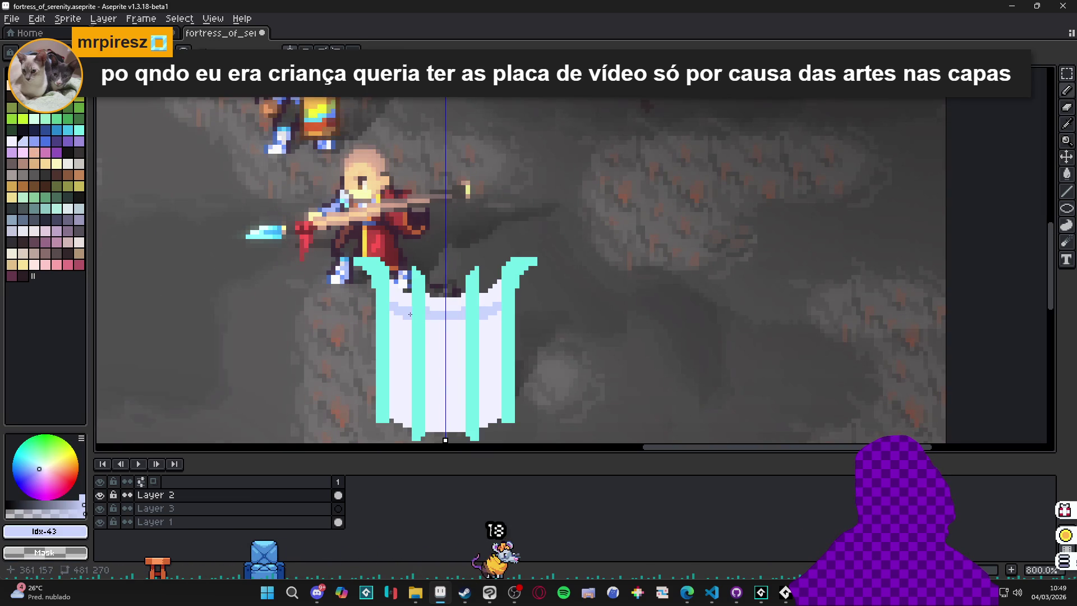
left_click(443, 365)
left_click(490, 359)
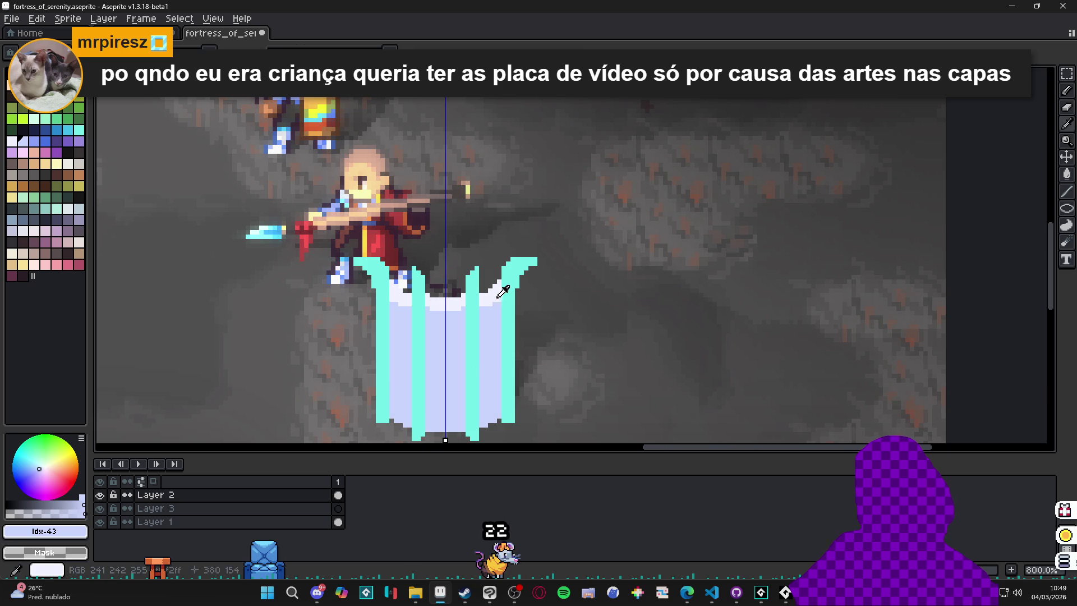
- Stack mirrored bluish-lavender brick blocks up the barrier's centre from bottom to top
key("bracketright")
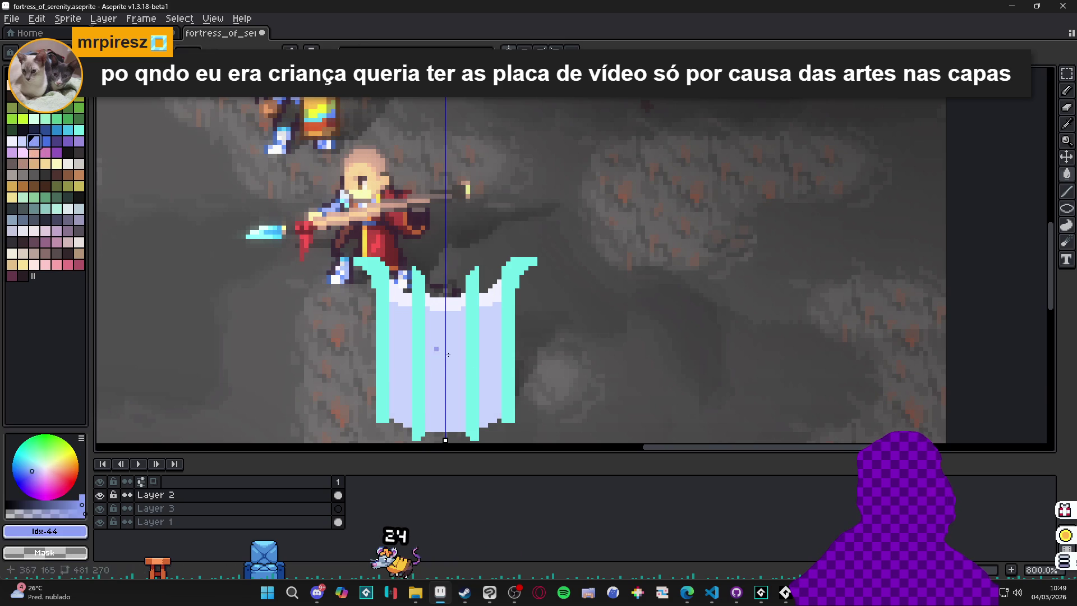
scroll(383, 318, "up", 3)
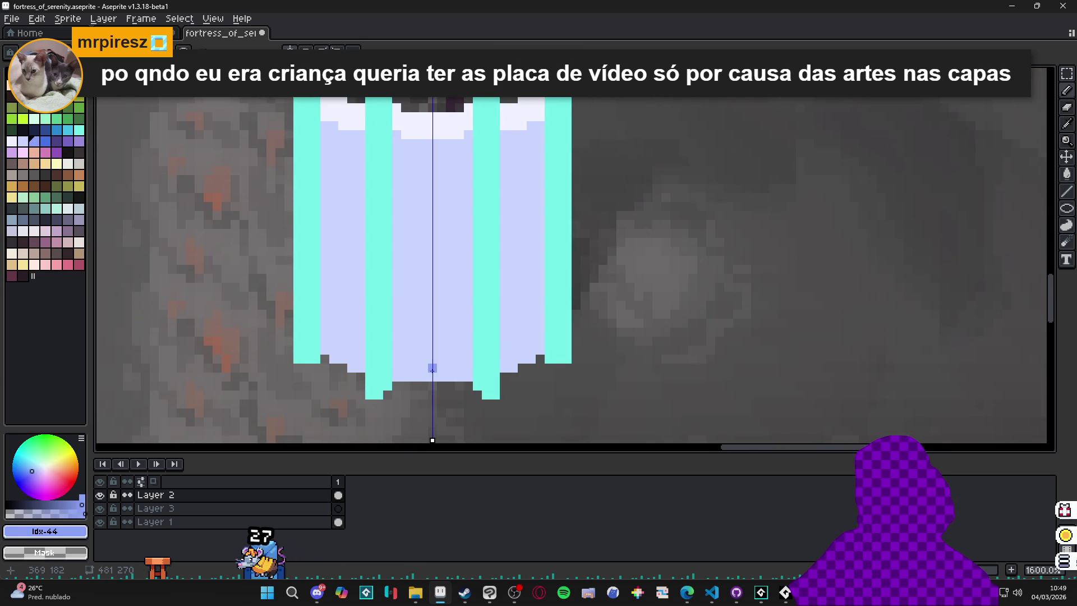
left_click_drag(430, 362, 424, 368)
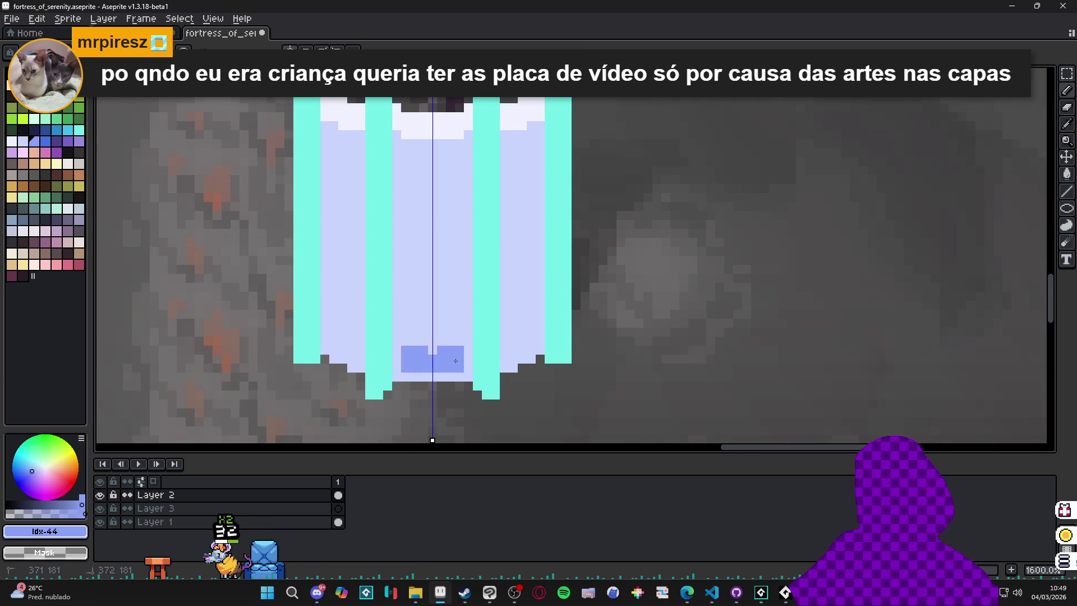
left_click(468, 331)
left_click(465, 324)
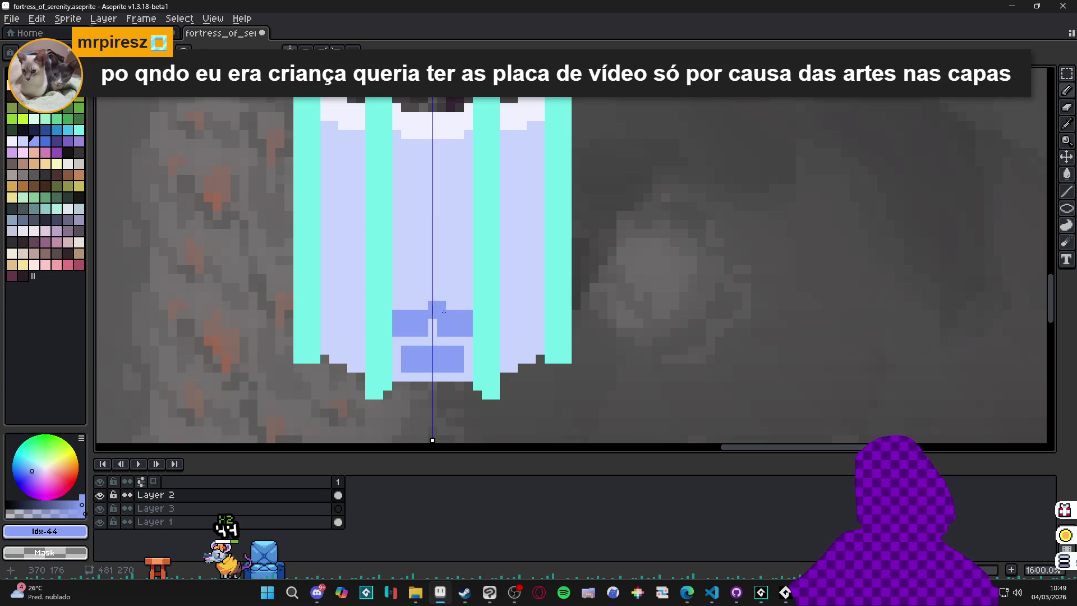
mouse_move(433, 292)
left_mouse_down()
mouse_move(450, 292)
mouse_move(433, 279)
mouse_move(397, 296)
mouse_move(422, 258)
left_mouse_up()
left_click(420, 244)
left_click(432, 225)
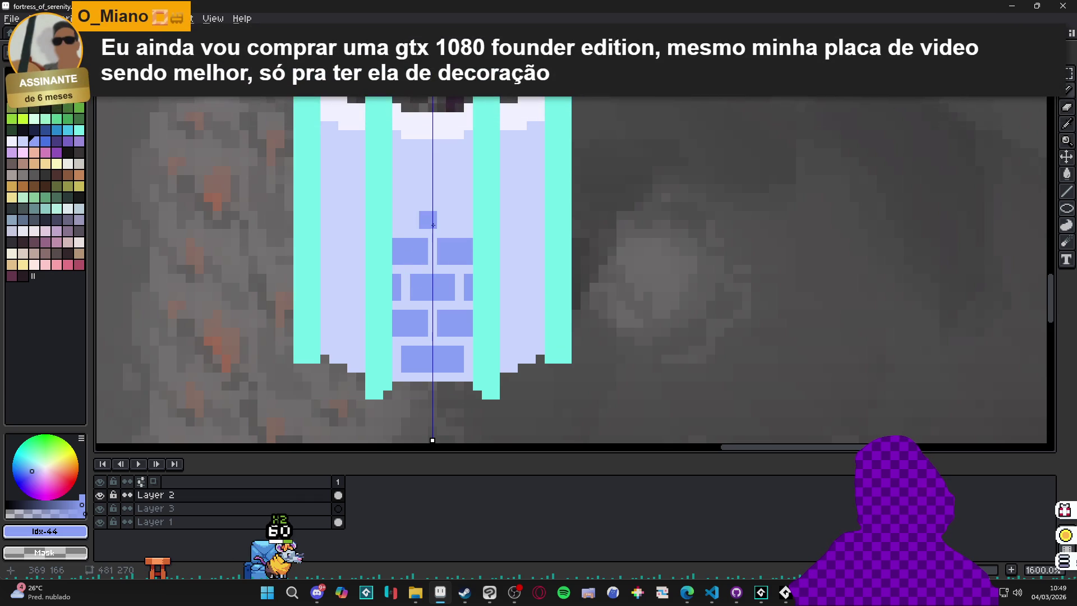
left_click_drag(450, 225, 447, 214)
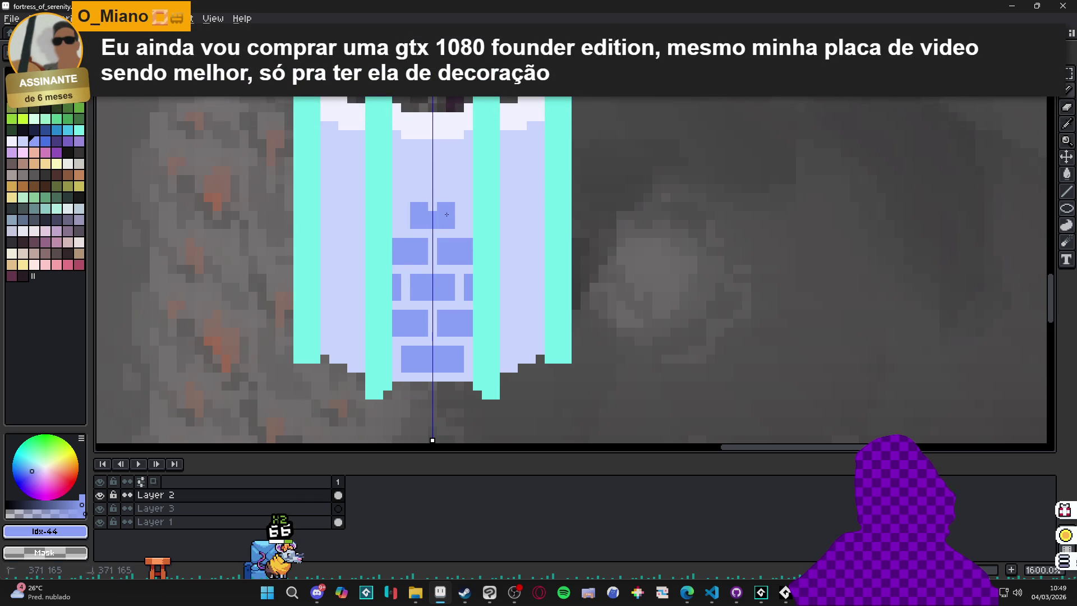
scroll(440, 216, "down", 4)
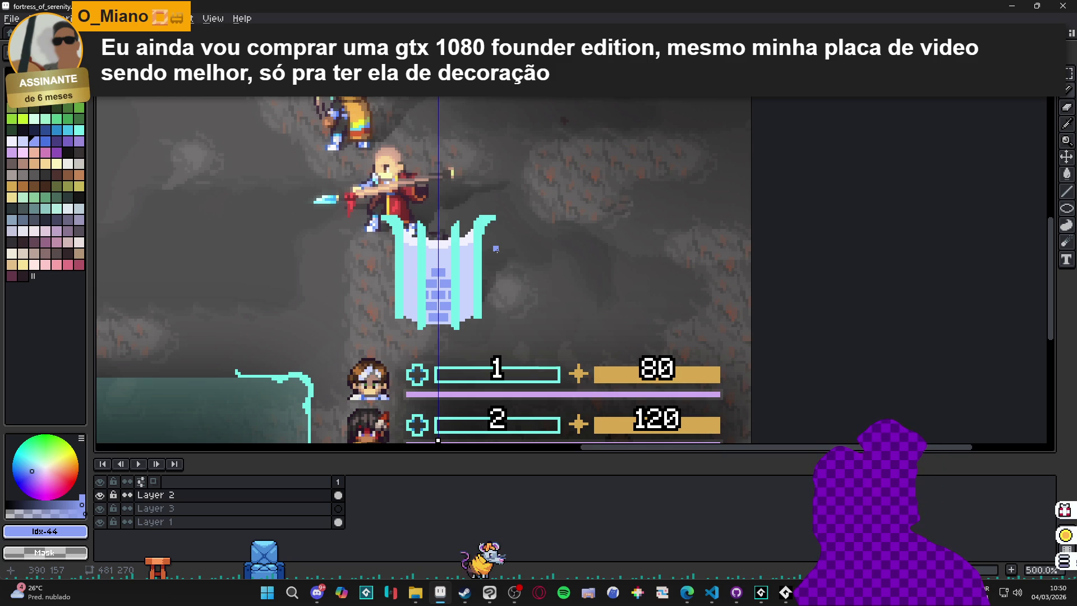
- Undo four times to strip the blue bricks, lavender shading and white fill from inside the barrier
key("ctrl+z")
key("ctrl+z")
key("ctrl+z")
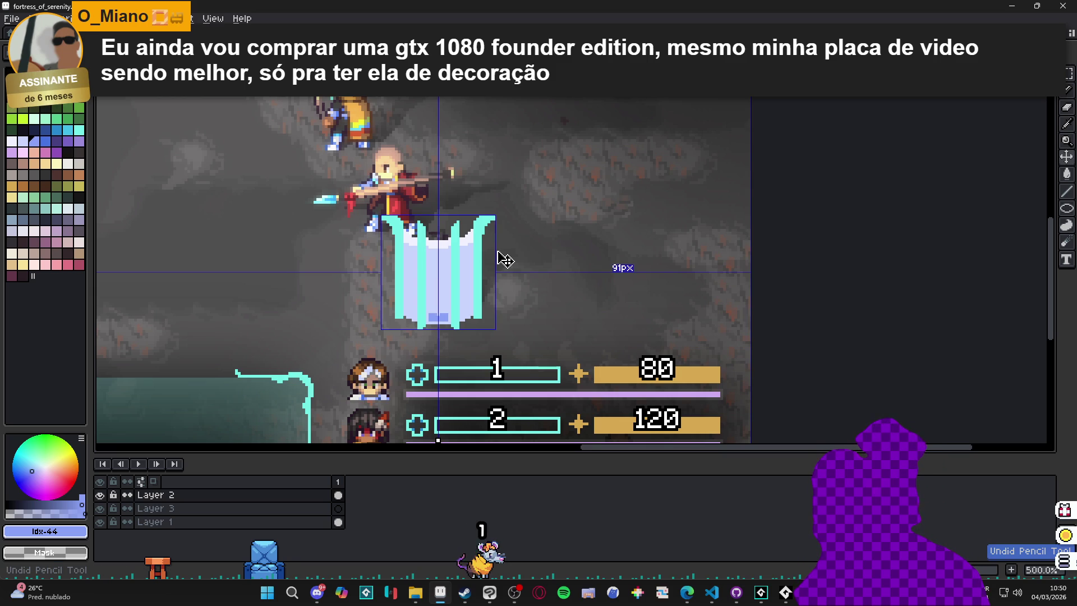
key("ctrl+z")
key("ctrl+z")
key("ctrl+z")
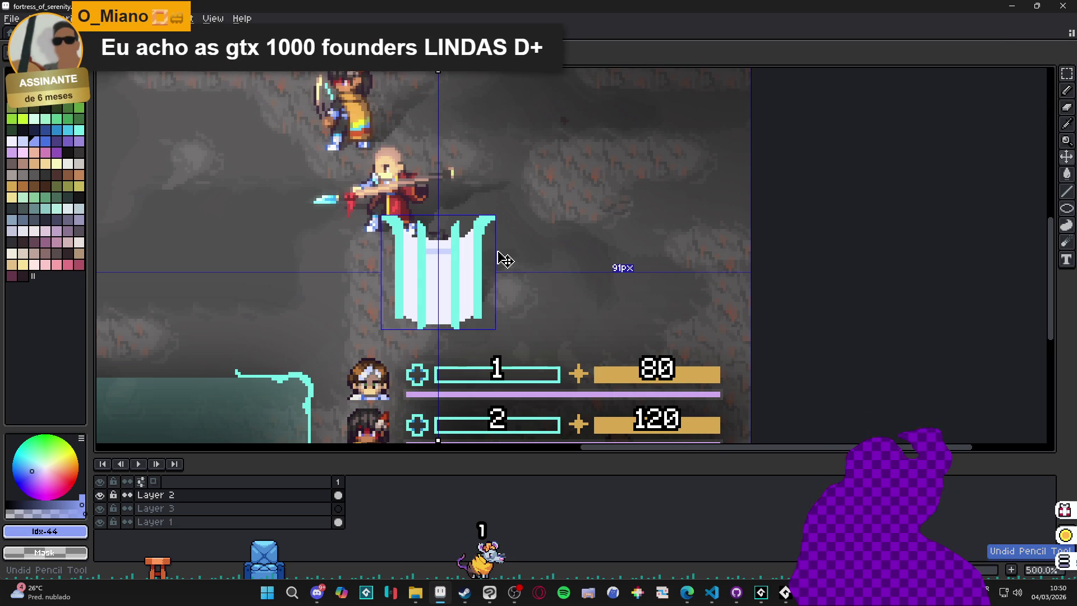
key("ctrl+z")
key("ctrl+z")
key("ctrl+z")
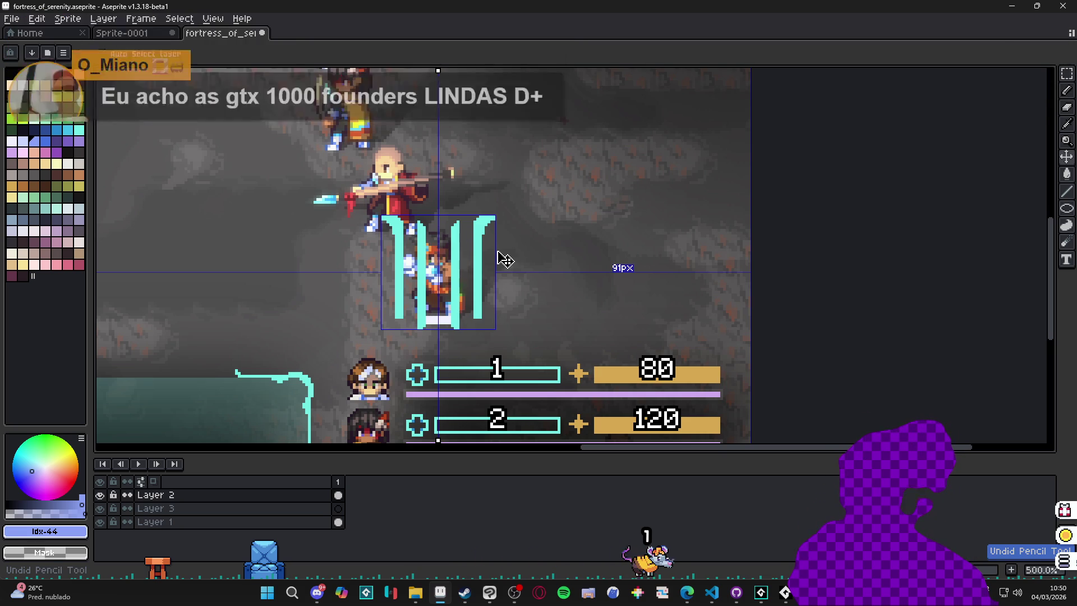
key("ctrl+z")
- Deselect, eyedrop the bar cyan #73efe8, and draw mirrored side prongs on the outer bars
key("ctrl+d")
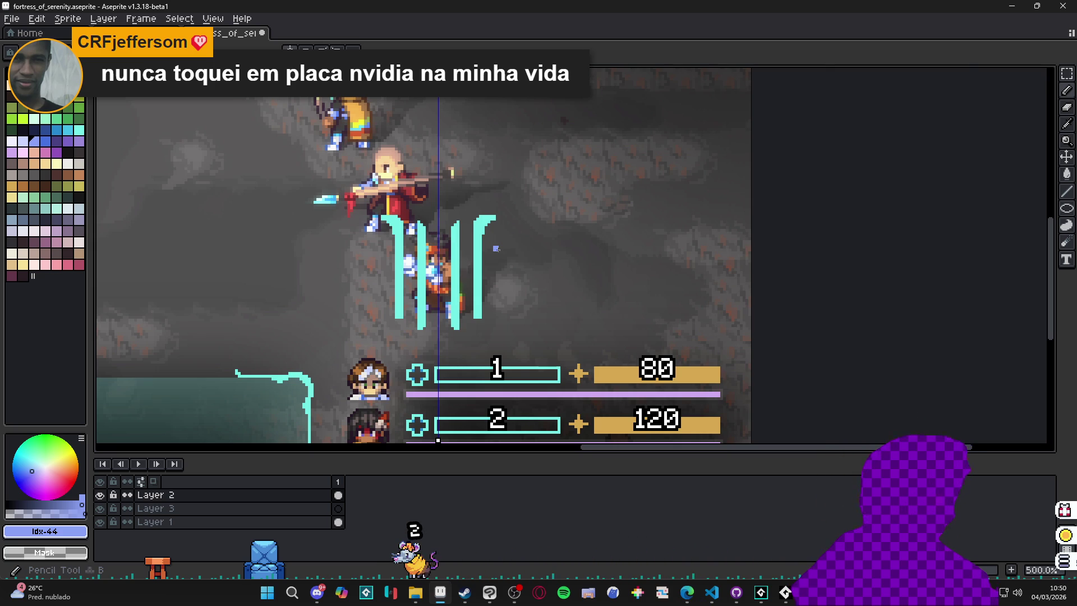
scroll(420, 253, "up", 2)
left_click(399, 269, "alt")
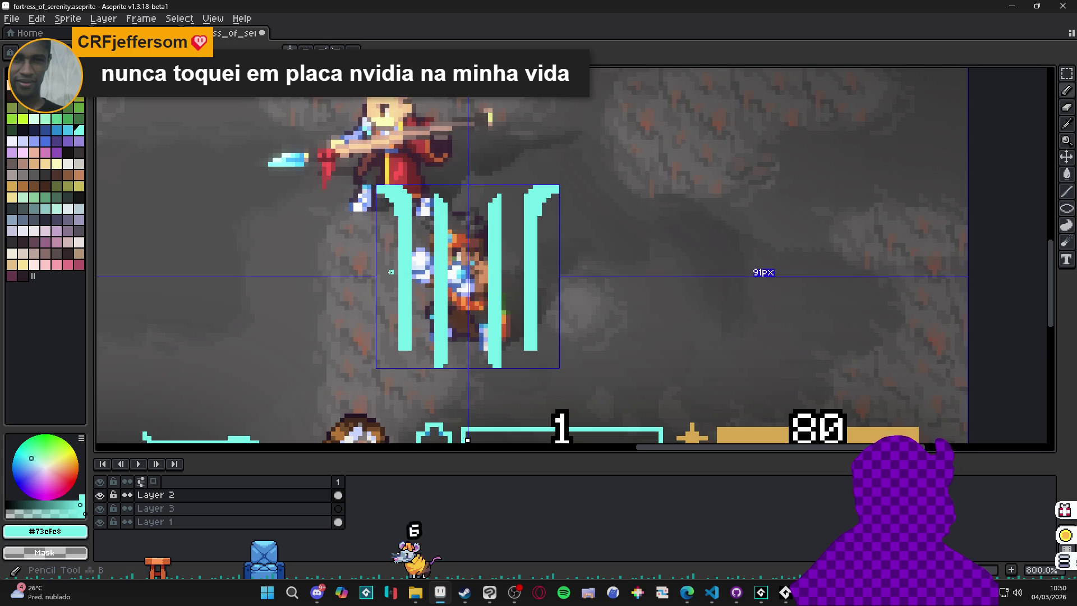
left_click_drag(383, 272, 399, 272)
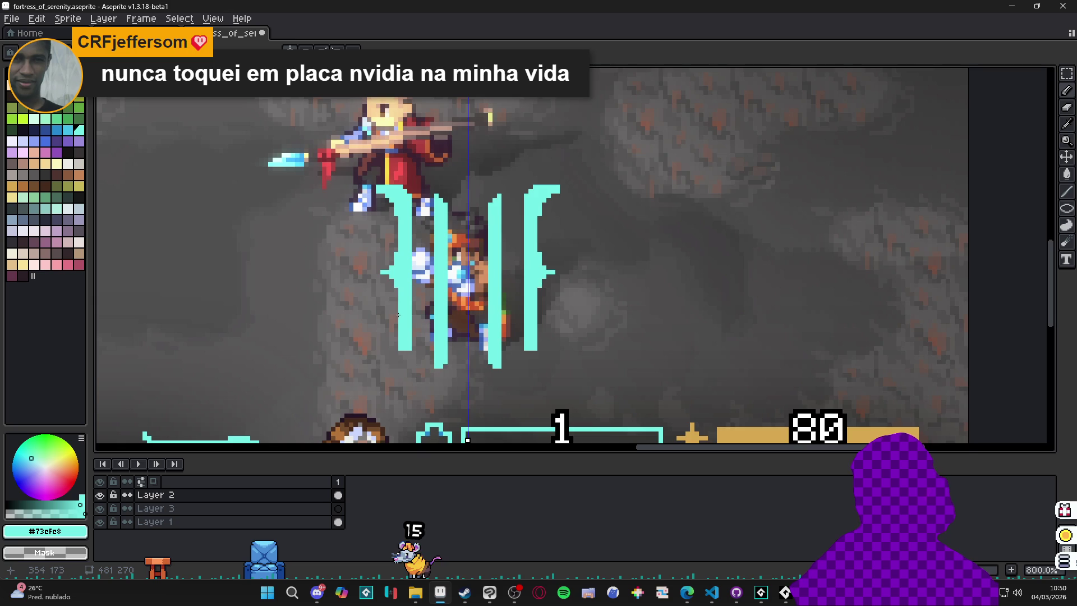
- Widen both inner cyan bars symmetrically around the hero
scroll(398, 303, "down", 2)
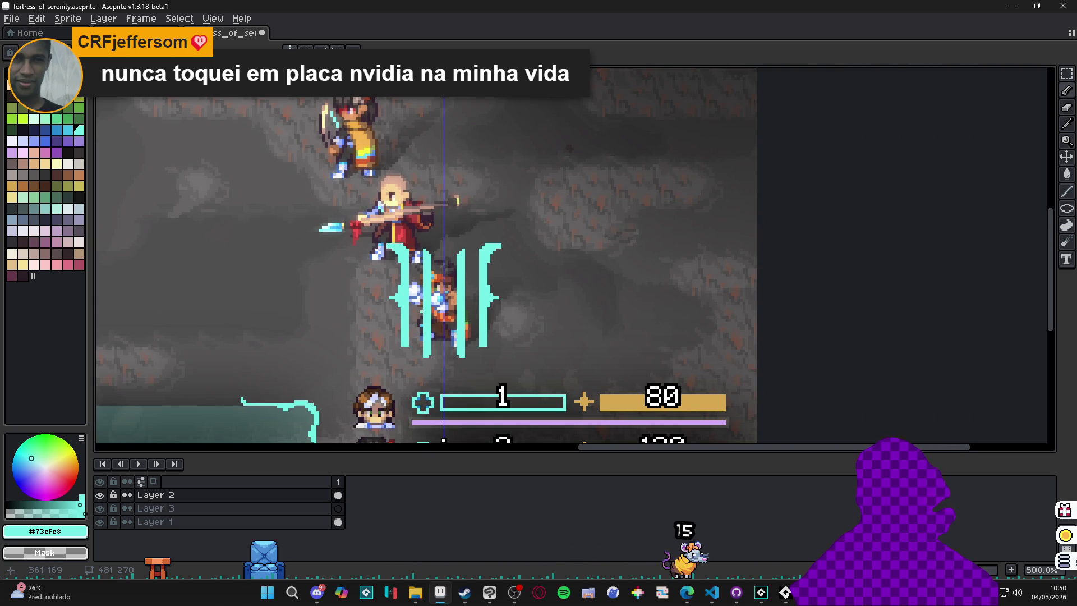
scroll(471, 327, "down", 2)
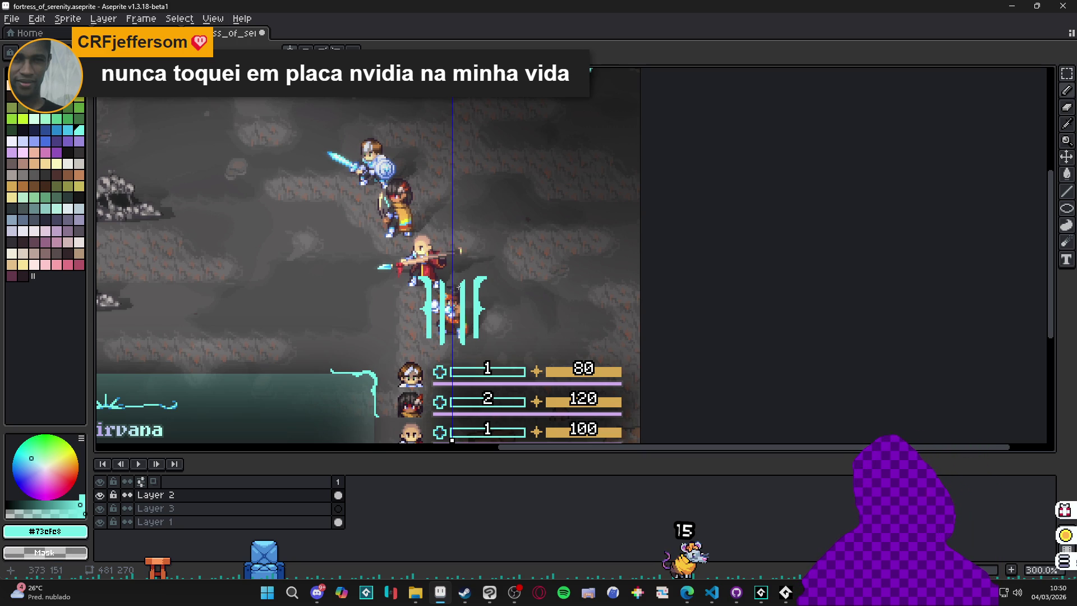
scroll(456, 307, "up", 6)
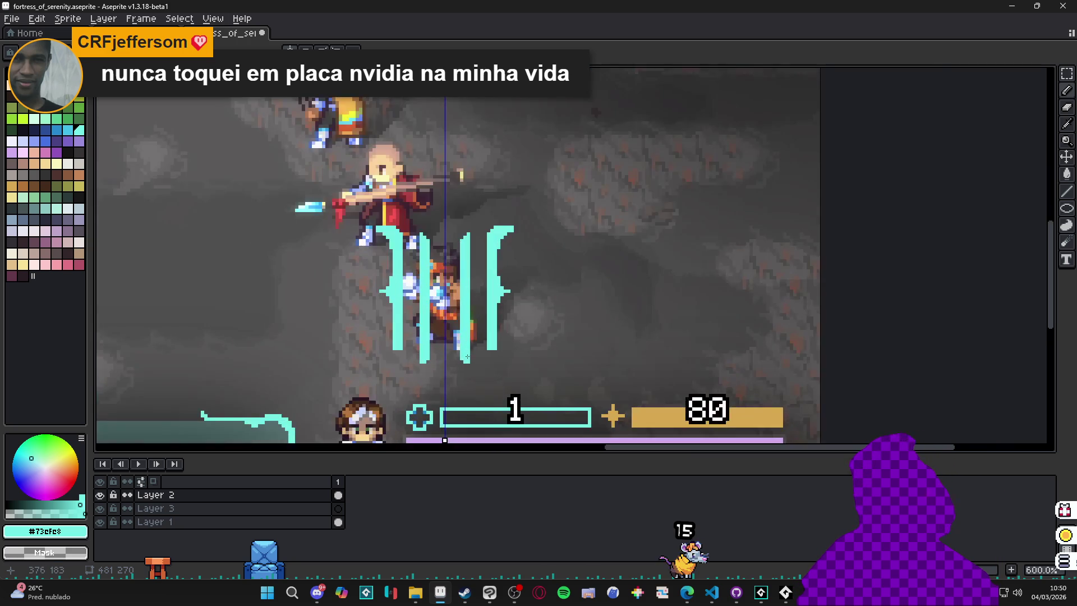
mouse_move(455, 351)
left_mouse_down()
mouse_move(453, 133)
mouse_move(459, 119)
mouse_move(486, 119)
left_mouse_up()
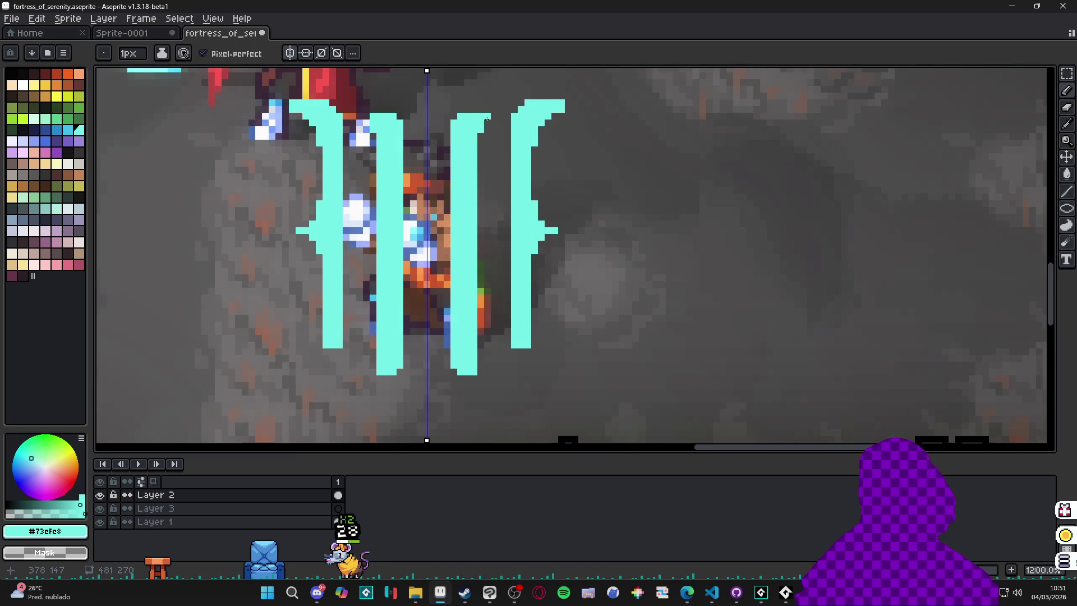
- Make and clear a marquee over the bars, return to the Pencil, and choose white swatch Idx-8
scroll(487, 119, "down", 4)
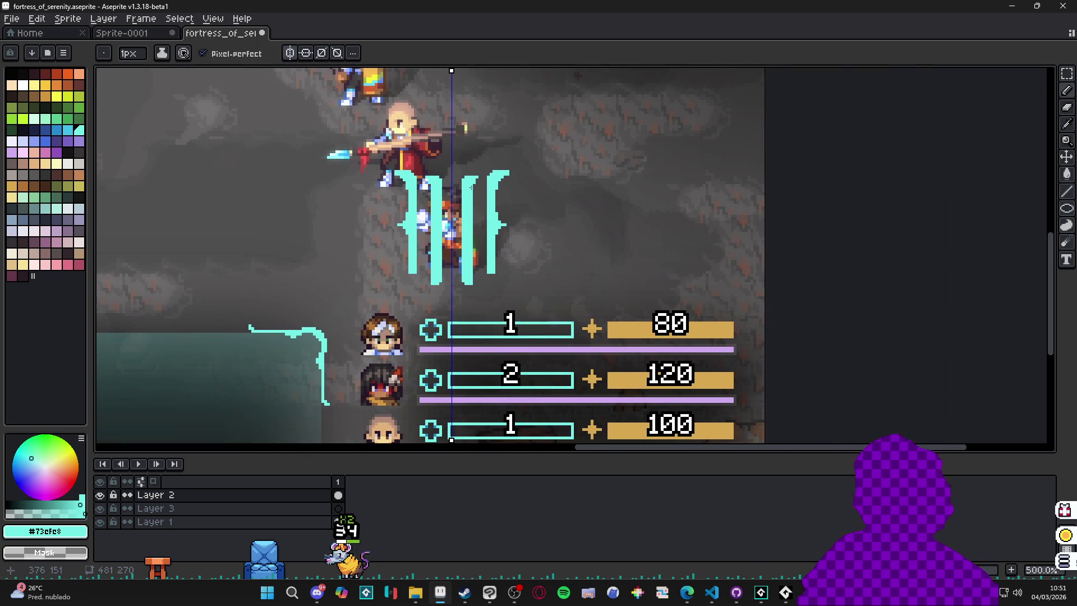
key("m")
scroll(483, 160, "up", 2)
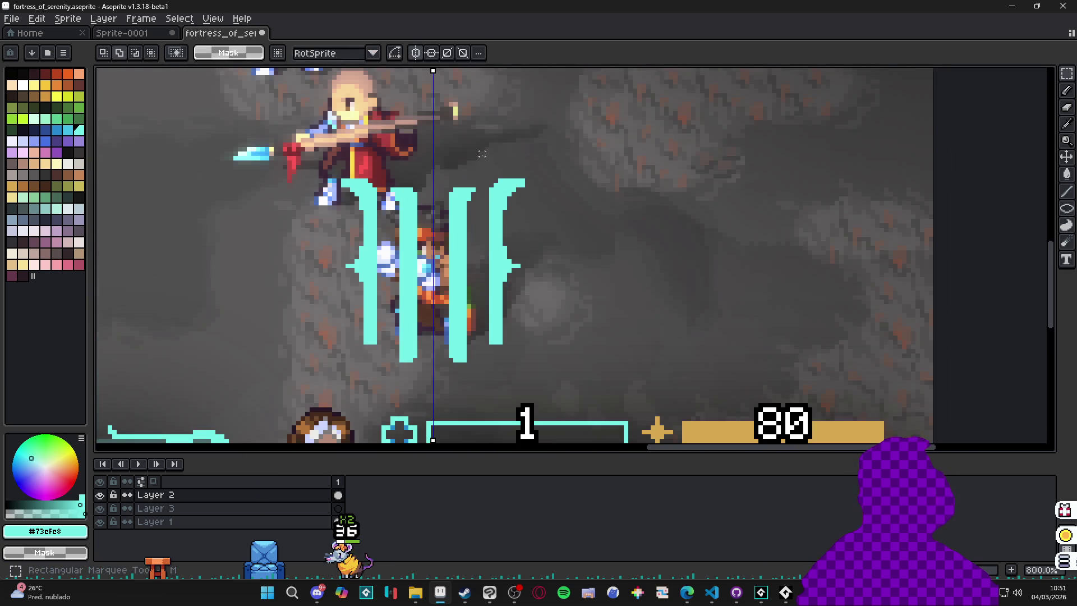
left_click_drag(379, 163, 487, 230)
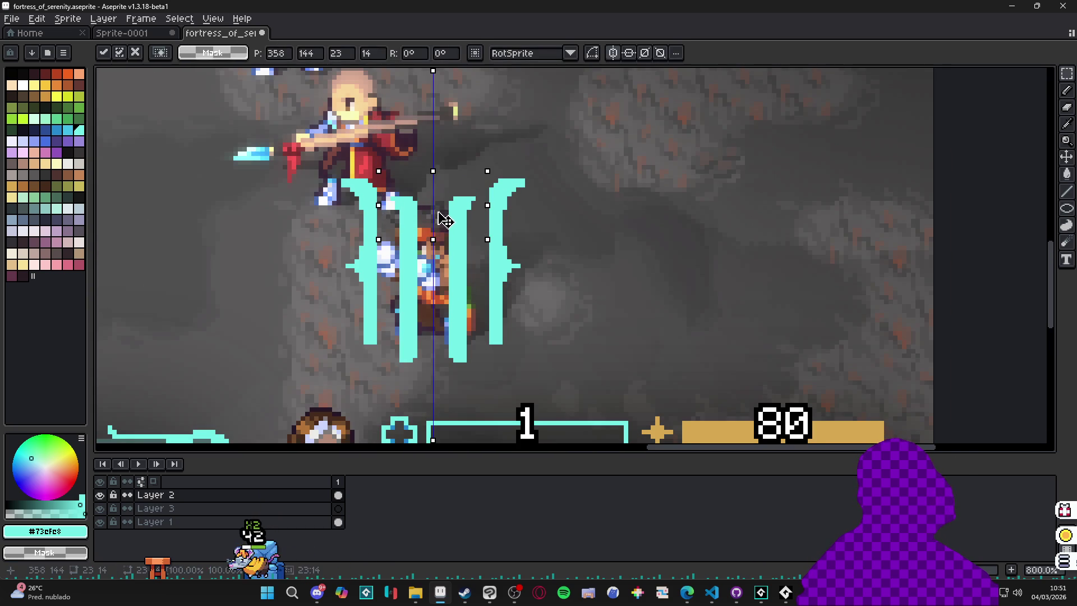
left_click(447, 227)
scroll(448, 227, "down", 1)
scroll(448, 227, "down", 1)
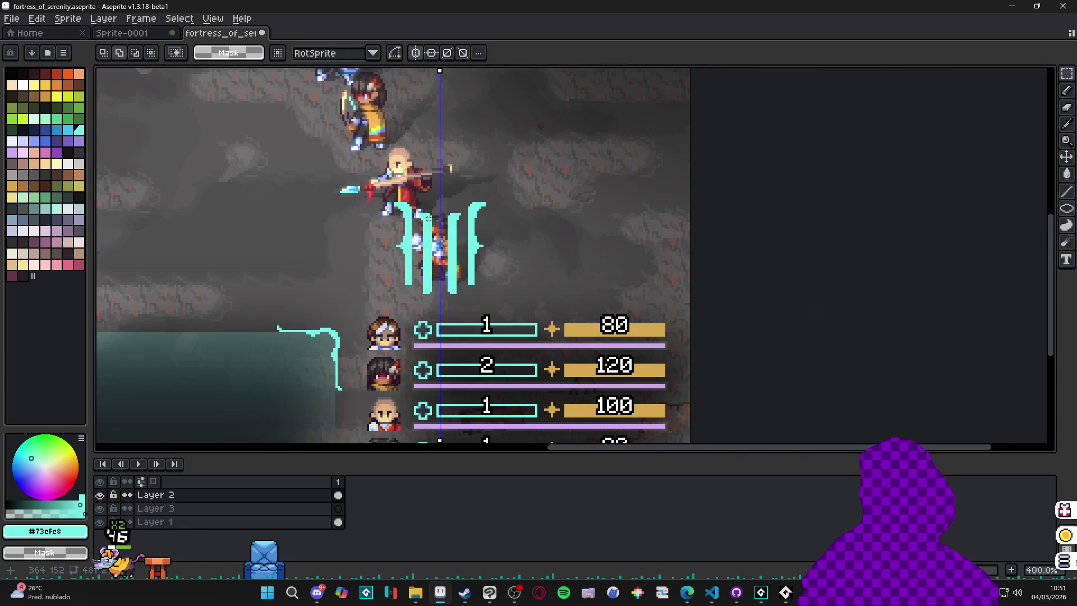
key("b")
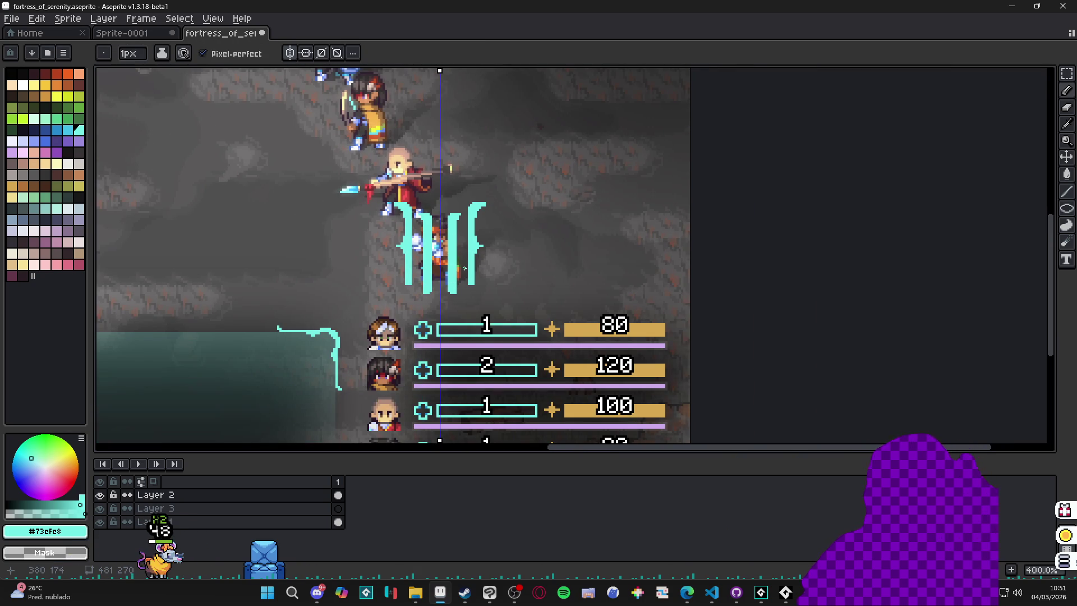
scroll(435, 284, "up", 4)
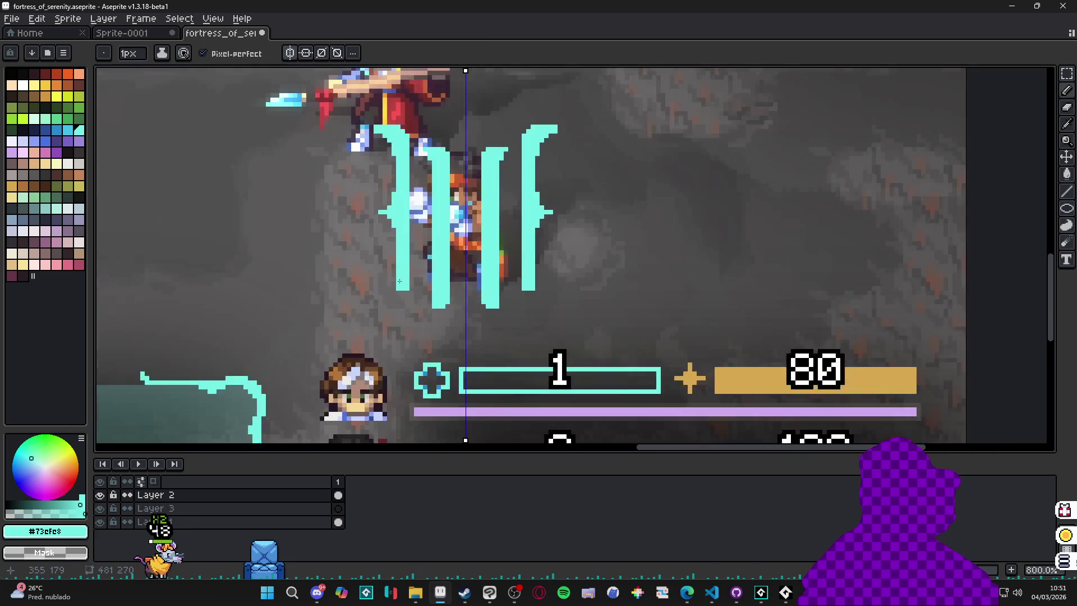
key("b")
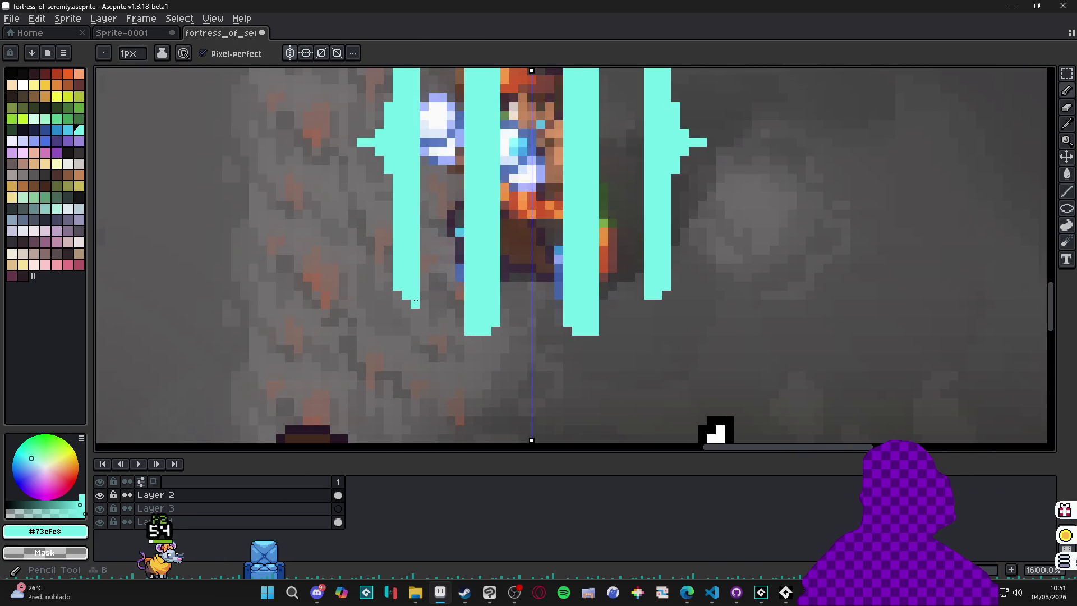
scroll(443, 271, "down", 4)
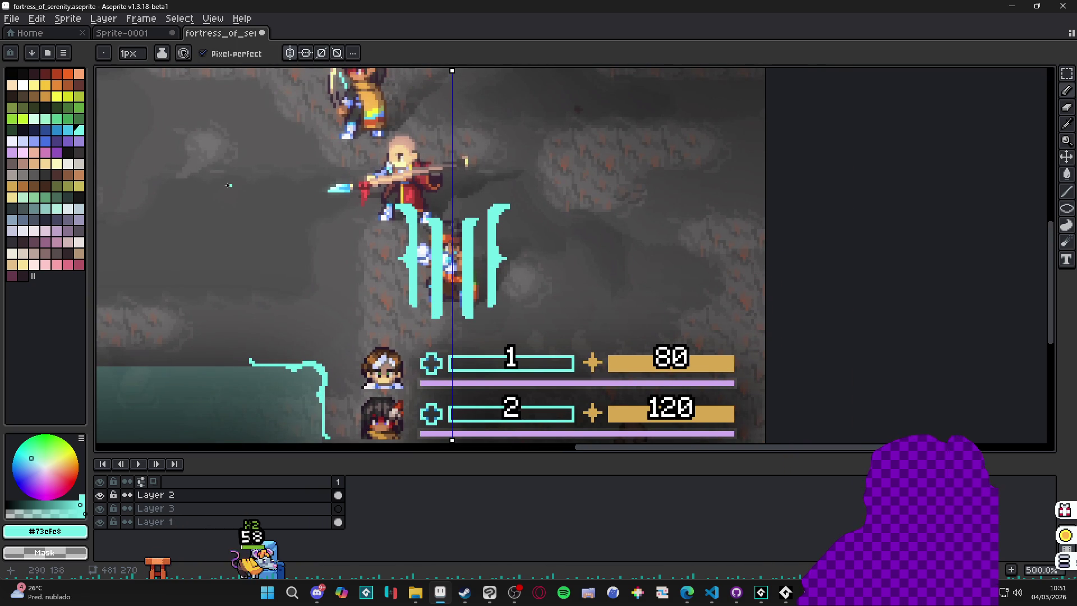
left_click(22, 85)
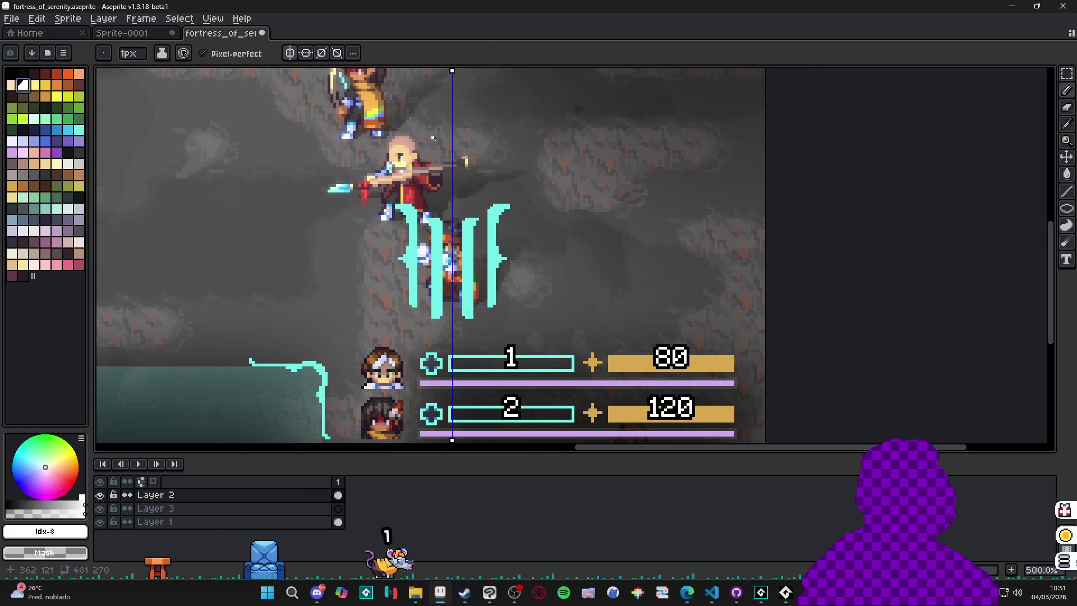
- Marquee the whole barrier and apply a white Outline effect to the cyan bars
key("m")
left_click_drag(354, 188, 550, 307)
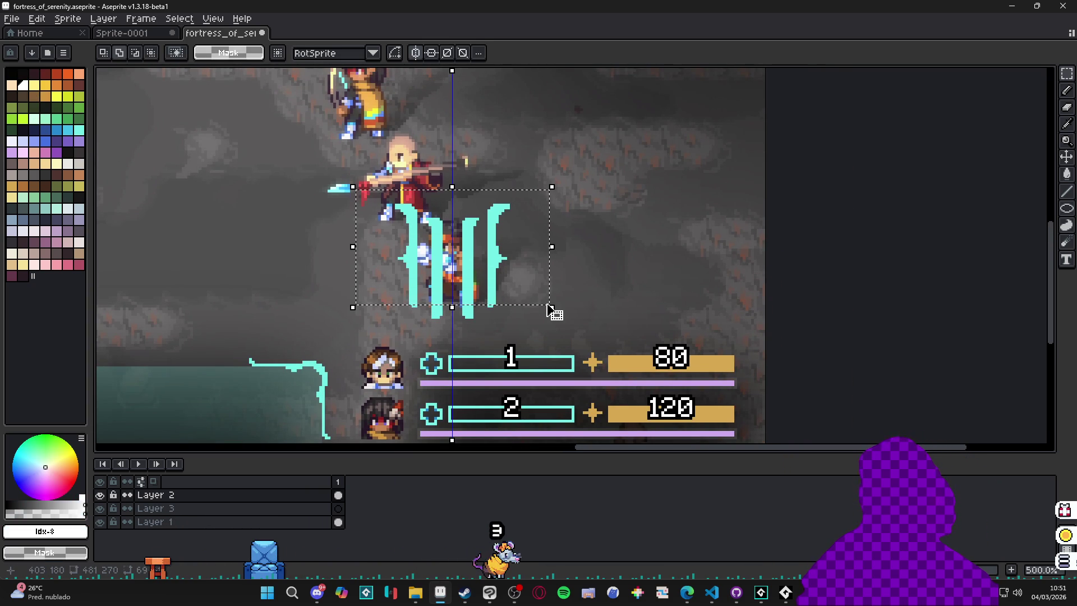
key("shift+o")
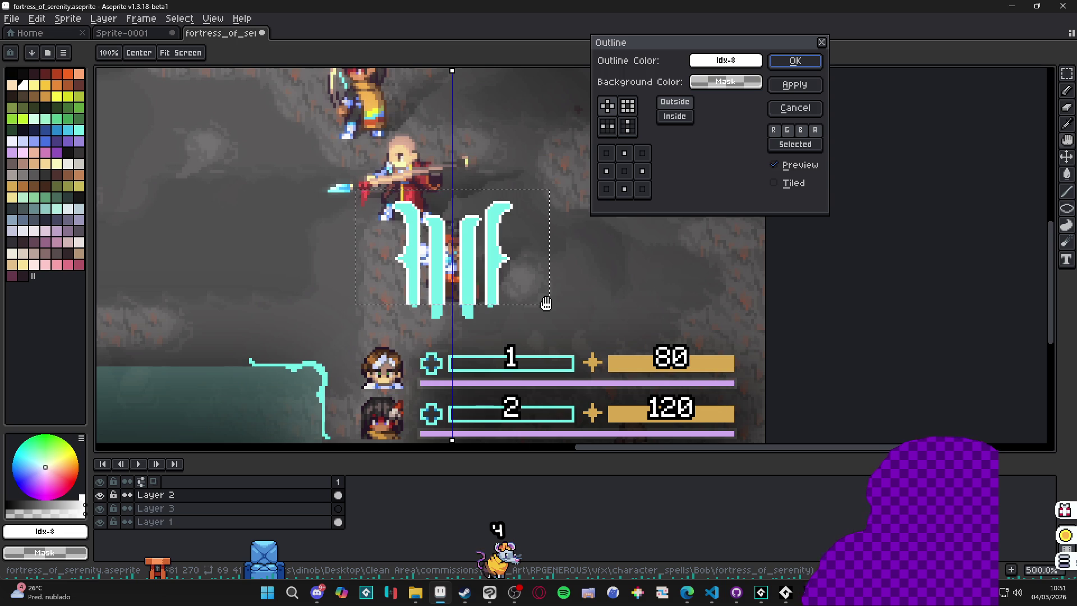
left_click(795, 62)
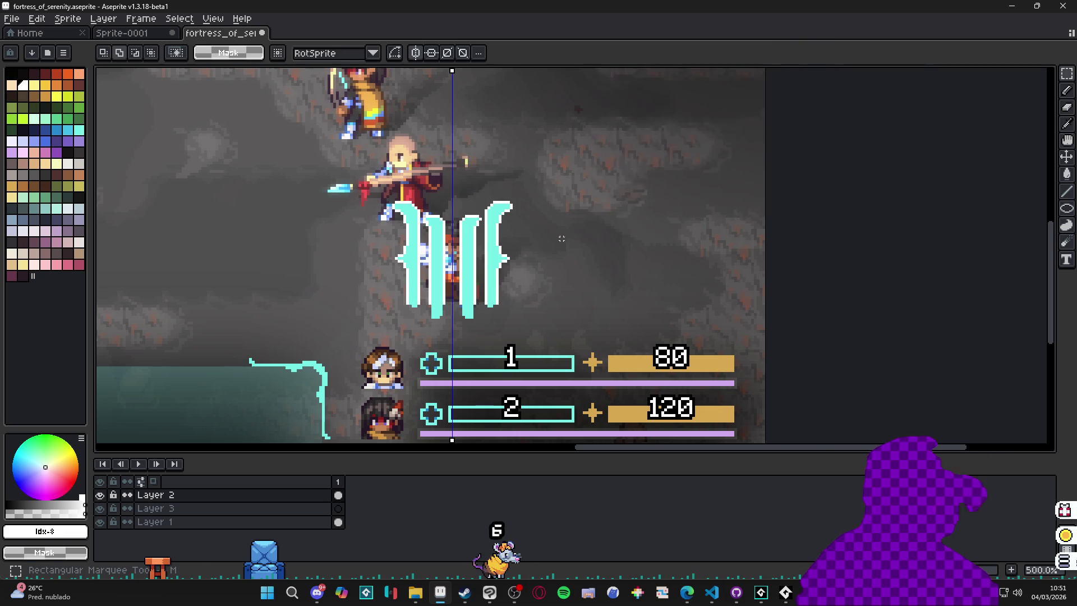
scroll(481, 318, "up", 4)
- Extend the blade bottoms with mirrored white and cyan pixels using the Pencil
key("b")
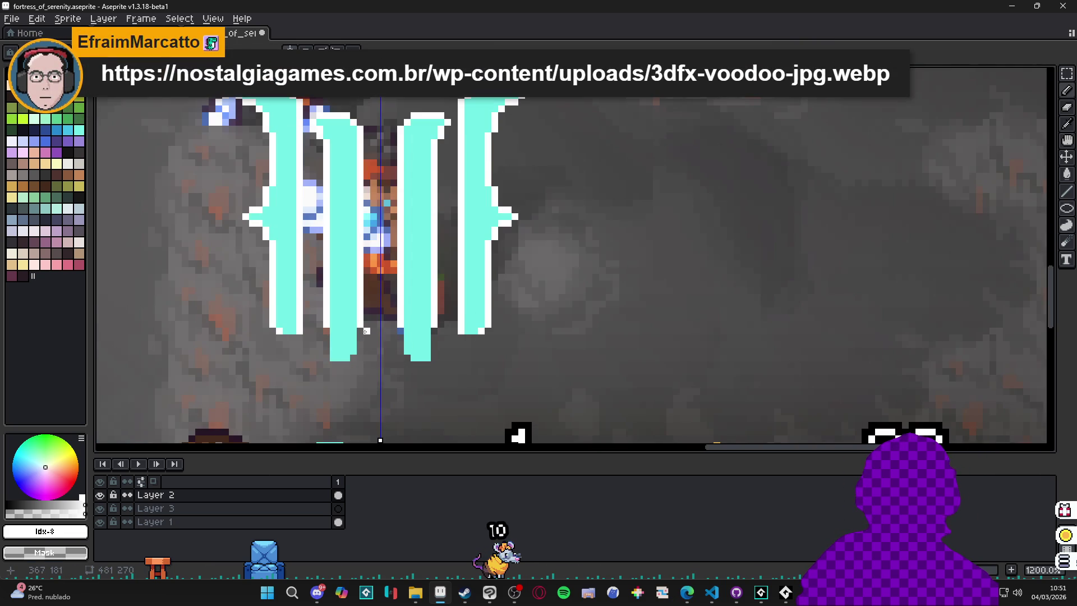
key("alt+Tab")
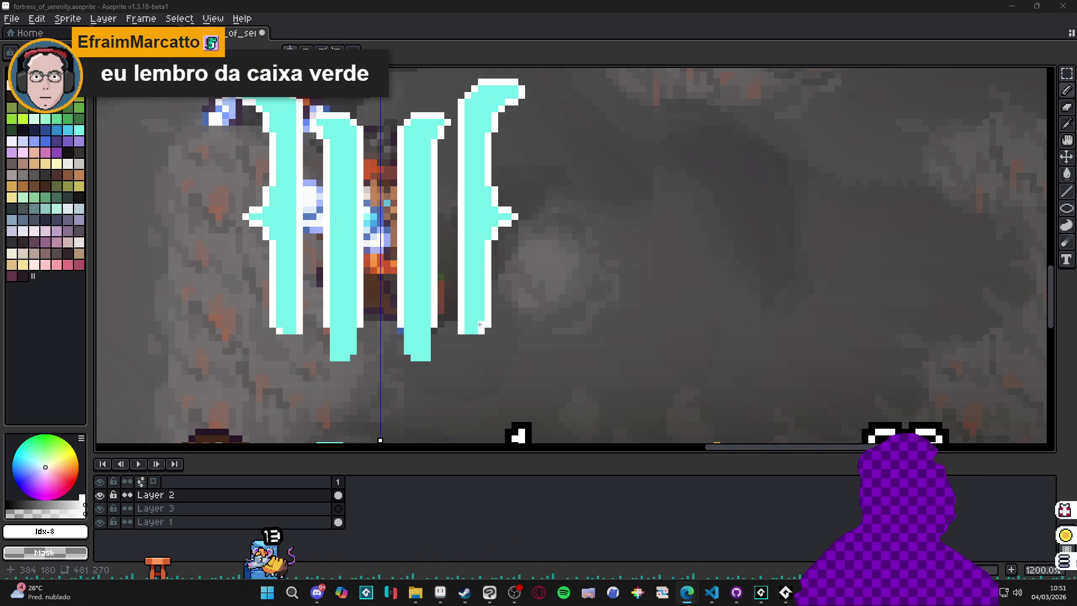
mouse_move(434, 338)
left_mouse_down()
mouse_move(432, 357)
mouse_move(403, 337)
left_mouse_up()
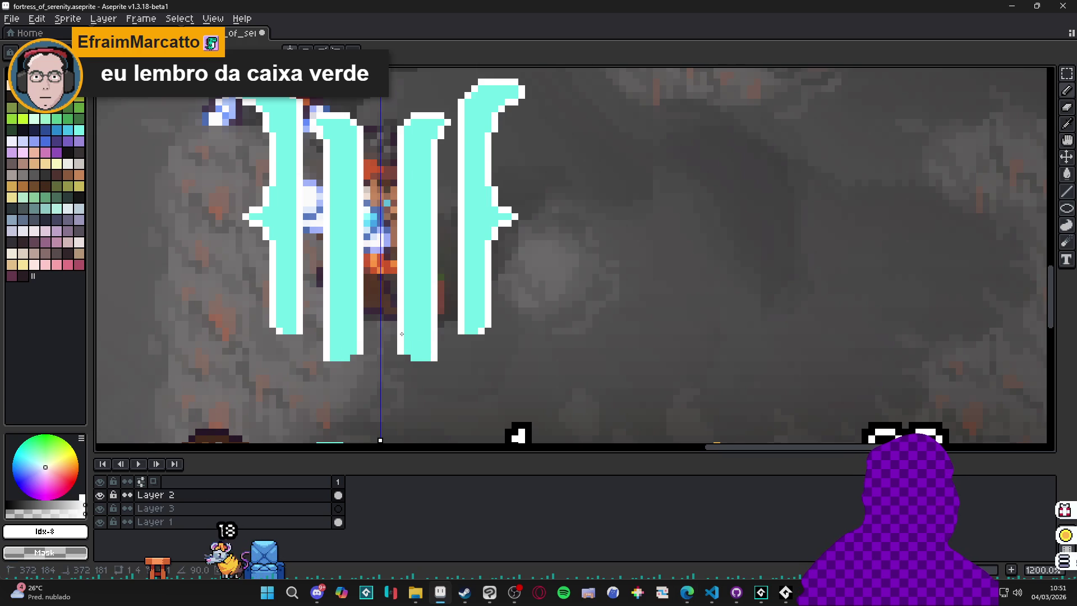
scroll(401, 334, "down", 1)
scroll(423, 229, "up", 1)
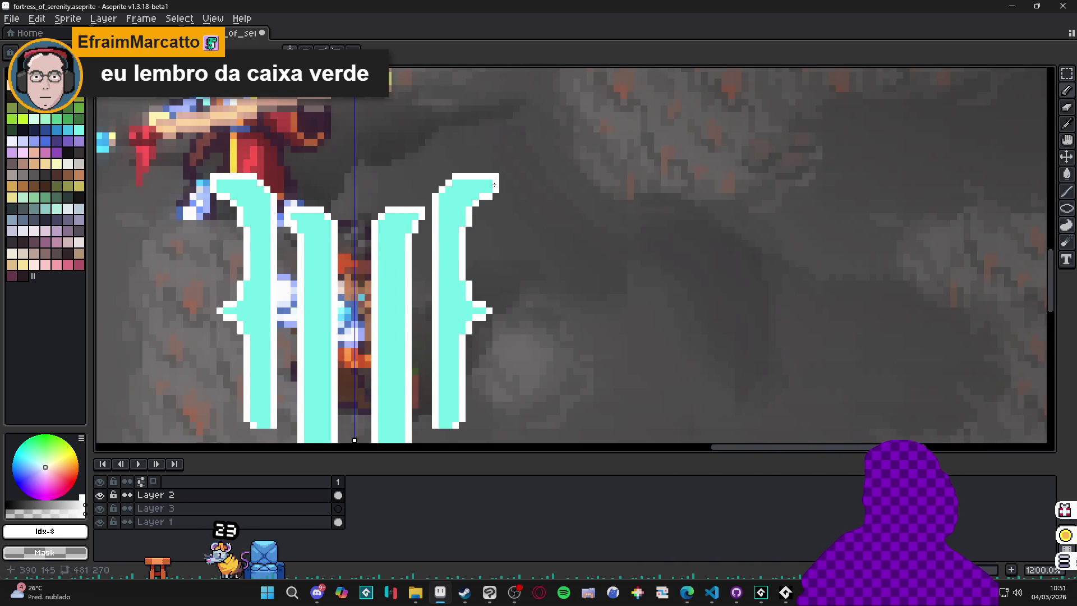
scroll(285, 278, "down", 1)
scroll(285, 277, "up", 2)
scroll(294, 281, "down", 4)
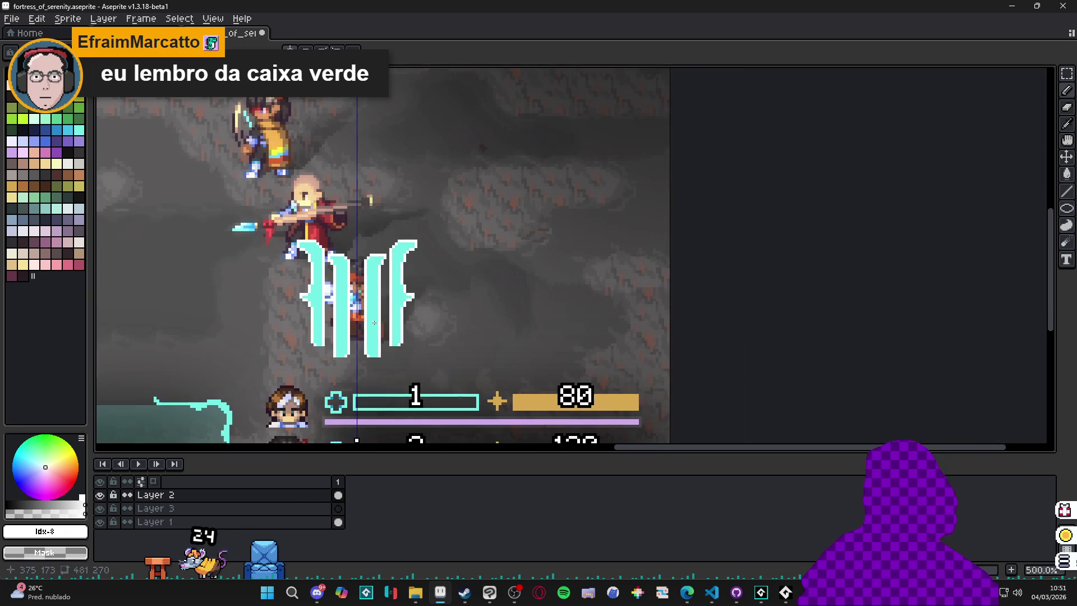
scroll(369, 329, "down", 1)
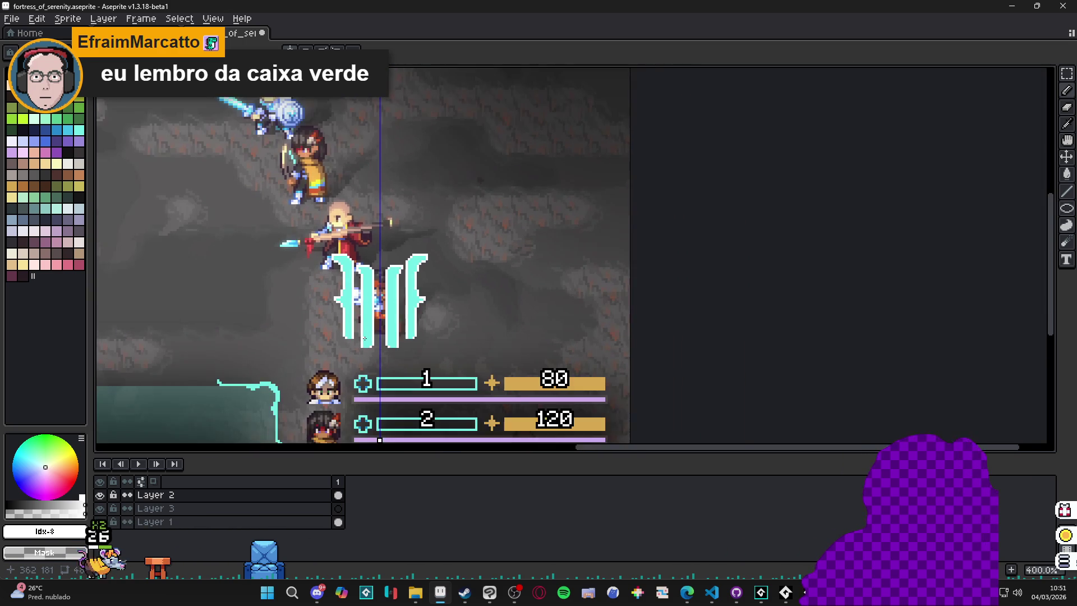
scroll(329, 345, "up", 5)
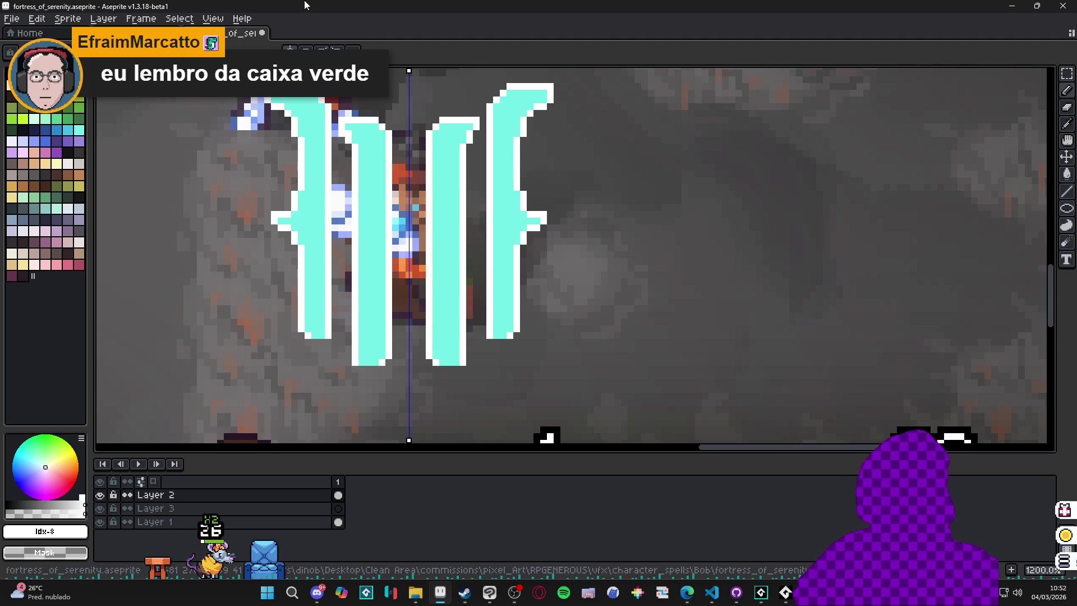
- Zoom in and out on the cyan bar emblem to inspect its outer bars' ends
scroll(476, 253, "down", 5)
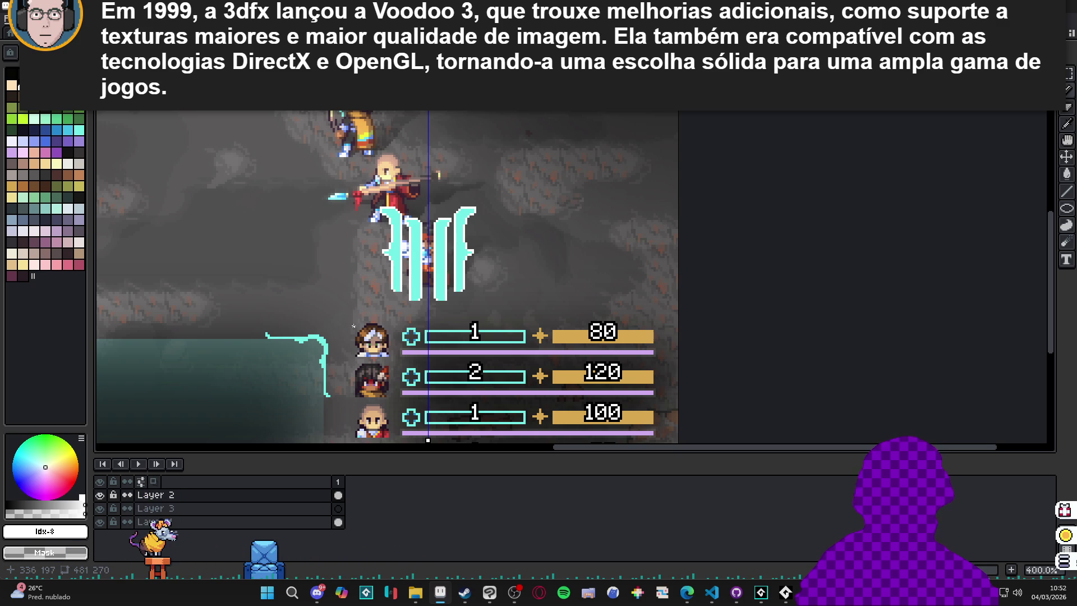
scroll(398, 297, "up", 2)
scroll(398, 294, "down", 1)
scroll(399, 293, "up", 2)
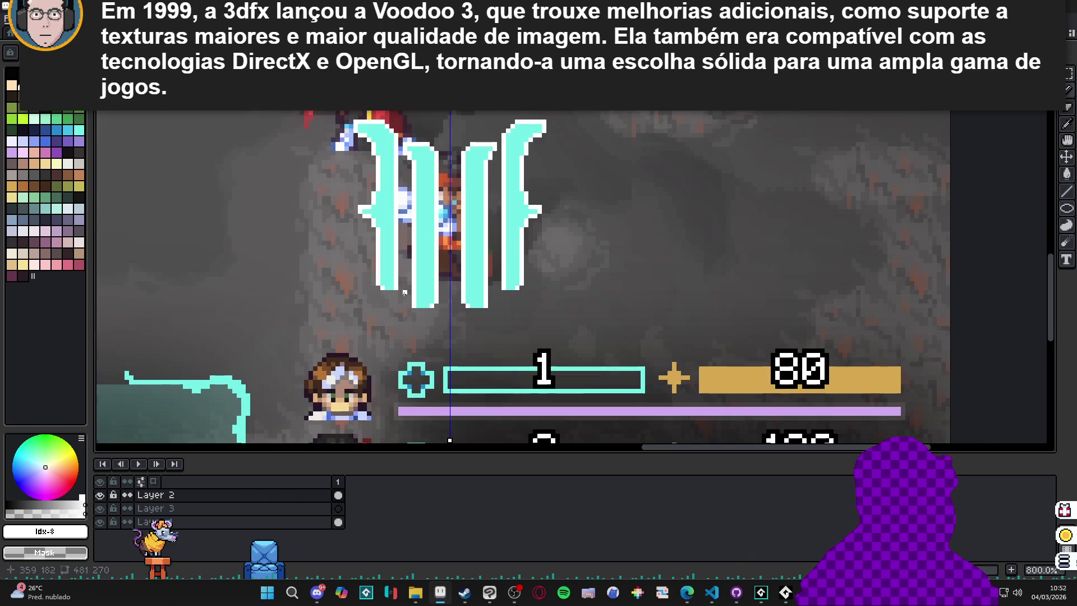
scroll(405, 296, "down", 1)
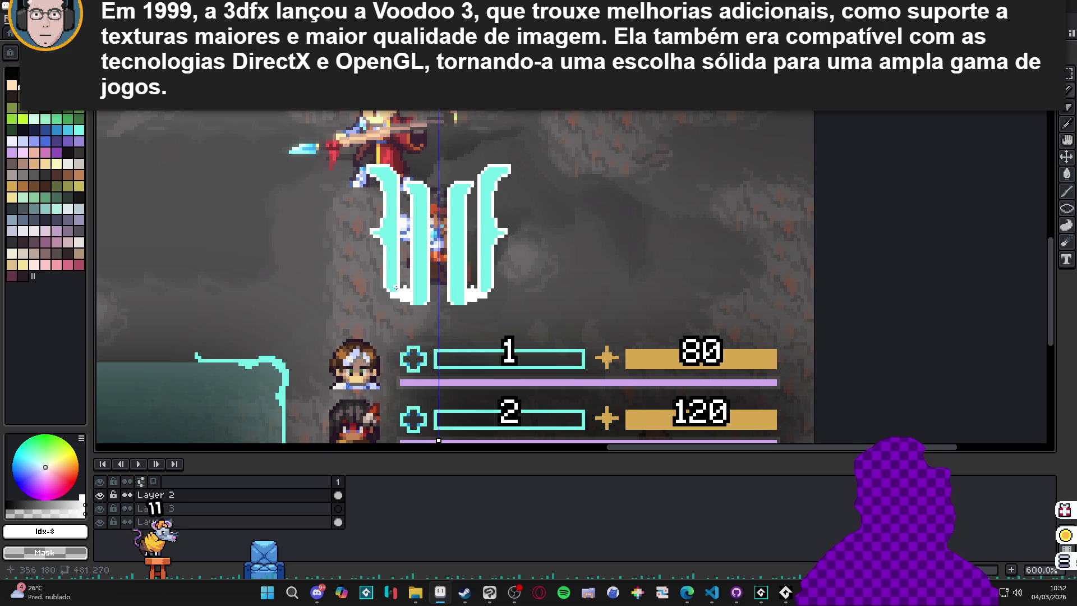
- Add pale pixels between the emblem's lower bars, then zoom out to 200% to view the scene
left_click_drag(404, 280, 407, 286)
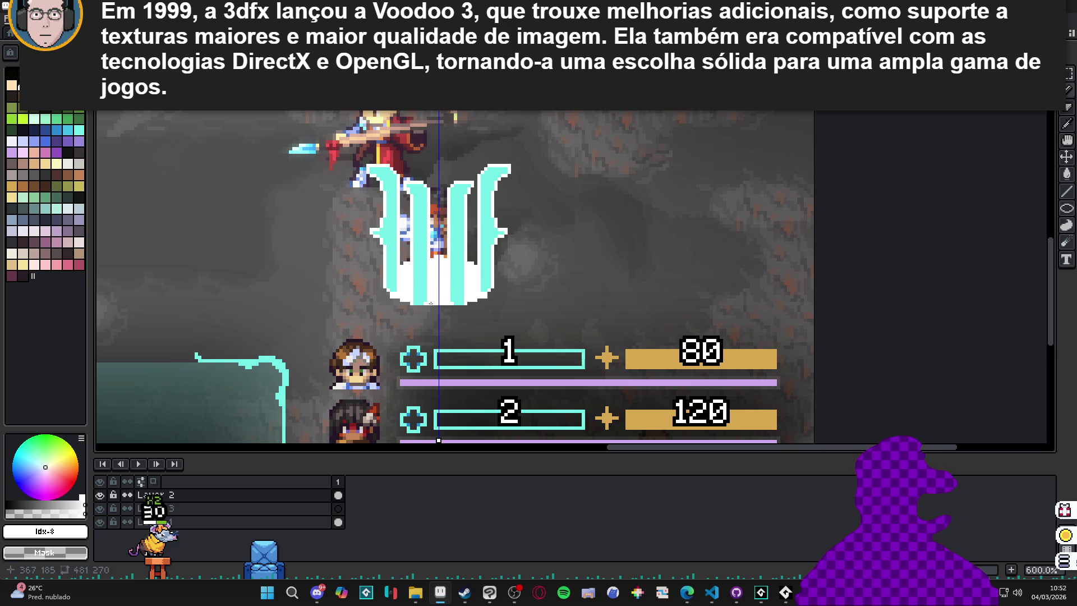
scroll(431, 304, "down", 3)
scroll(439, 310, "down", 1)
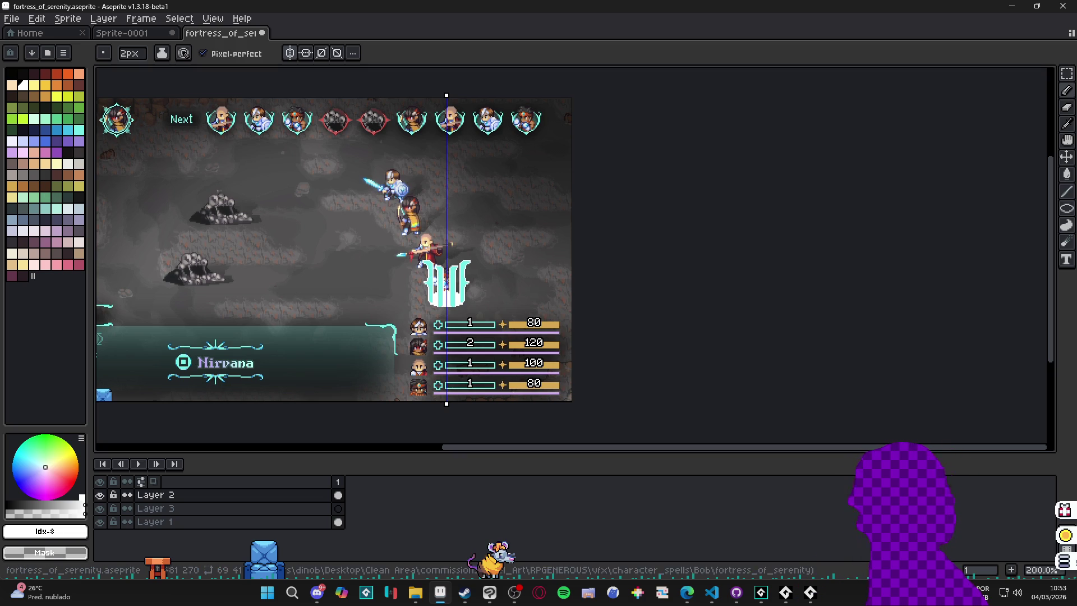
- Leave Aseprite for the GameMaker project and open a new blank Edge window
left_click(810, 593)
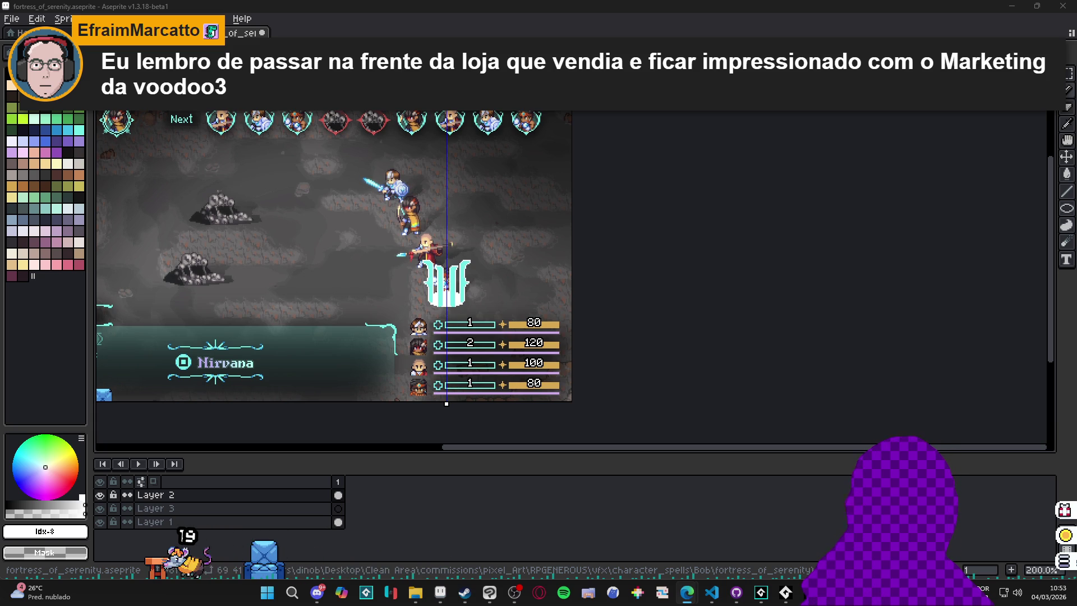
scroll(561, 252, "left", 3)
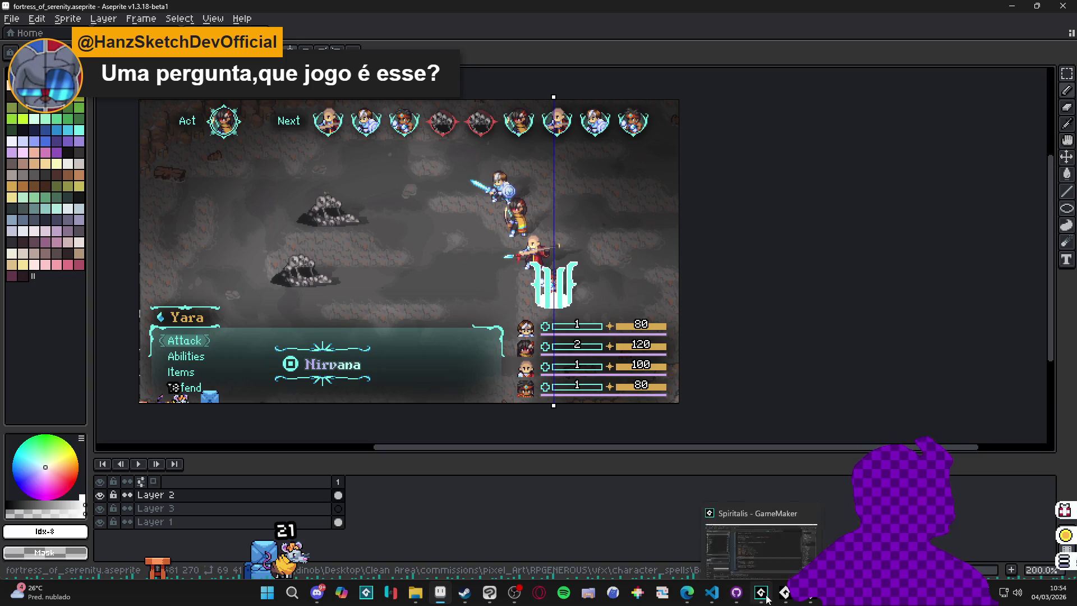
left_click(762, 598)
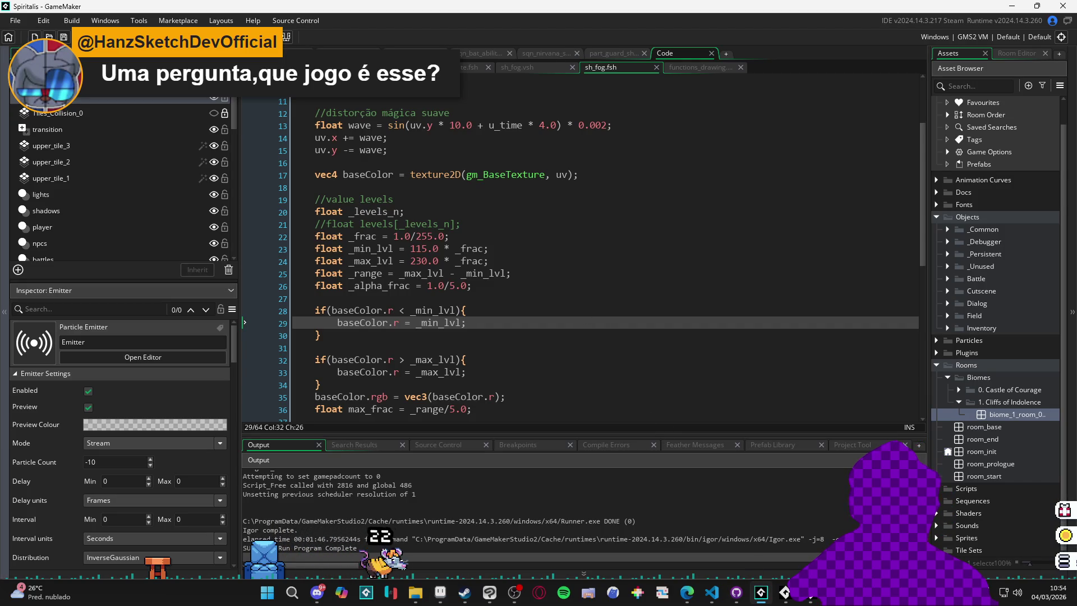
left_click(687, 593)
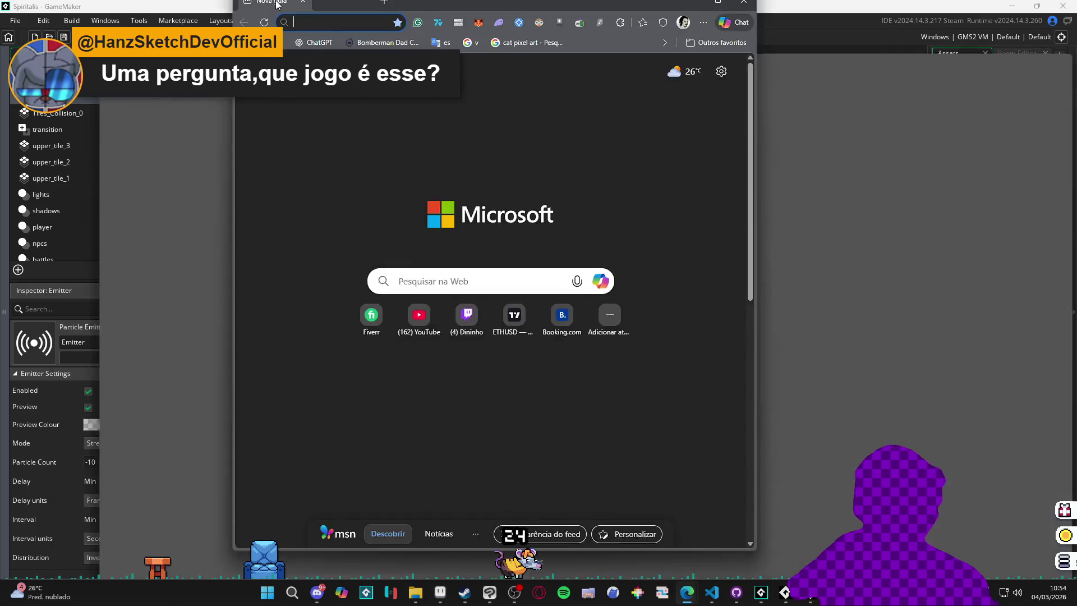
- Search 'insgamemaker' in Edge to pull up the studio's Instagram profile, then switch to GameMaker
type("ins")
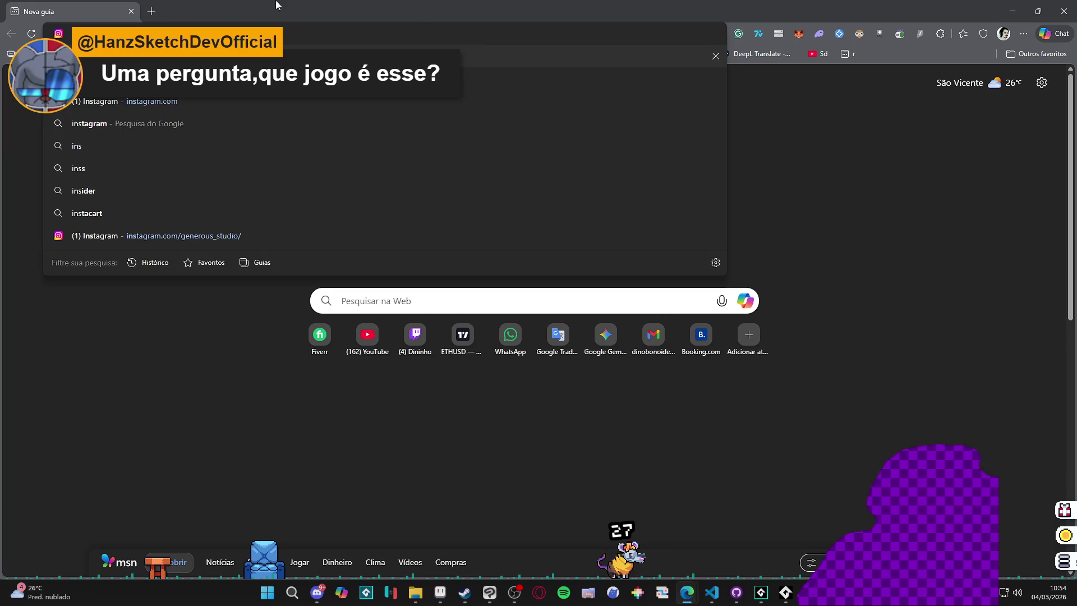
type("gamemaker")
key("Return")
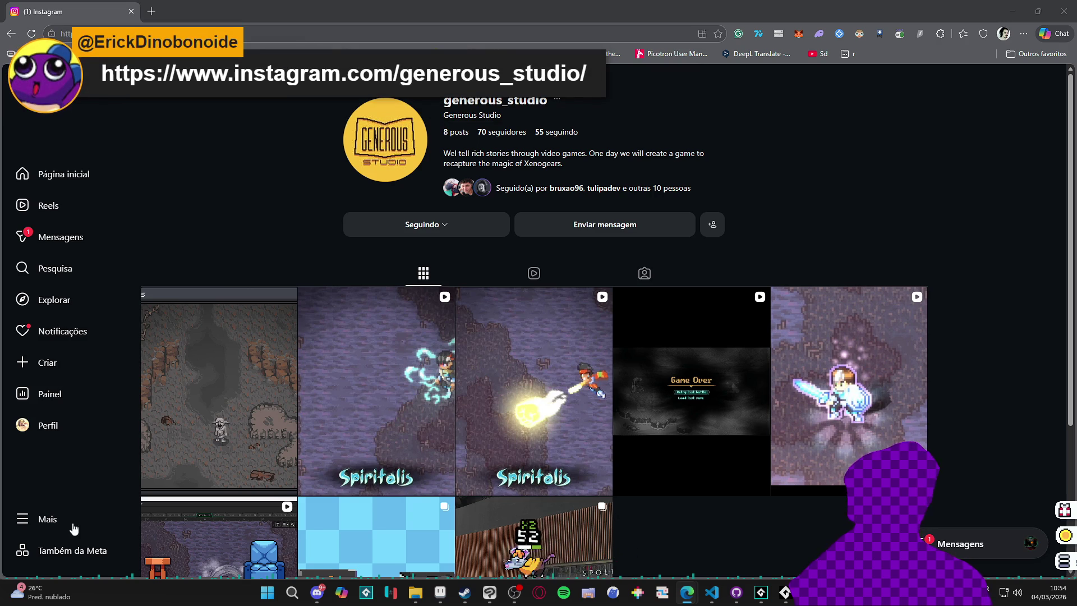
left_click(1012, 11)
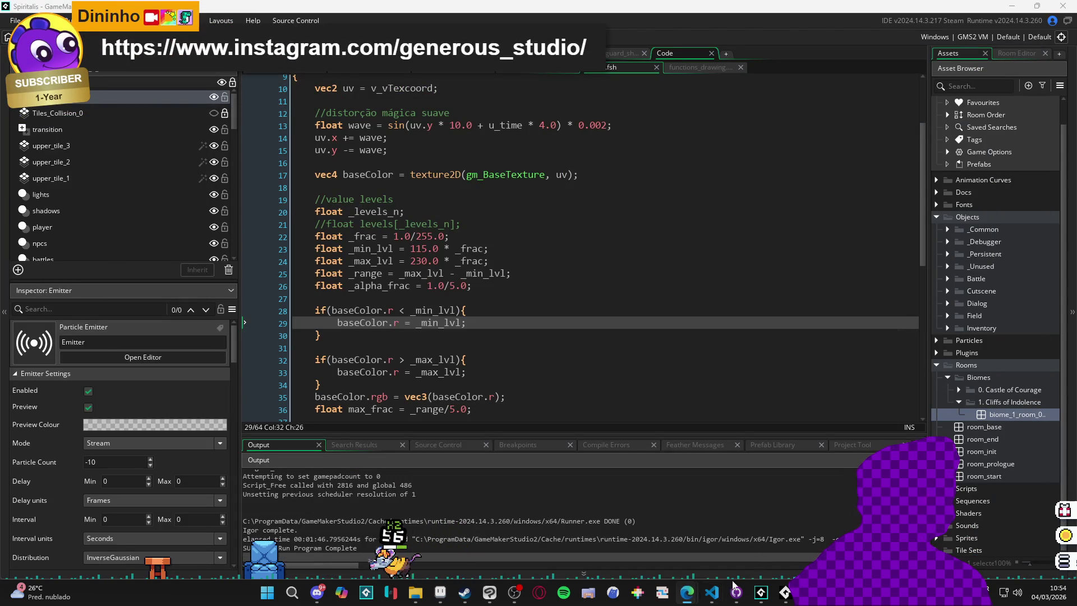
- Return to the battle mockup in Aseprite and marquee-select the old cyan emblem above the hero
left_click(441, 593)
scroll(562, 281, "up", 3)
left_click_drag(443, 203, 617, 379)
- Erase the selected old emblem from the canvas
key("Delete")
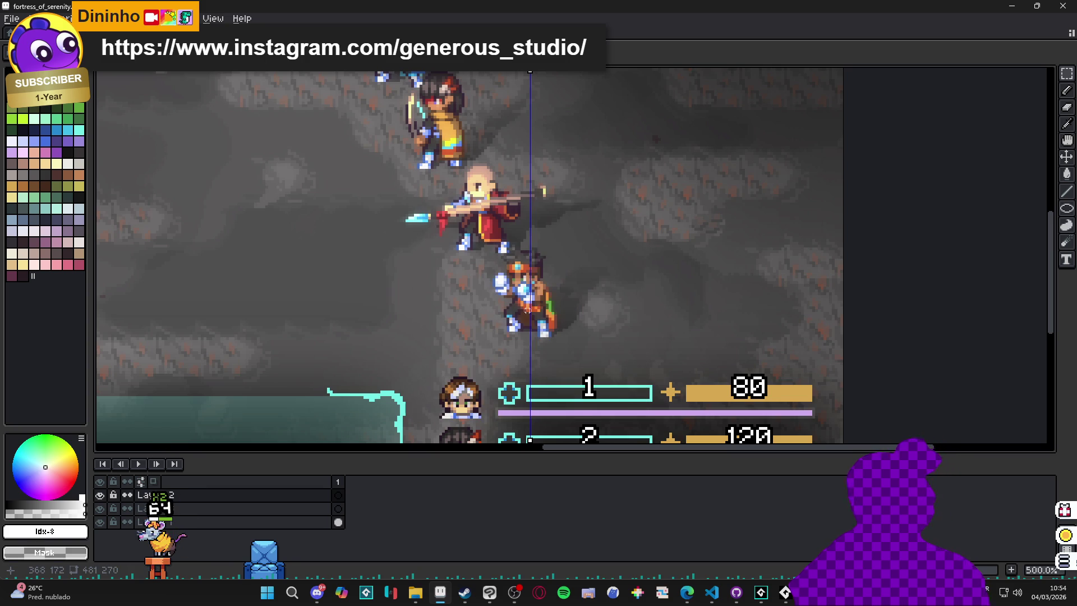
scroll(528, 308, "down", 3)
scroll(528, 308, "up", 2)
- Draw a thick teal vertical bar over the hero with a short crossbar at its top
left_click(79, 130)
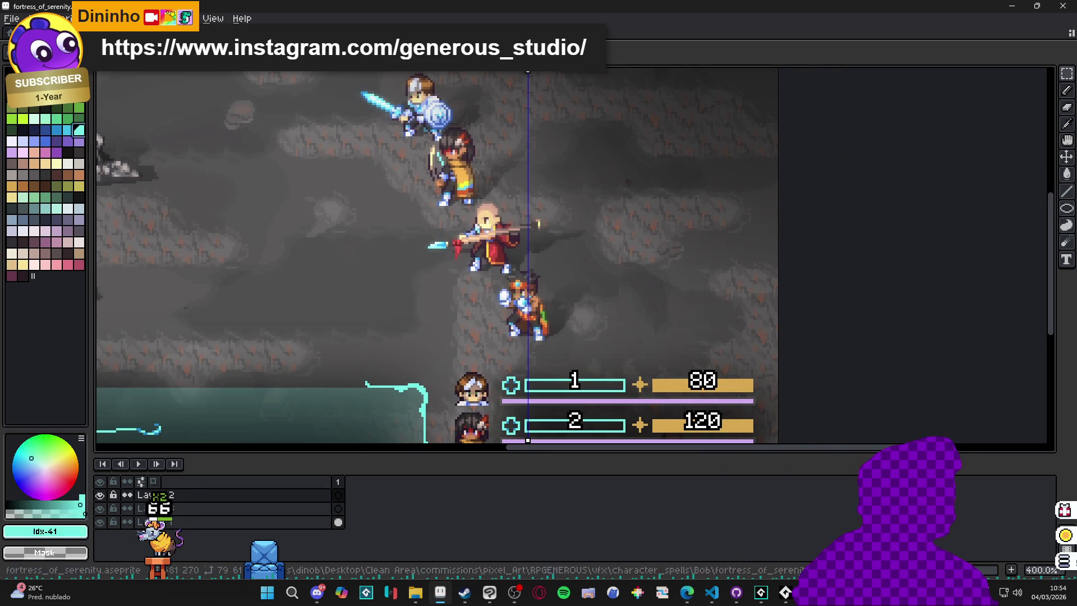
scroll(528, 272, "up", 1)
left_click(527, 238)
left_click(533, 362, "shift")
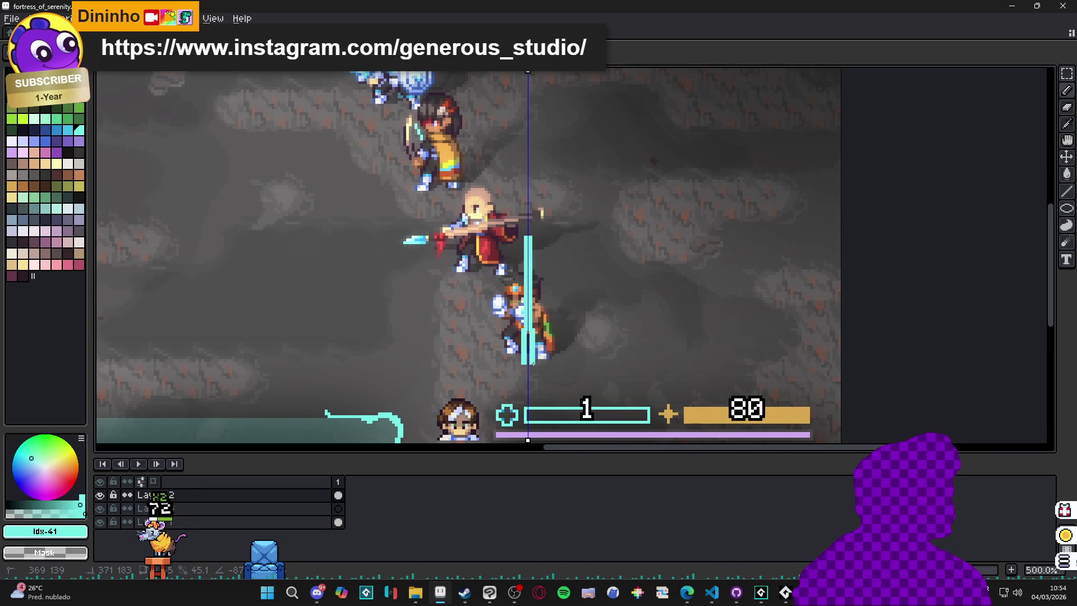
left_click(533, 363, "shift")
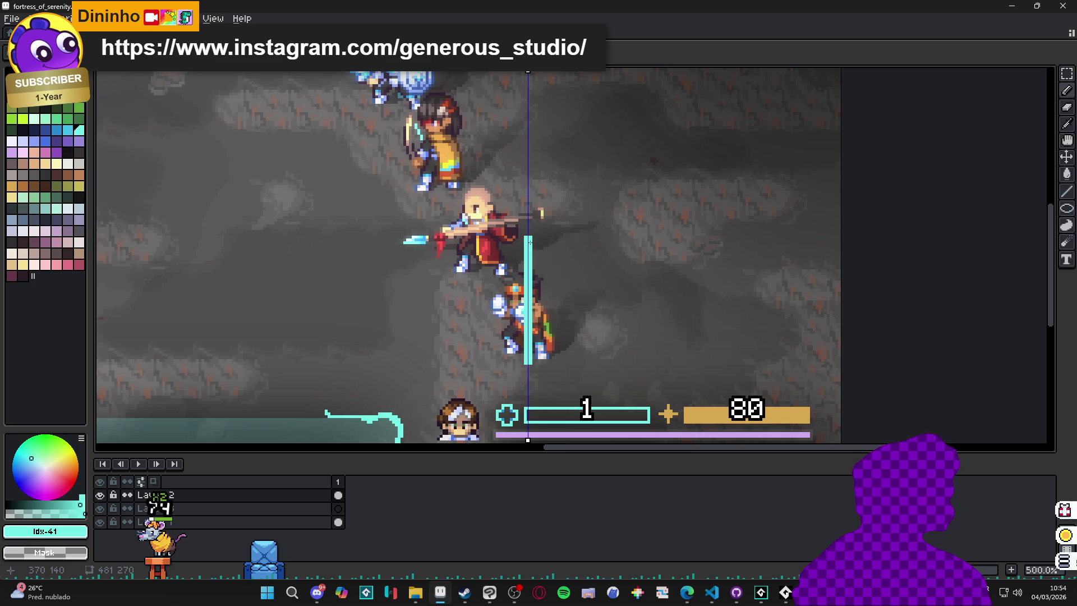
left_click_drag(512, 249, 544, 250)
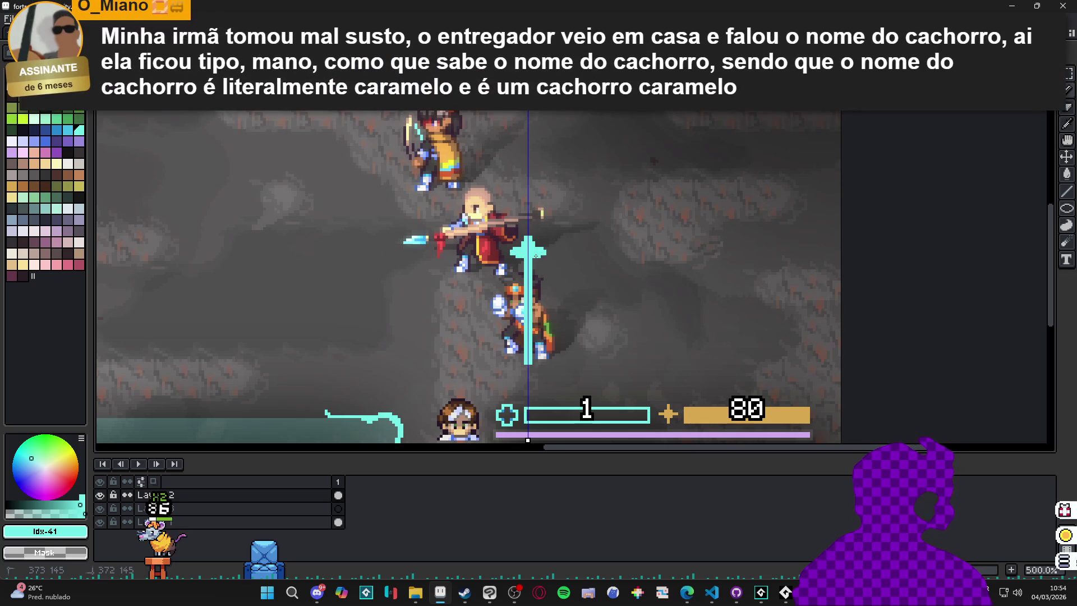
left_click_drag(535, 255, 532, 366)
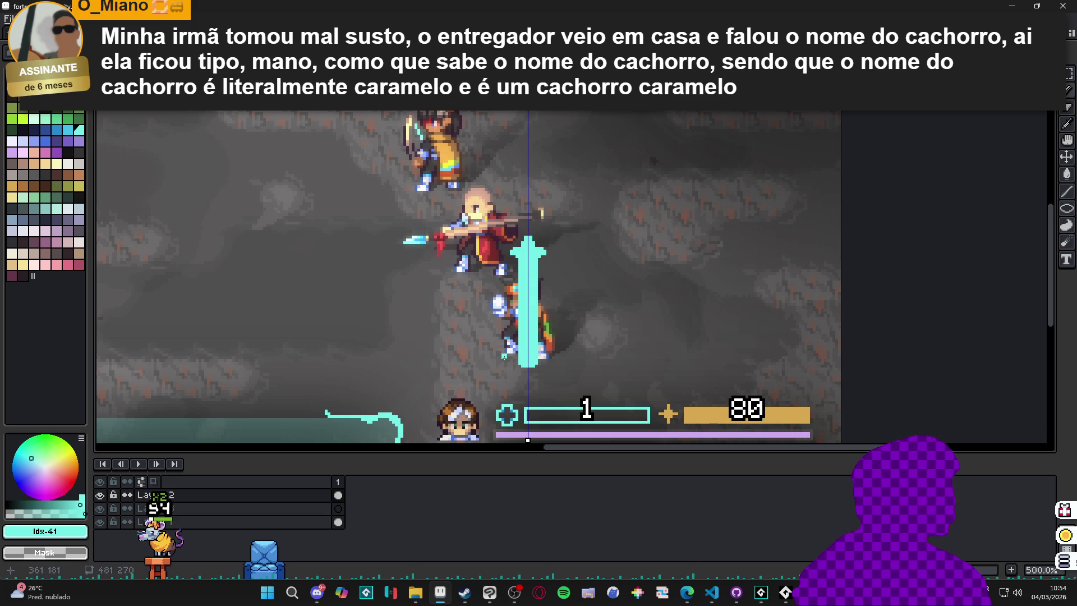
- Nudge the teal bar with Move, undo a stroke, and draw a side bar beside the centre arrow
key("v")
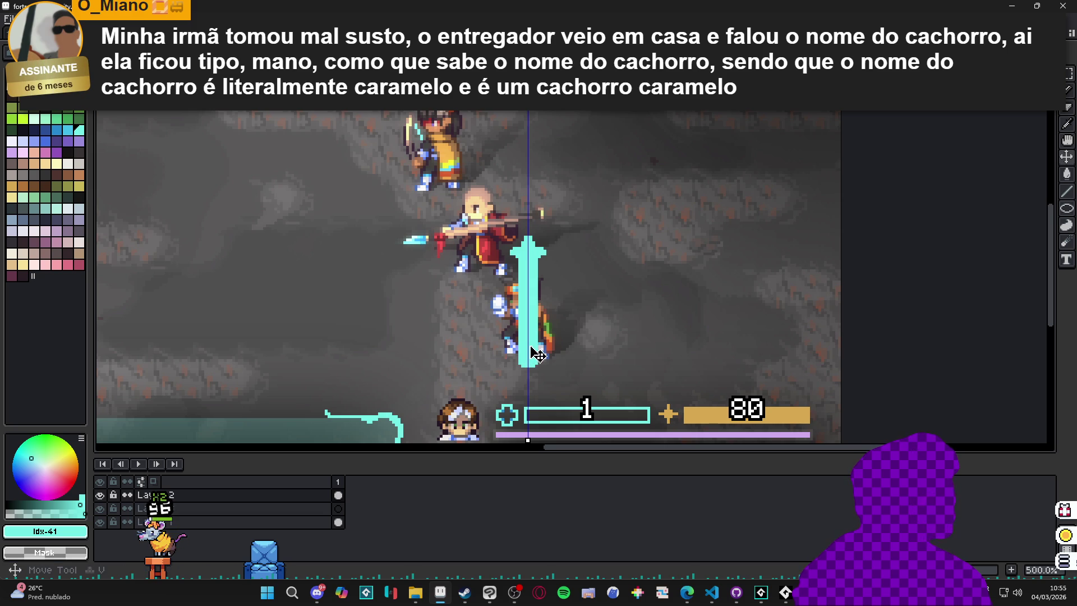
mouse_move(536, 355)
left_mouse_down()
mouse_move(536, 368)
mouse_move(496, 343)
mouse_move(495, 287)
mouse_move(498, 368)
mouse_move(498, 288)
left_mouse_up()
key("b")
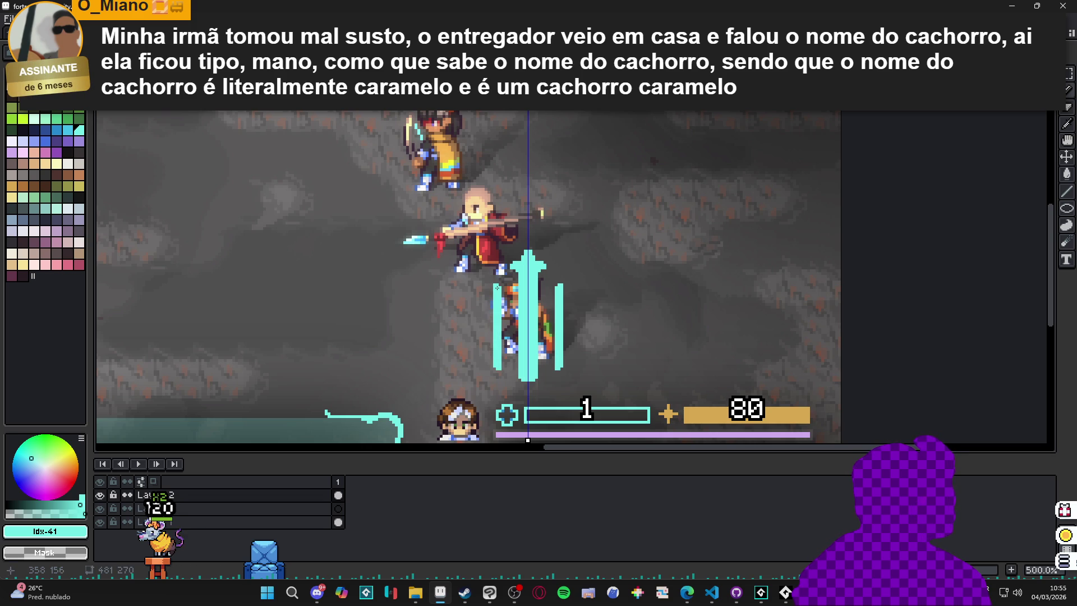
key("ctrl+z")
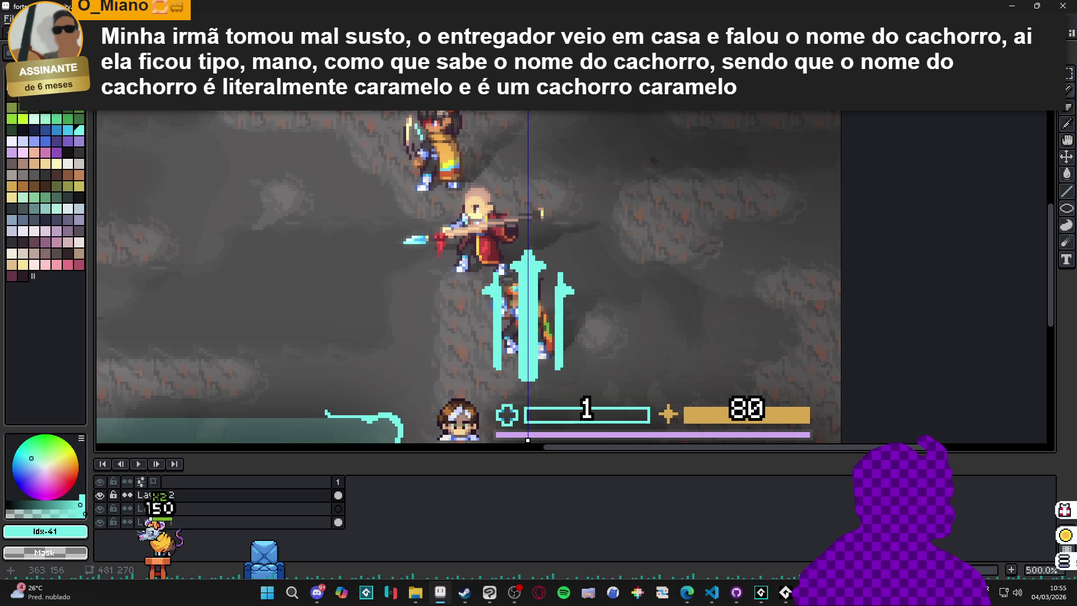
left_click_drag(502, 372, 501, 272)
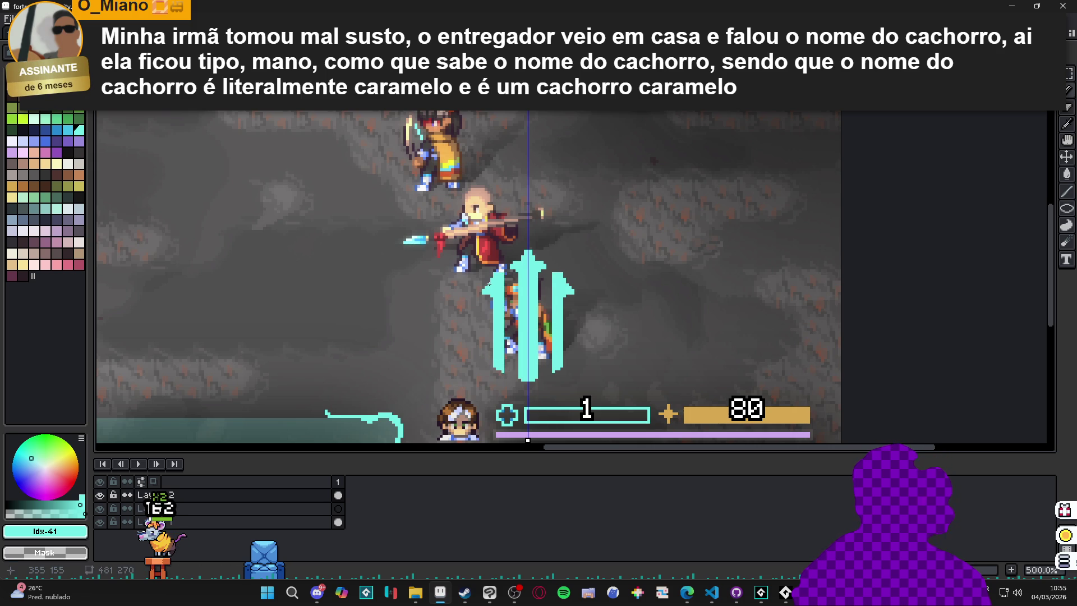
scroll(515, 306, "down", 2)
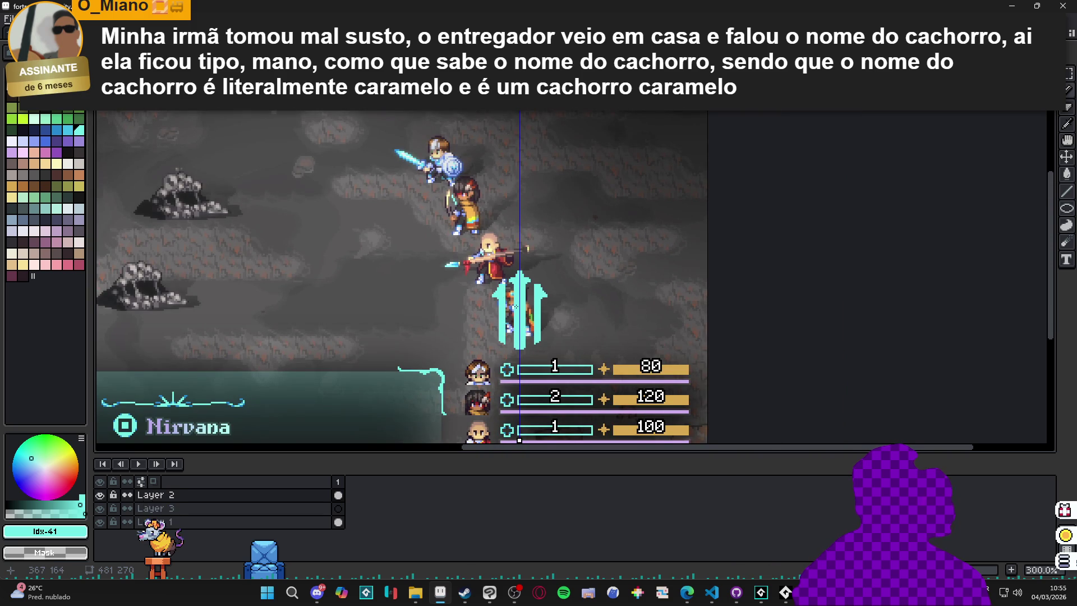
- Paint mirrored cyan strokes along both arrow shafts using vertical symmetry
scroll(526, 295, "up", 5)
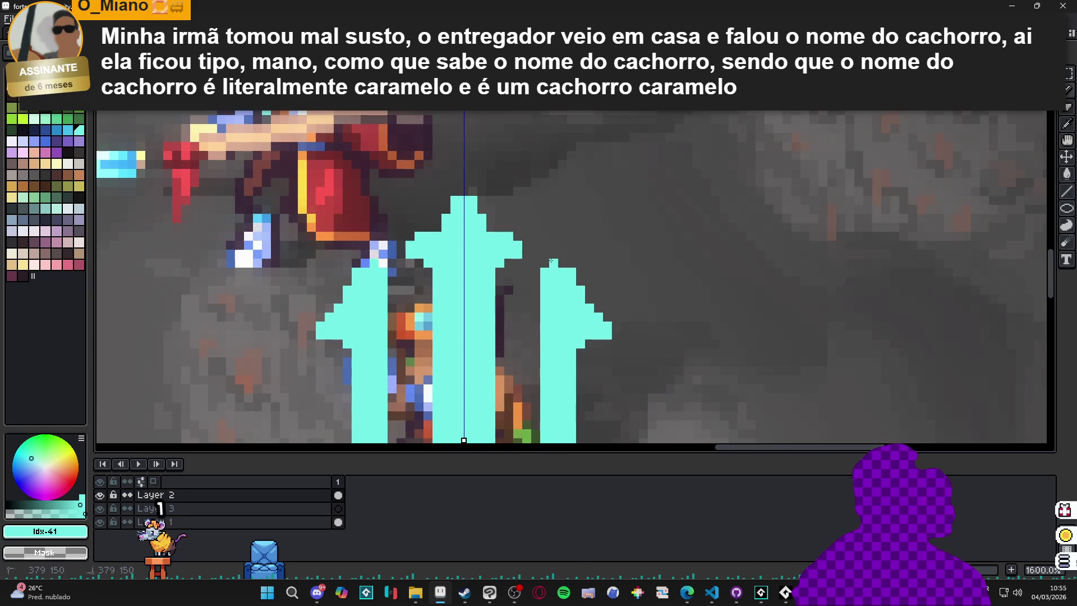
scroll(529, 301, "down", 4)
scroll(528, 301, "up", 4)
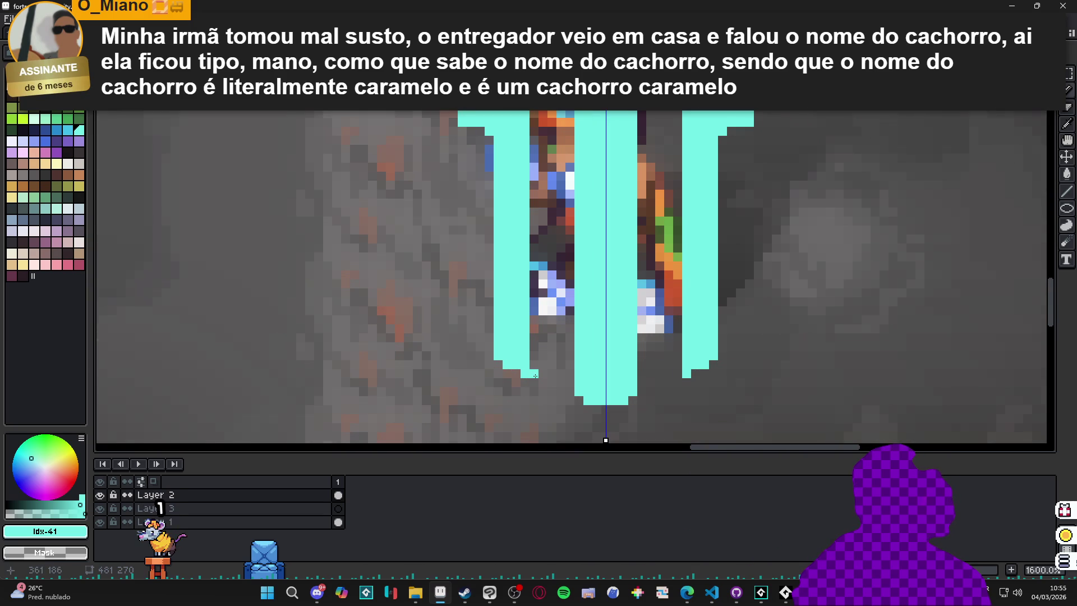
left_click_drag(533, 376, 535, 136)
scroll(535, 168, "up", 3)
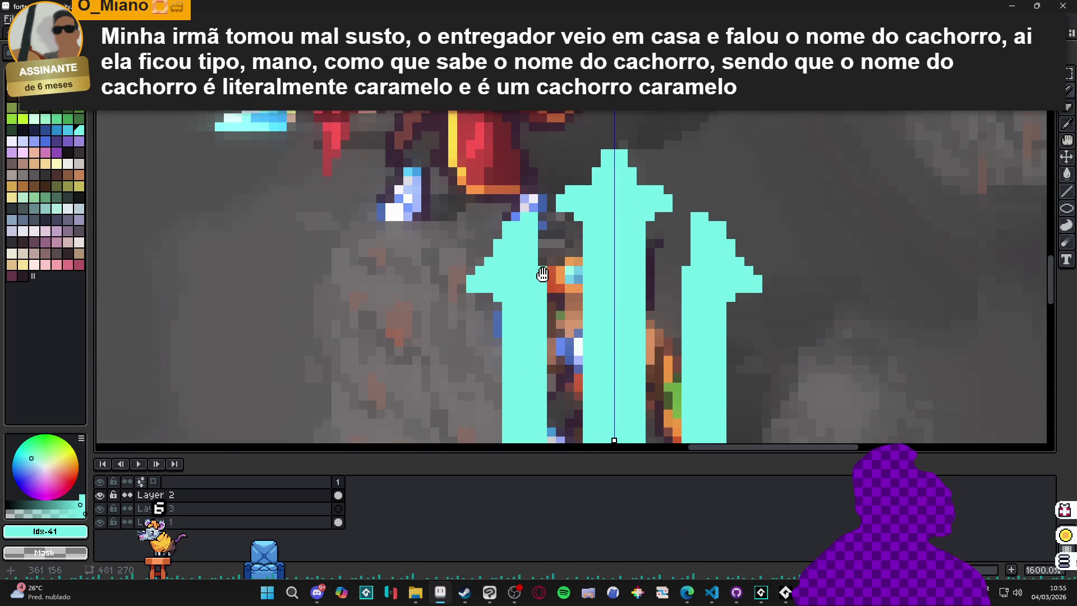
left_click_drag(542, 256, 543, 223)
scroll(544, 223, "down", 8)
scroll(553, 296, "up", 4)
left_click_drag(553, 296, 539, 299)
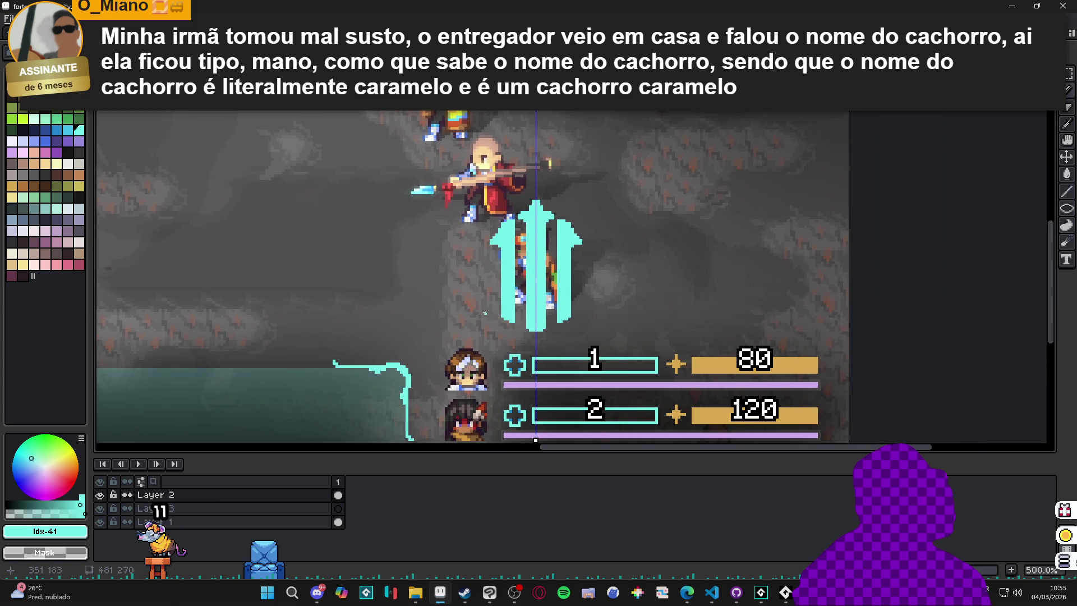
scroll(485, 312, "up", 2)
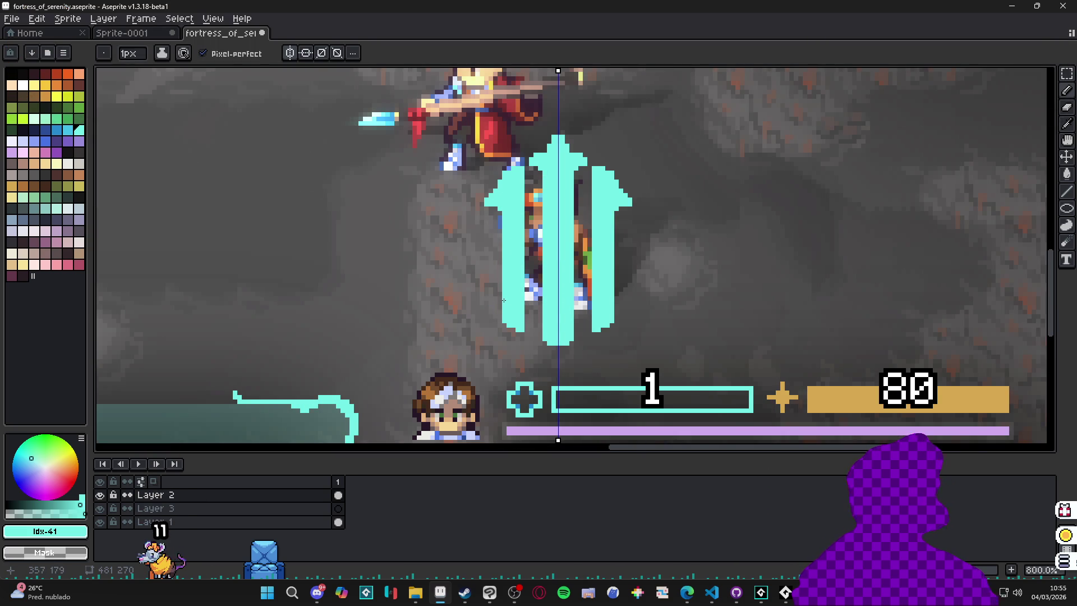
scroll(504, 300, "down", 4)
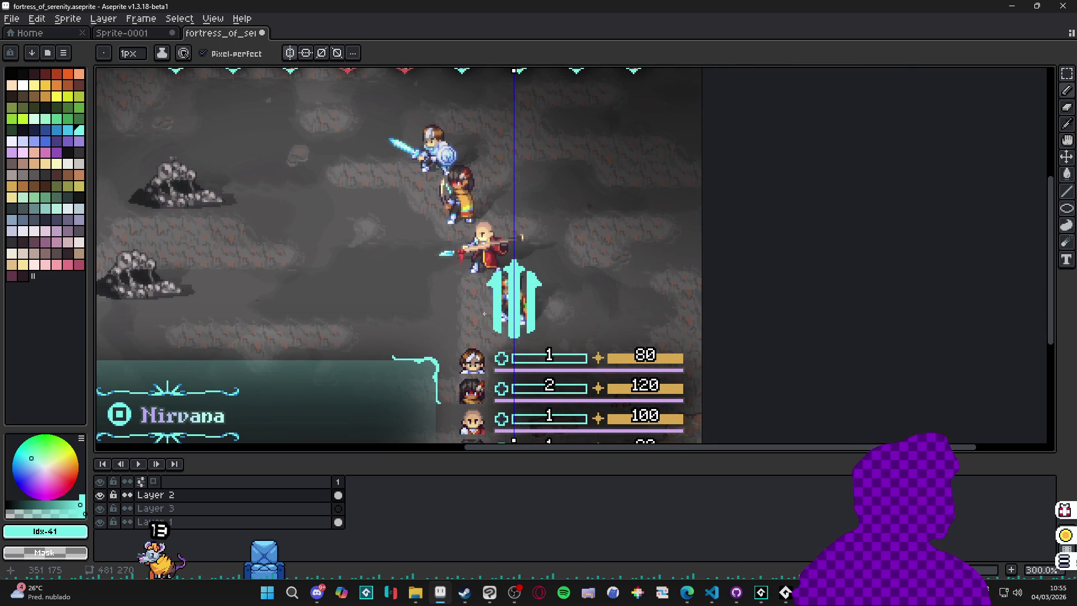
scroll(484, 314, "up", 6)
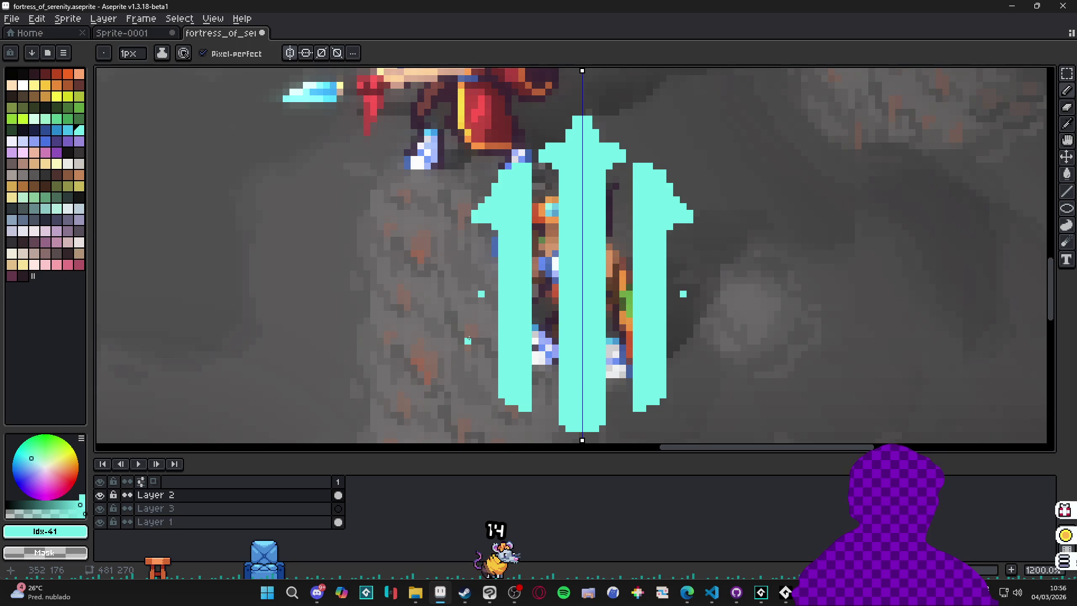
- Draw mirrored thin cyan side prongs with bumps and outward barb pixels beside the arrows
mouse_move(481, 292)
left_mouse_down()
mouse_move(483, 386)
mouse_move(480, 258)
mouse_move(476, 272)
left_mouse_up()
mouse_move(475, 360)
left_mouse_down()
mouse_move(471, 269)
mouse_move(464, 287)
left_mouse_up()
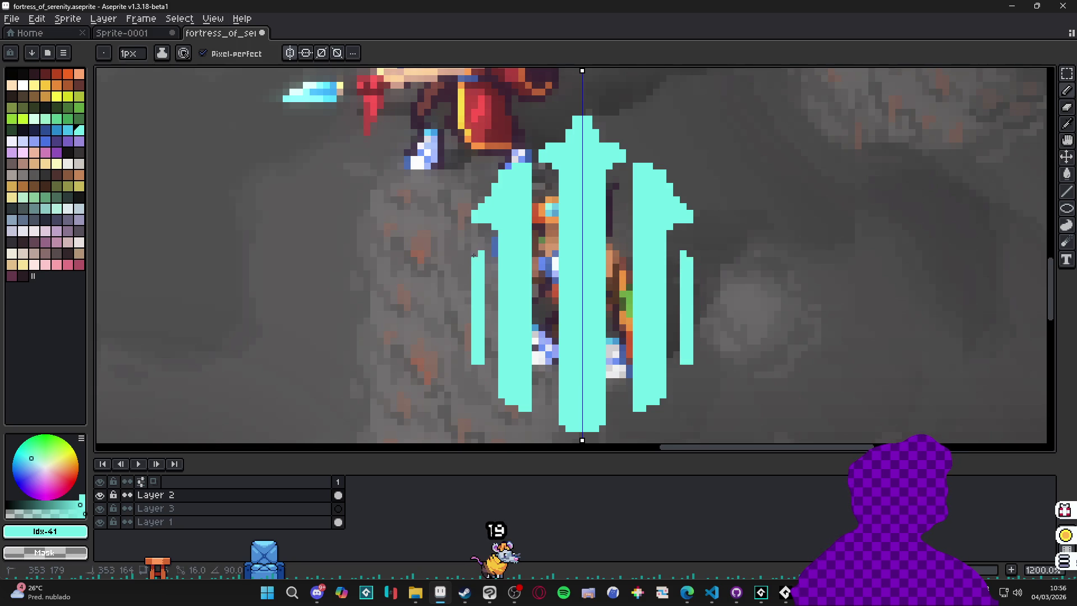
left_click(466, 275)
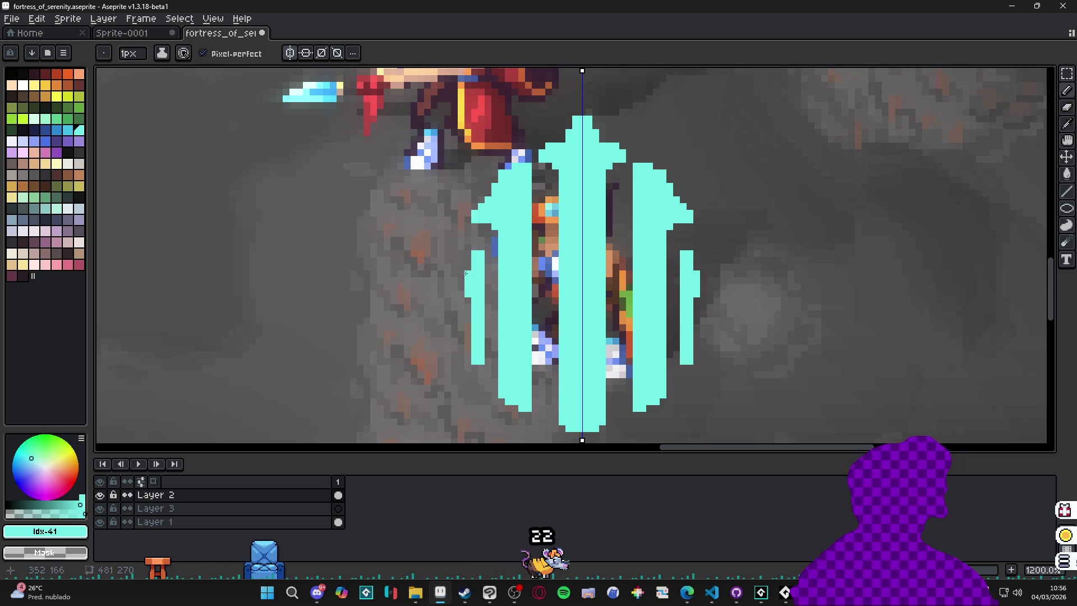
left_click(455, 274)
scroll(476, 303, "down", 5)
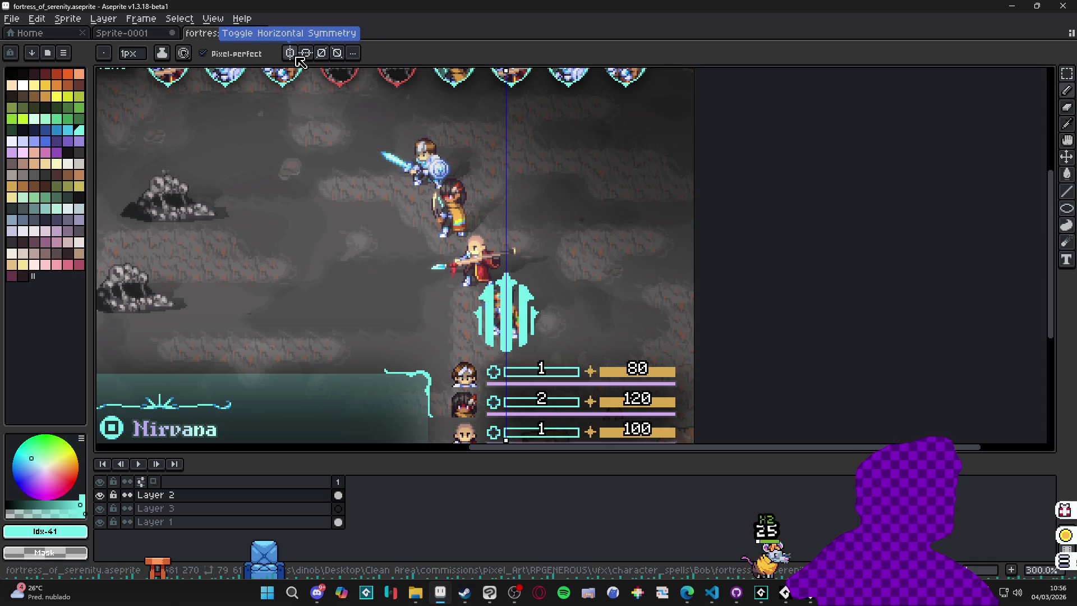
scroll(523, 320, "up", 3)
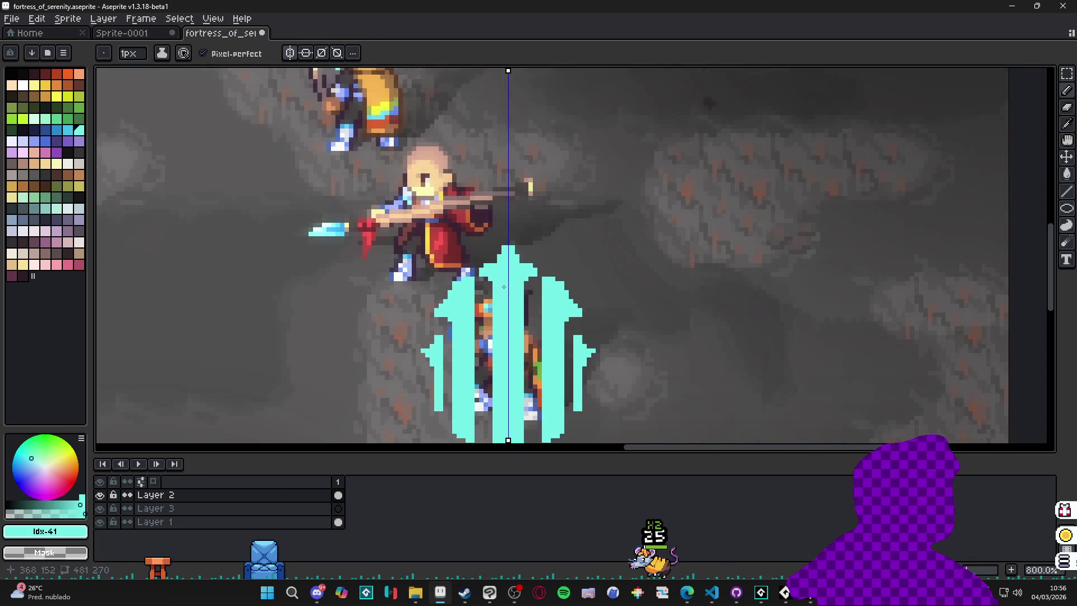
scroll(516, 303, "down", 2)
scroll(509, 286, "up", 2)
key("alt")
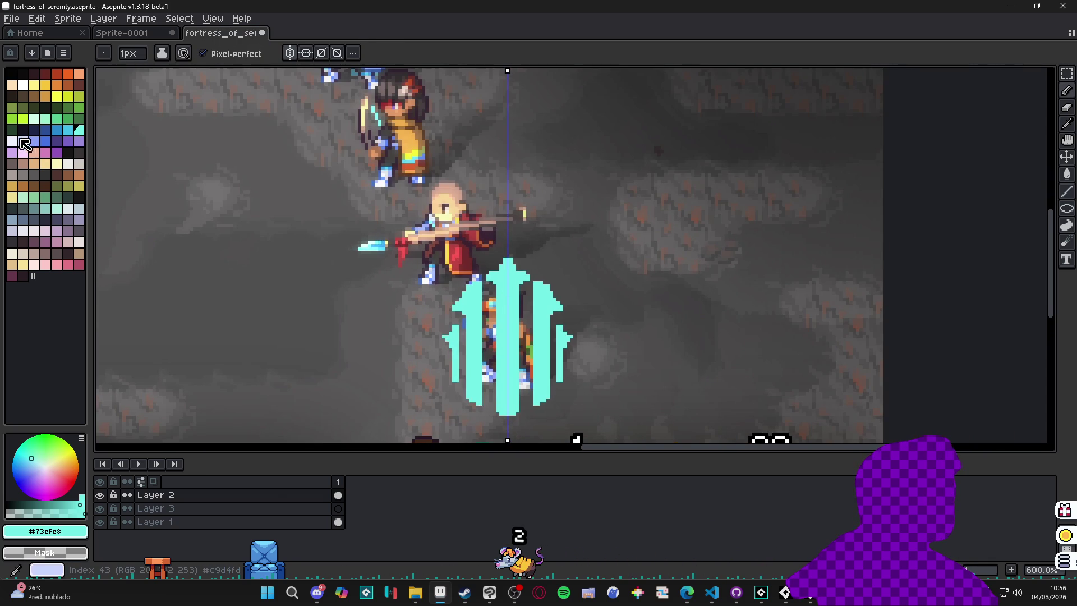
- Paint mirrored near-white #F1F2FF highlights on the outer arrow tips
scroll(500, 335, "down", 3)
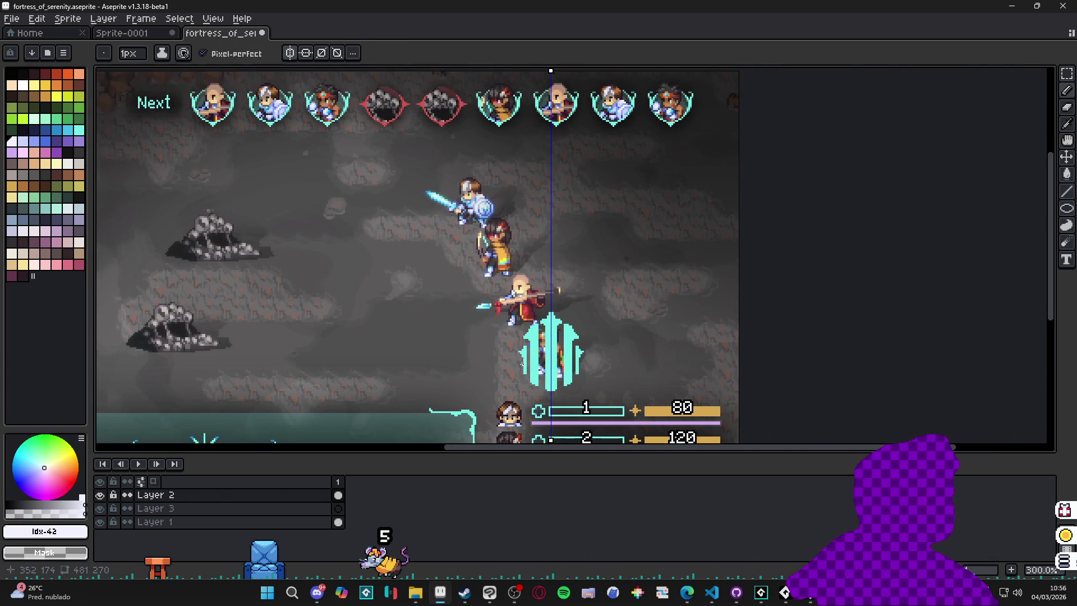
scroll(500, 334, "down", 1)
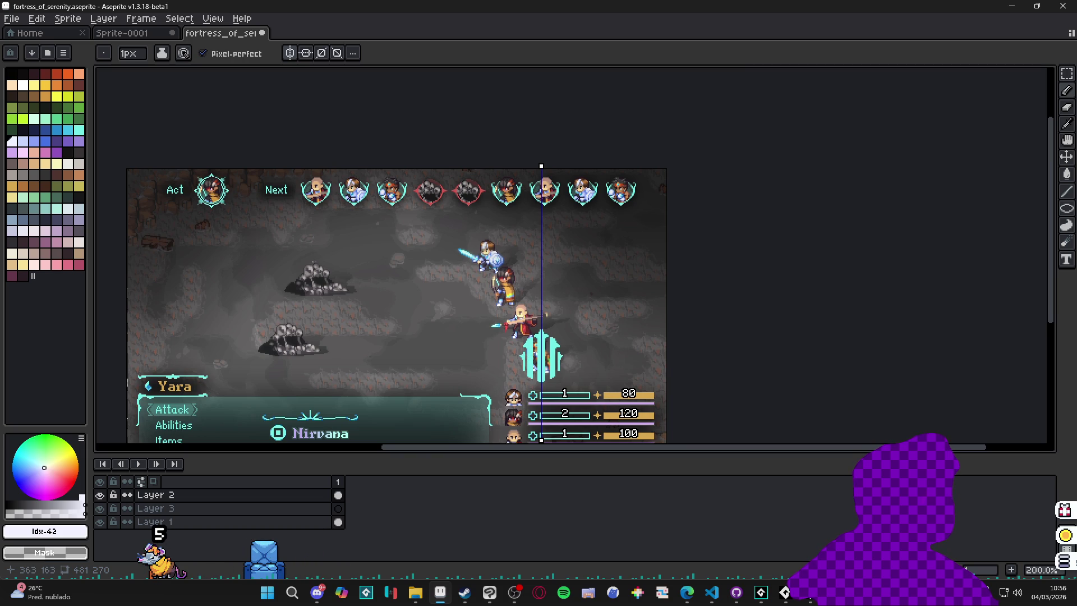
scroll(536, 347, "up", 6)
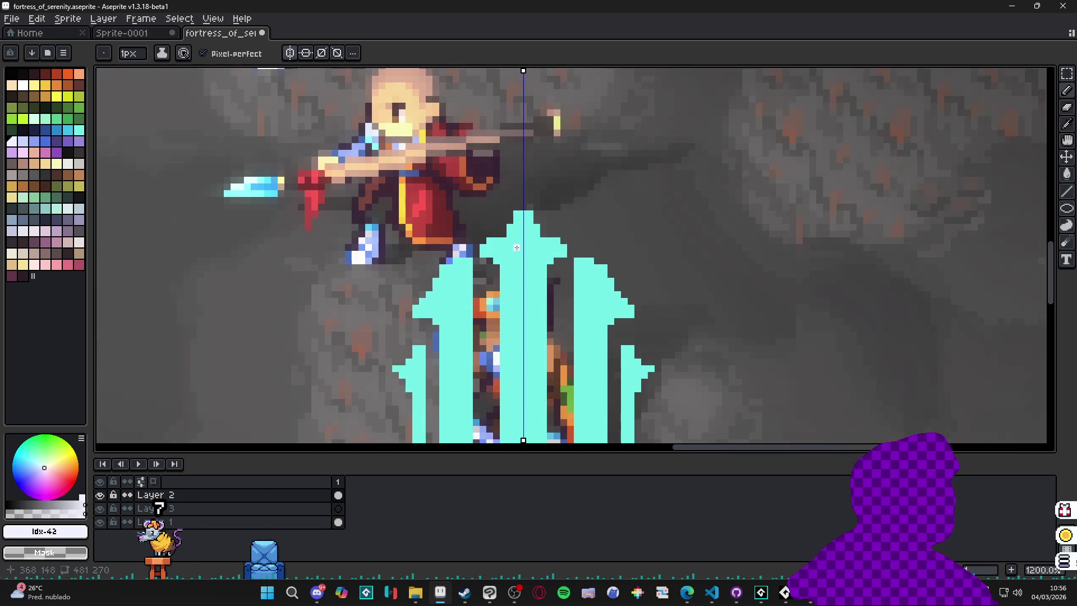
scroll(498, 247, "down", 4)
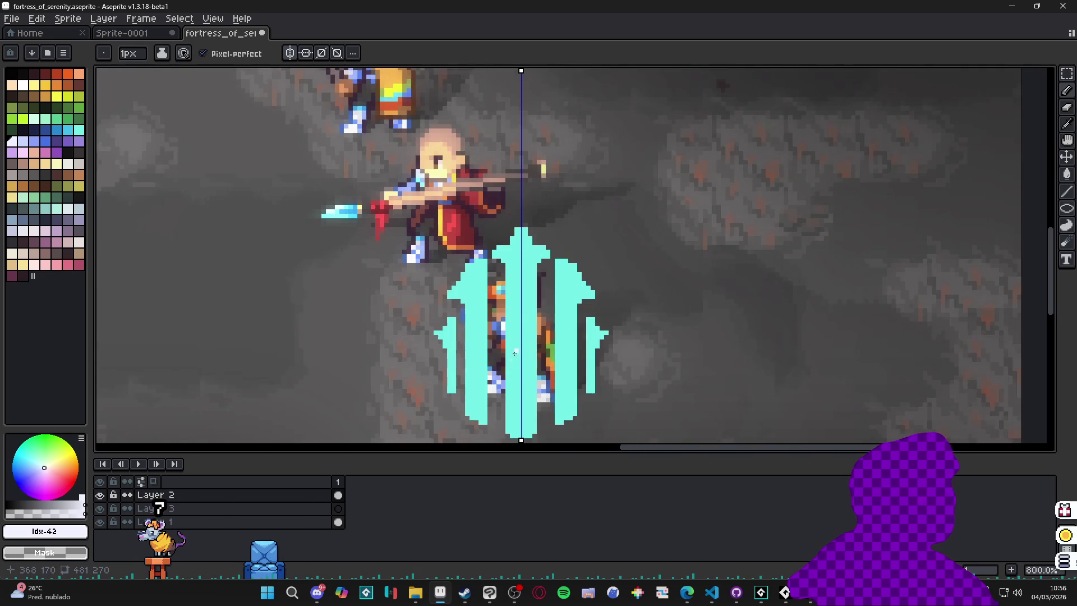
scroll(487, 347, "up", 4)
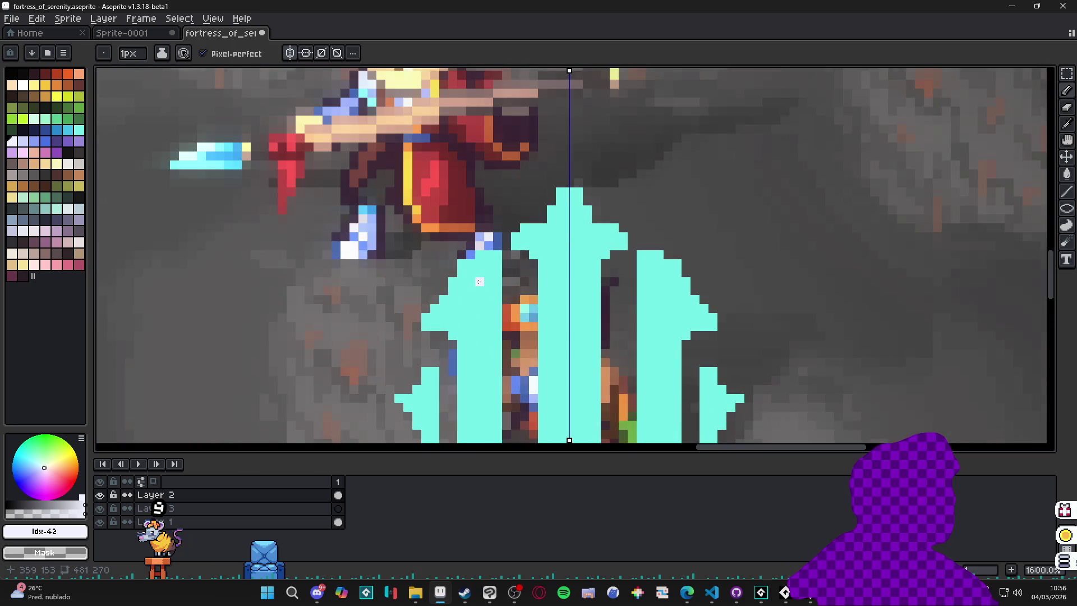
scroll(495, 343, "down", 3)
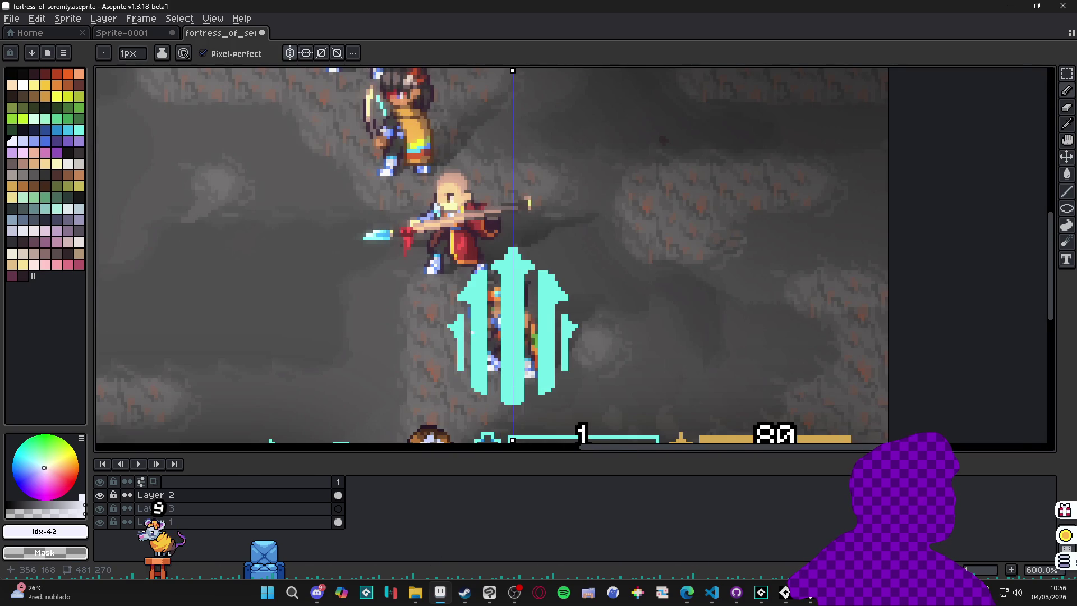
scroll(469, 332, "up", 1)
scroll(477, 270, "up", 3)
left_click_drag(467, 296, 444, 301)
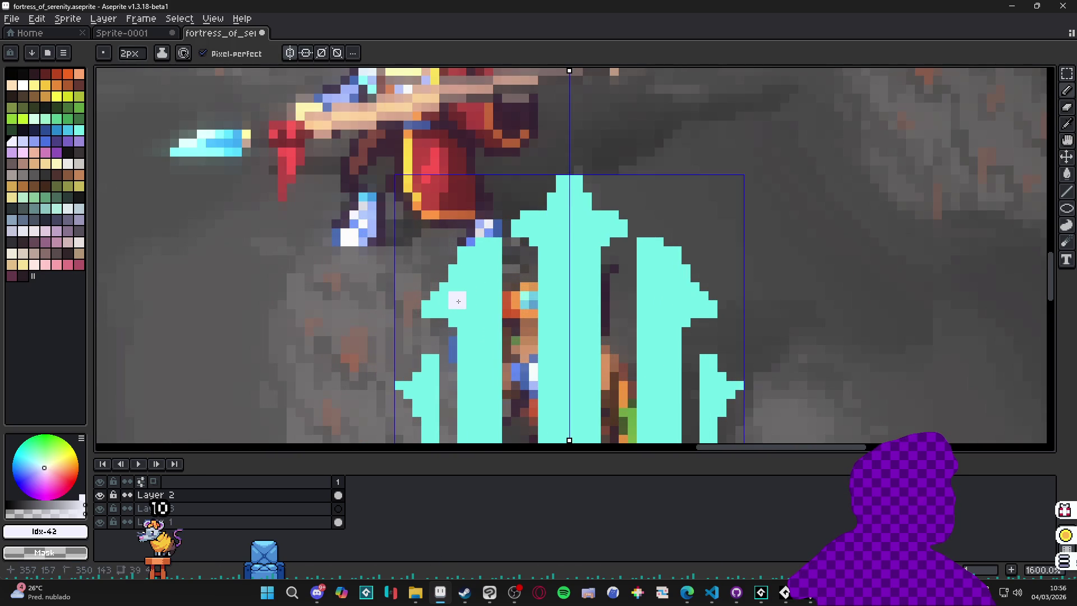
left_click(456, 289)
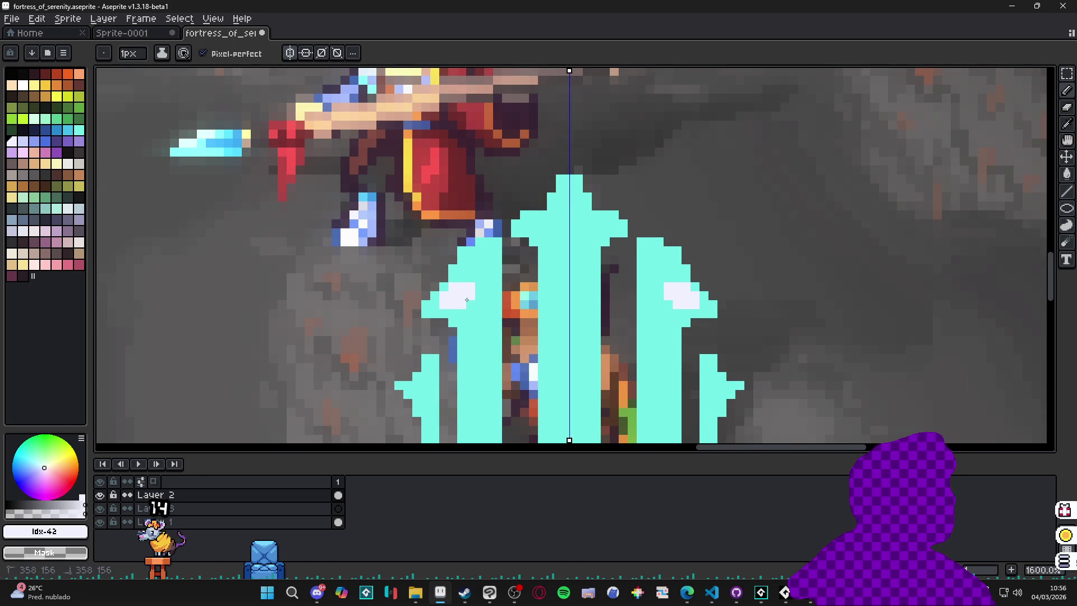
- Add 2px white highlight blocks to the centre bar's tip
key("plus")
left_click(573, 206)
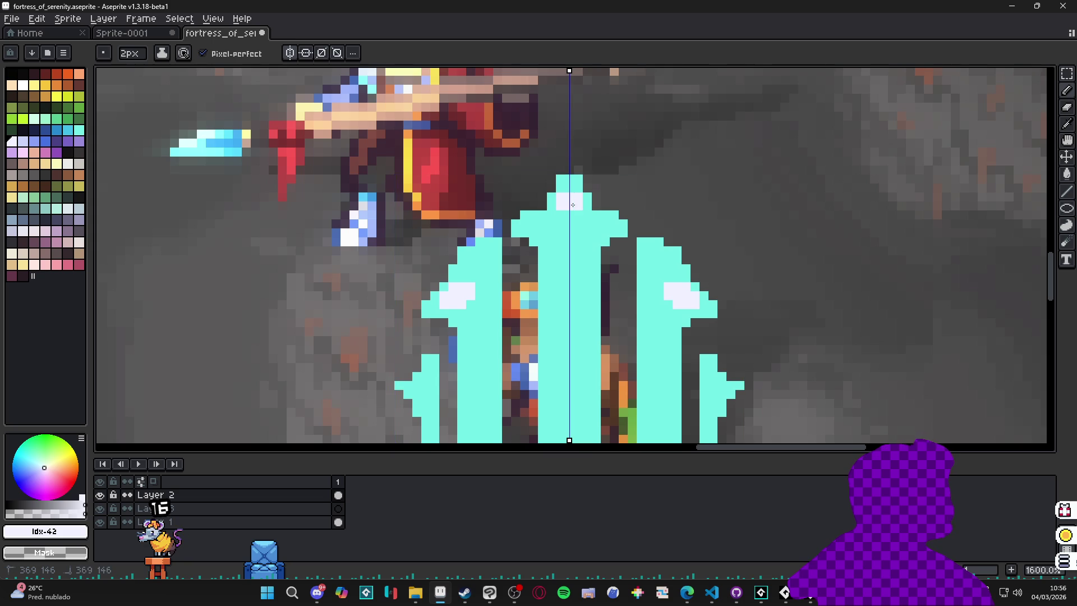
left_click(552, 230)
key("minus")
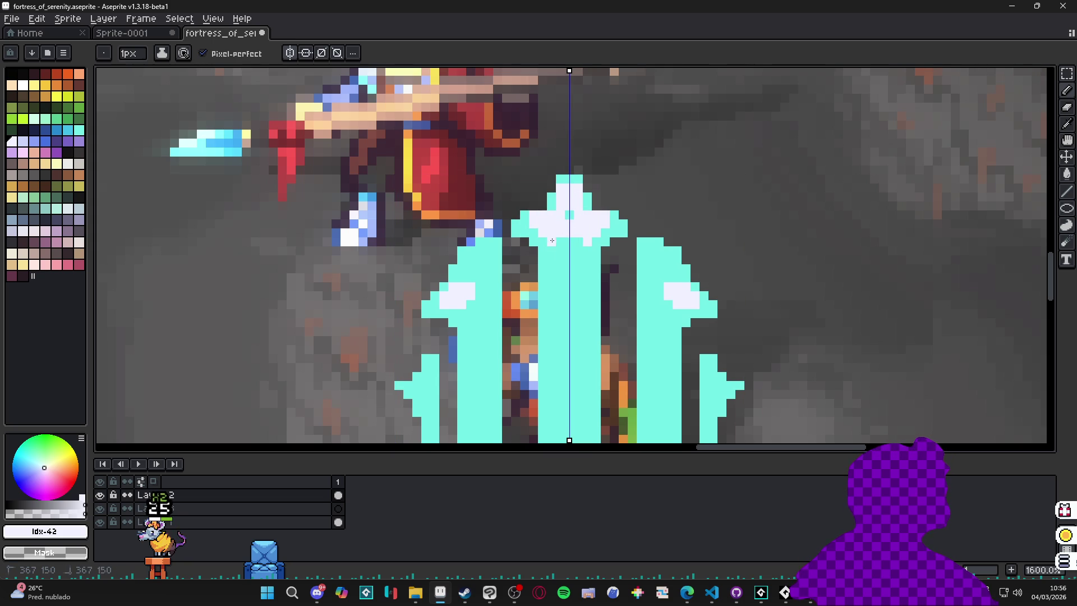
- Sample back and forth between the barrier's cyan and white highlight colours
left_click(569, 215, "alt")
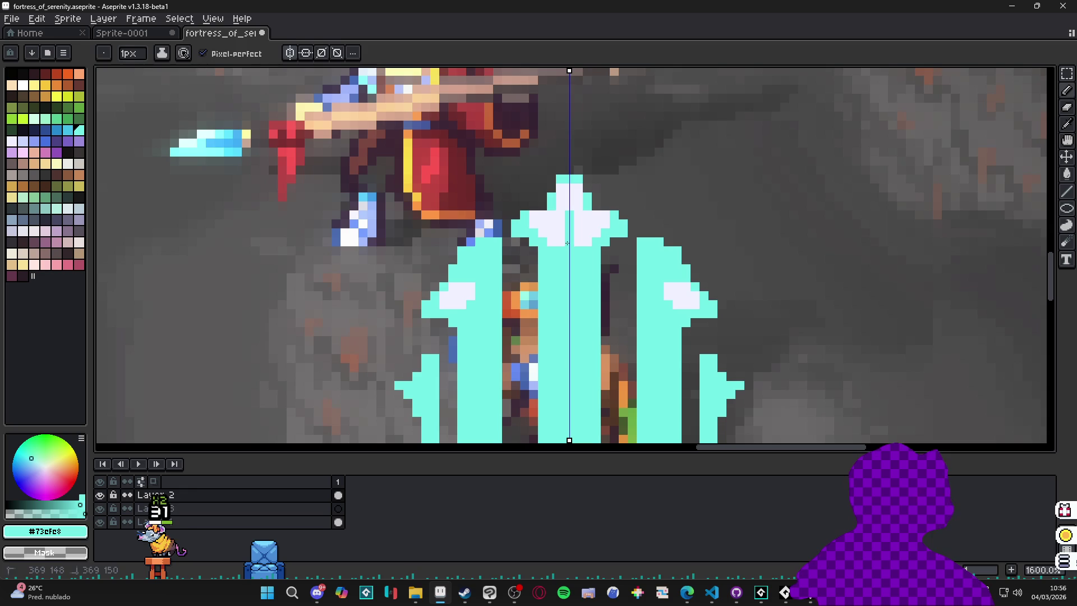
scroll(567, 224, "down", 2)
scroll(567, 227, "up", 2)
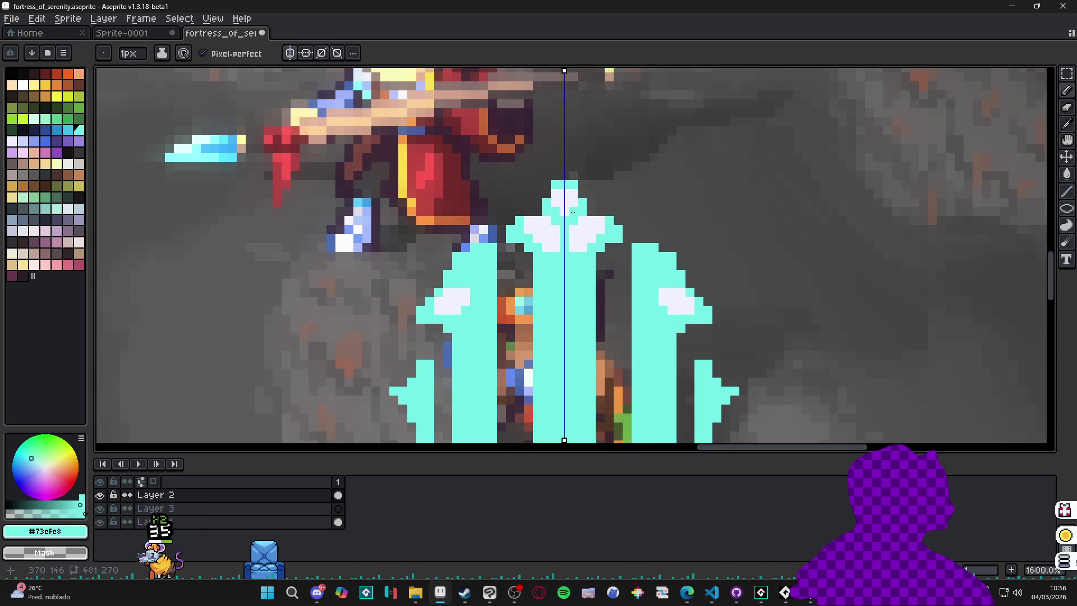
scroll(572, 212, "down", 4)
scroll(575, 221, "up", 3)
left_click(578, 242, "alt")
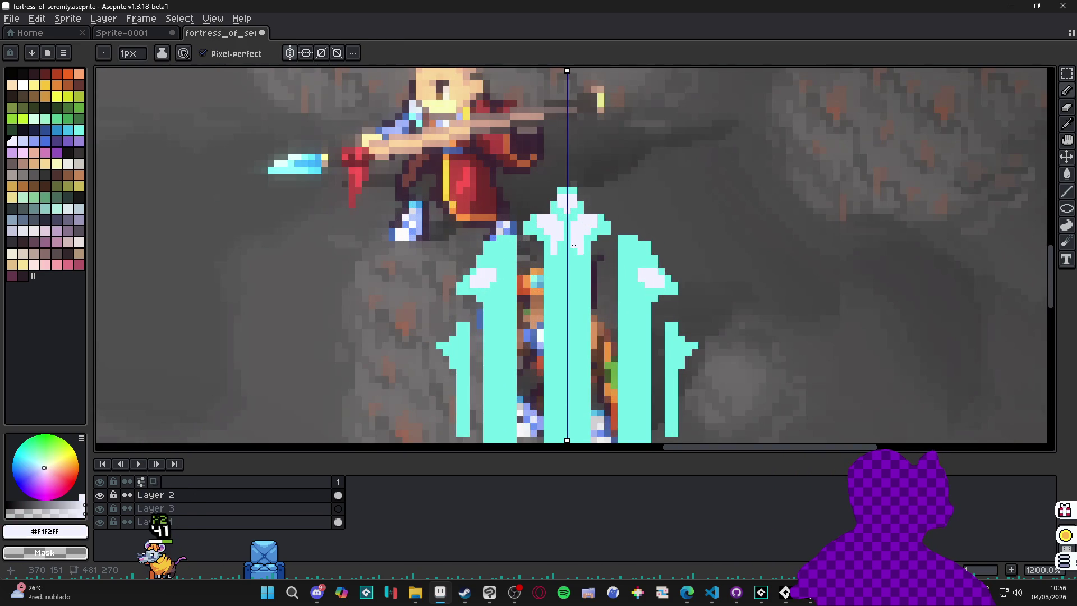
left_click(572, 224, "alt")
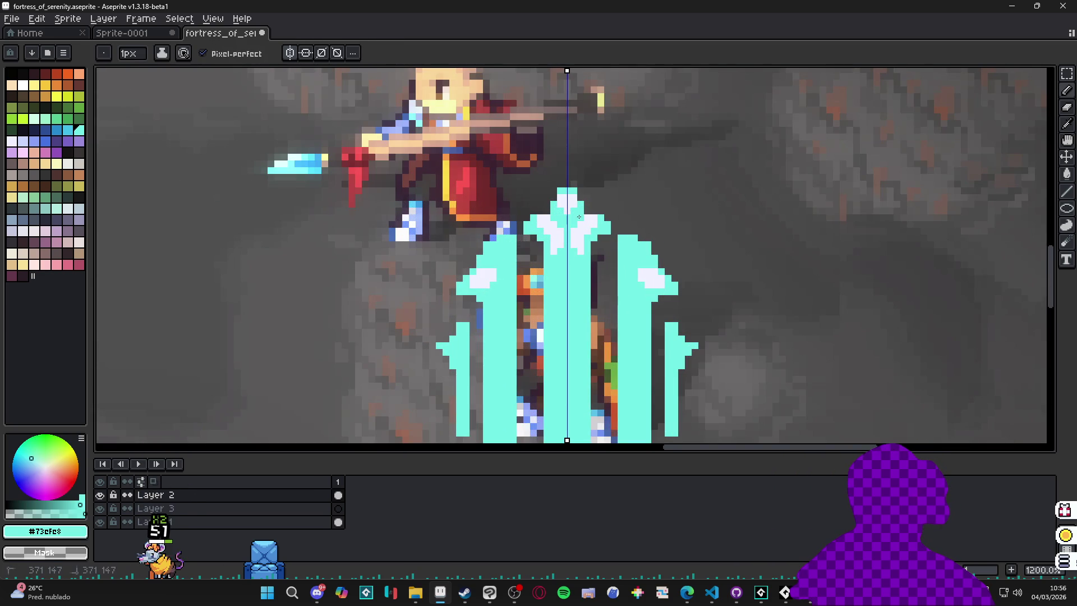
left_click(597, 218, "alt")
left_click(581, 216, "alt")
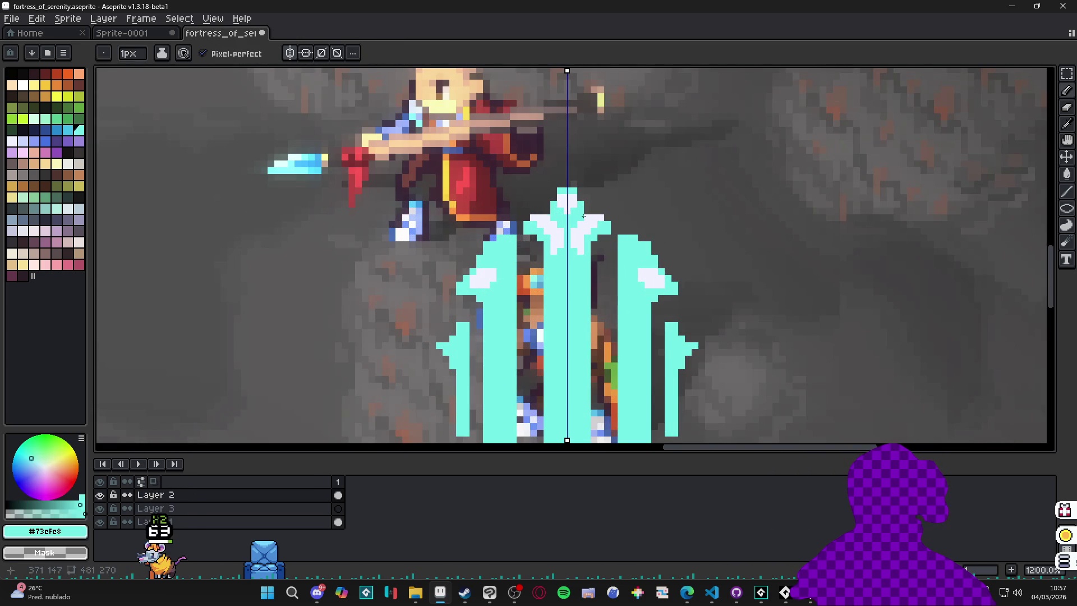
left_click(580, 240, "alt")
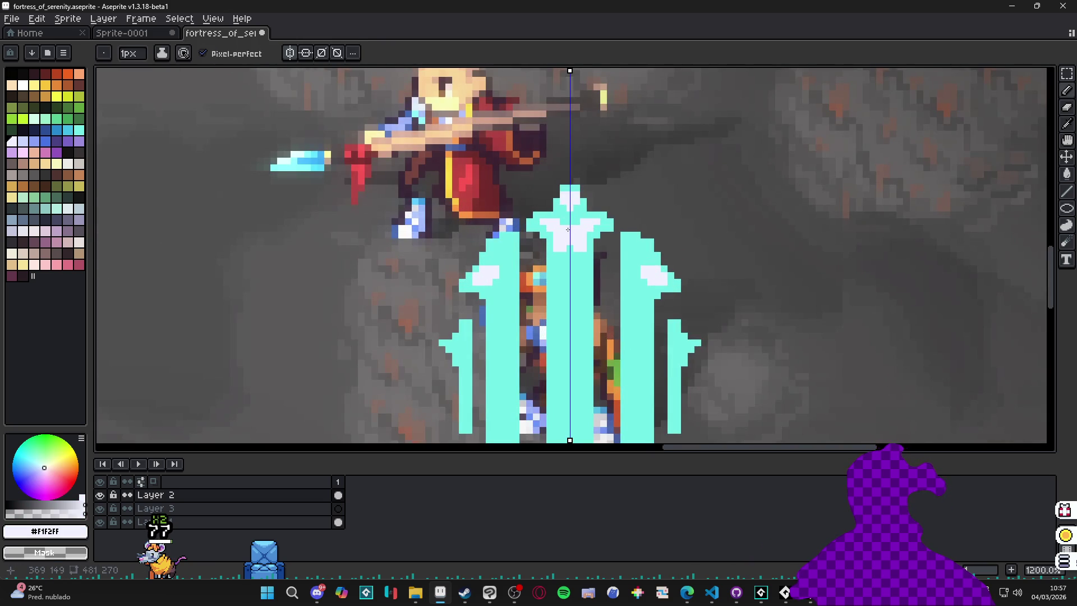
scroll(567, 230, "down", 5)
scroll(569, 242, "up", 5)
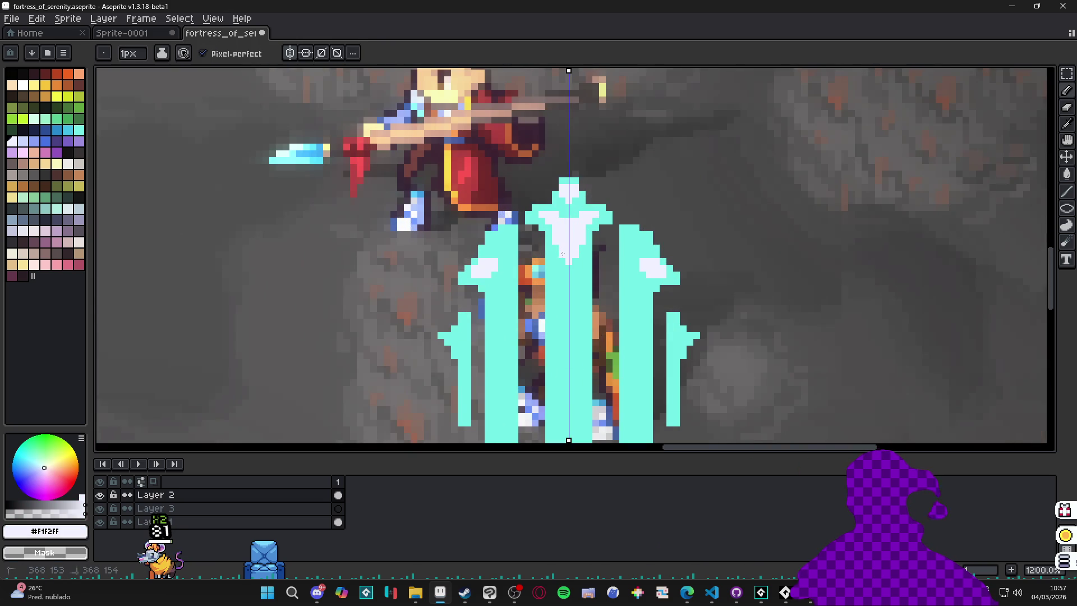
scroll(562, 253, "down", 5)
scroll(489, 285, "up", 7)
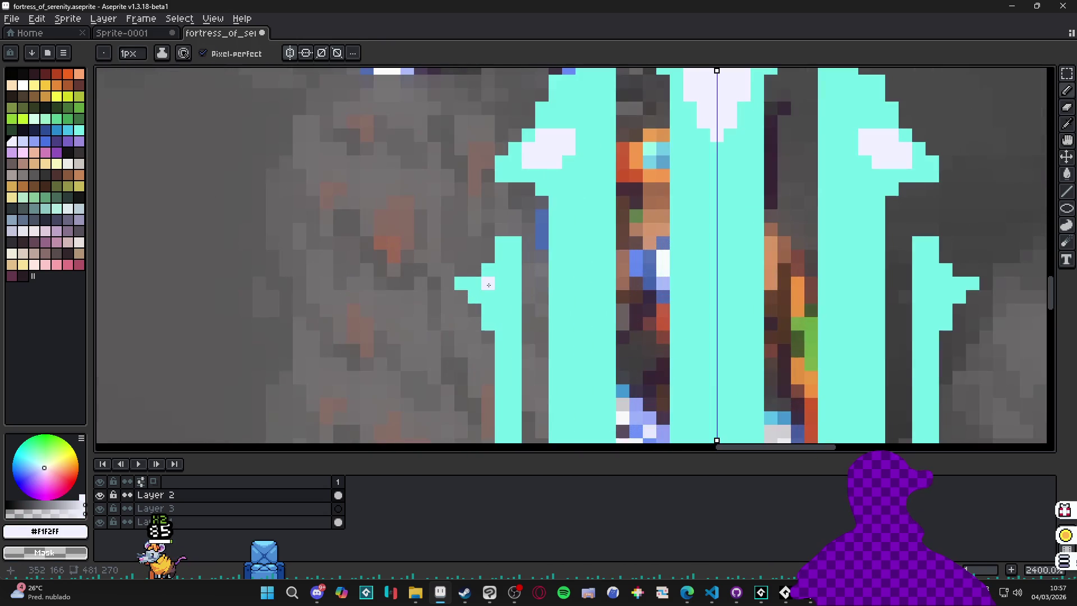
- Paint white highlights on the small side barbs, alternating 2px and 1px brushes
key("plus")
left_click(503, 277)
key("minus")
left_click_drag(461, 284, 475, 283)
left_click(474, 297)
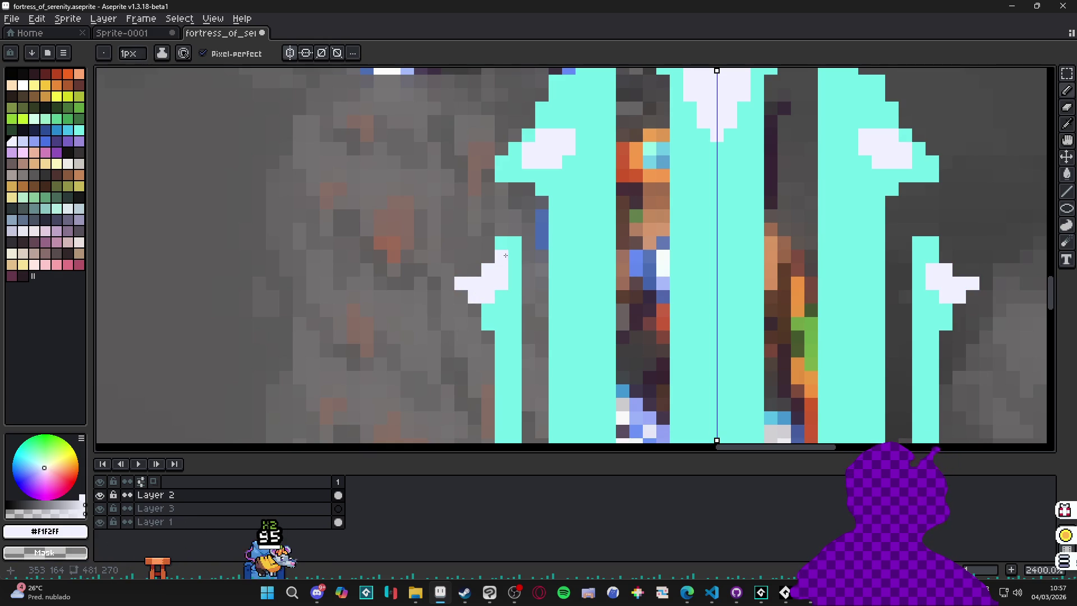
scroll(505, 255, "down", 8)
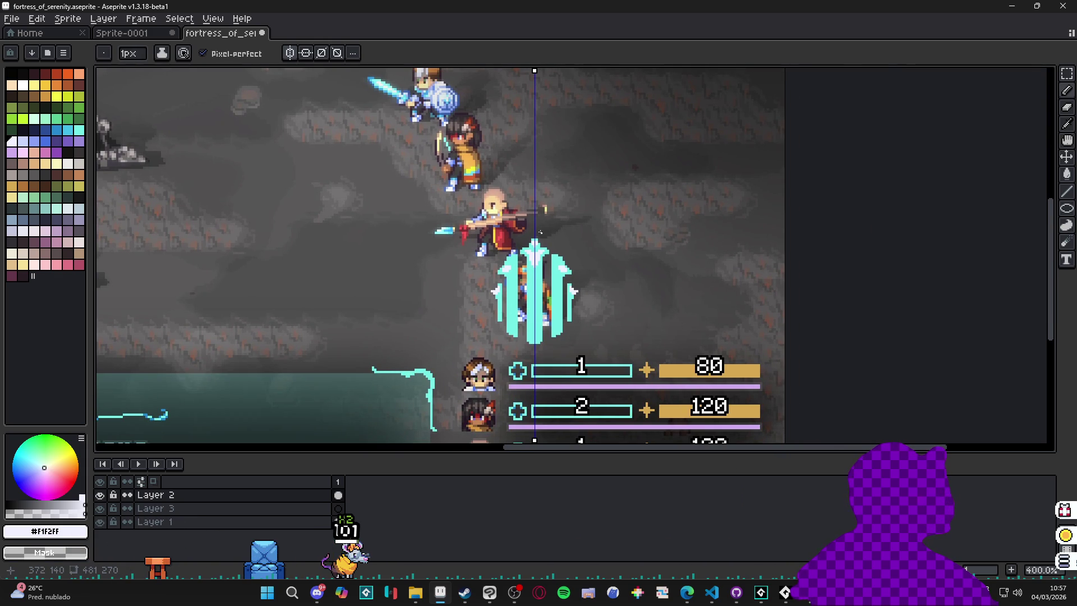
scroll(531, 256, "up", 3)
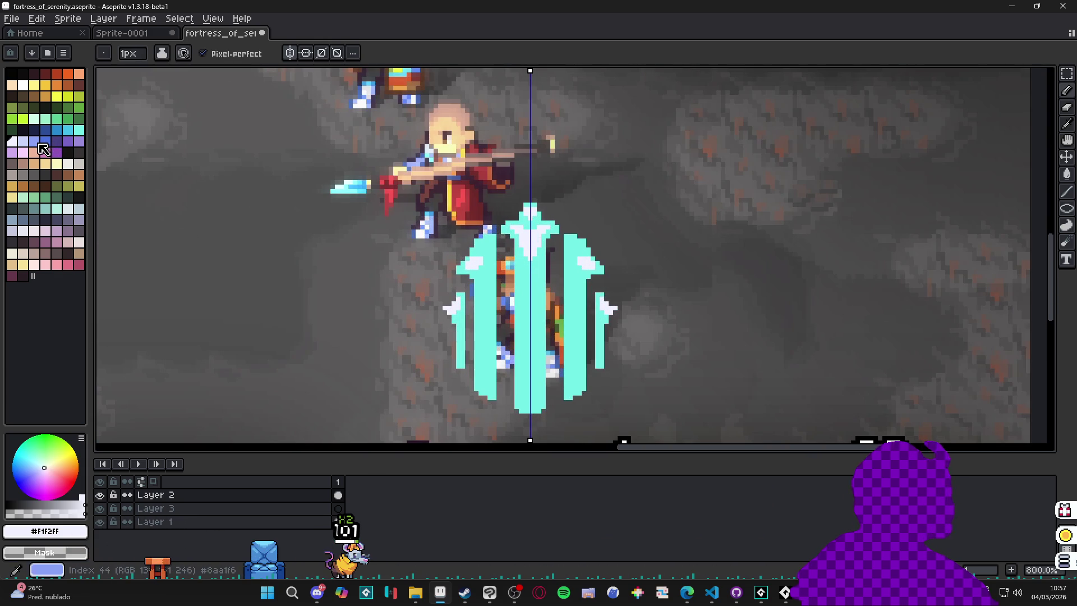
- Swap back to cyan and choose a darker blue shade from the palette
key("x")
key("5")
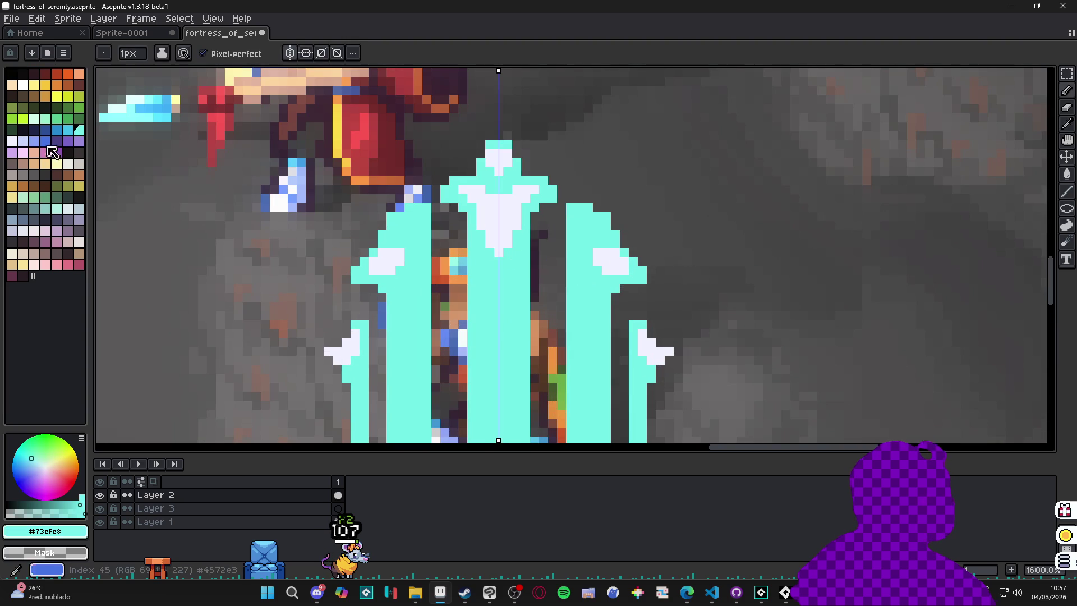
left_click(77, 140)
- Paint blue shading strips down the centre and outer bars, redoing the centre tip higher
scroll(487, 270, "up", 3)
mouse_move(492, 274)
left_mouse_down()
mouse_move(493, 238)
mouse_move(515, 308)
left_mouse_up()
mouse_move(546, 194)
left_mouse_down()
mouse_move(554, 269)
mouse_move(554, 255)
mouse_move(544, 291)
left_mouse_up()
scroll(544, 209, "left", 1)
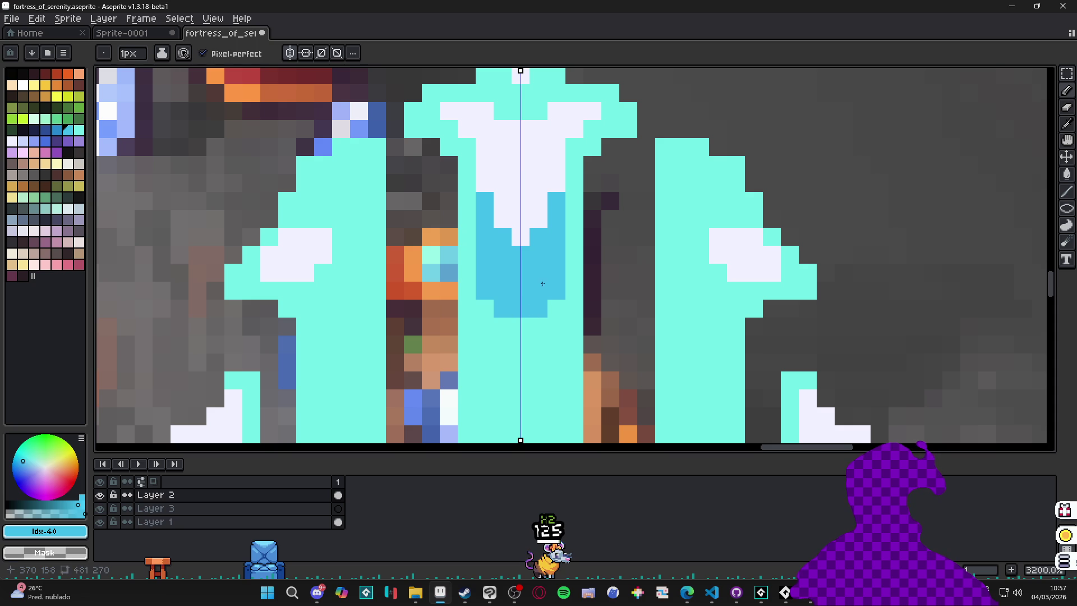
left_click_drag(569, 147, 569, 182)
scroll(561, 168, "down", 2)
left_click(546, 154)
scroll(548, 147, "up", 1)
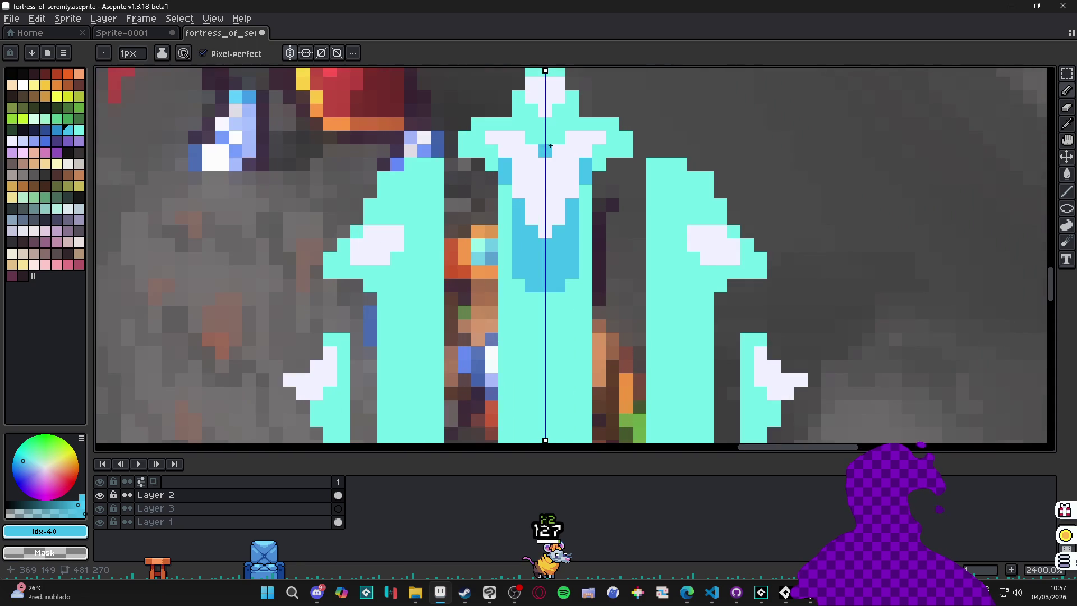
key("ctrl+z")
left_click_drag(559, 110, 555, 119)
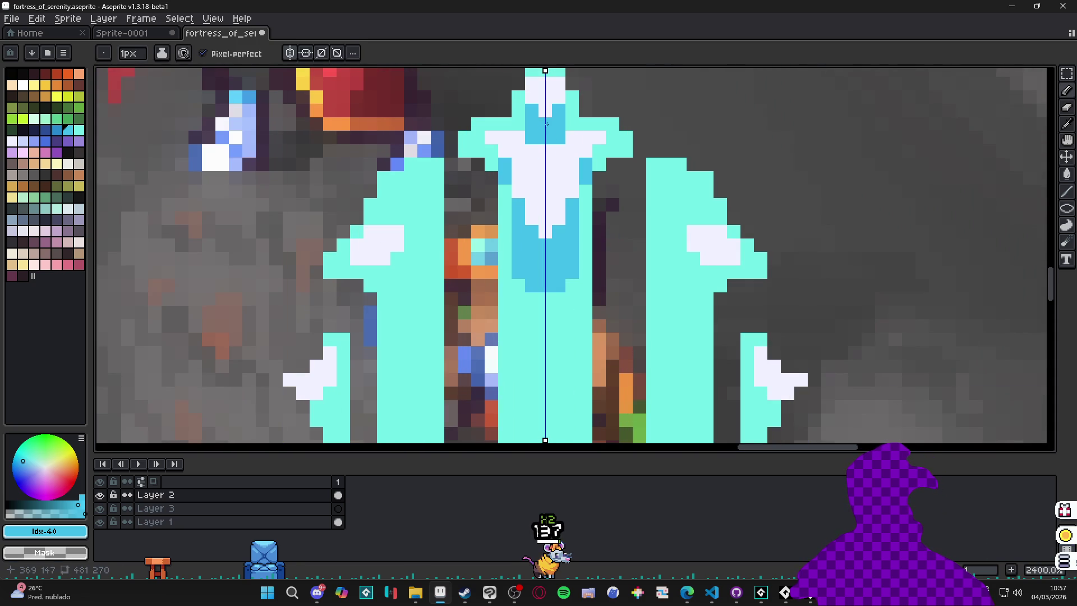
- Shade the bar edges, right folds, upper folds and lower side barbs in #42bfe5 blue
left_click(565, 120, "alt")
scroll(565, 120, "down", 4)
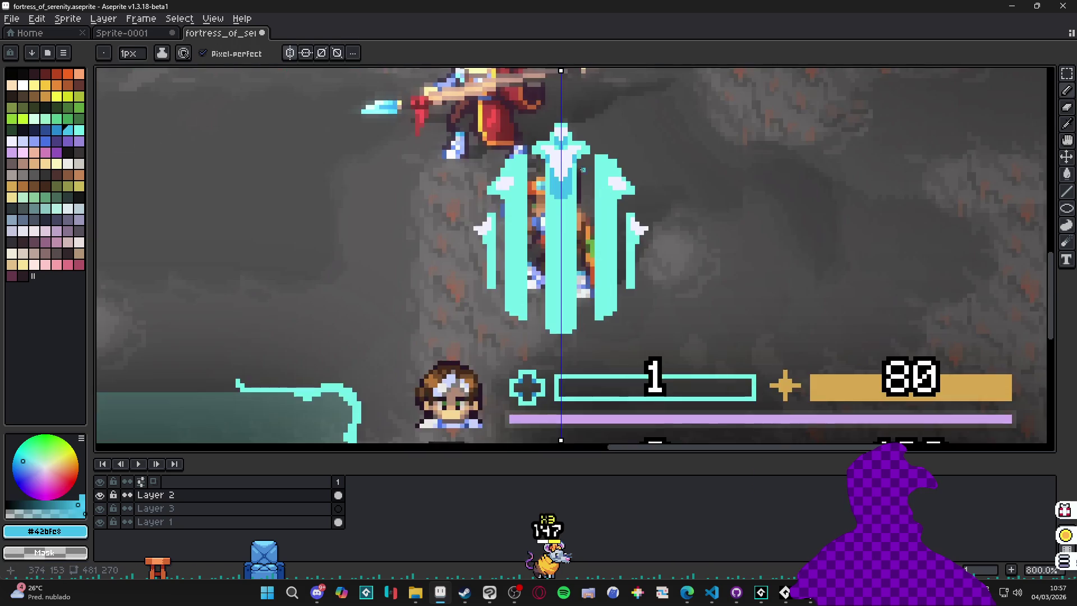
scroll(607, 190, "up", 4)
mouse_move(610, 168)
left_mouse_down()
mouse_move(639, 183)
mouse_move(606, 193)
left_mouse_up()
left_click(594, 155)
scroll(594, 154, "down", 4)
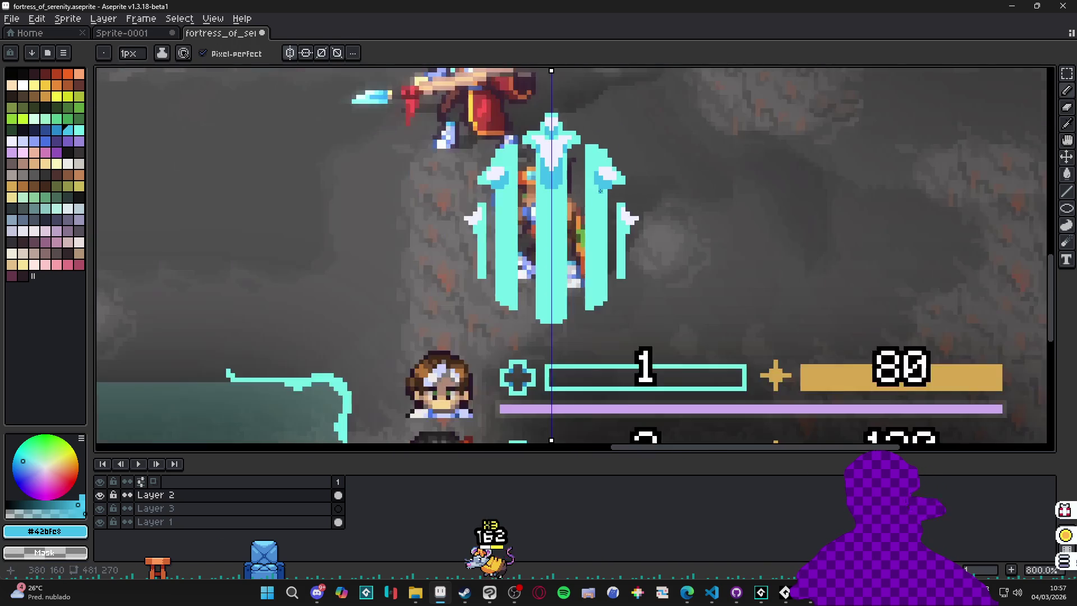
scroll(606, 188, "up", 4)
left_click(607, 188)
left_click_drag(614, 190, 601, 202)
mouse_move(668, 284)
left_mouse_down()
mouse_move(681, 298)
mouse_move(668, 311)
mouse_move(655, 271)
mouse_move(665, 338)
left_mouse_up()
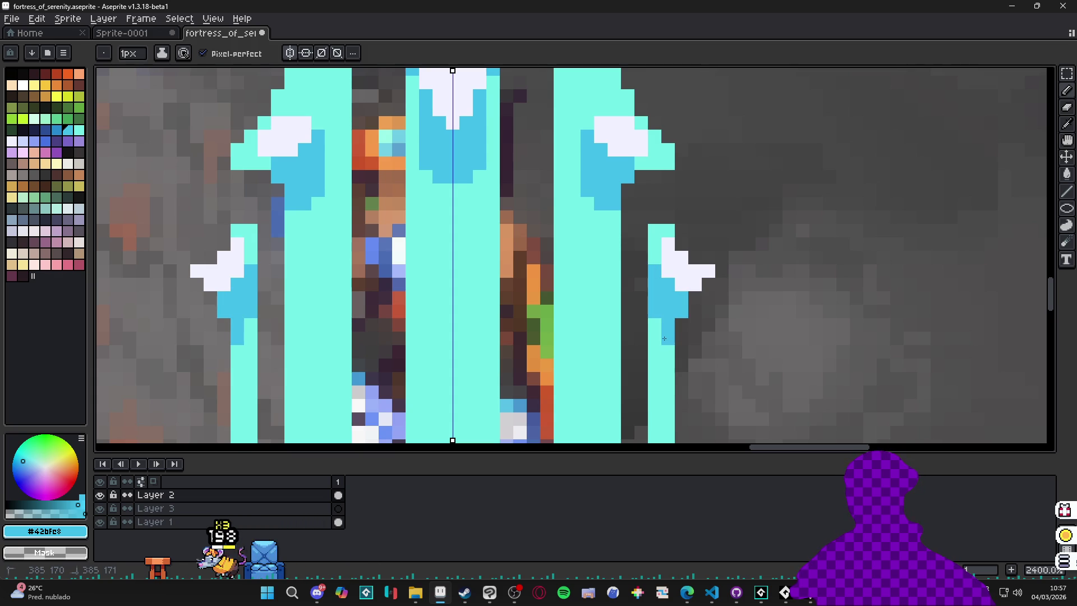
scroll(573, 309, "down", 6)
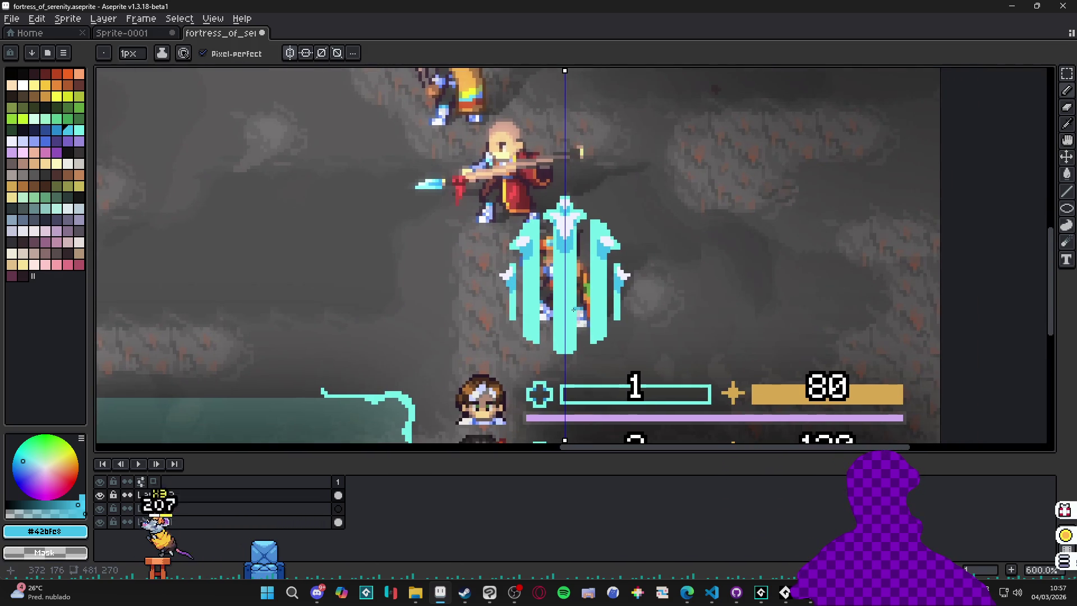
scroll(573, 309, "up", 6)
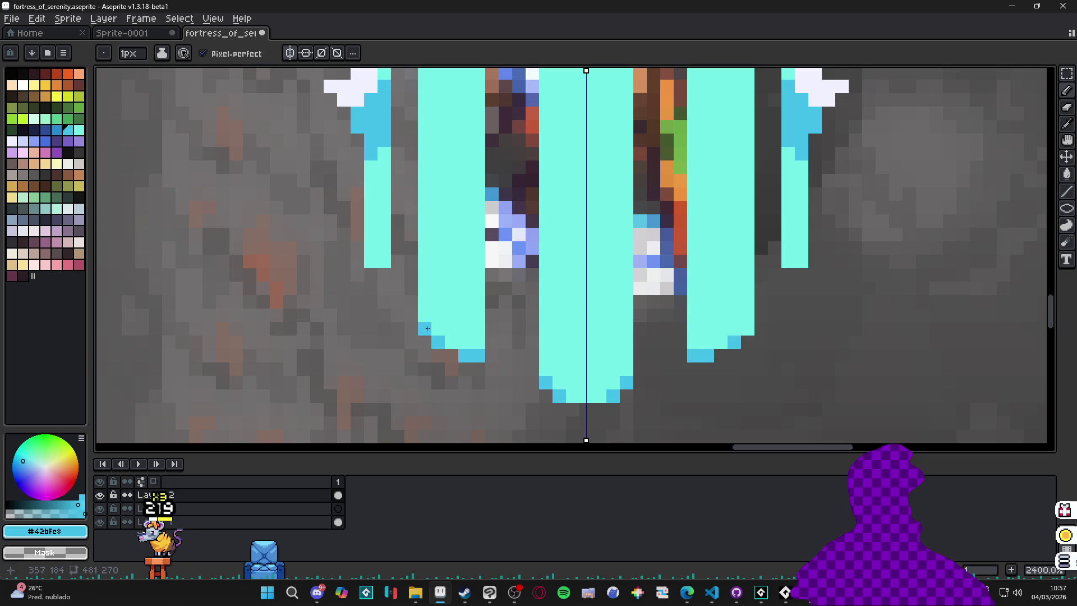
- With a 1px brush, shade darker blue columns down the bars and the centre bar's base
key("minus")
left_click_drag(383, 260, 382, 175)
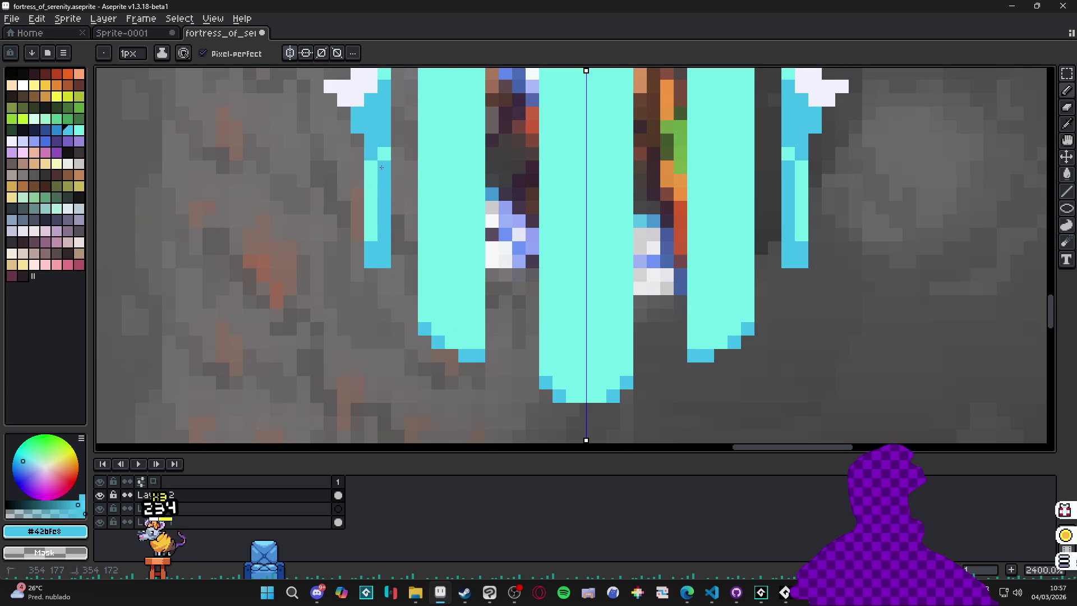
scroll(426, 241, "down", 3)
scroll(495, 260, "up", 2)
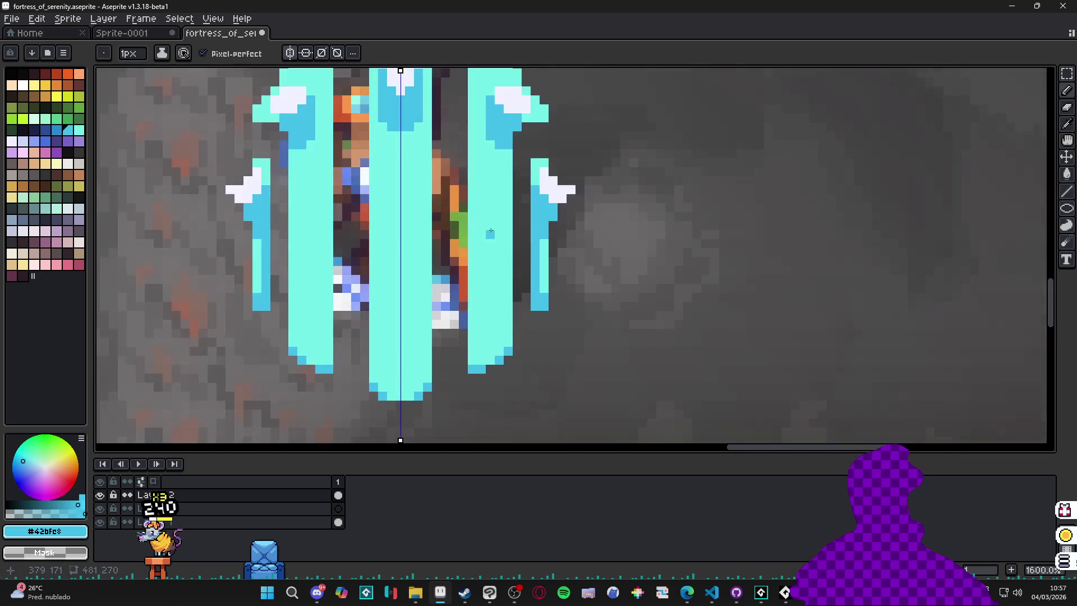
left_click_drag(488, 138, 493, 357)
left_click_drag(499, 173, 488, 330)
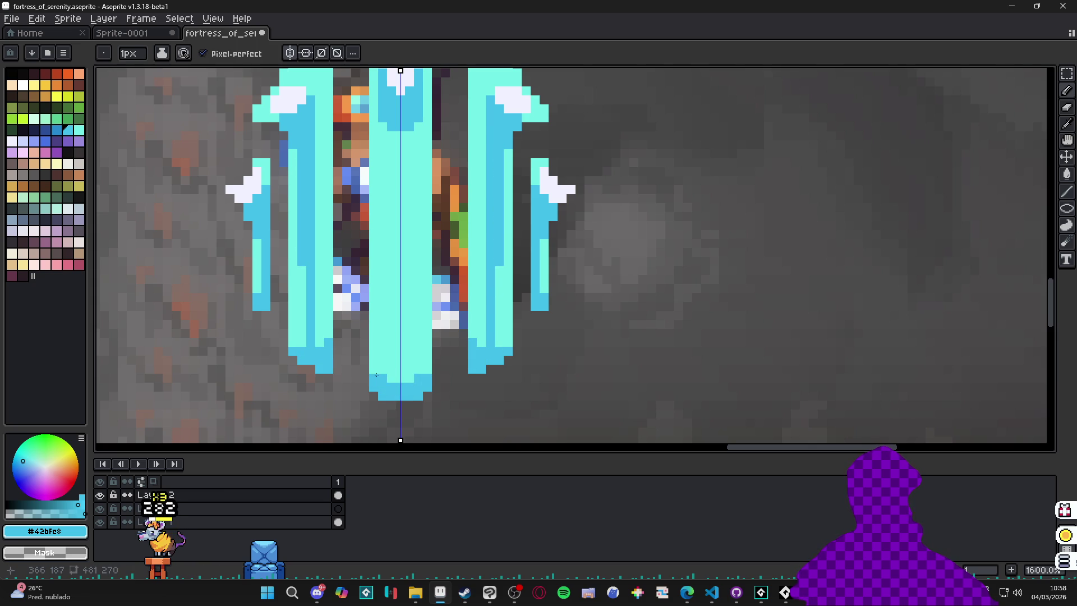
left_click_drag(376, 371, 381, 339)
scroll(374, 338, "down", 4)
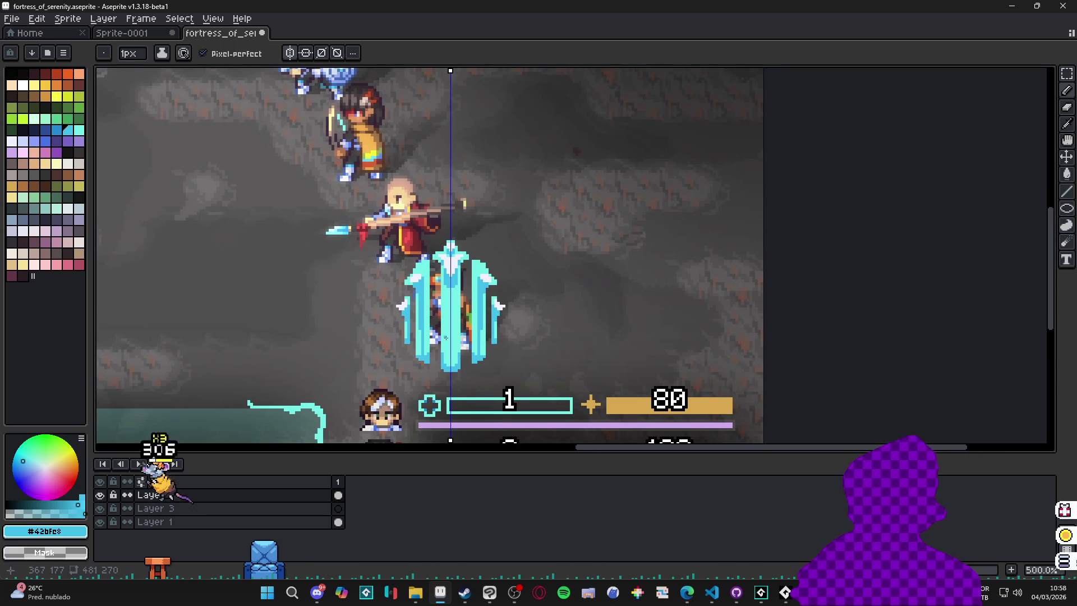
left_click_drag(446, 337, 451, 305)
scroll(451, 301, "up", 2)
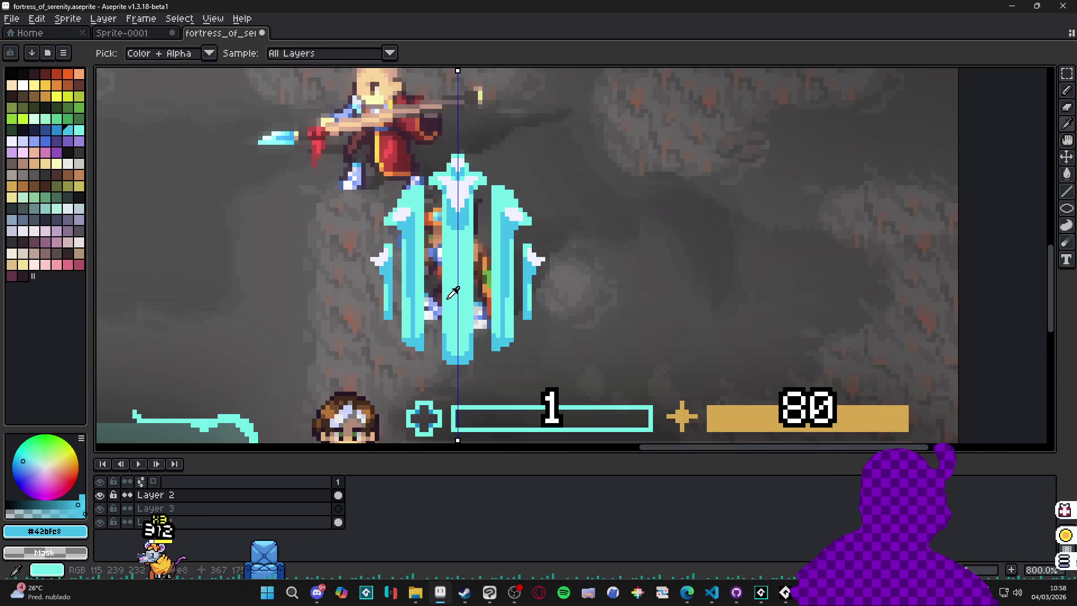
- Try the lighter cyan and light lavender swatches, then sample bright cyan from the barrier
left_click(79, 130)
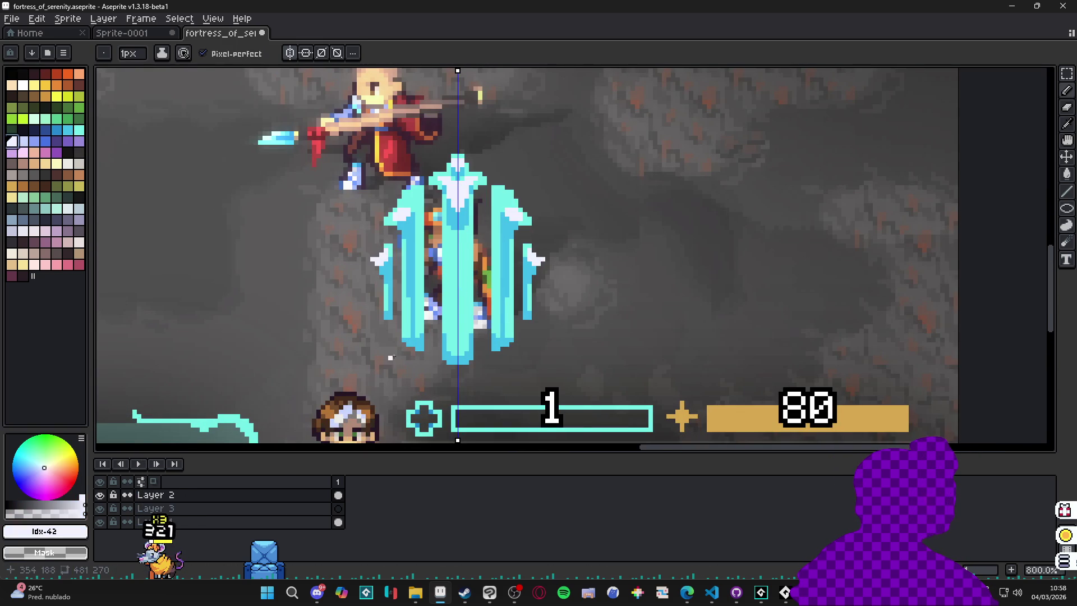
scroll(458, 328, "up", 2)
left_click(23, 141)
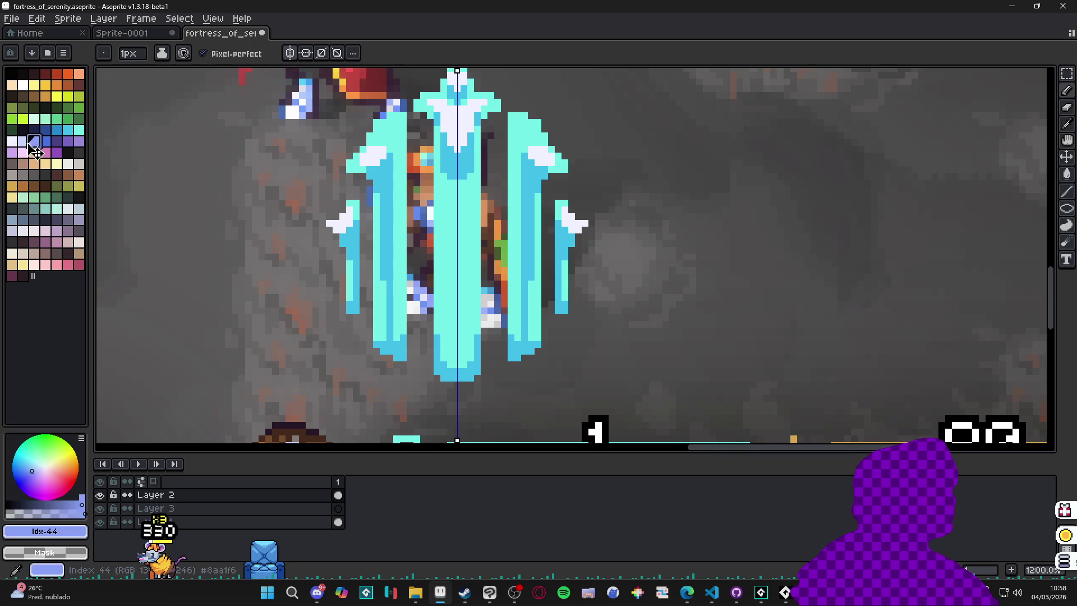
scroll(467, 338, "up", 3)
key("plus")
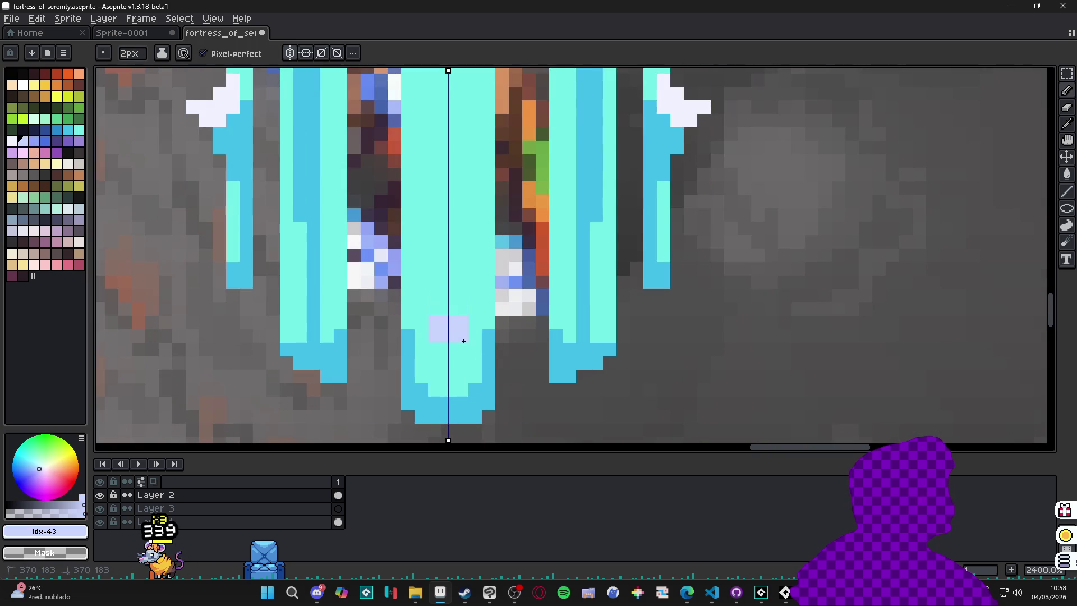
key("minus")
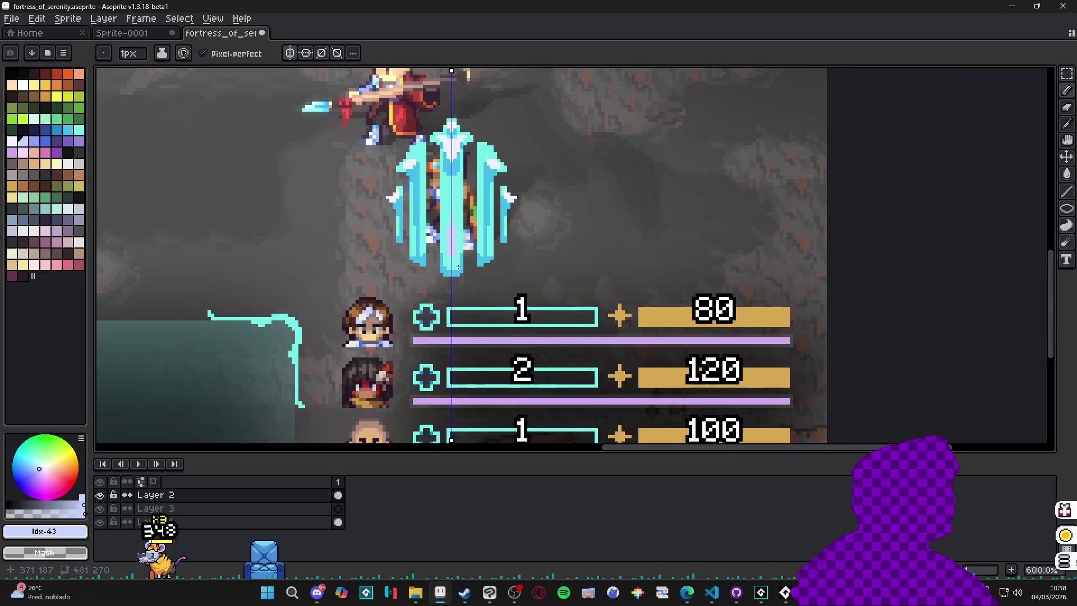
scroll(427, 301, "down", 6)
scroll(428, 301, "up", 4)
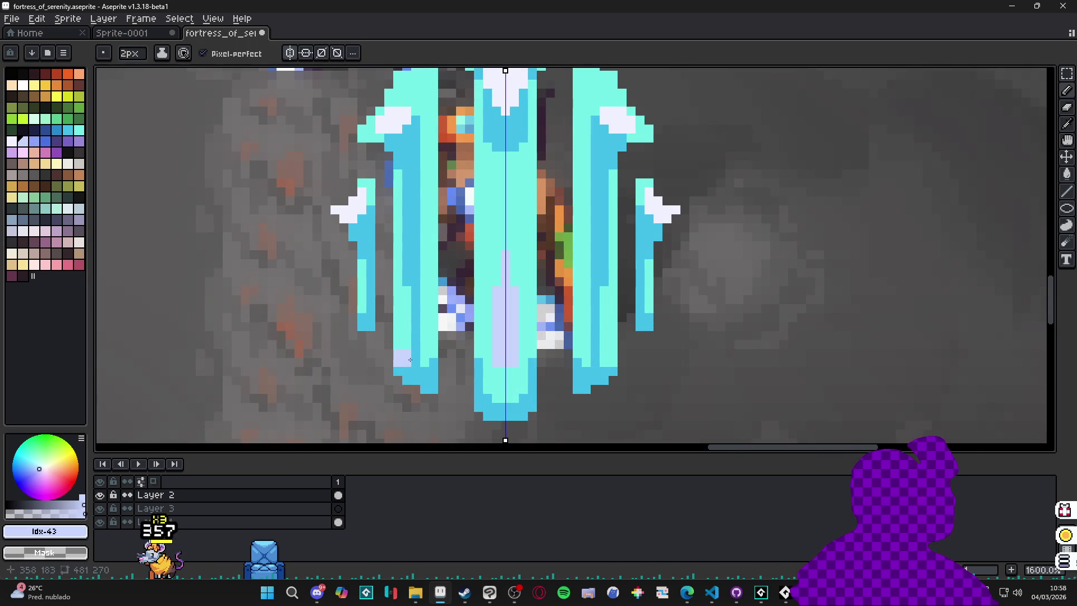
left_click(415, 79, "alt")
- Paint 1px pale green highlight strokes up and along the side bars
left_click(46, 119)
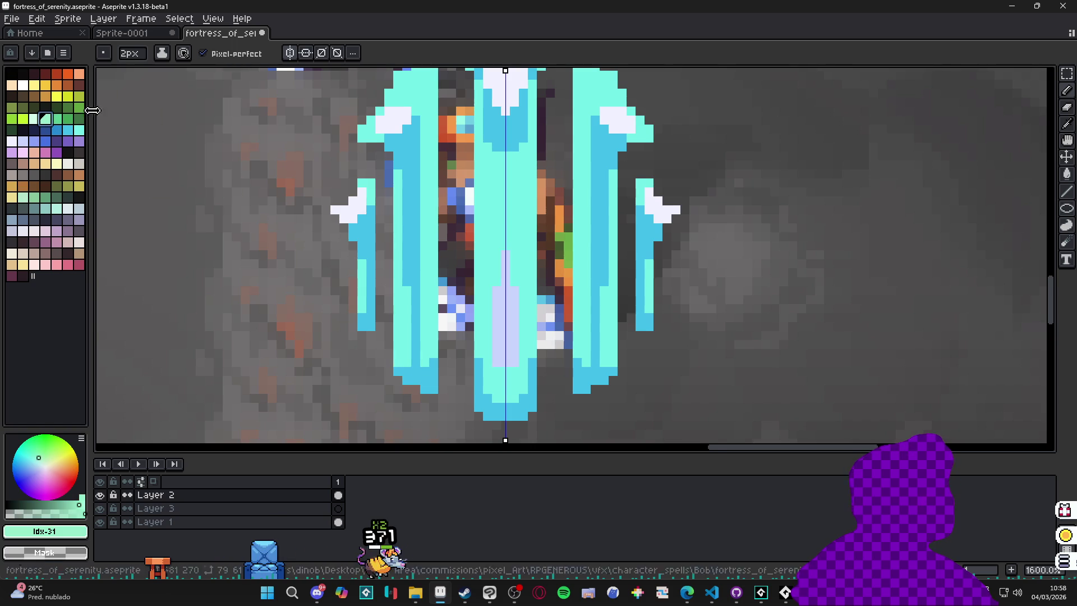
key("bracketleft")
left_click_drag(407, 361, 405, 330)
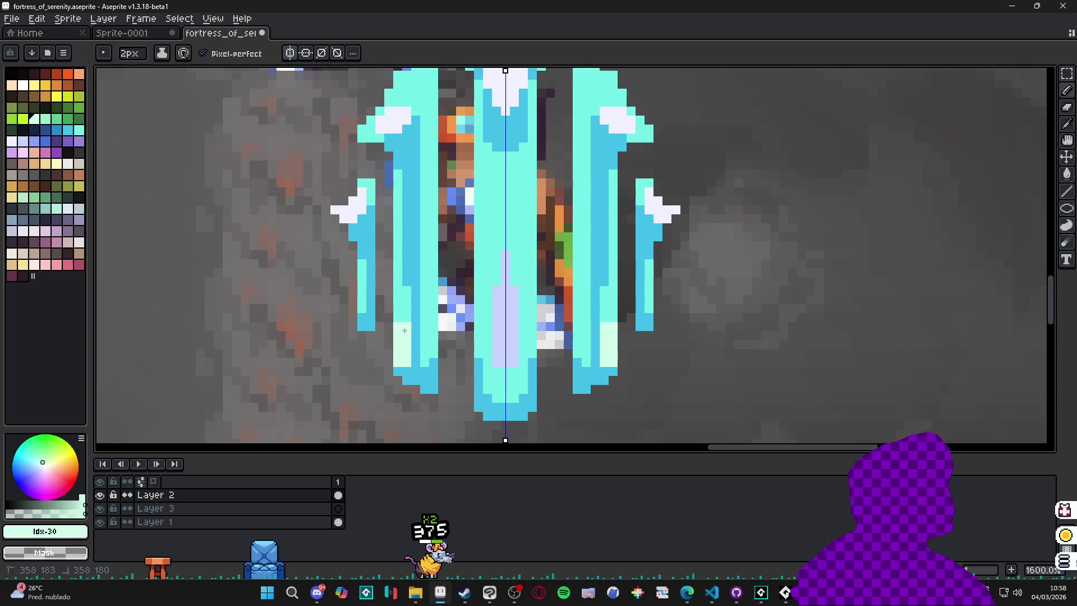
key("minus")
left_click_drag(427, 292, 430, 346)
left_click_drag(424, 285, 425, 251)
left_click_drag(406, 311, 406, 288)
scroll(398, 316, "down", 5)
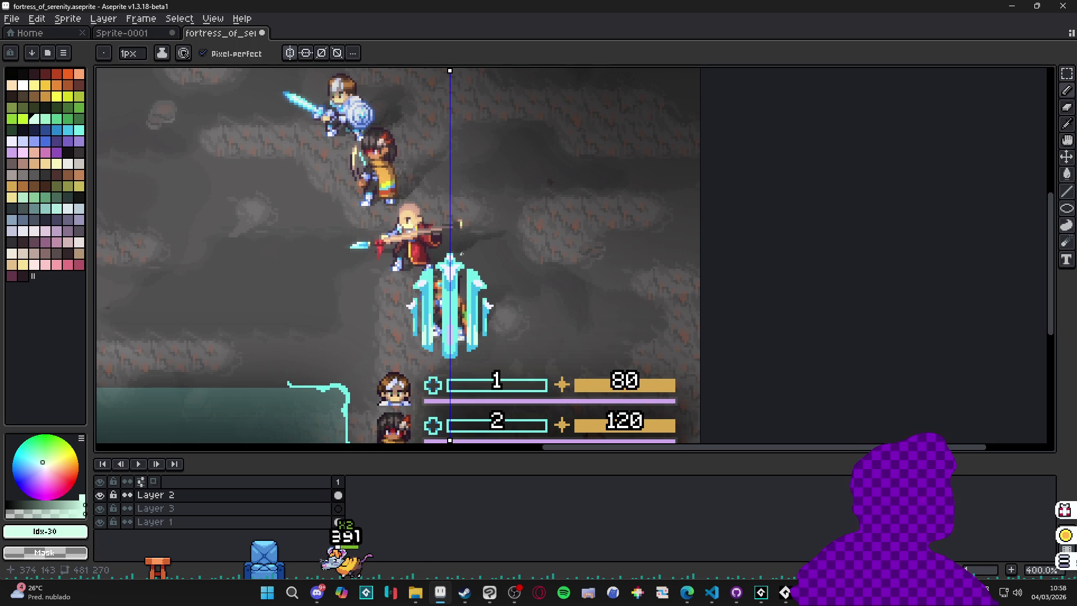
left_click_drag(434, 332, 429, 272)
scroll(442, 274, "up", 5)
- Repaint the centre bar's lavender core with pale mint and touch it up
key("v")
key("b")
left_click_drag(445, 323, 460, 201)
mouse_move(467, 244)
left_mouse_down()
mouse_move(471, 295)
mouse_move(469, 218)
left_mouse_up()
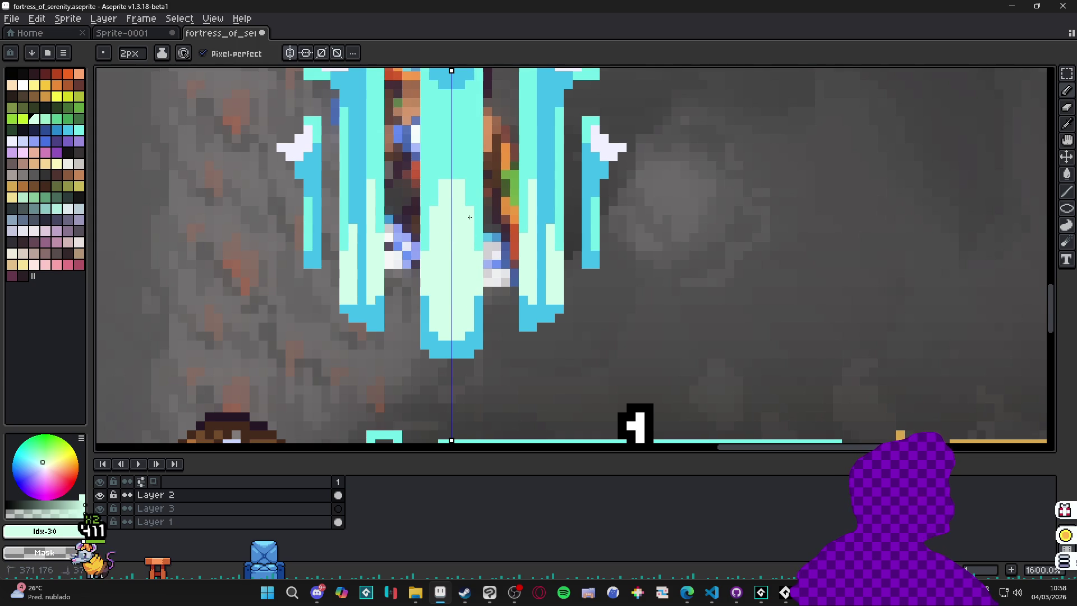
left_click_drag(427, 247, 430, 257)
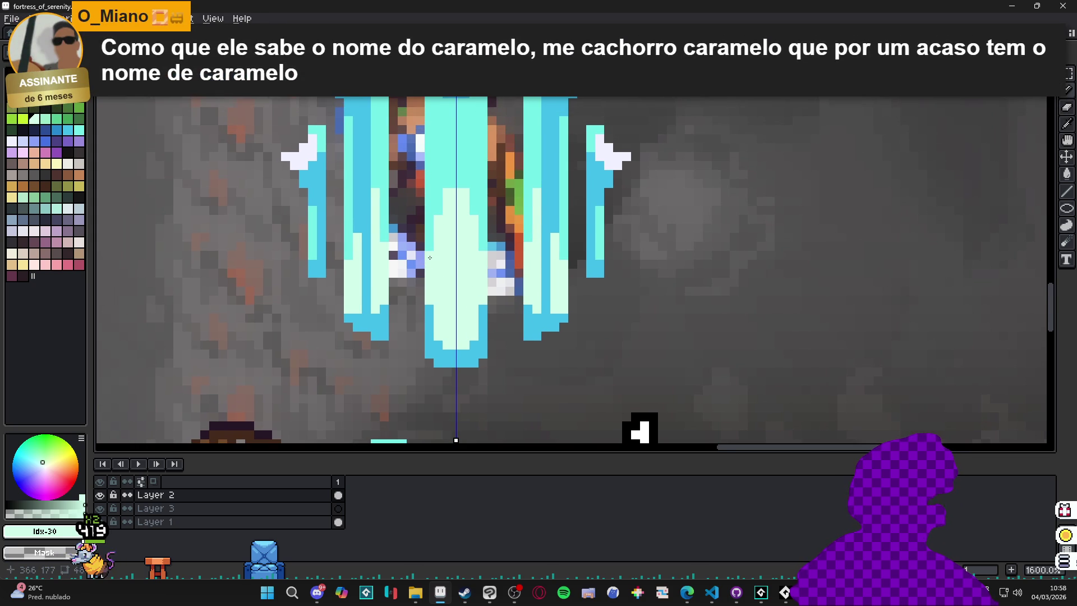
scroll(430, 257, "down", 3)
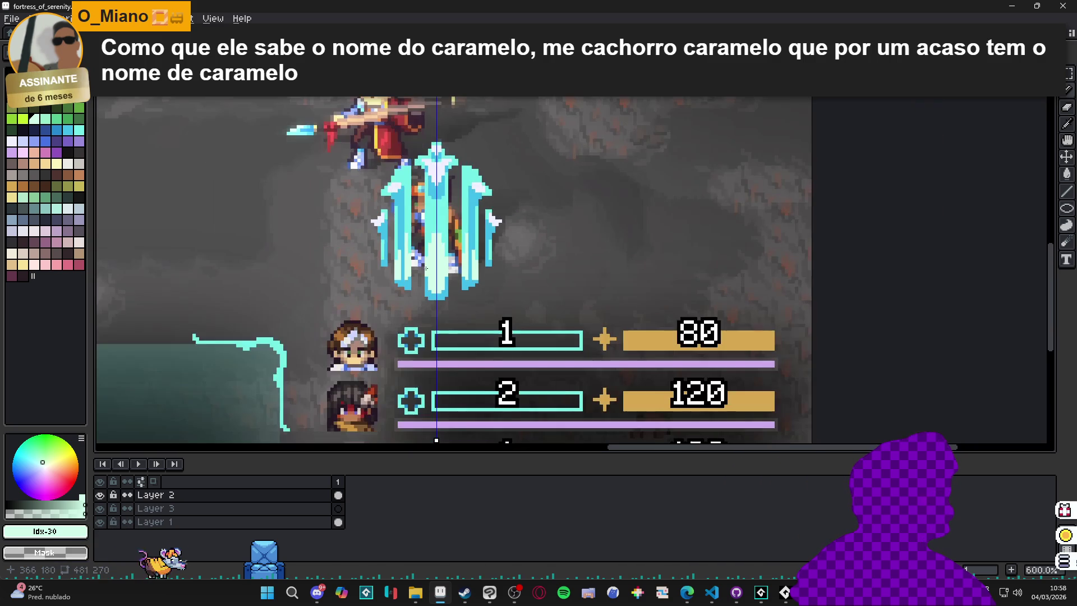
- Paint light cyan highlights along the barrier's shoulder edges with the symmetric Pencil
scroll(455, 263, "up", 3)
scroll(459, 195, "down", 3)
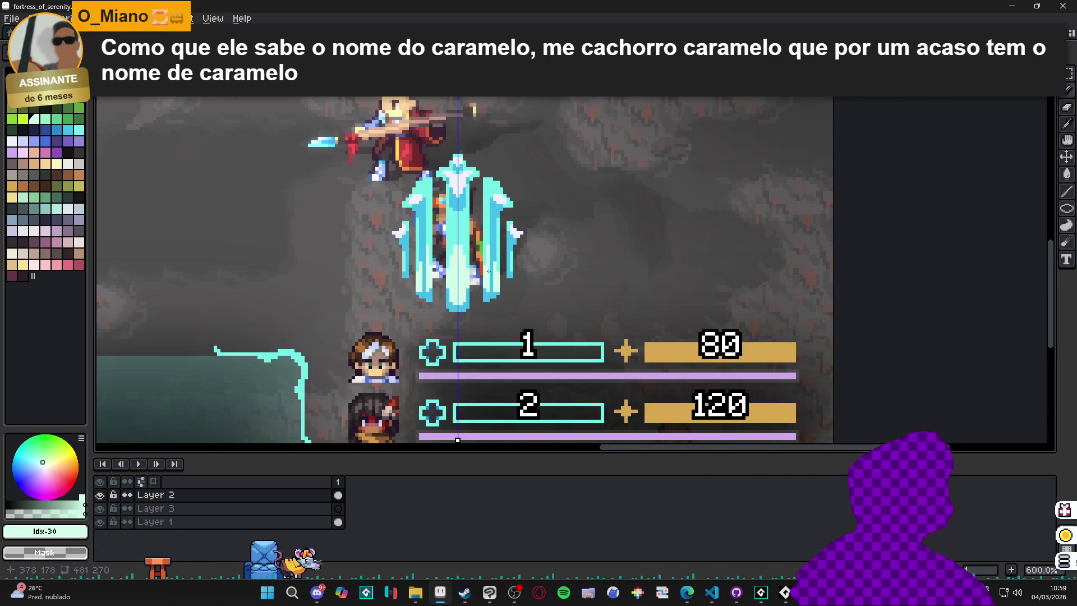
scroll(459, 195, "down", 1)
scroll(465, 180, "up", 3)
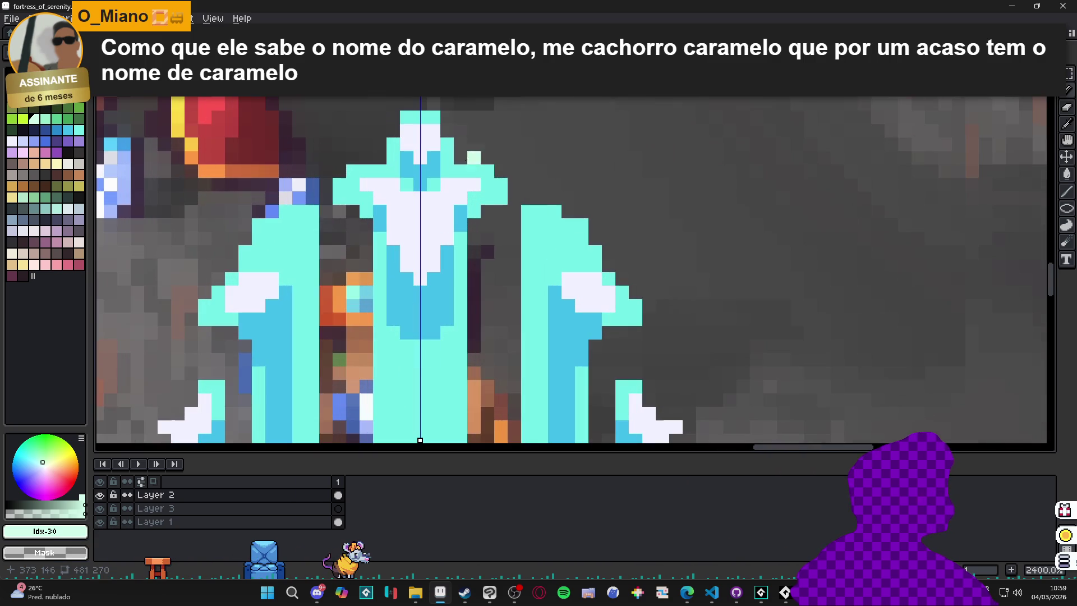
mouse_move(496, 167)
left_mouse_down()
mouse_move(514, 187)
mouse_move(481, 225)
mouse_move(472, 345)
left_mouse_up()
scroll(476, 245, "down", 4)
- Paint a light cyan strip down the barrier's centre, then undo it and reselect the Pencil
left_click_drag(471, 269, 468, 350)
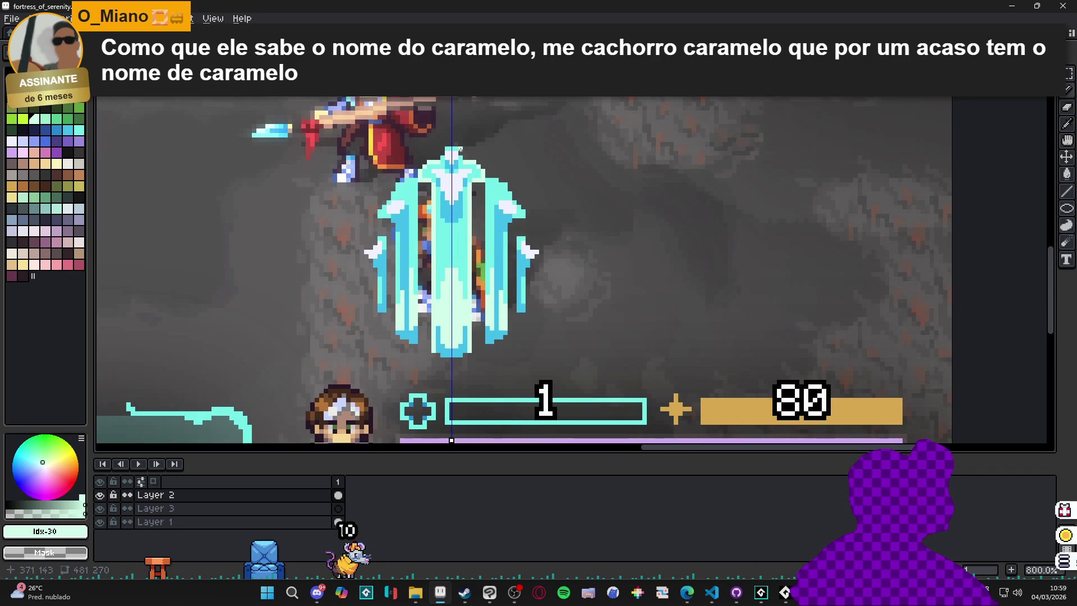
scroll(460, 149, "up", 3)
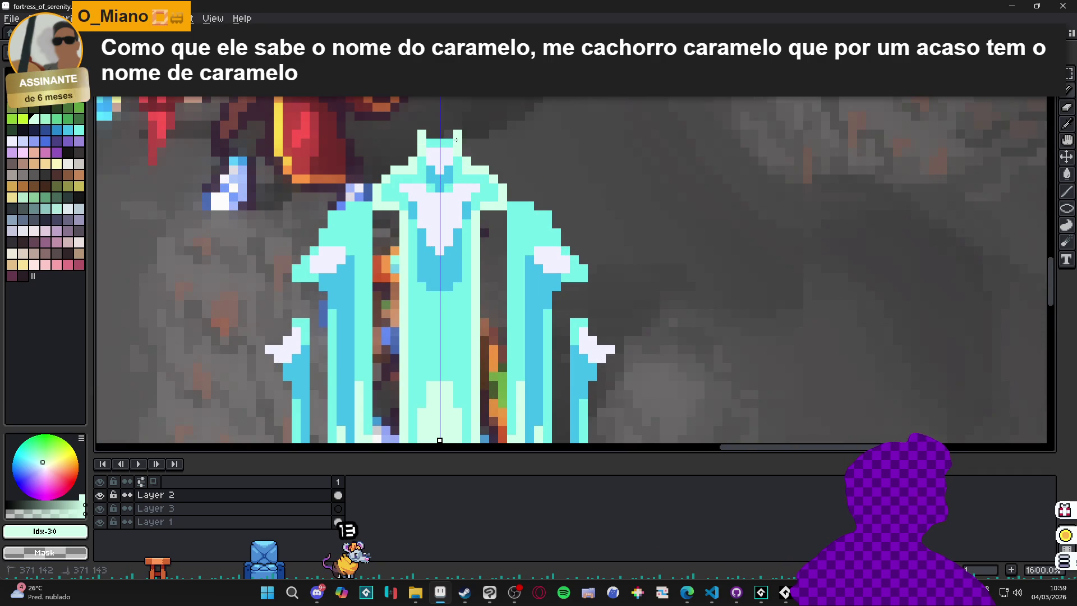
scroll(479, 203, "down", 4)
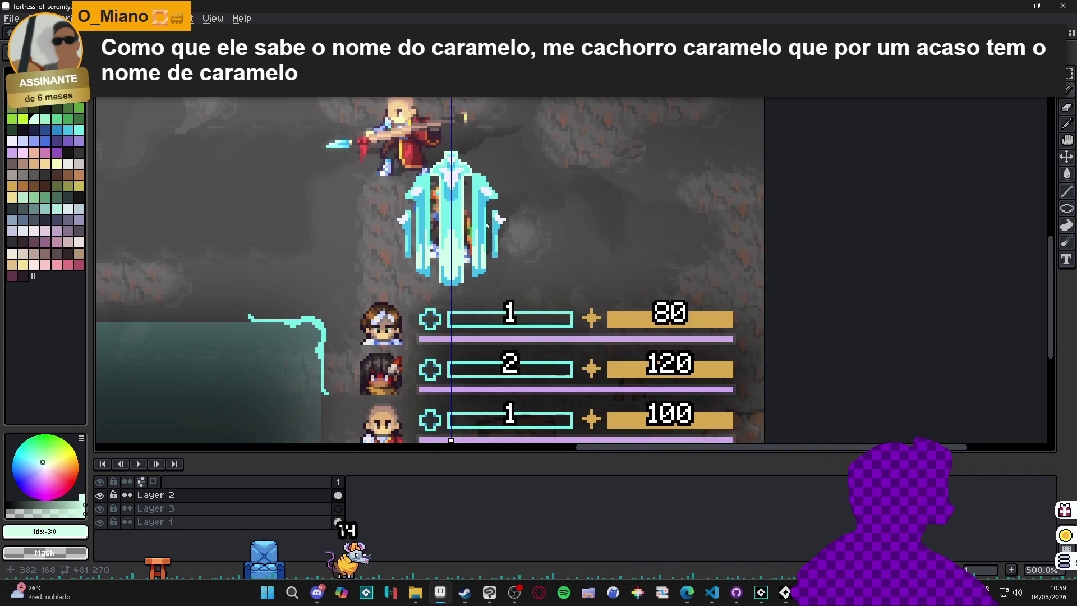
key("ctrl+z")
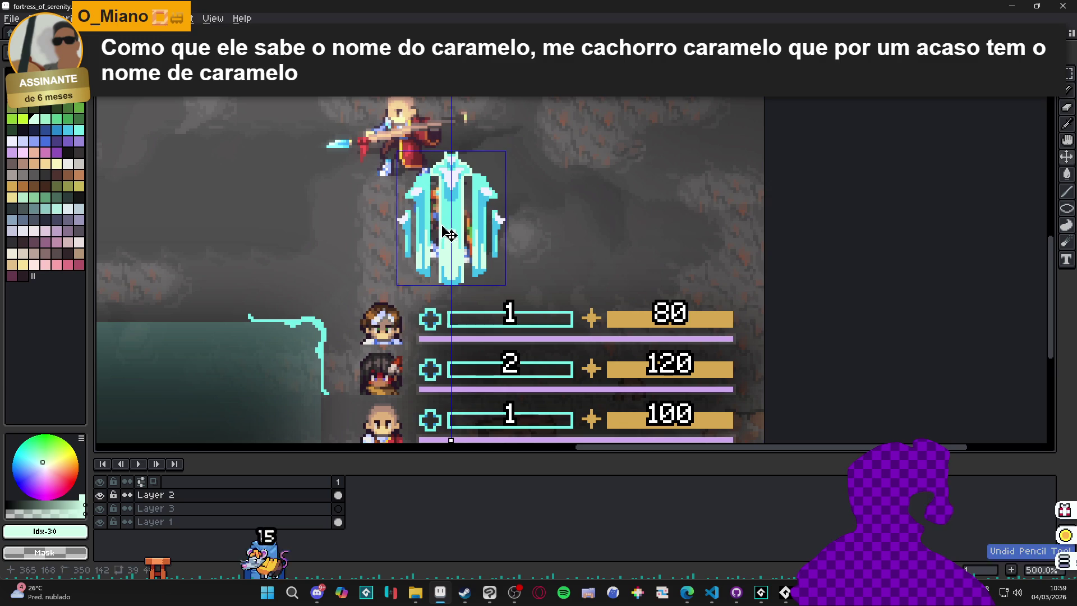
key("b")
scroll(456, 246, "down", 2)
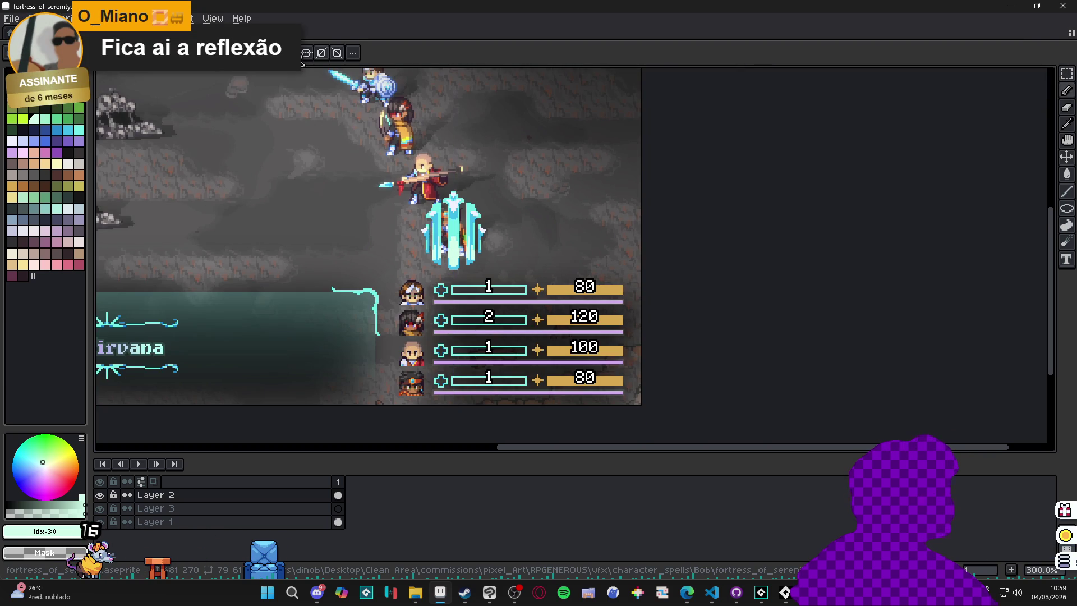
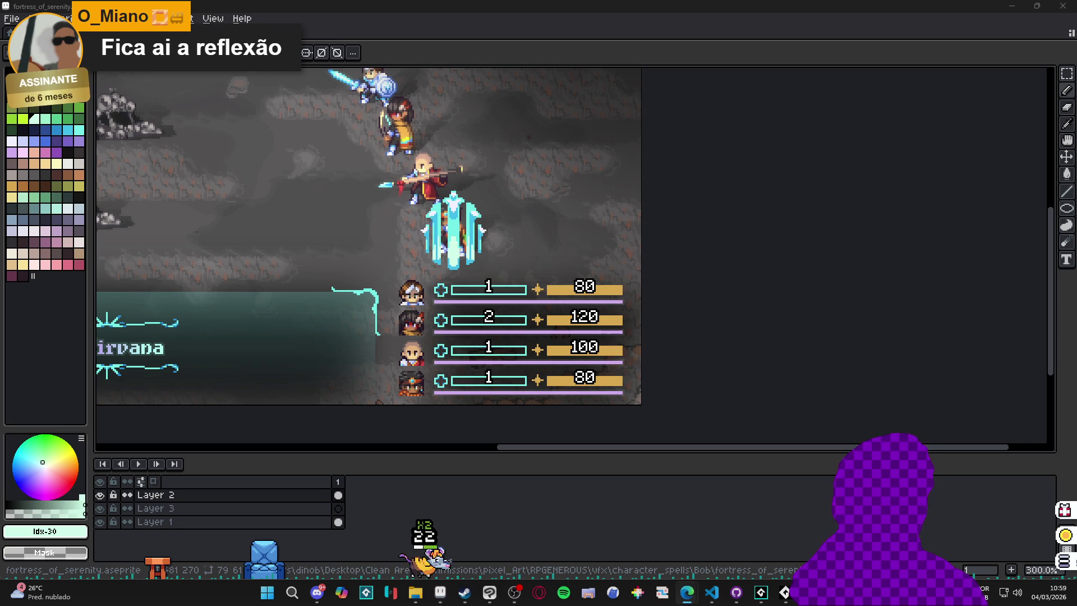
- Paint the crystal's pale lower centre strip with its cyan, then sample the pale mint
scroll(449, 248, "up", 3)
scroll(457, 255, "up", 3)
left_click(464, 262, "alt")
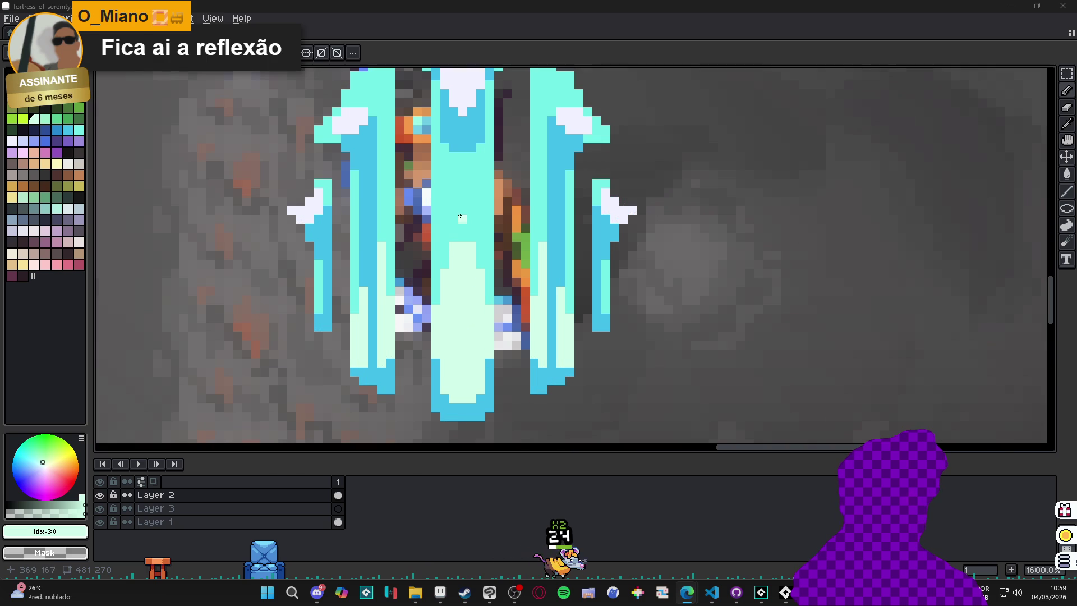
left_click_drag(457, 247, 462, 340)
left_click_drag(469, 314, 474, 268)
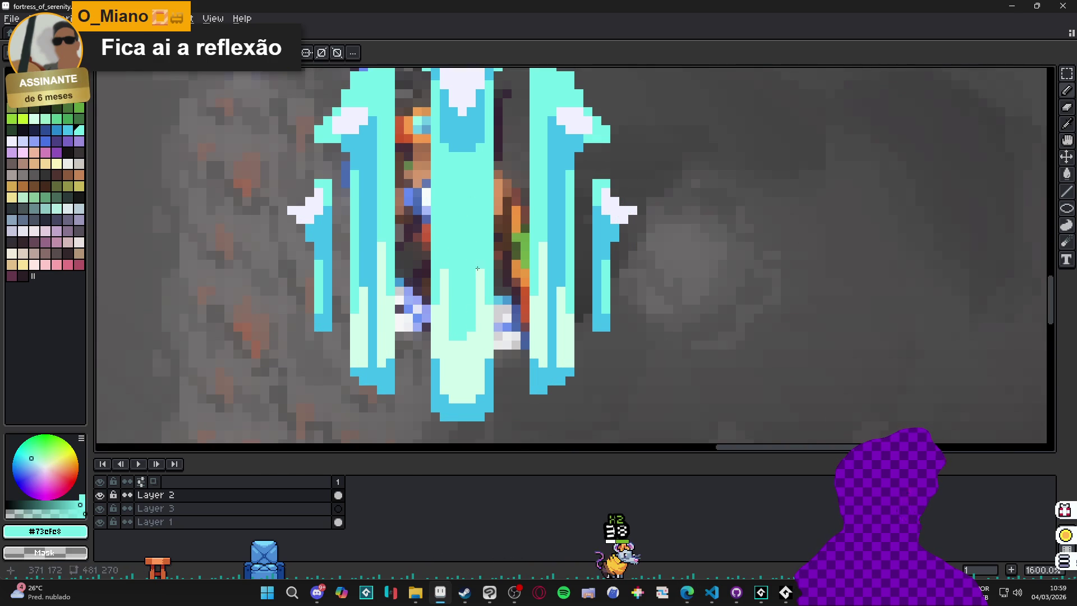
left_click(452, 363, "alt")
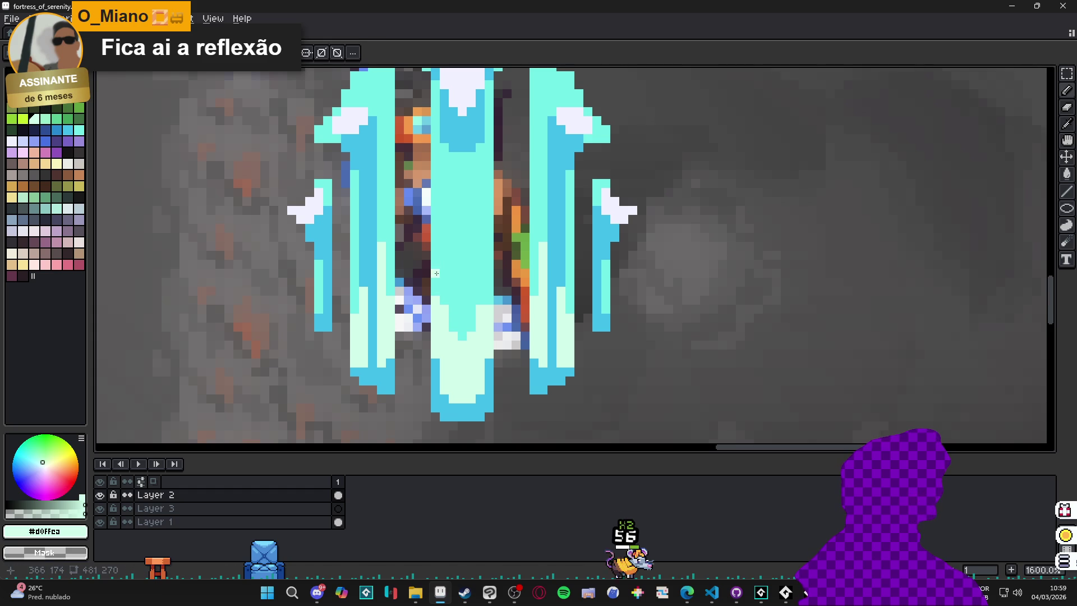
- Zoom and pan out to view the whole battle scene
scroll(486, 288, "down", 3)
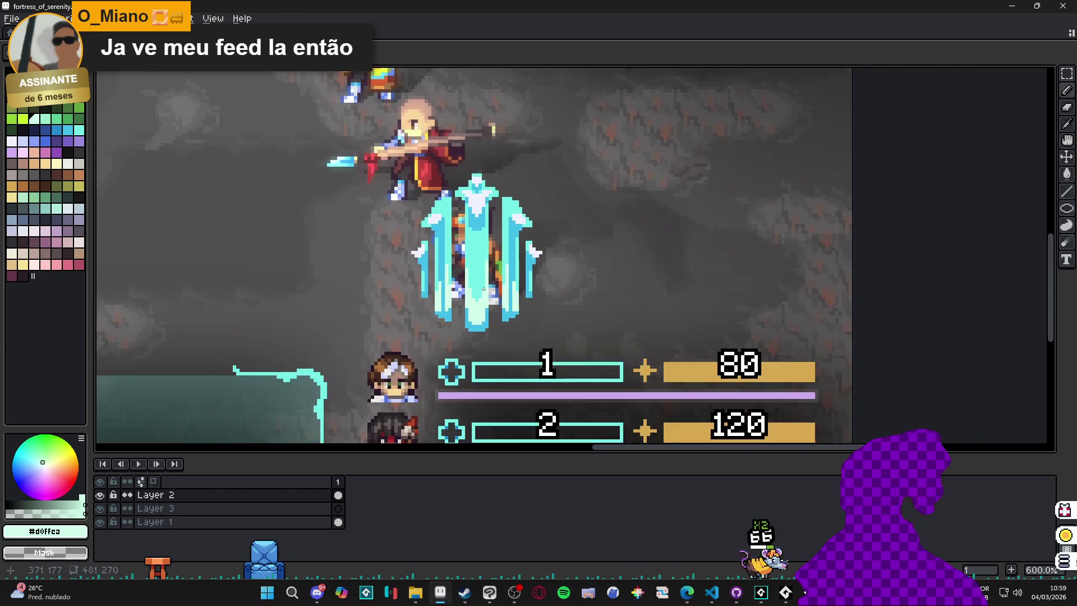
scroll(485, 289, "up", 3)
scroll(457, 254, "down", 3)
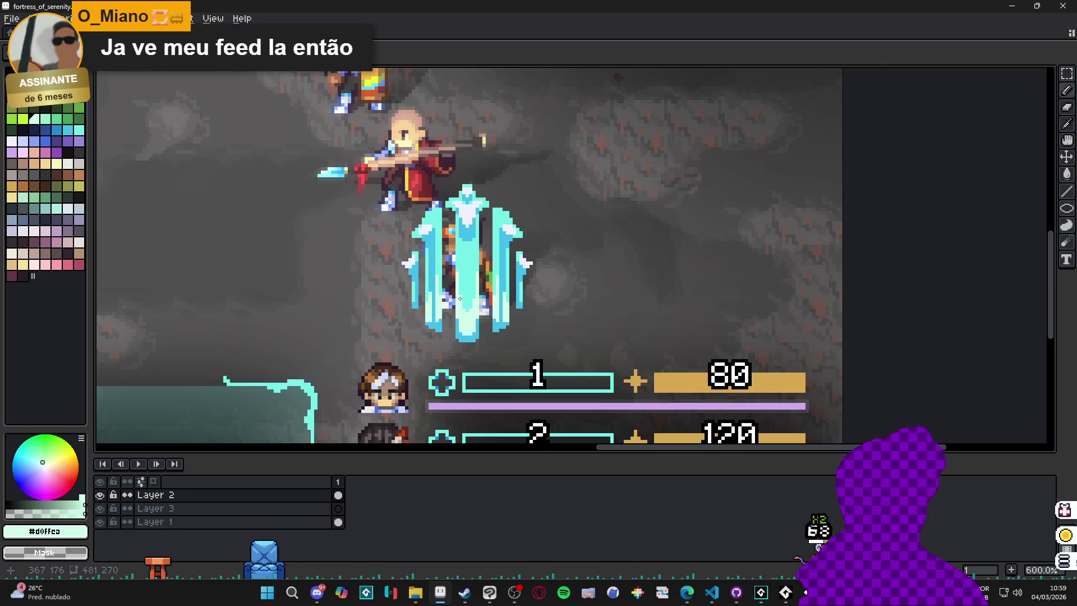
scroll(443, 294, "down", 2)
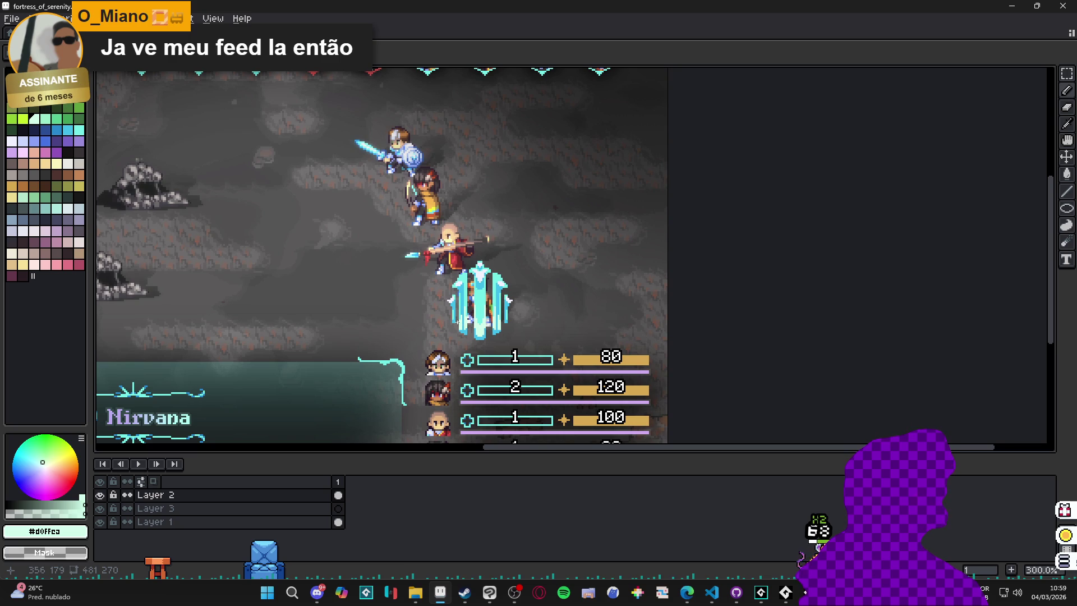
scroll(460, 321, "down", 1)
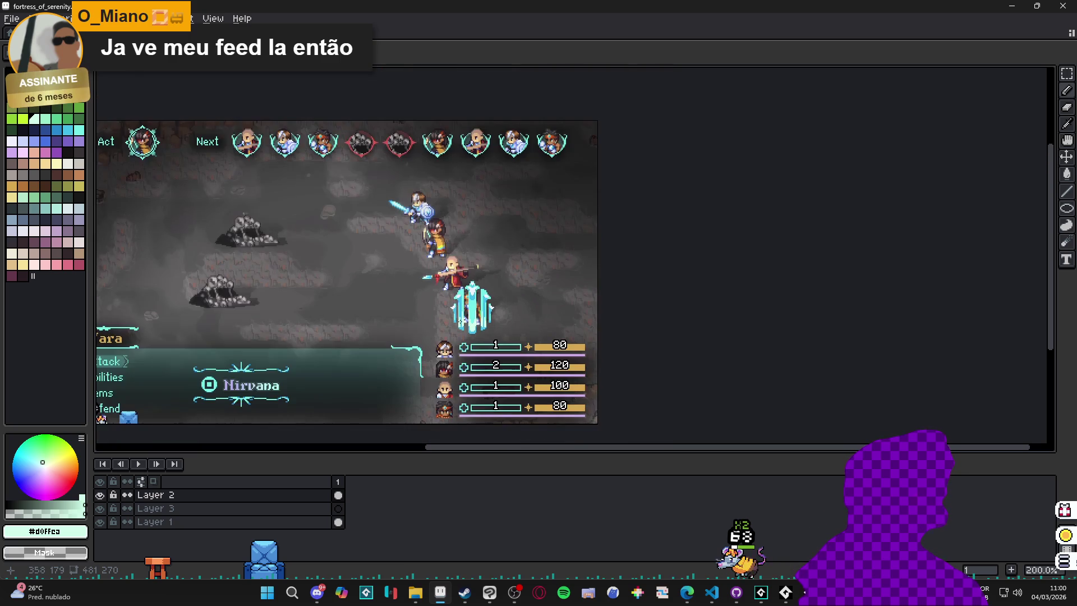
scroll(464, 320, "up", 1)
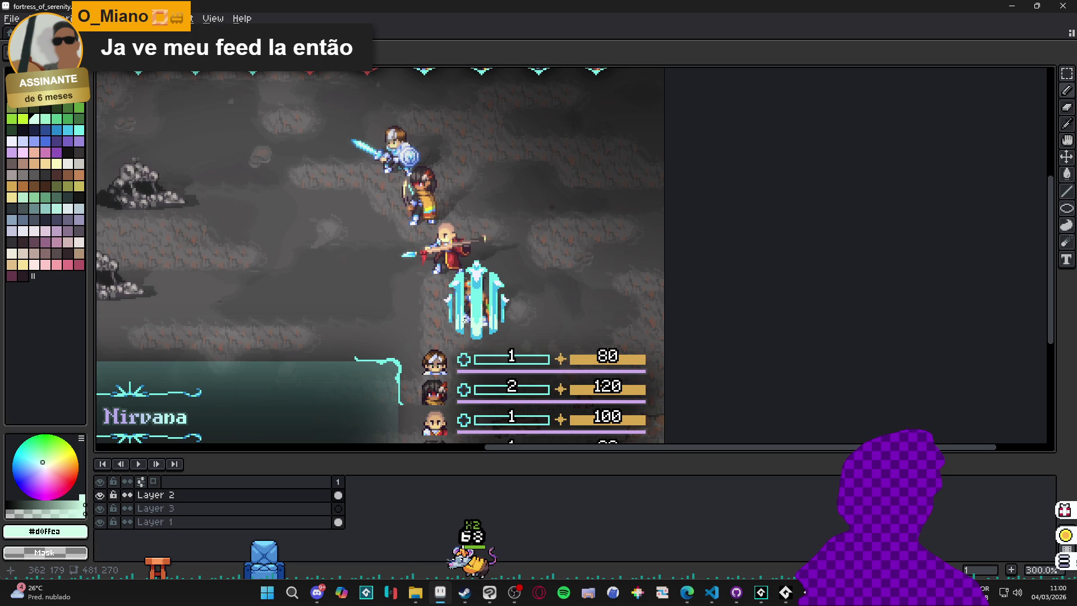
scroll(464, 321, "up", 1)
mouse_move(465, 319)
left_mouse_down()
mouse_move(530, 382)
mouse_move(479, 351)
left_mouse_up()
scroll(530, 381, "down", 1)
- Save the artwork, then start the part 4 video in Discord's feedback channel
key("ctrl+s")
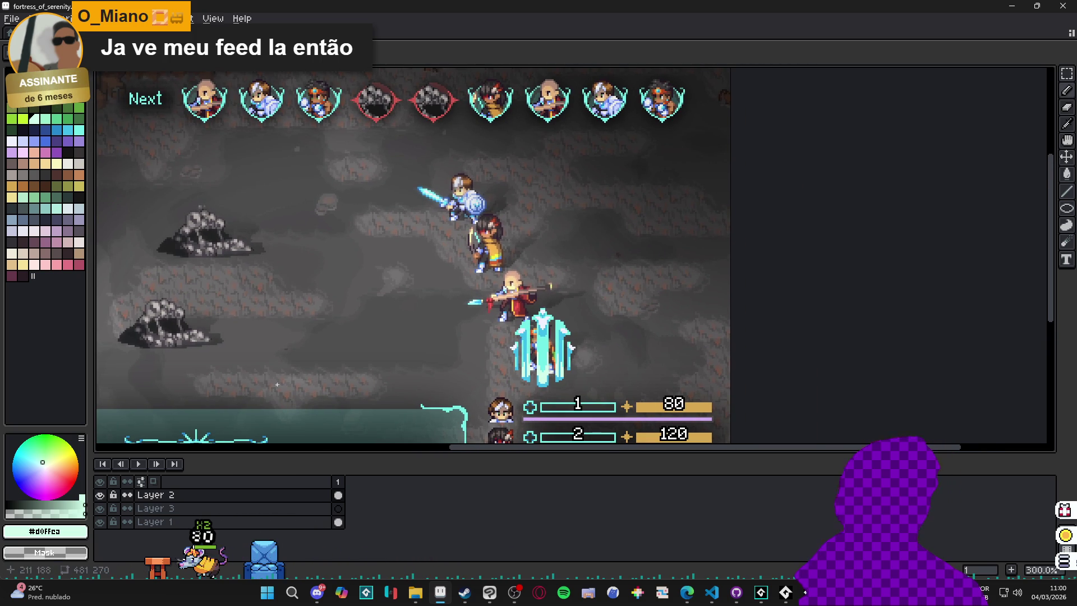
left_click(317, 591)
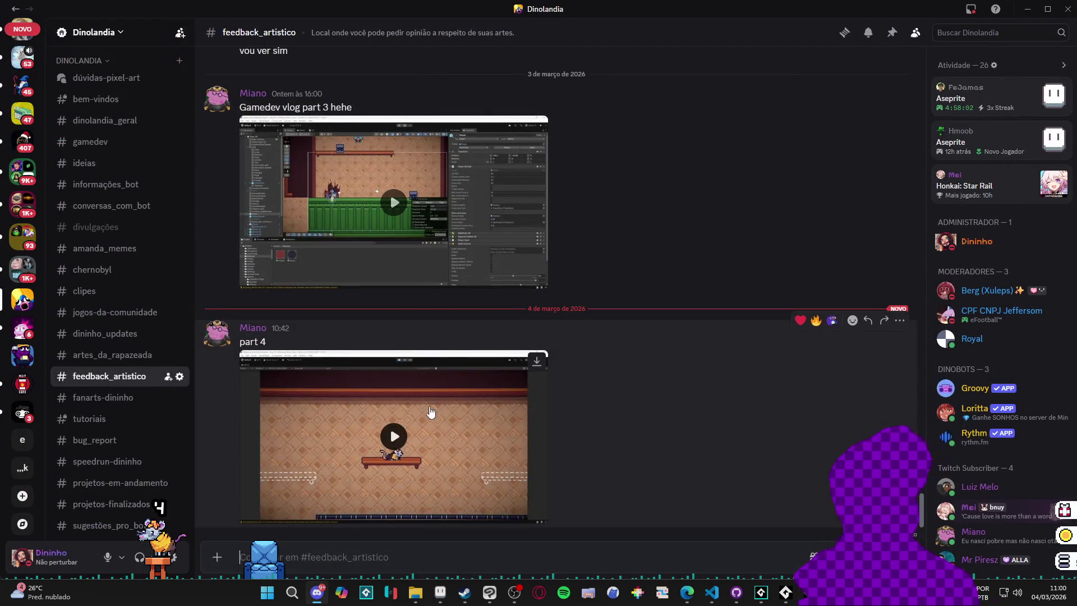
left_click(431, 412)
- Watch the part 4 gameplay video fullscreen, pausing and resuming playback
left_click(522, 509)
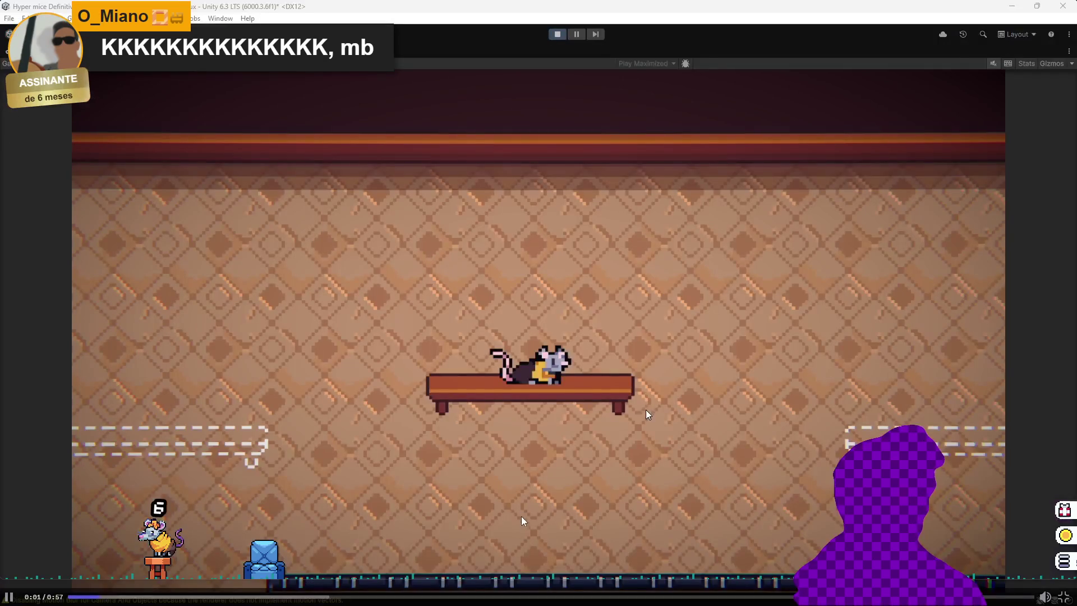
key("space")
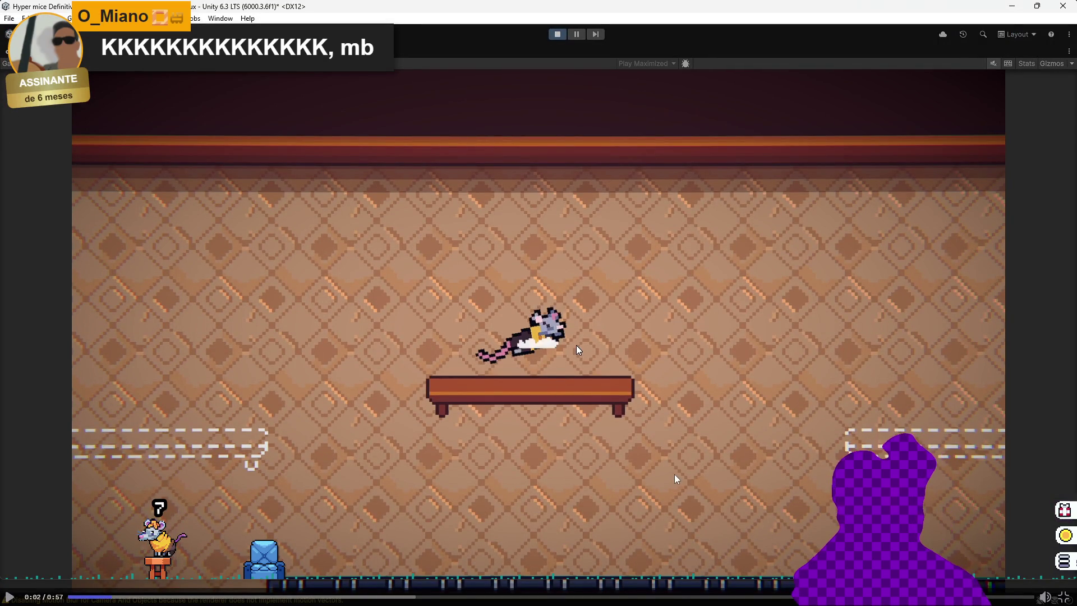
key("super")
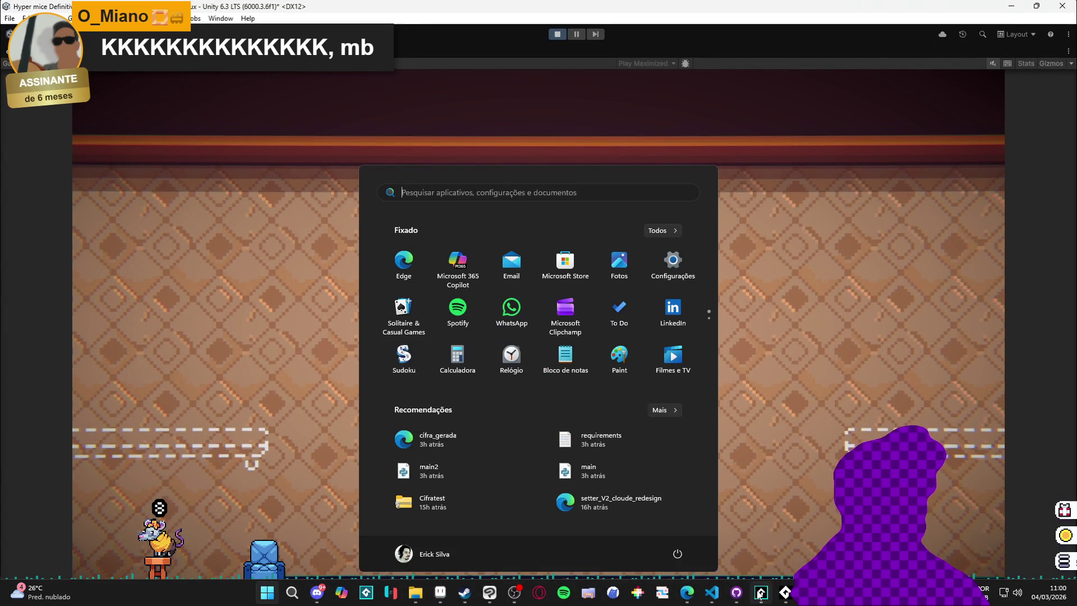
left_click(760, 593)
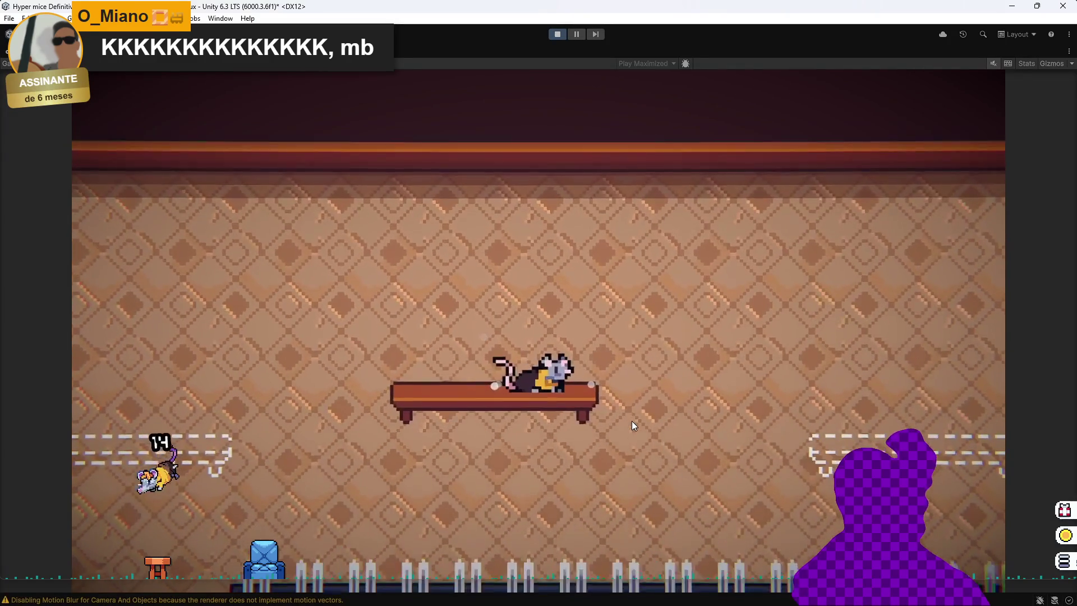
key("a")
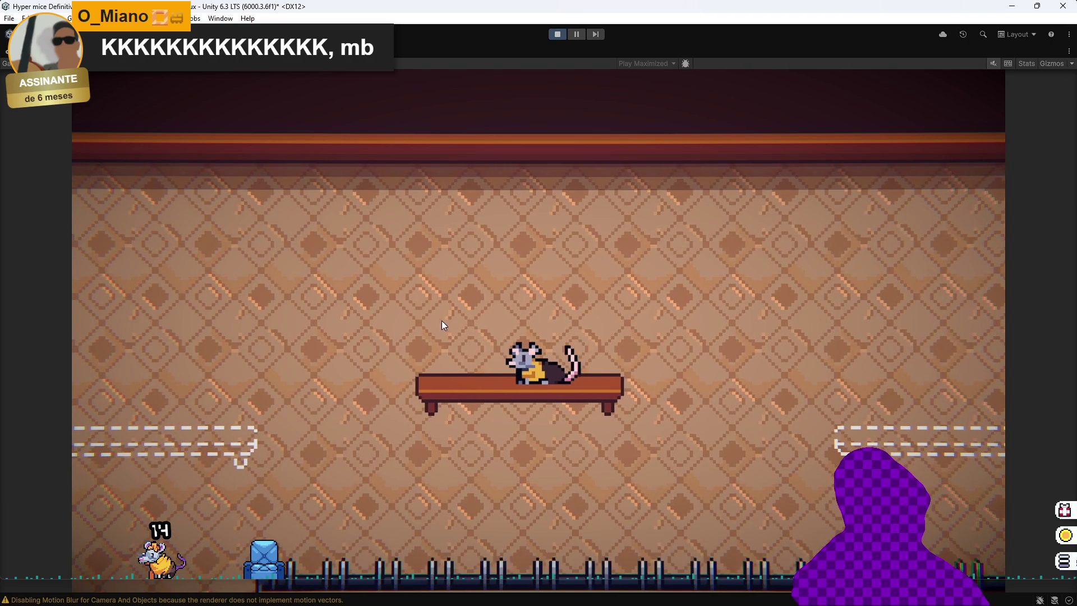
key("s")
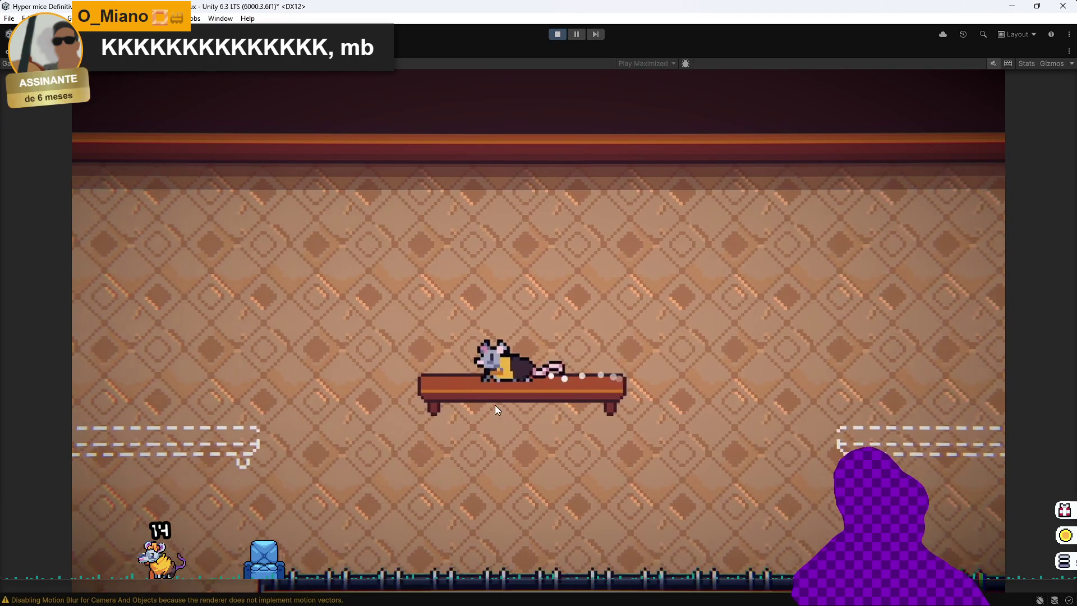
key("space")
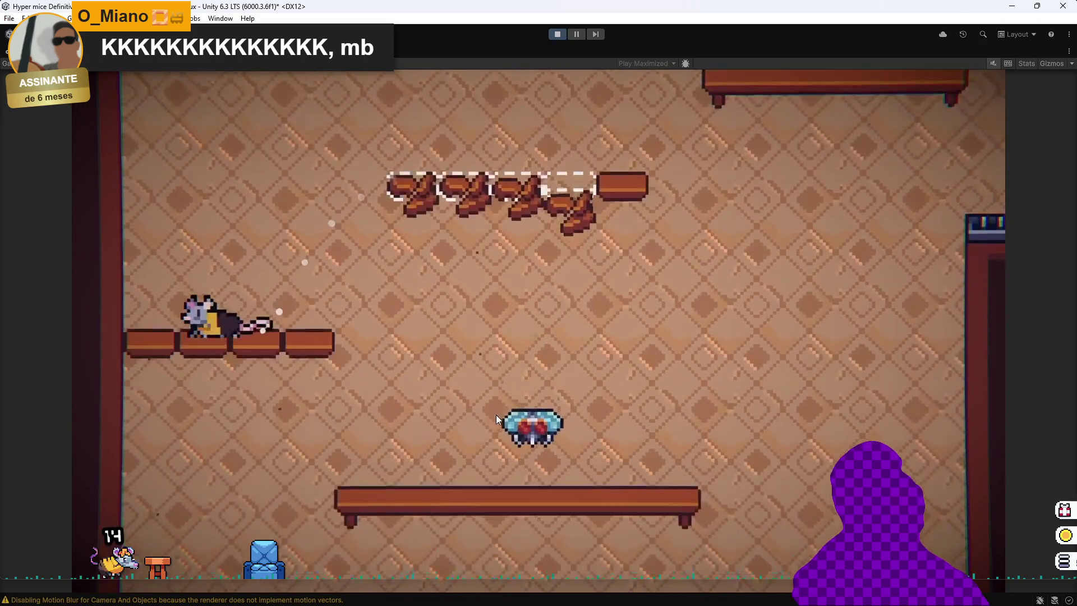
key("d")
key("space")
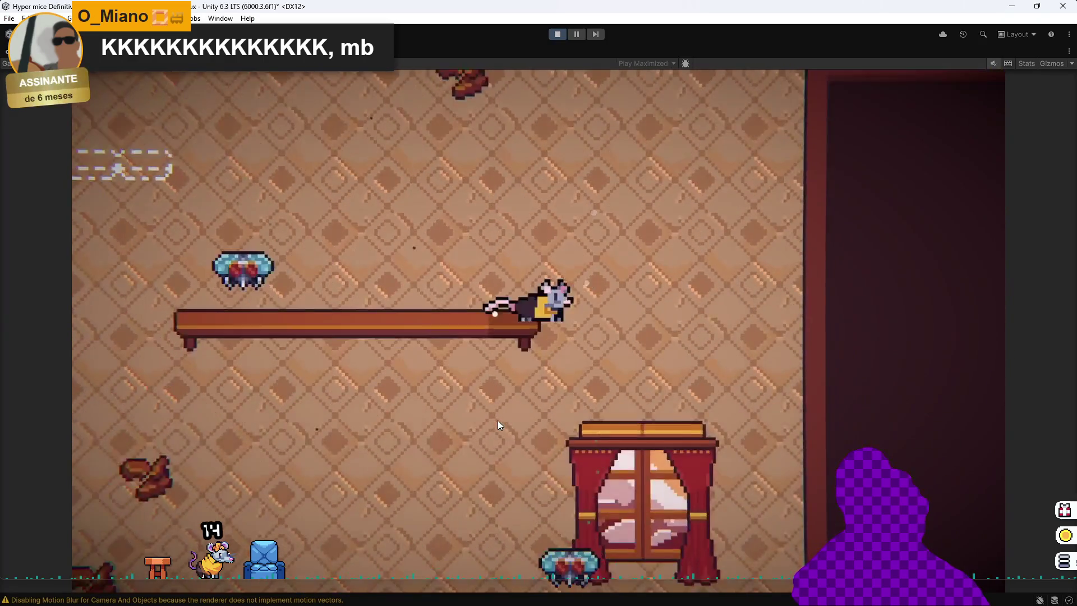
key("a")
key("d")
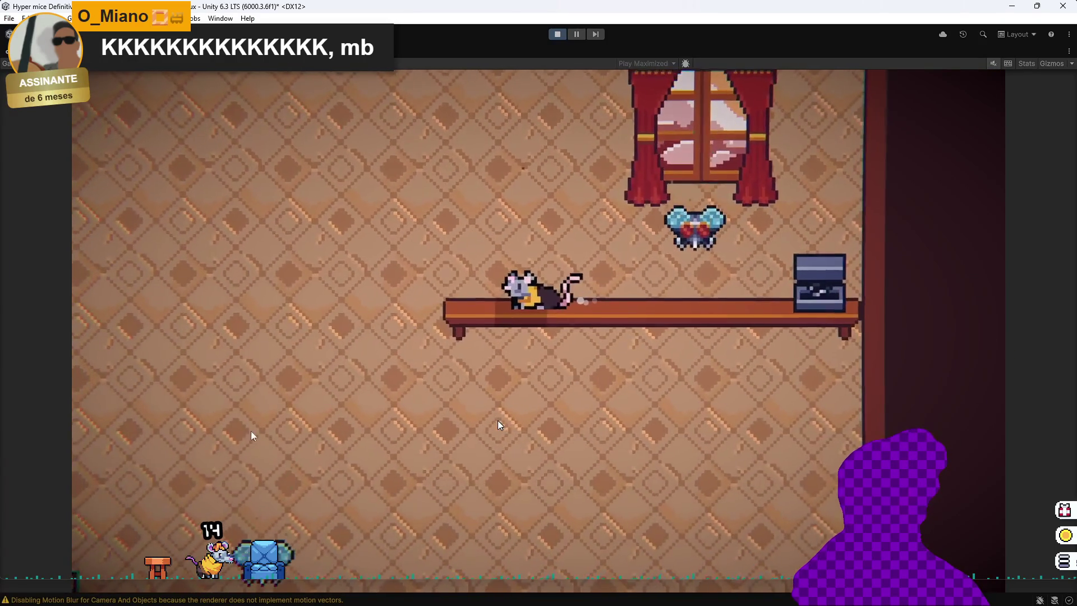
- Pause the video near its end and exit fullscreen
mouse_move(596, 350)
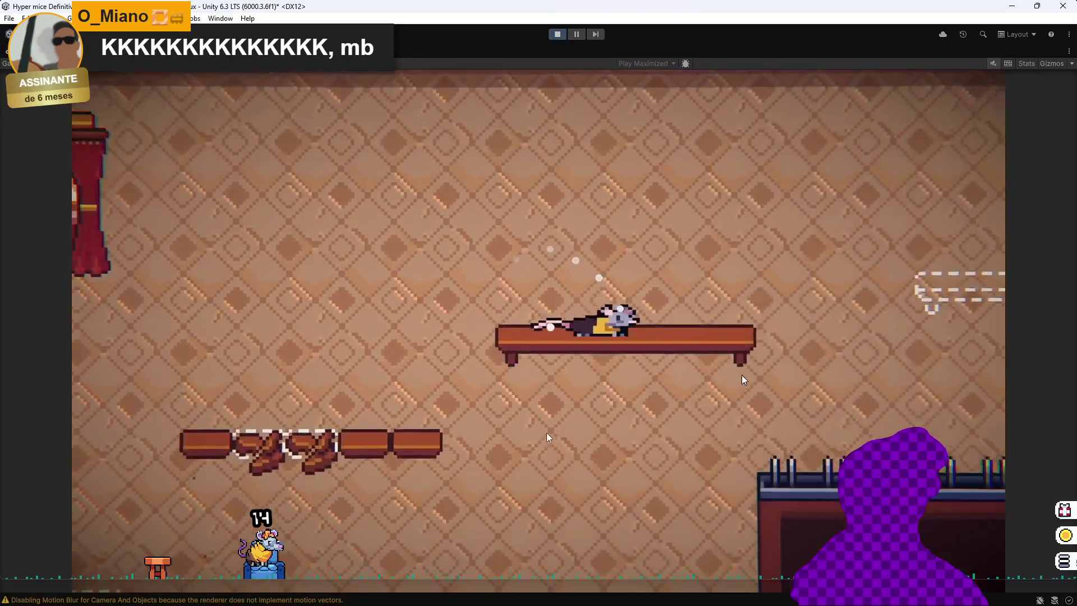
mouse_move(542, 437)
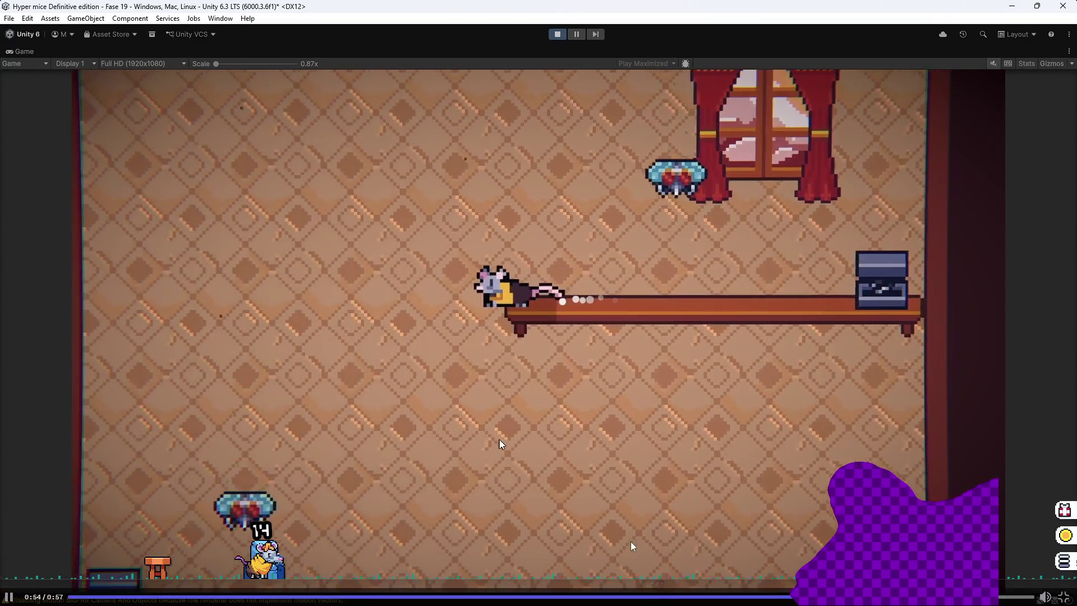
left_click(501, 444)
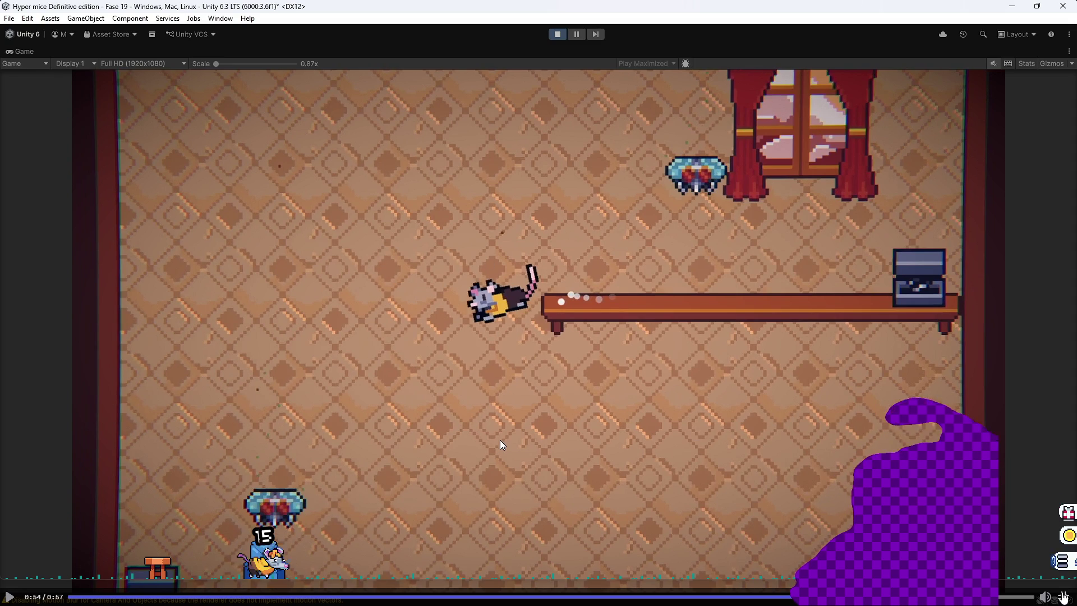
left_click(1063, 597)
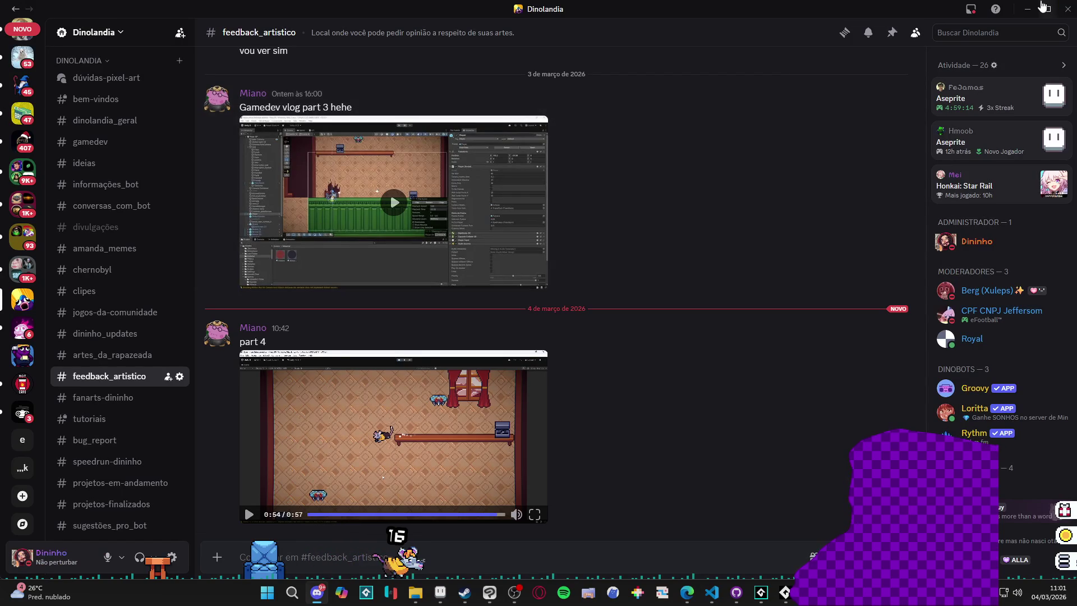
- Minimize Discord and return to the fortress_of_serenity artwork in Aseprite
left_click(1032, 8)
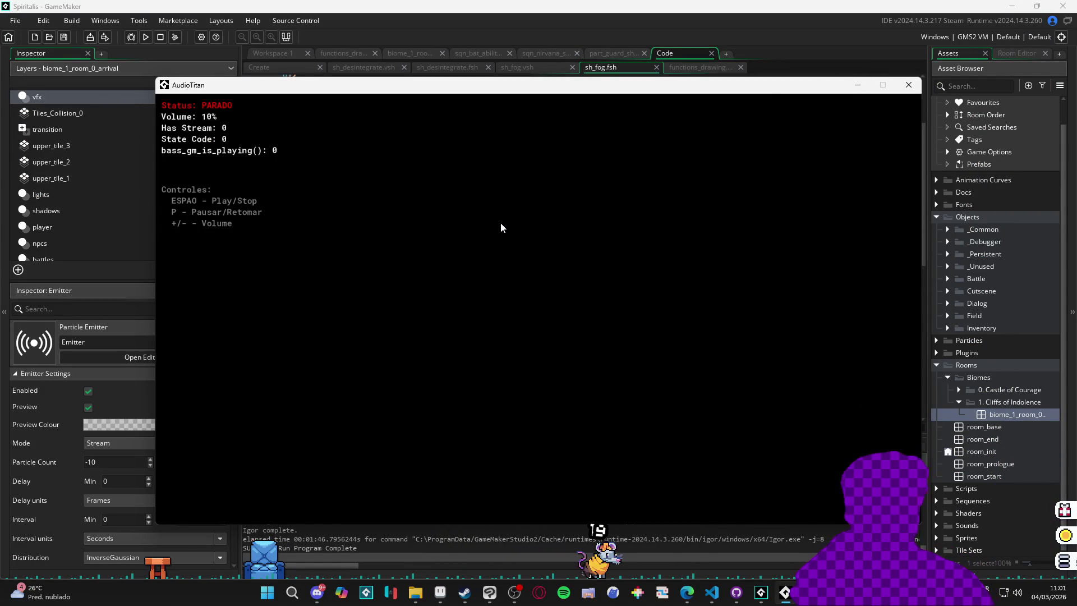
left_click(770, 59)
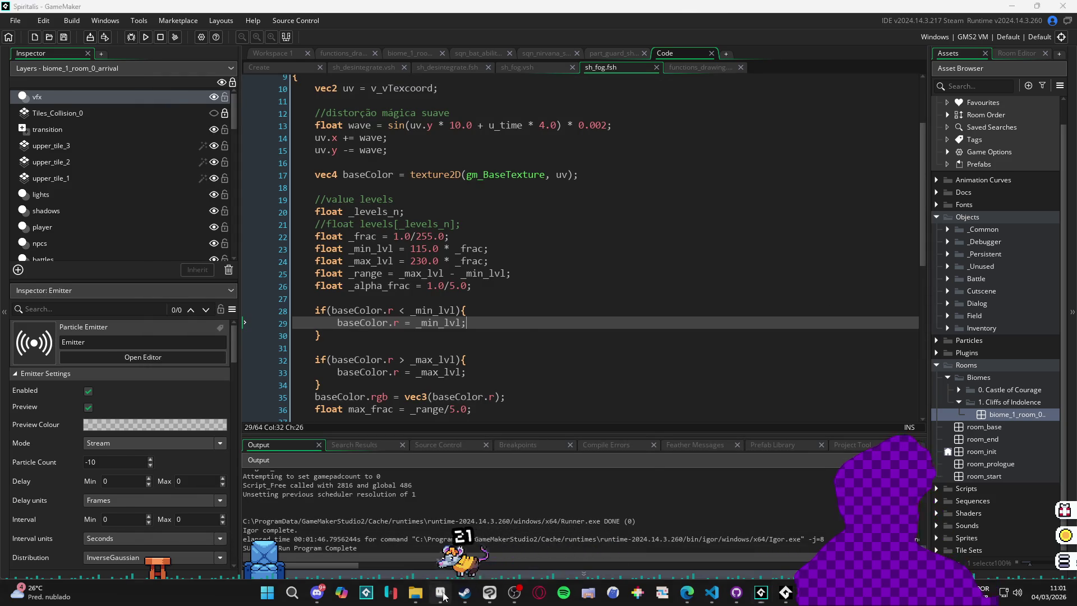
key("alt+Tab")
scroll(537, 320, "up", 2)
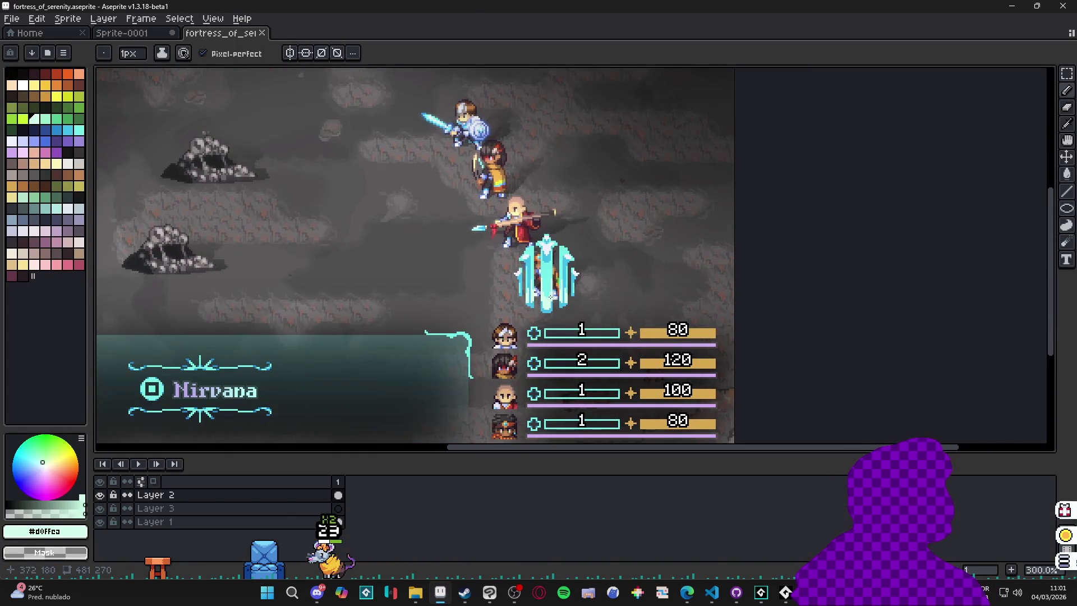
- Rectangle-select the ice crystal around the character, preview an Outline effect, and cancel it
scroll(548, 268, "up", 2)
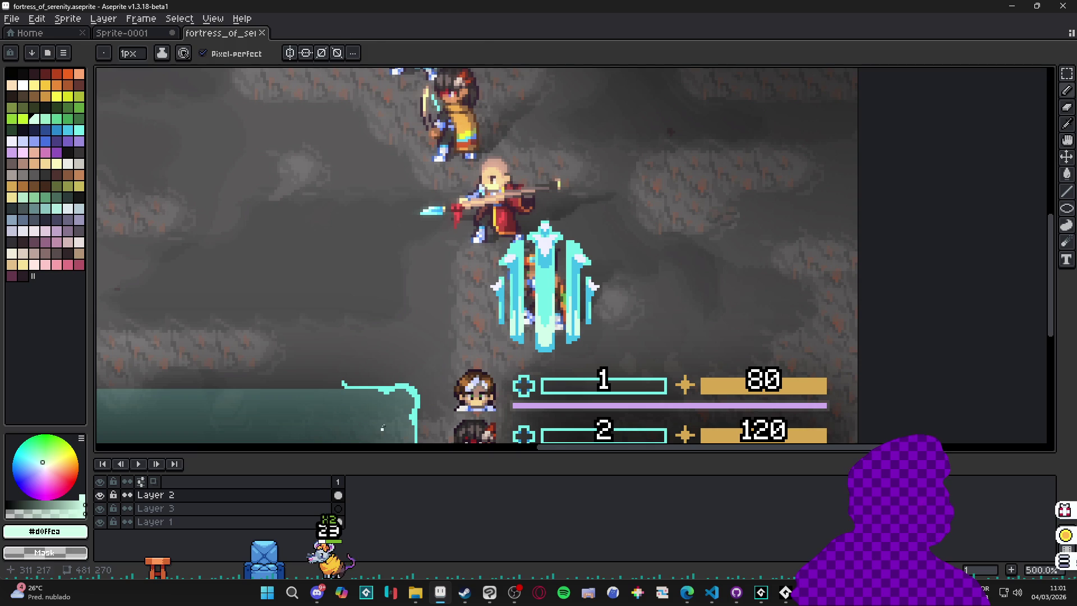
key("m")
mouse_move(476, 185)
left_mouse_down()
mouse_move(593, 315)
mouse_move(612, 361)
left_mouse_up()
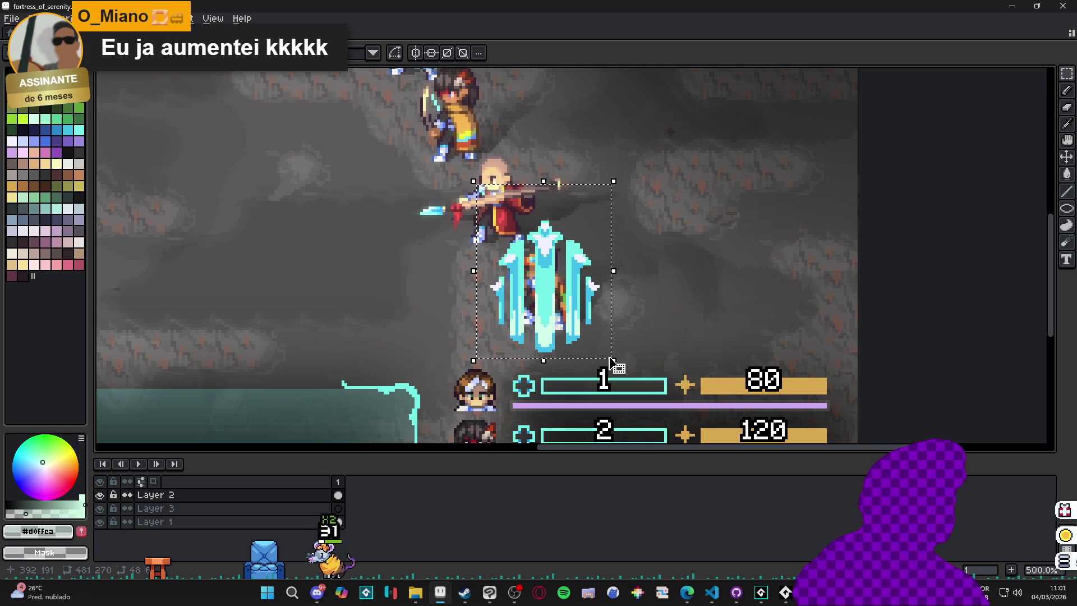
key("shift+o")
scroll(580, 253, "down", 1)
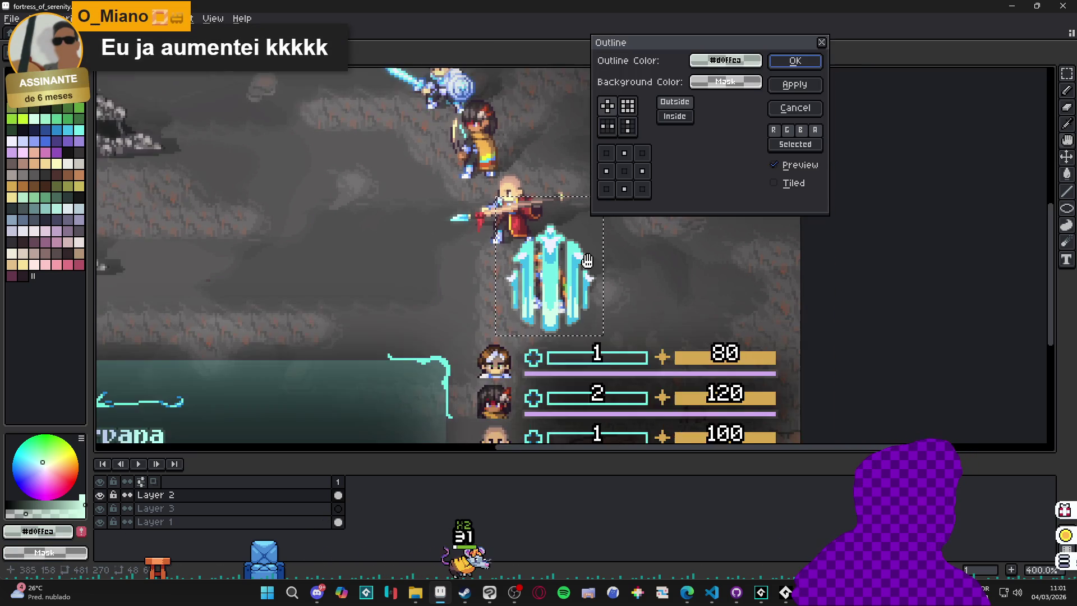
scroll(617, 252, "down", 2)
scroll(684, 202, "up", 2)
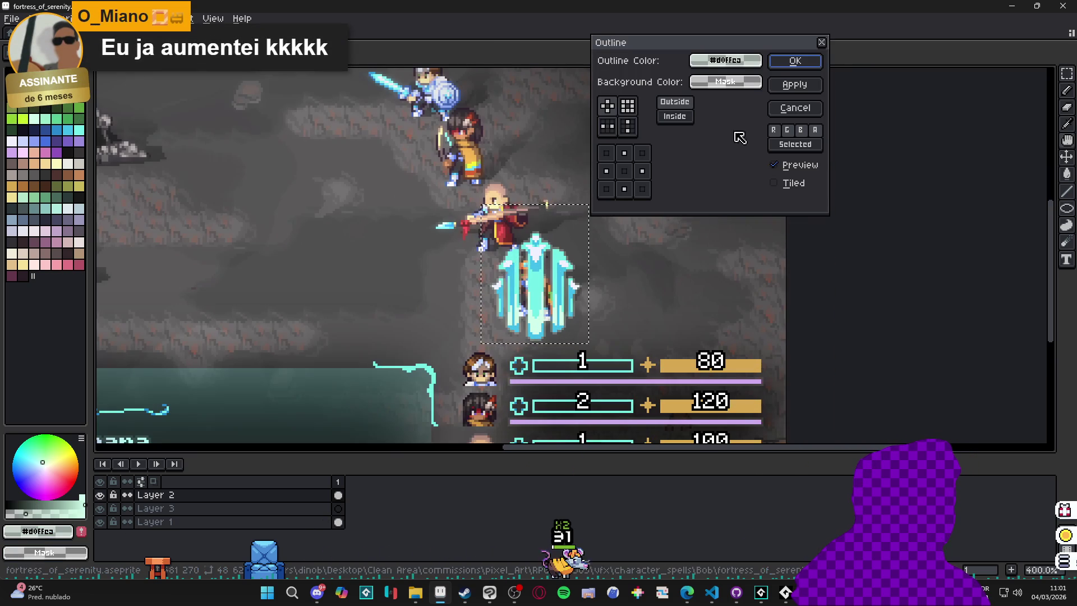
left_click(793, 106)
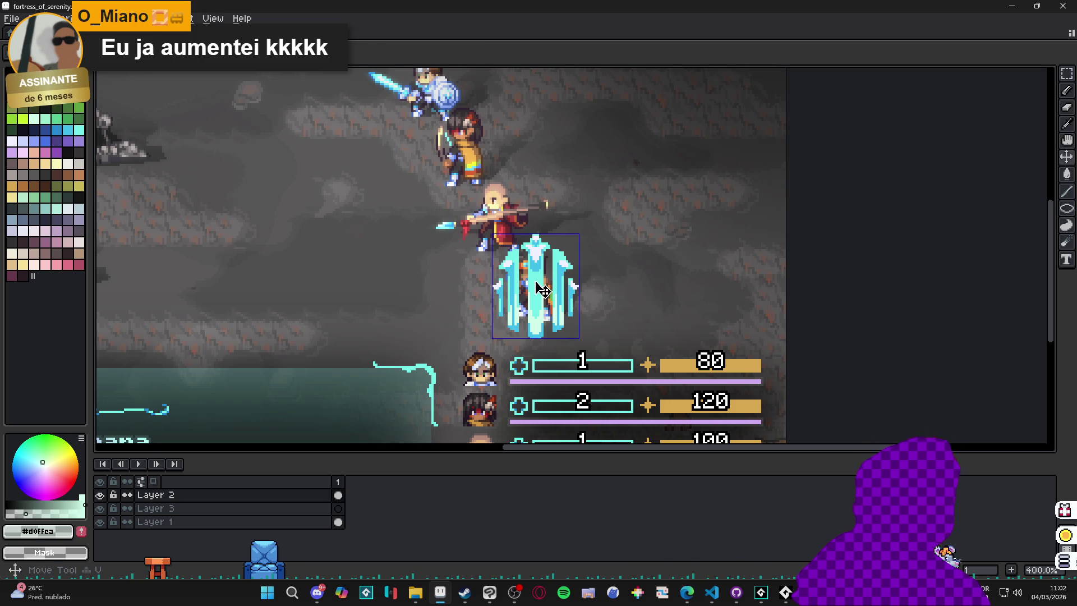
left_click(476, 239)
- Reselect the ice crystal and zoom out from 400% to 300%
left_click_drag(470, 214, 571, 312)
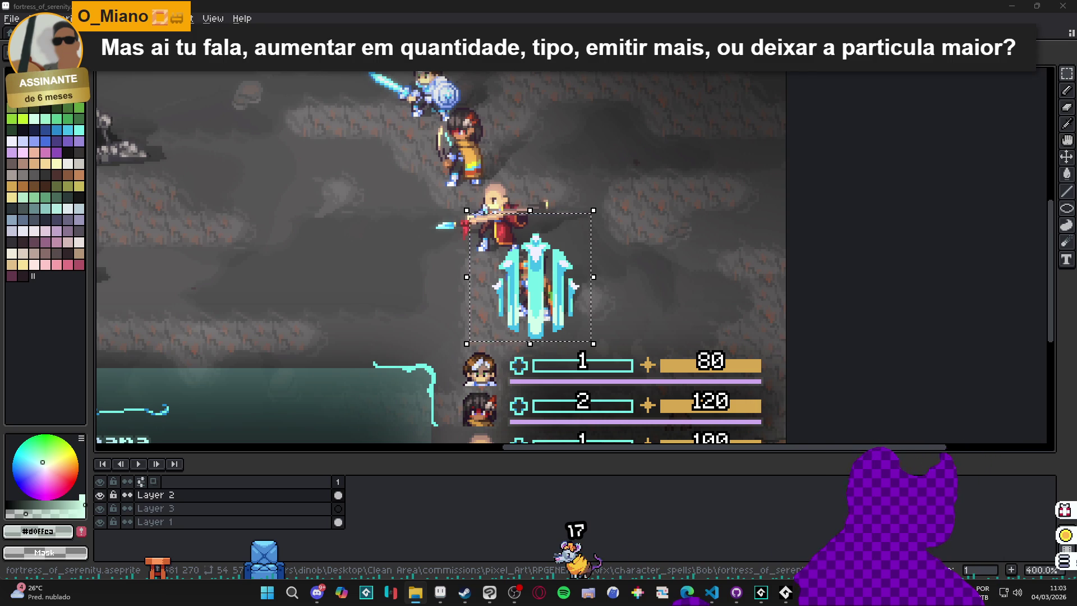
scroll(532, 326, "down", 1)
scroll(522, 309, "left", 3)
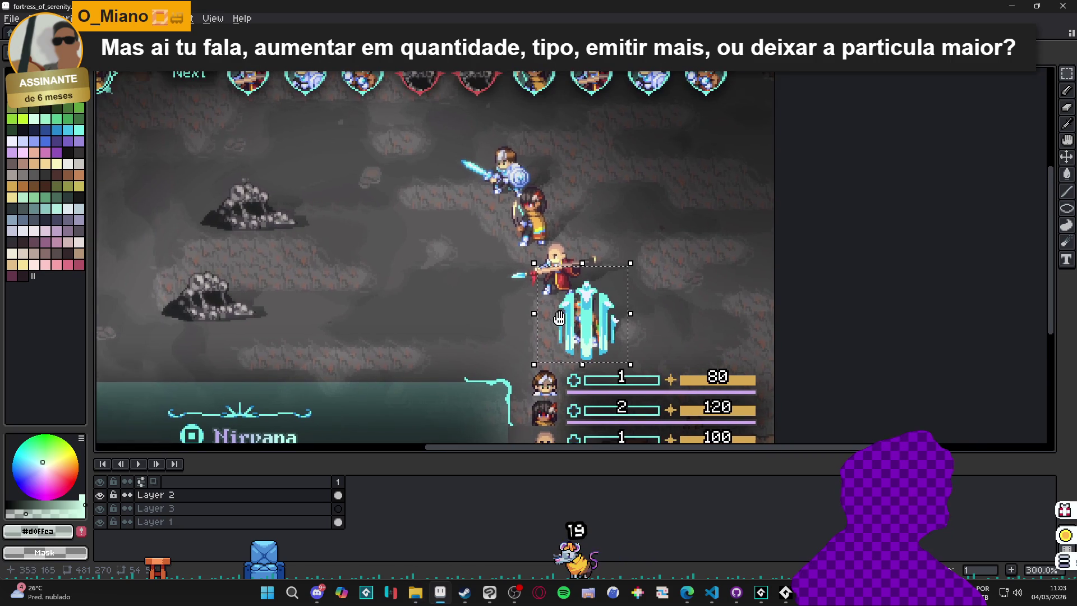
scroll(463, 325, "down", 1)
scroll(528, 336, "up", 1)
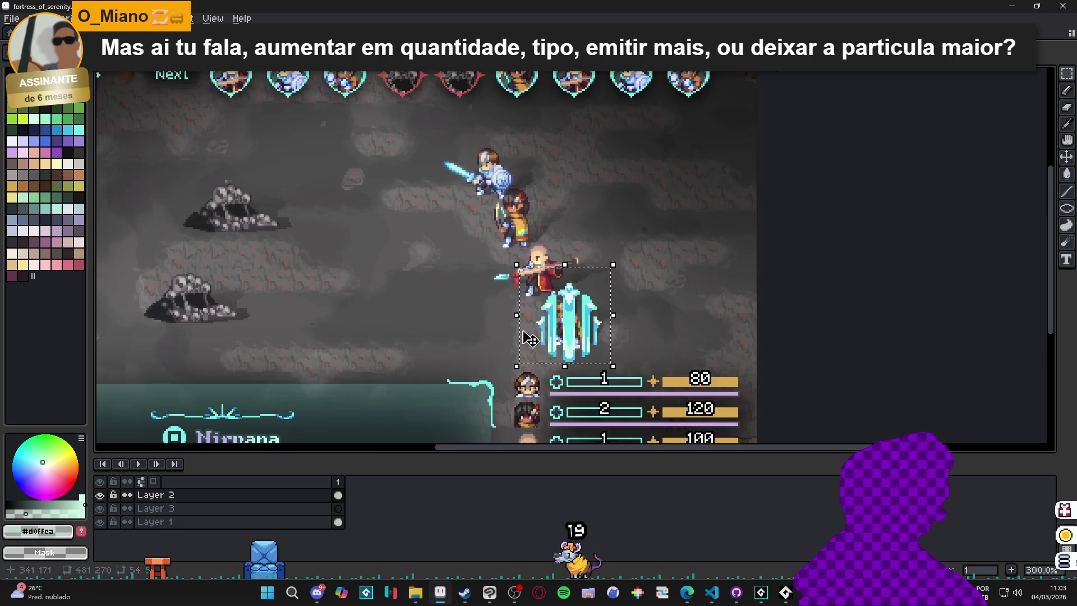
- Bring up File Explorer on the vfx folder and maximize it
scroll(536, 331, "right", 1)
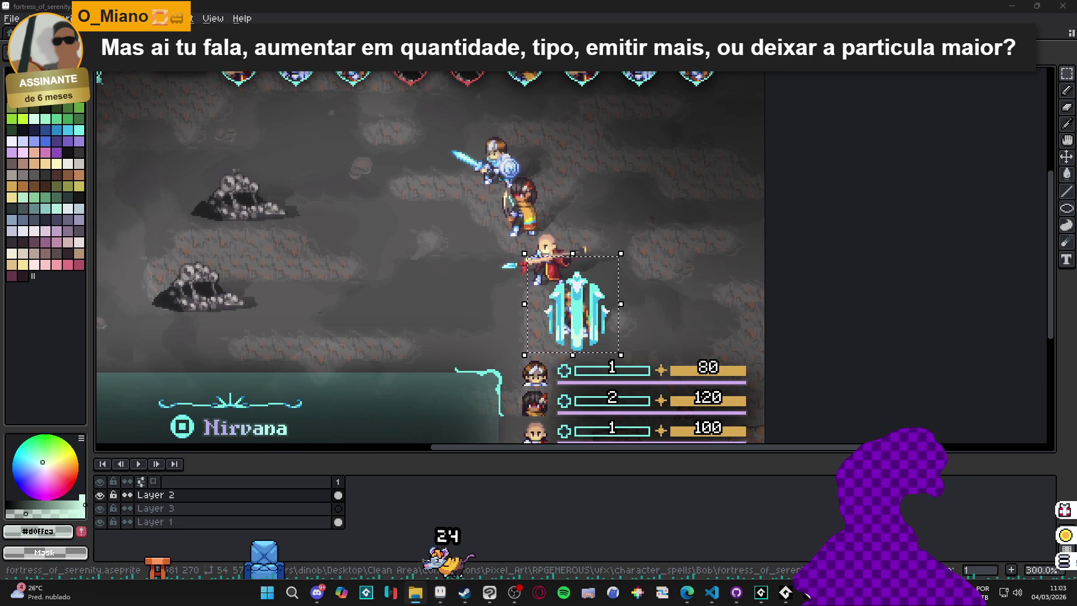
left_click(415, 593)
left_click_drag(688, 5, 689, 2)
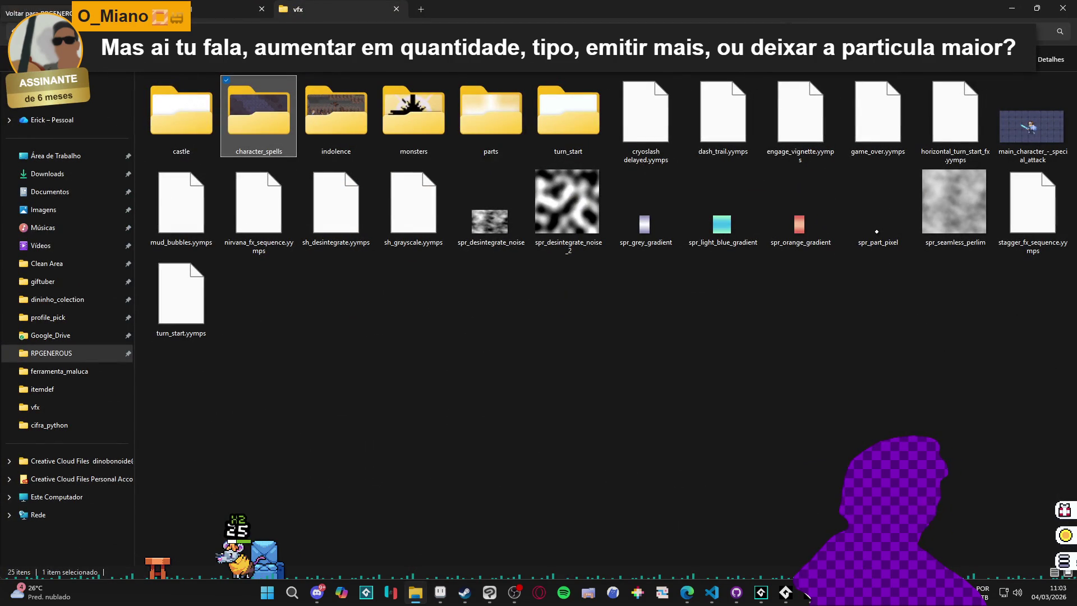
- Navigate from the vfx folder up to the RPGENEROUS folder
key("alt+Up")
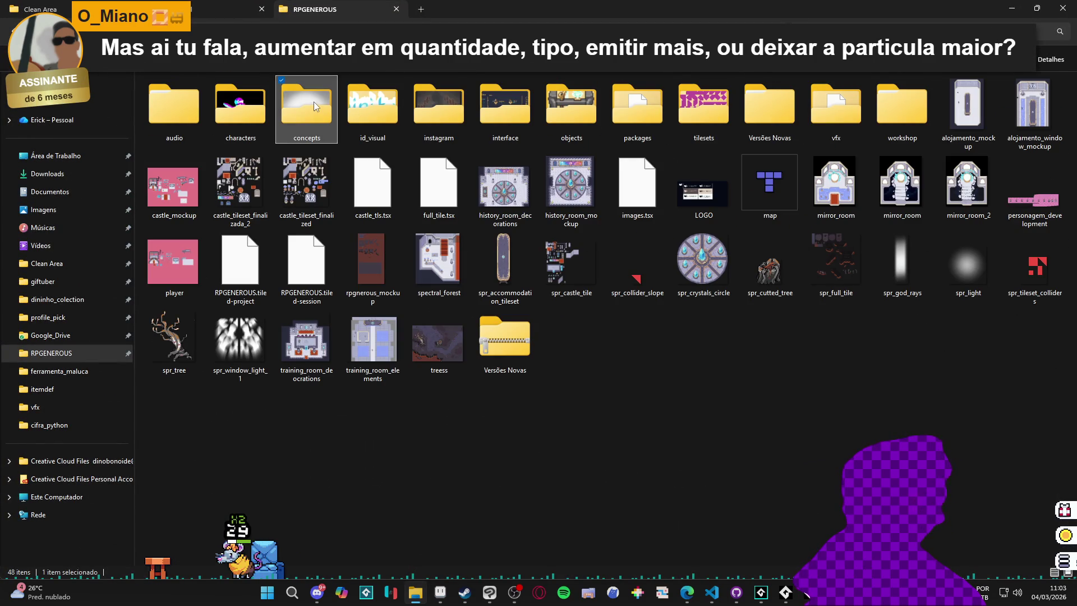
type("tr")
key("t")
key("t")
key("t")
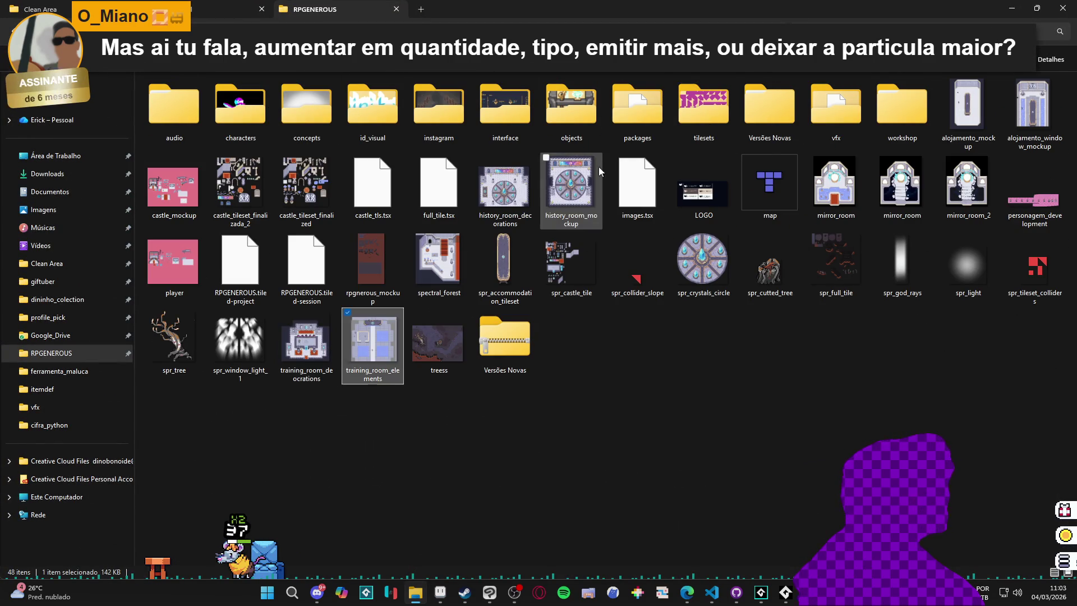
key("t")
key("t")
key("t")
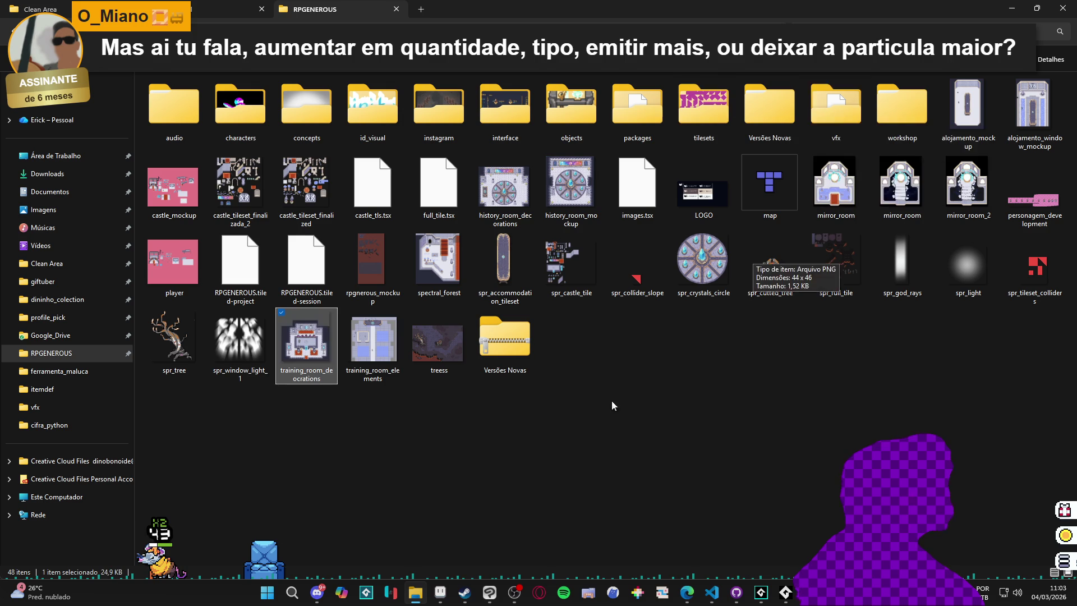
left_click(855, 119)
double_click(855, 119)
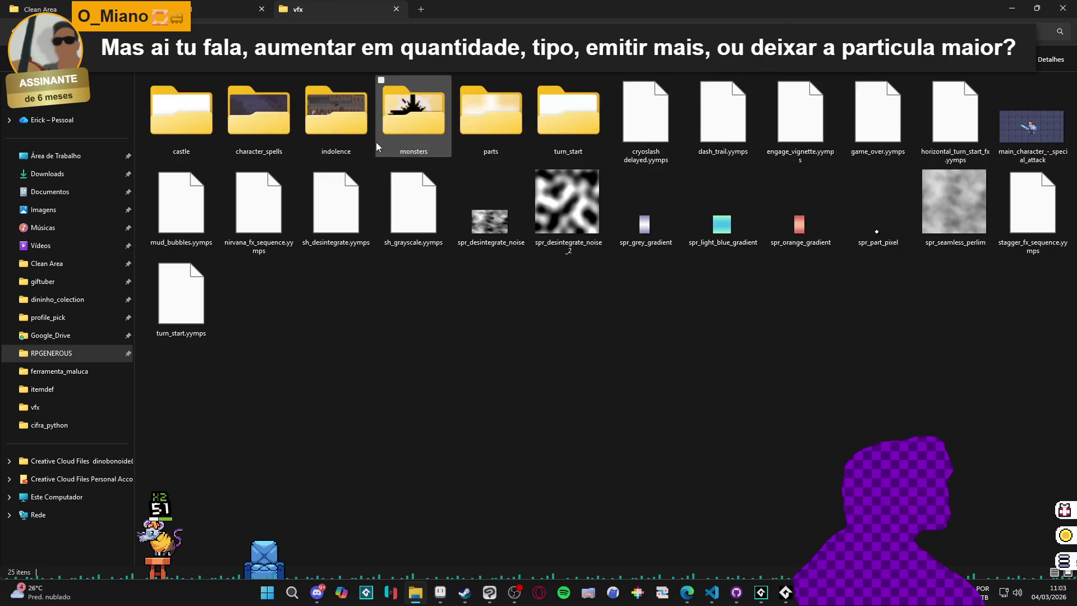
key("alt+Left")
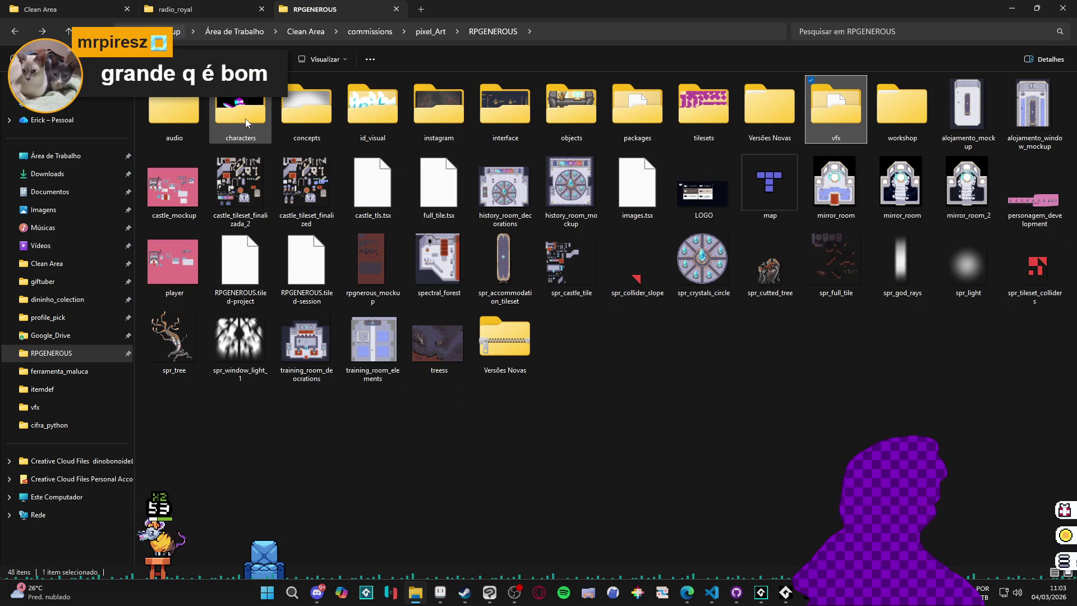
- Open characters > battle_poses and drag spr_themba_battle.png into Aseprite
left_click(243, 108)
double_click(242, 109)
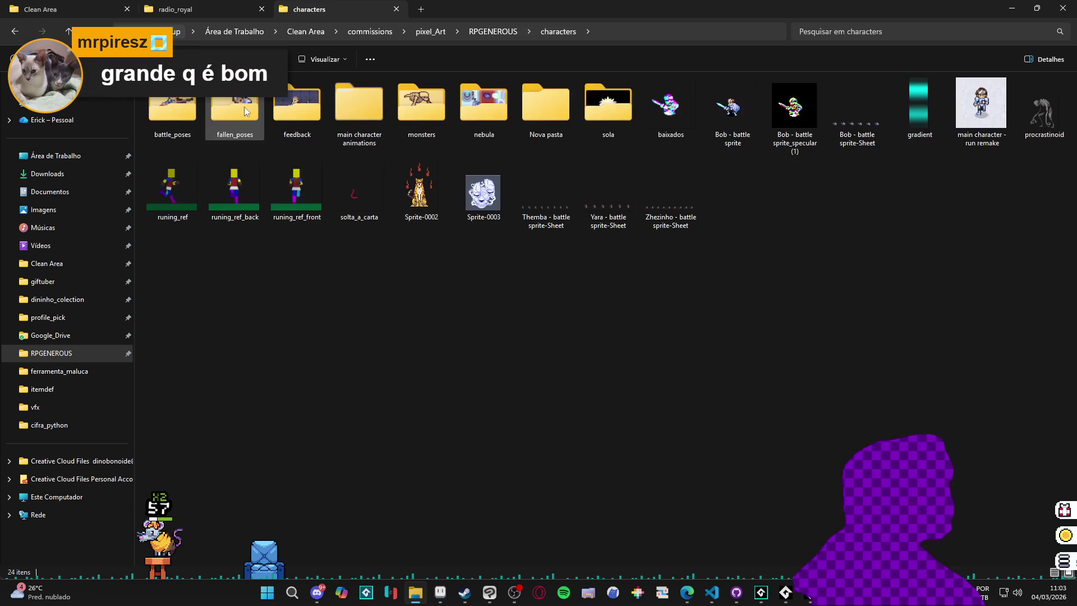
left_click(172, 102)
double_click(172, 102)
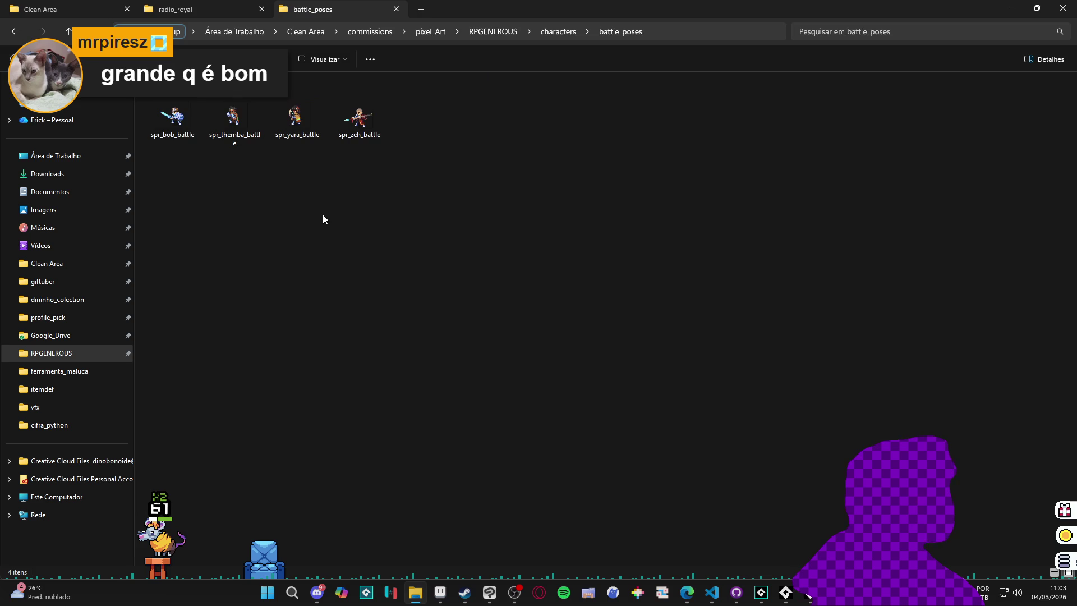
mouse_move(234, 119)
left_mouse_down()
mouse_move(252, 161)
mouse_move(395, 247)
mouse_move(608, 590)
left_mouse_up()
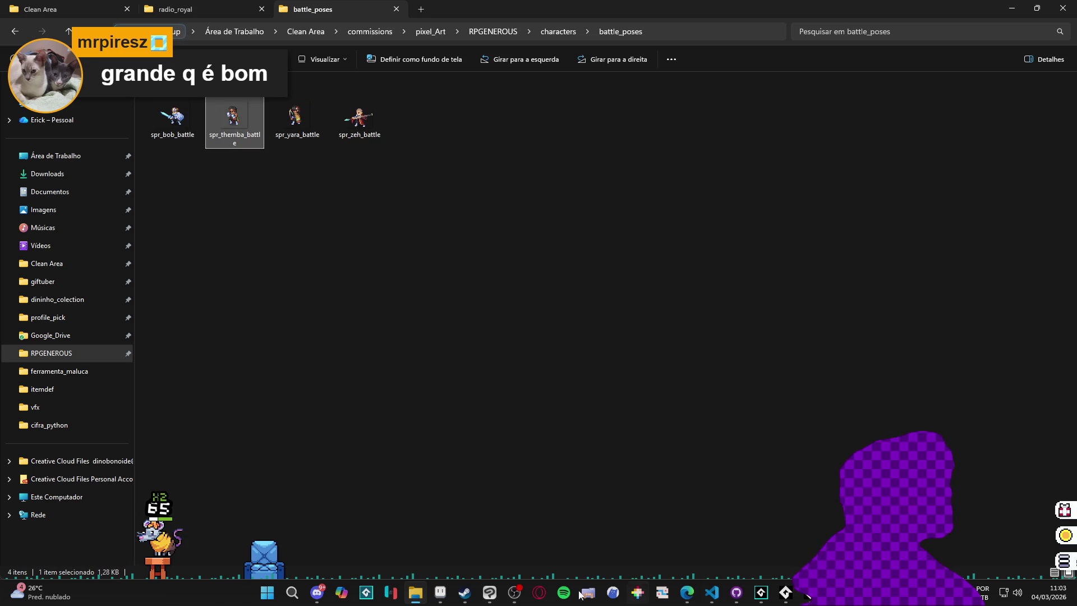
mouse_move(453, 598)
left_mouse_down()
mouse_move(572, 280)
mouse_move(548, 251)
left_mouse_up()
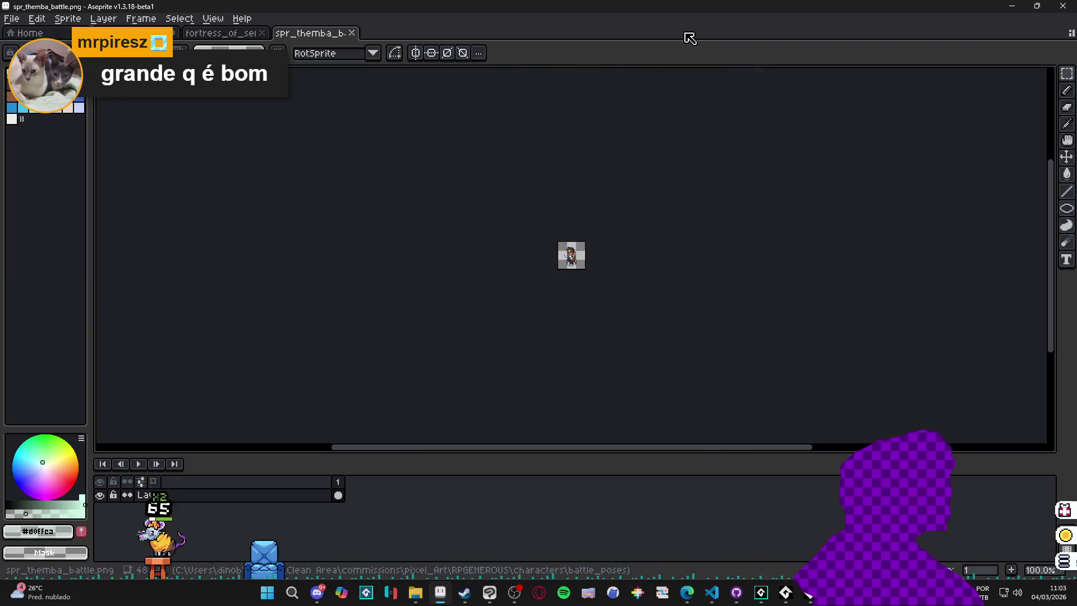
- Delete the shadow under the character's feet using a Magic Wand selection
scroll(548, 250, "up", 3)
key("w")
left_click(536, 347)
key("Delete")
- Deselect, switch to the Rectangular Marquee, and bring the browser window forward
left_click(597, 328)
key("ctrl+d")
key("m")
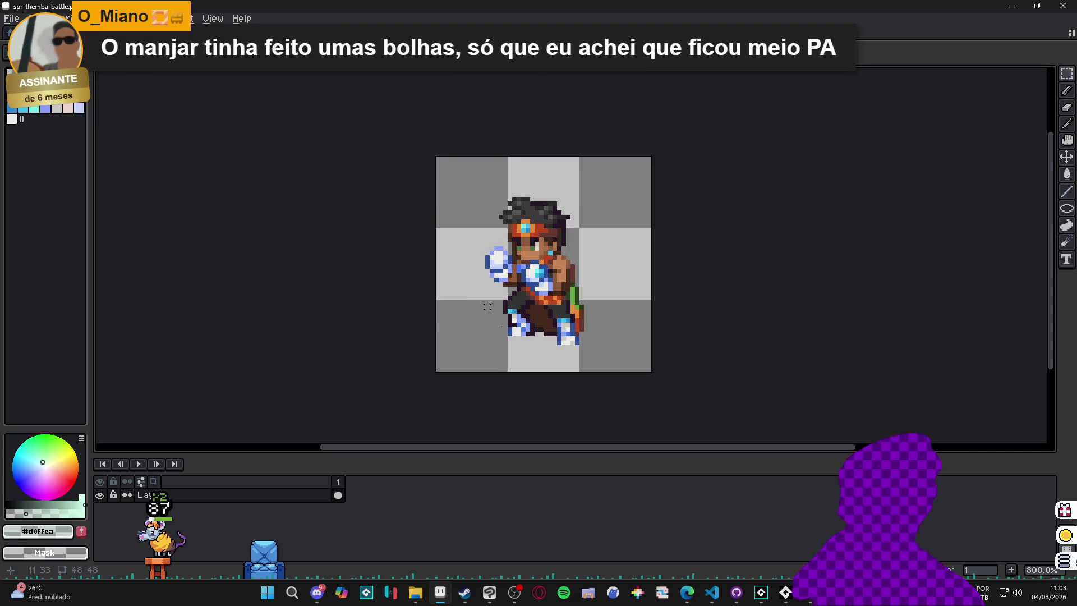
mouse_move(686, 593)
left_click(768, 538)
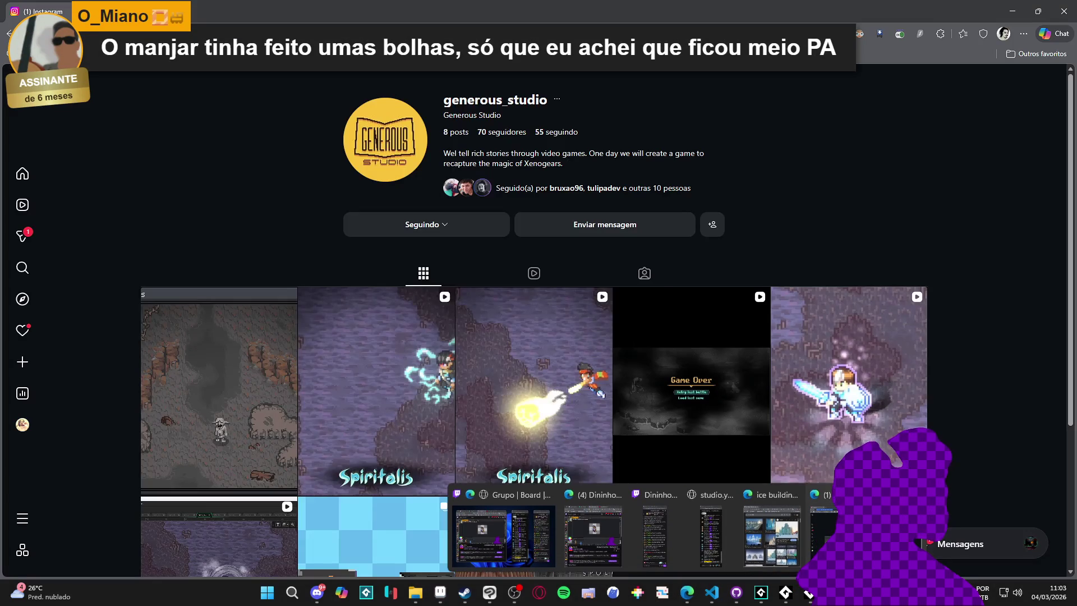
- Open a new Edge tab and load Steam Def Manager from the 'v2' address suggestion
key("ctrl+t")
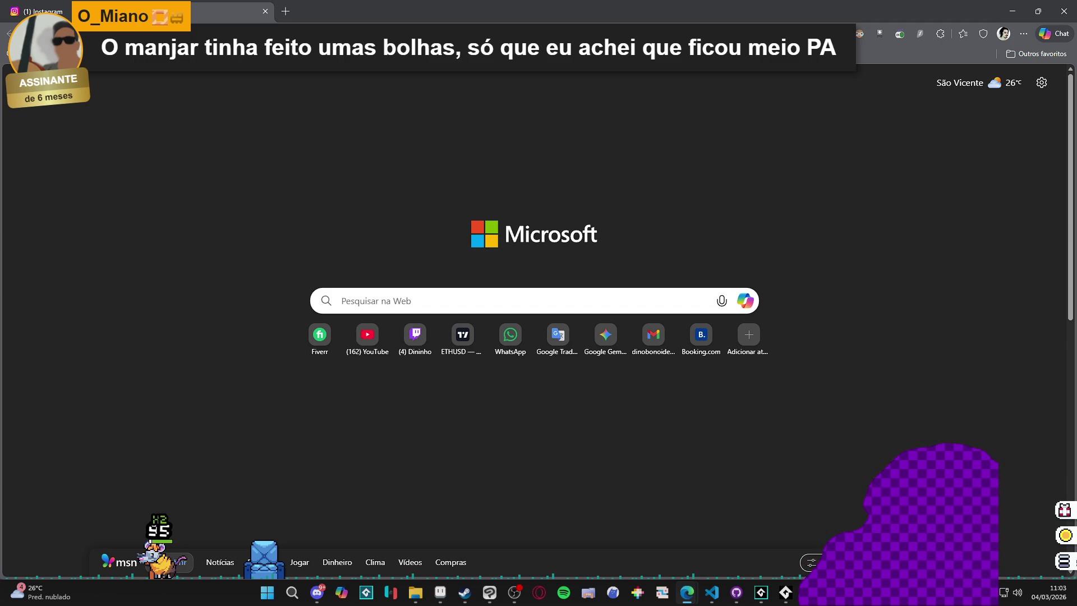
type("item de")
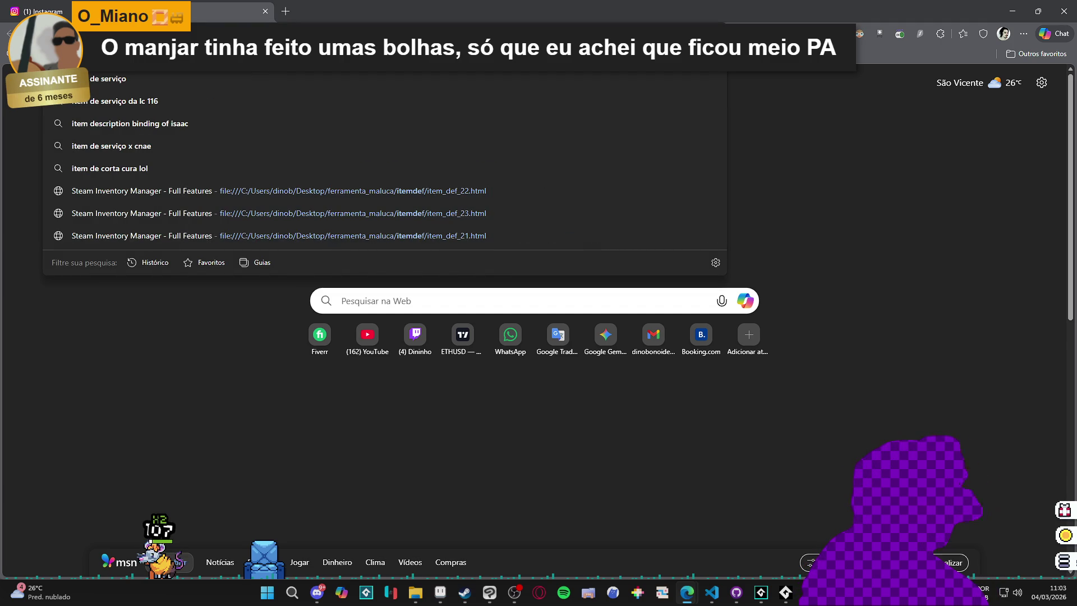
key("Escape")
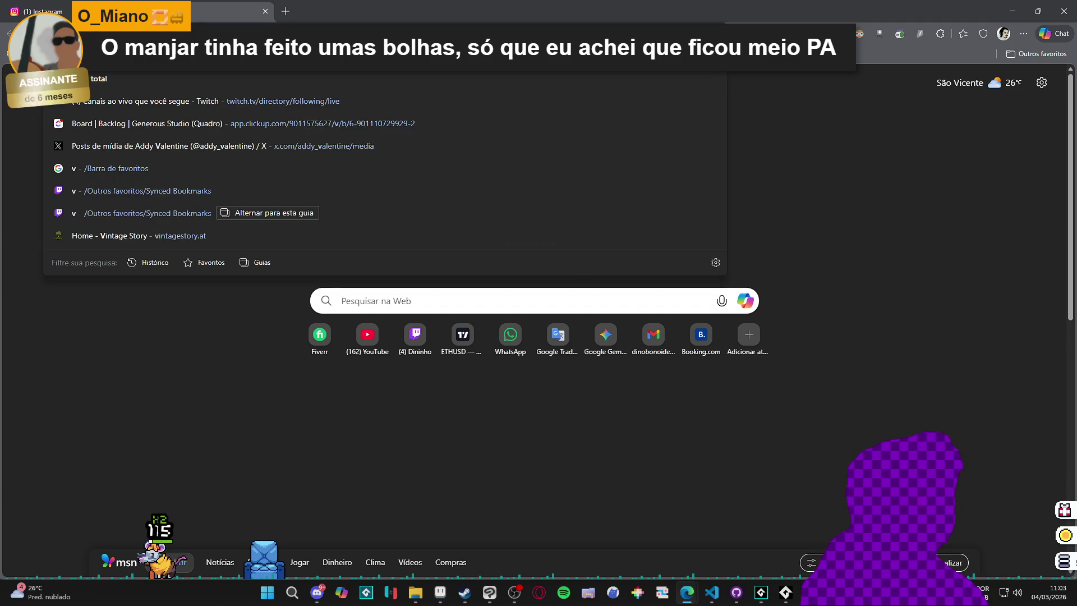
type("v2")
key("Down")
key("Down")
key("Down")
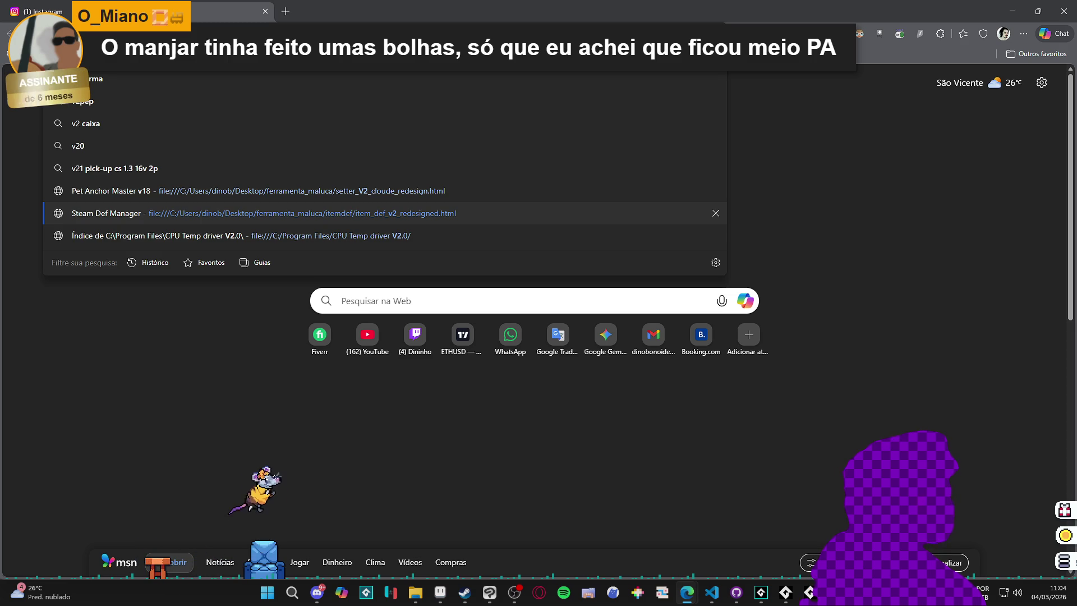
key("Return")
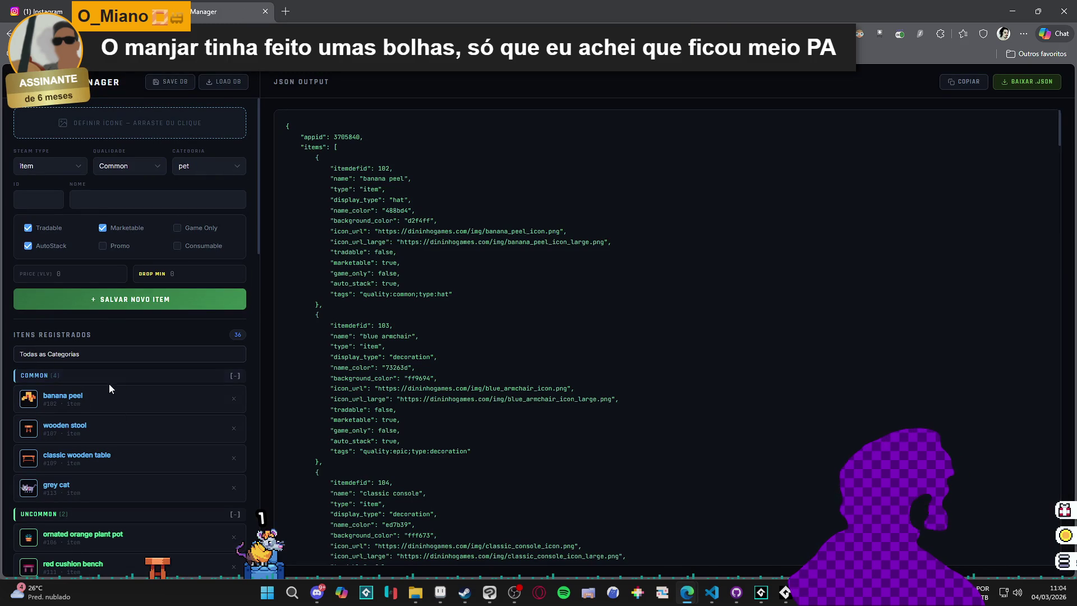
- Collapse all item categories from COMMON to UTILITY, then re-expand RARE, LEGENDARY and EPIC
left_click(66, 376)
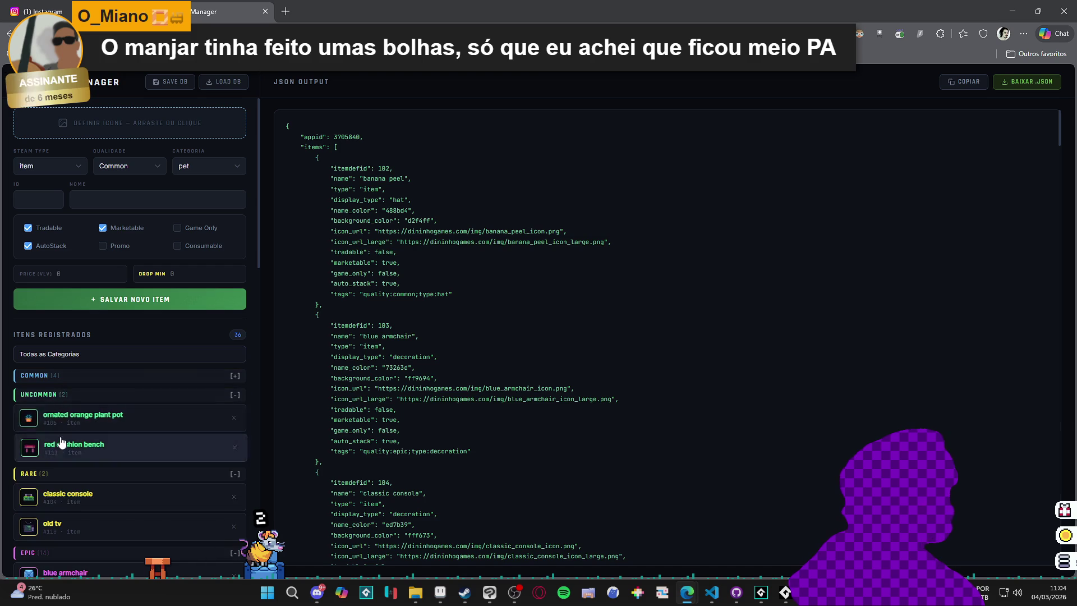
left_click(68, 396)
left_click(50, 415)
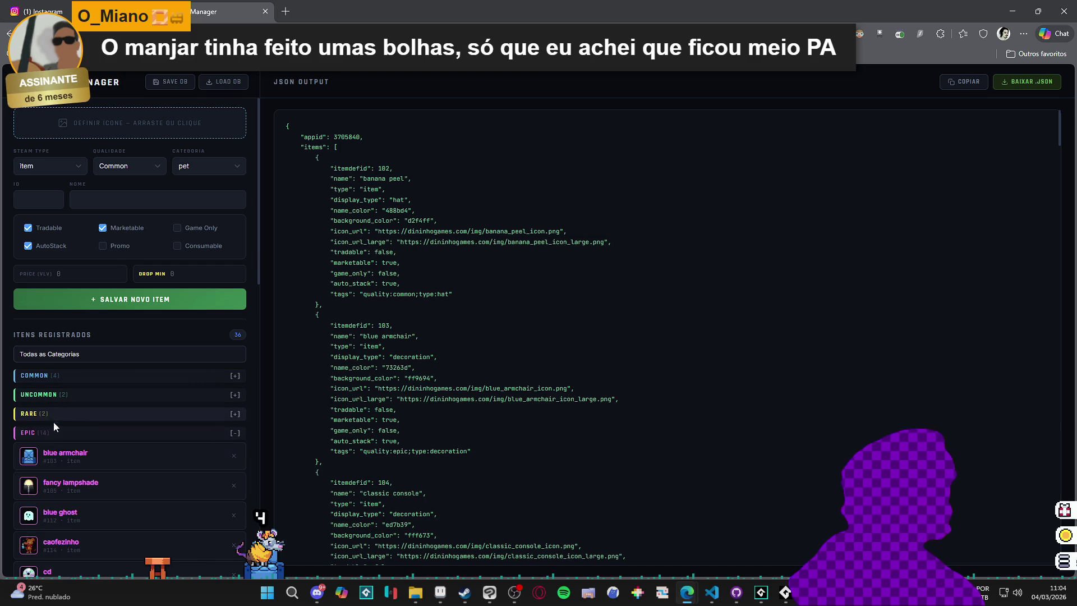
scroll(90, 448, "down", 8)
scroll(90, 449, "down", 5)
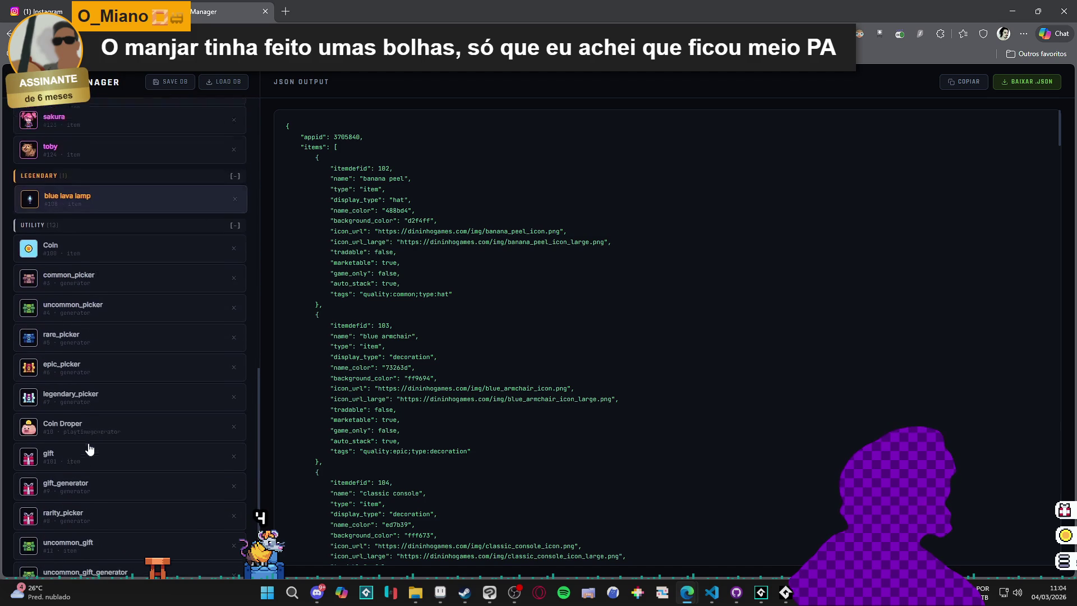
scroll(115, 332, "up", 9)
scroll(117, 345, "up", 2)
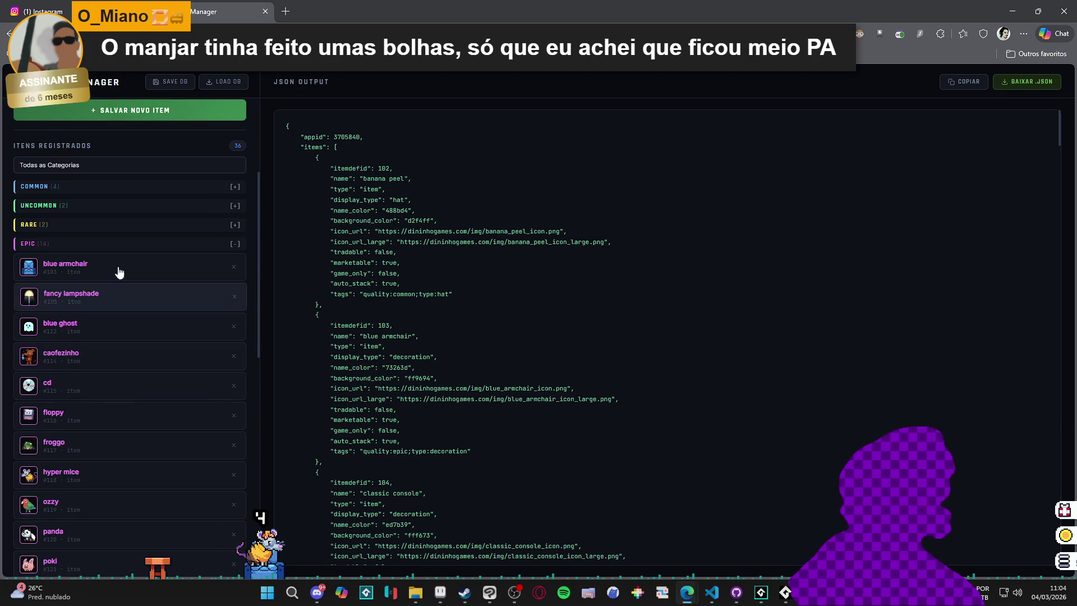
left_click(116, 247)
left_click(62, 262)
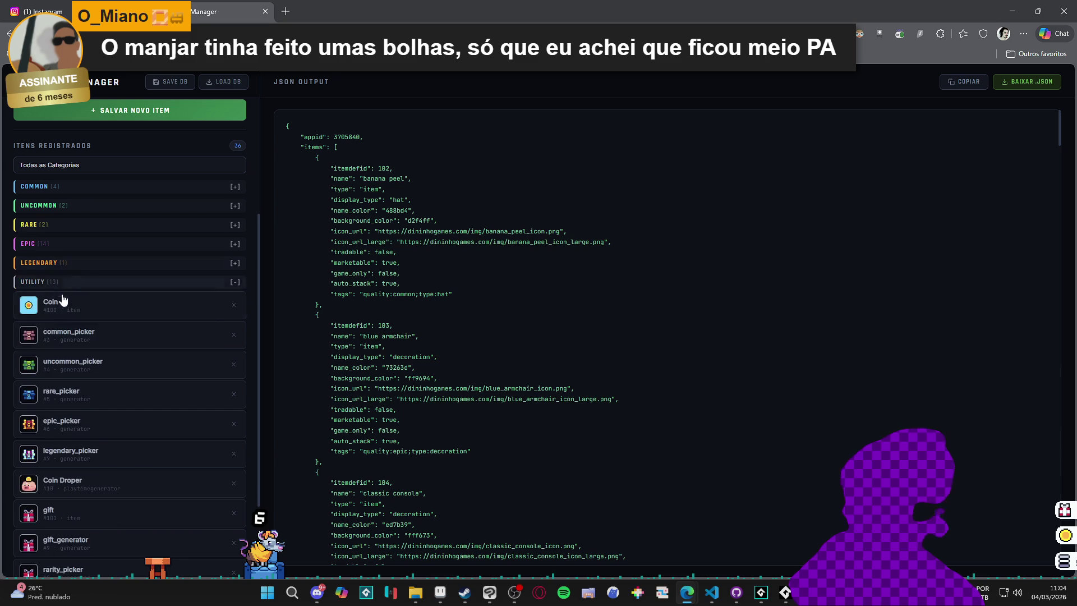
left_click(84, 281)
left_click(90, 416)
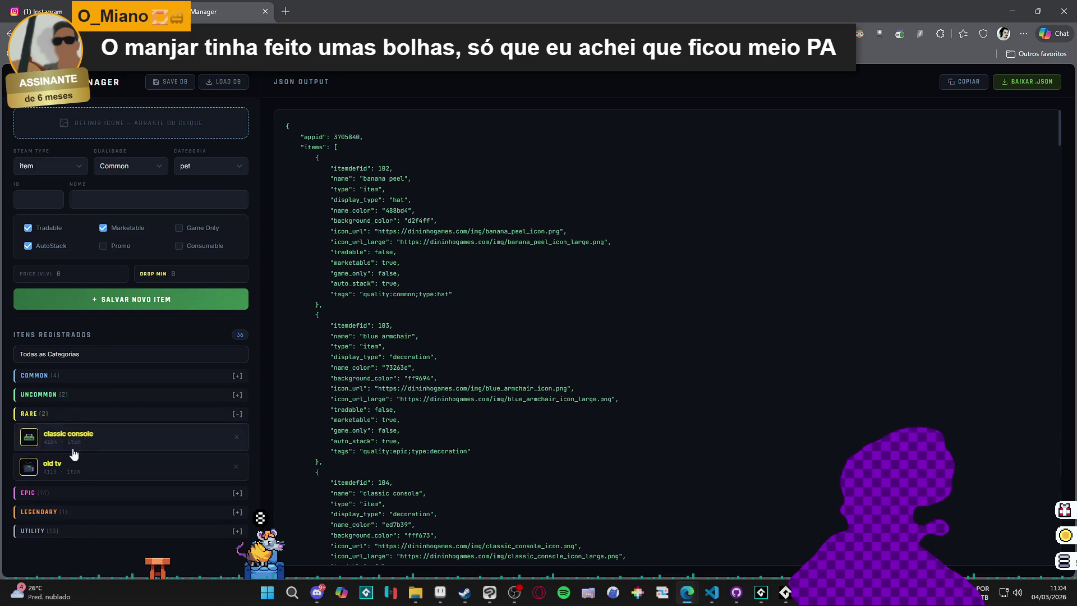
left_click(56, 511)
left_click(61, 494)
scroll(98, 421, "down", 7)
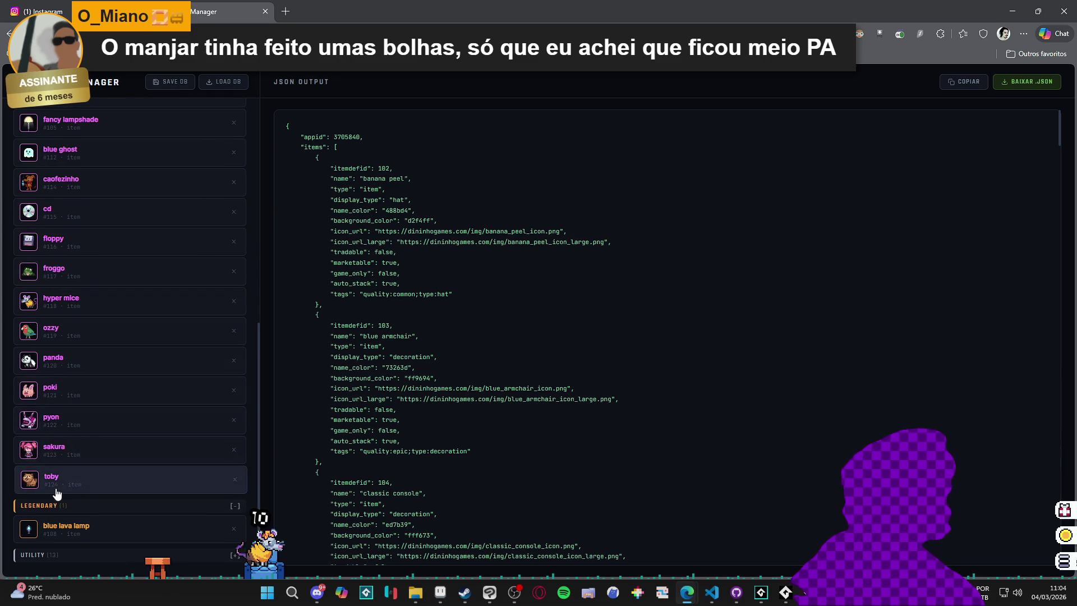
- Load the sakura item for editing, then collapse RARE and toggle COMMON and UNCOMMON
left_click(85, 455)
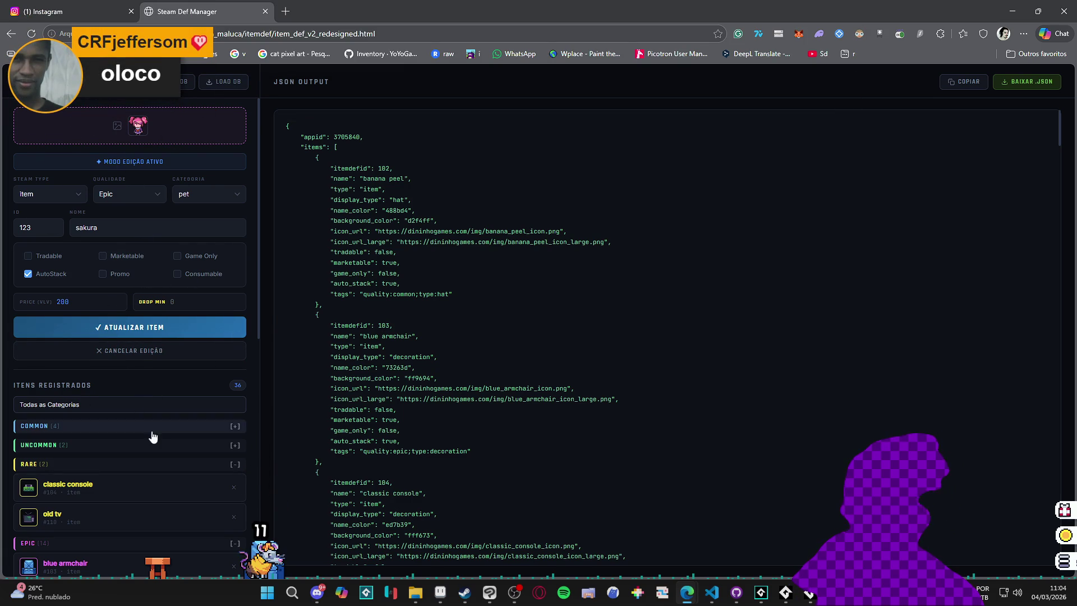
scroll(86, 443, "down", 3)
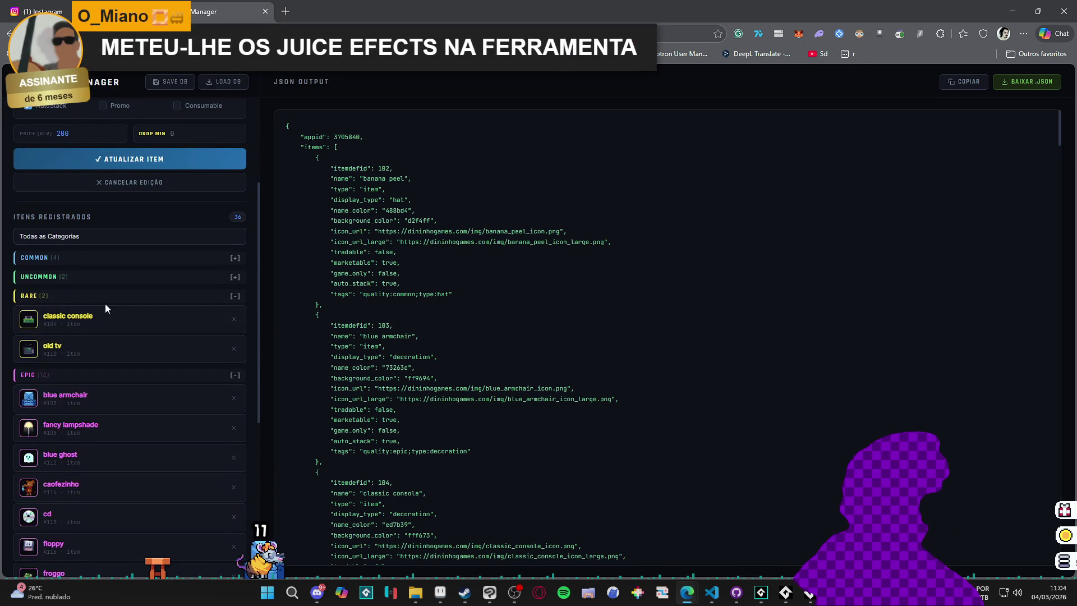
scroll(105, 304, "up", 3)
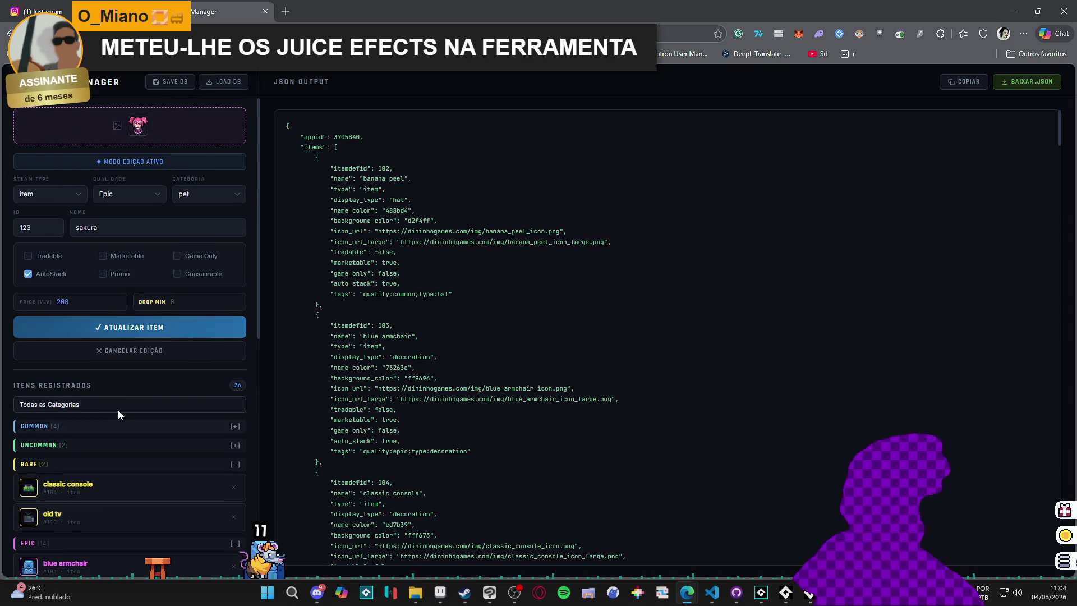
left_click(65, 469)
left_click(62, 445)
left_click(69, 427)
left_click(68, 426)
left_click(59, 445)
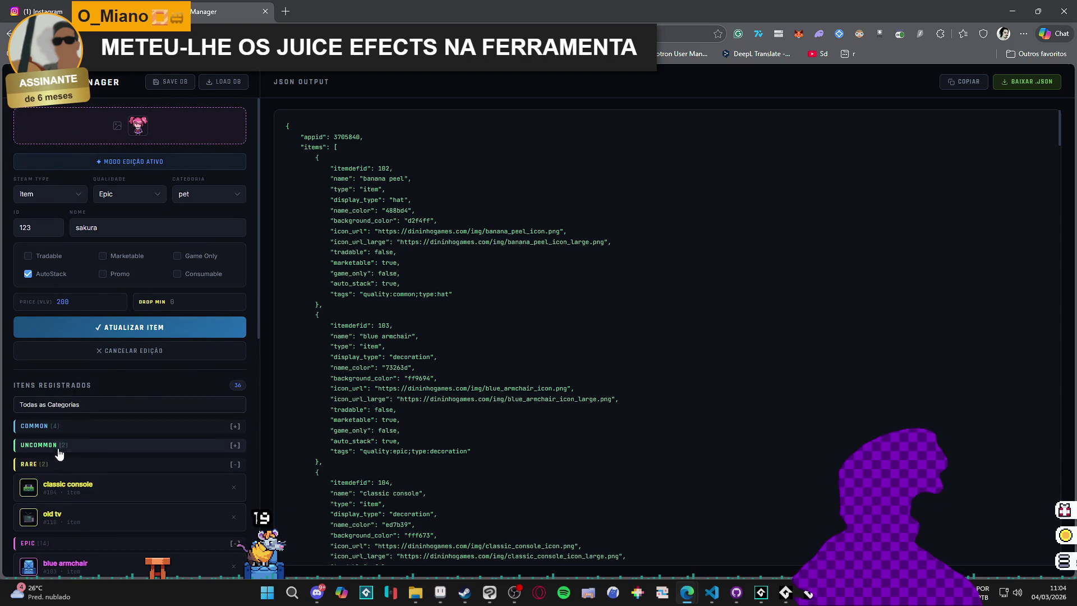
- Open a new browser tab and enter 'v2' to see suggested pages
scroll(79, 452, "down", 4)
scroll(75, 447, "up", 2)
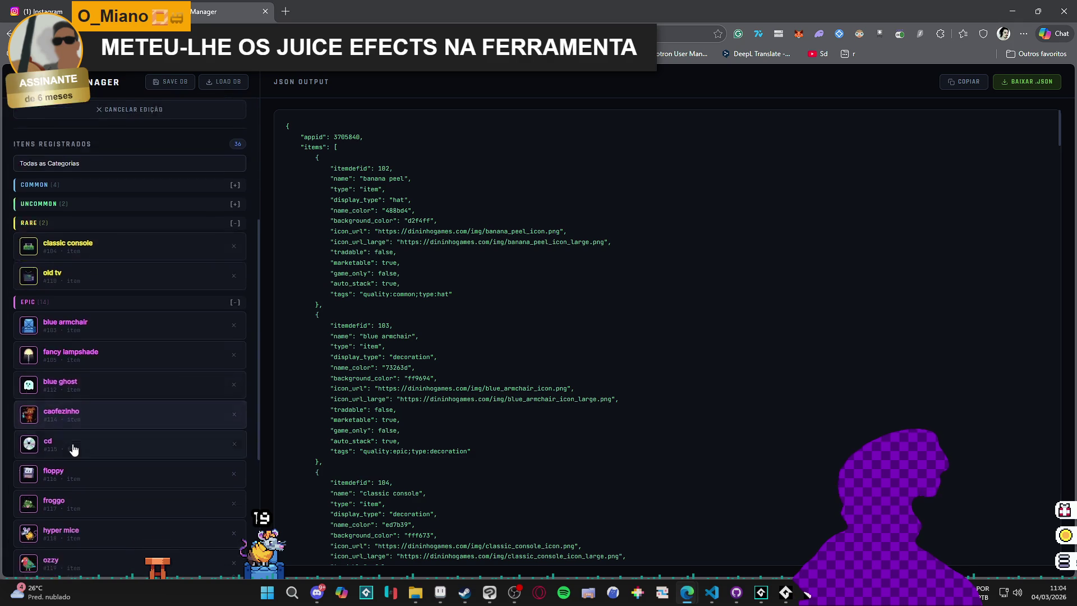
scroll(76, 440, "up", 2)
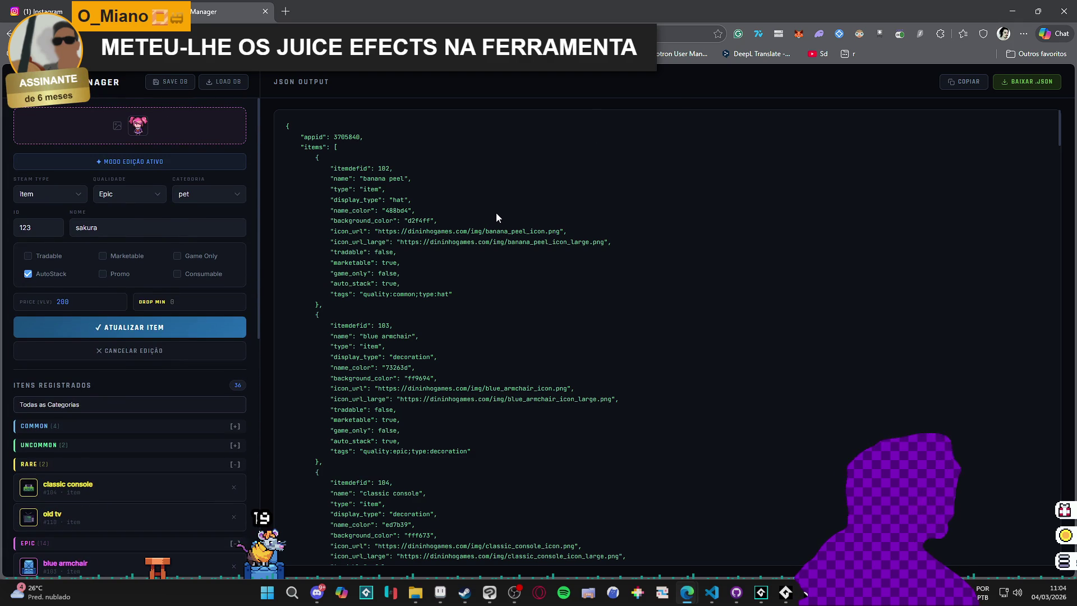
left_click(286, 10)
type("v2")
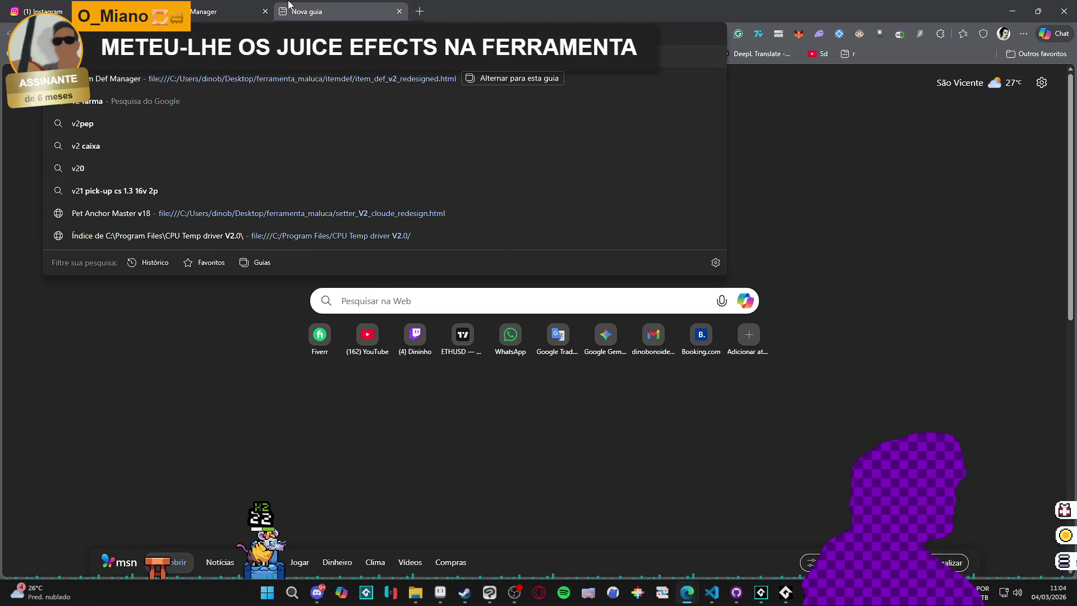
- Open Pet Anchor Master v18, advance to frame 2 of 11, close it, and return to Aseprite
left_click(416, 211)
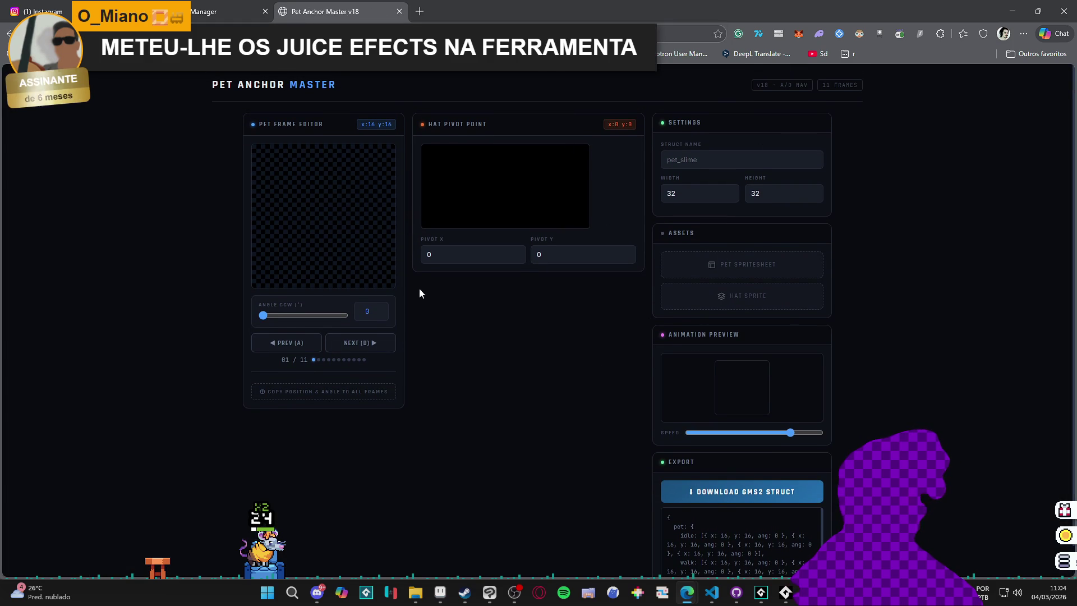
left_click(341, 344)
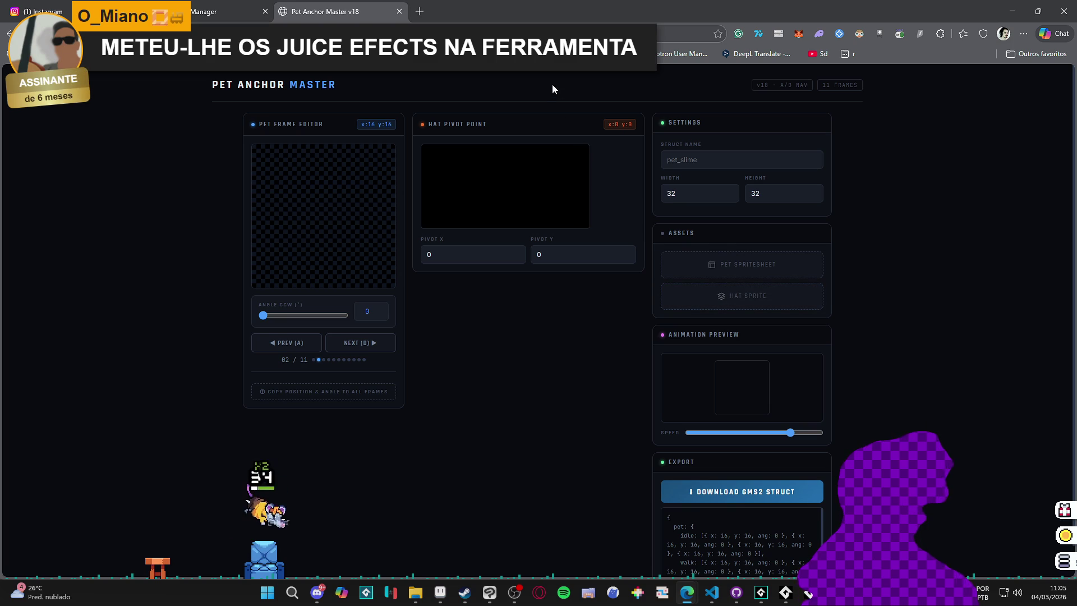
left_click(399, 12)
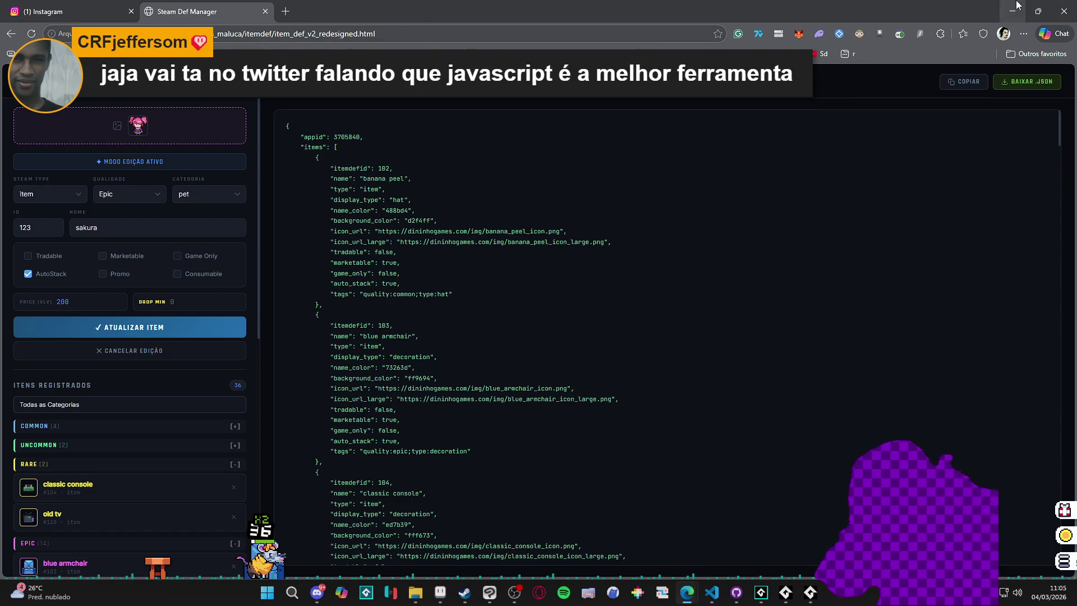
left_click(1013, 11)
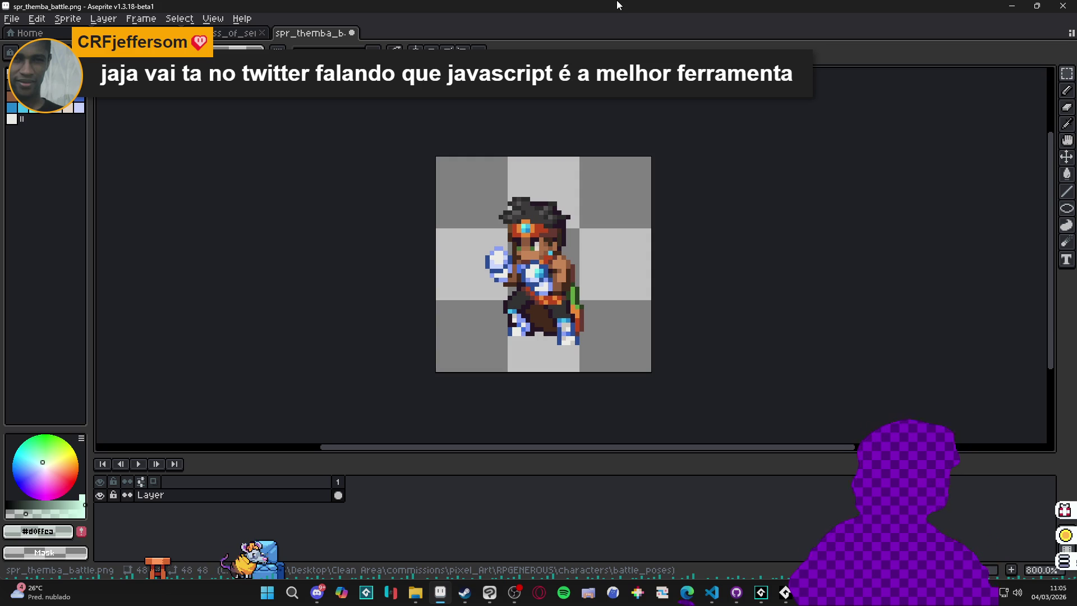
- Zoom out on the Themba sprite, then switch to the fortress_of_serenity tab
scroll(543, 264, "down", 2)
key("v")
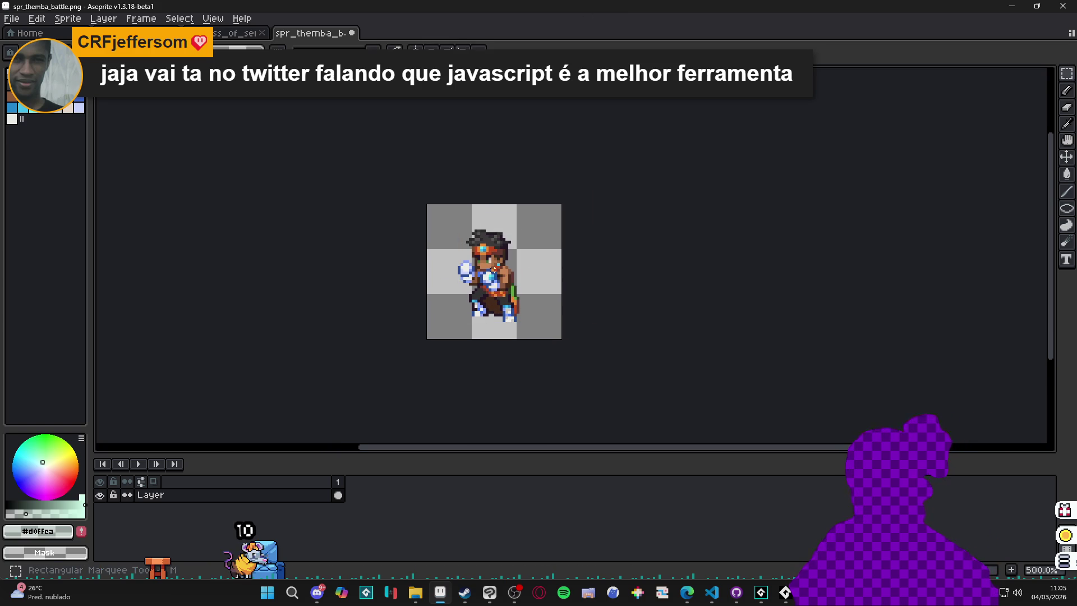
key("m")
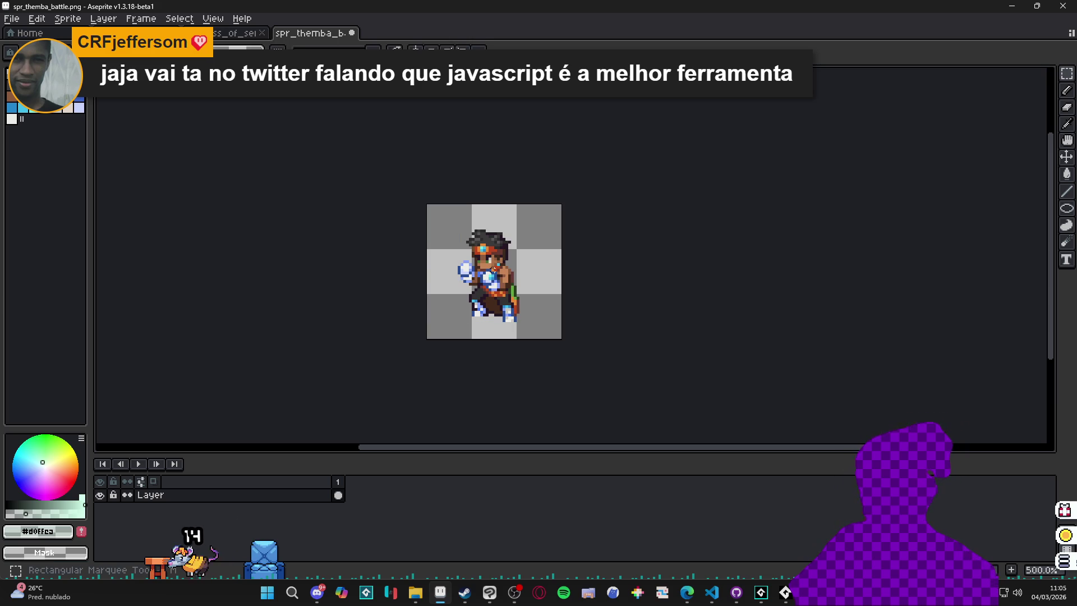
key("v")
key("m")
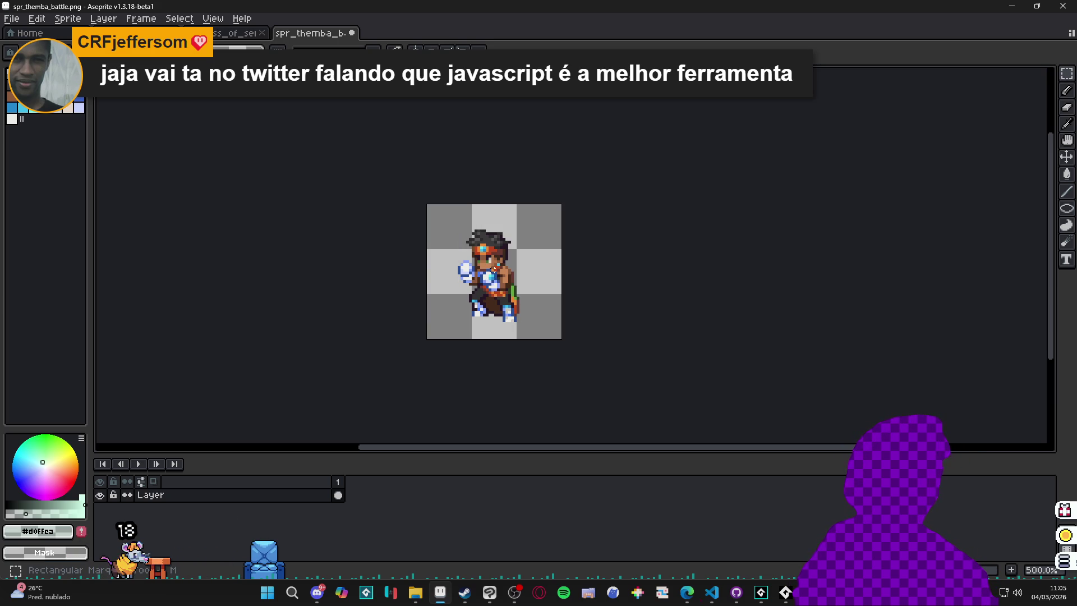
key("v")
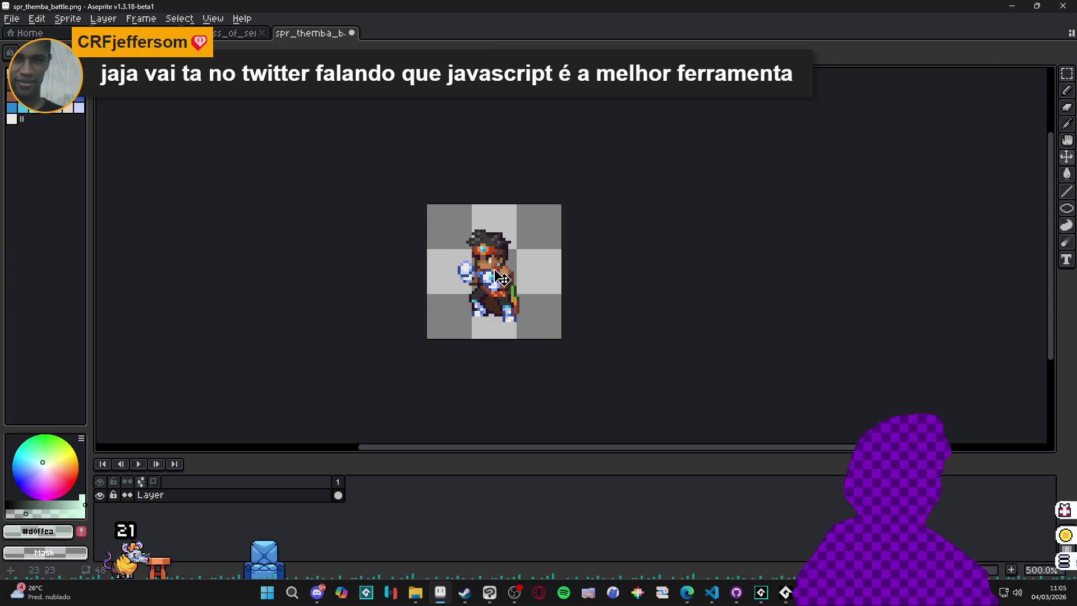
key("m")
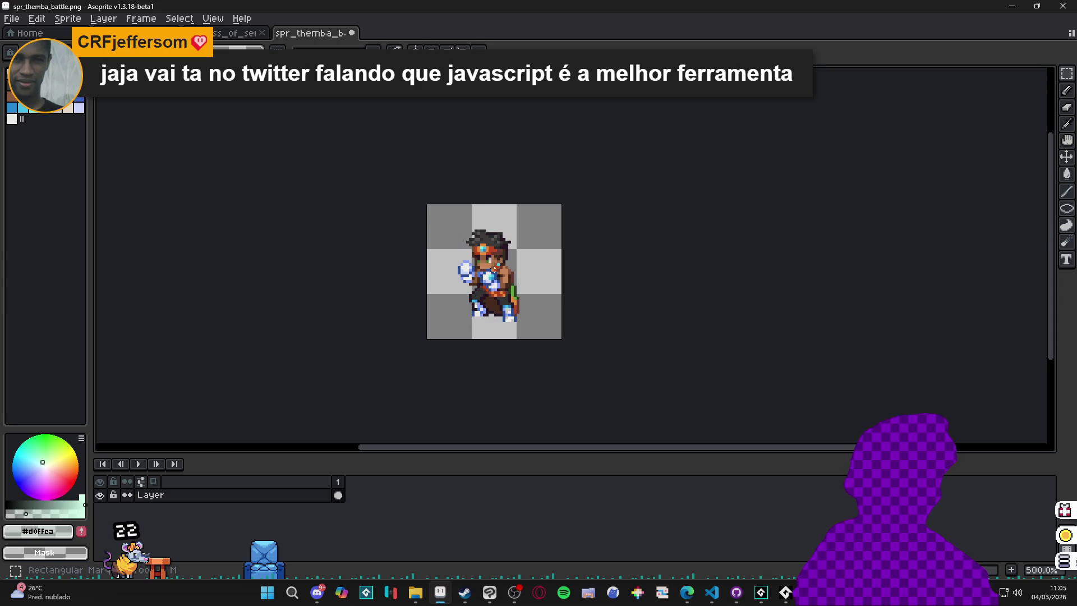
left_click(233, 34)
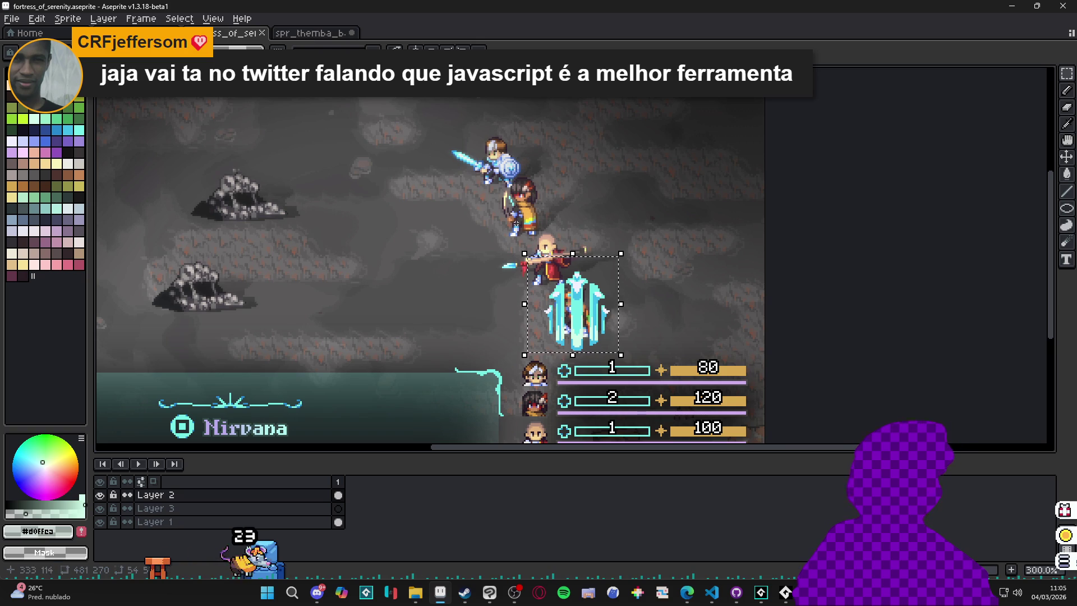
mouse_move(577, 299)
left_mouse_down()
mouse_move(574, 242)
mouse_move(583, 246)
left_mouse_up()
left_click(602, 322)
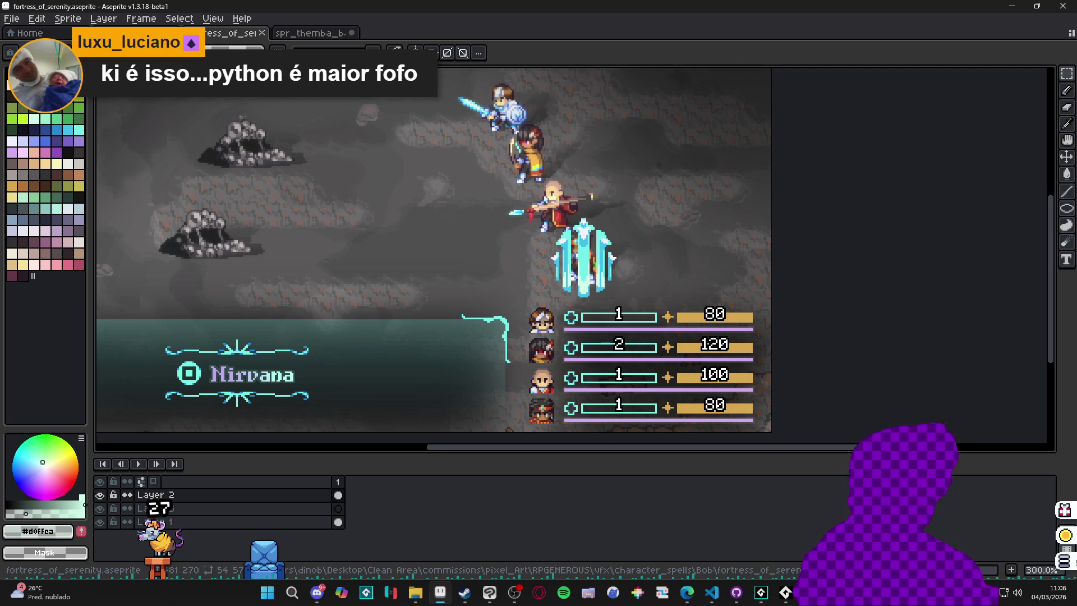
key("v")
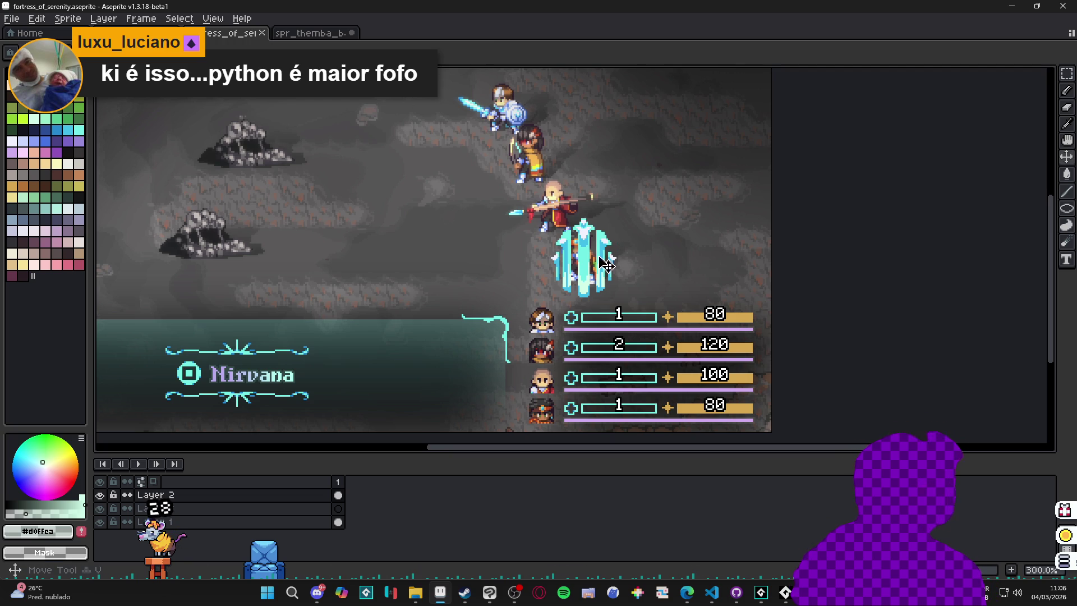
- Toggle Layer 3's visibility off and on twice to compare the scene with and without it
key("m")
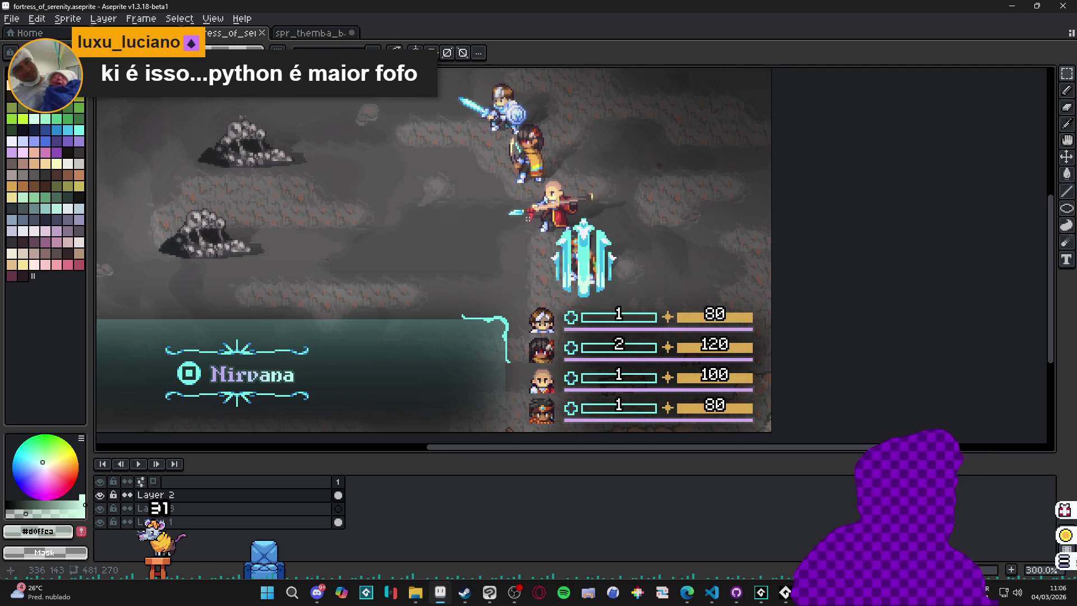
left_click(101, 508)
left_click(101, 507)
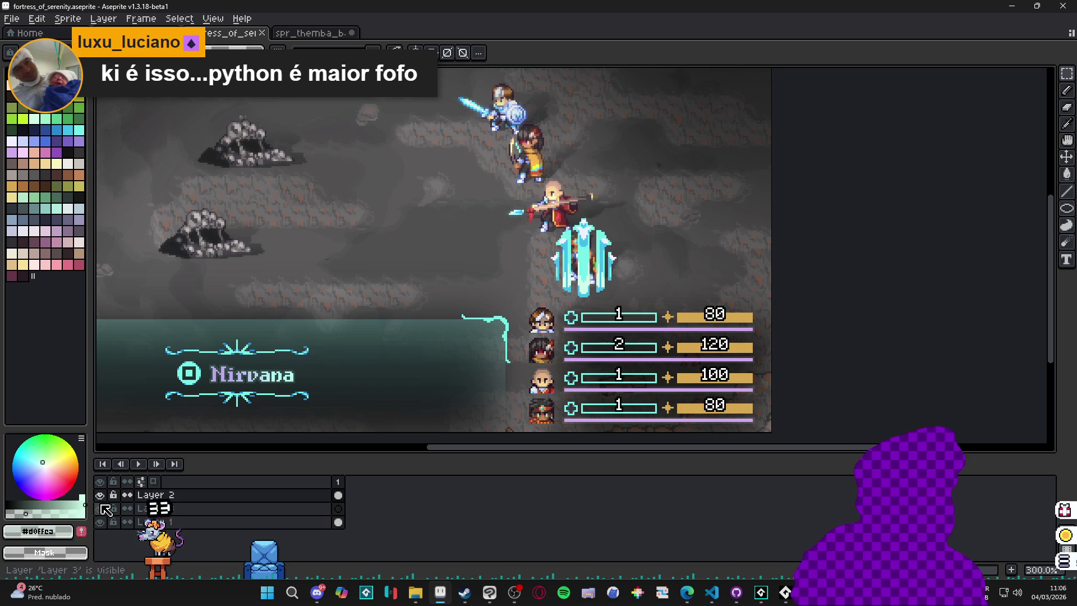
left_click(101, 508)
left_click(101, 508)
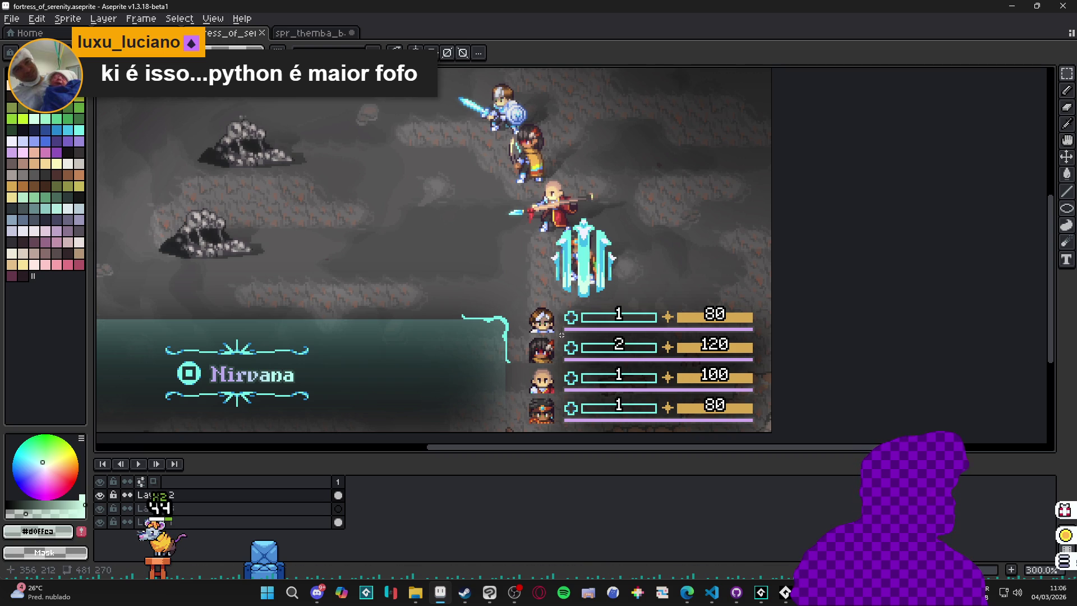
- Switch to the spr_themba_battle.png sprite tab
scroll(591, 341, "left", 1)
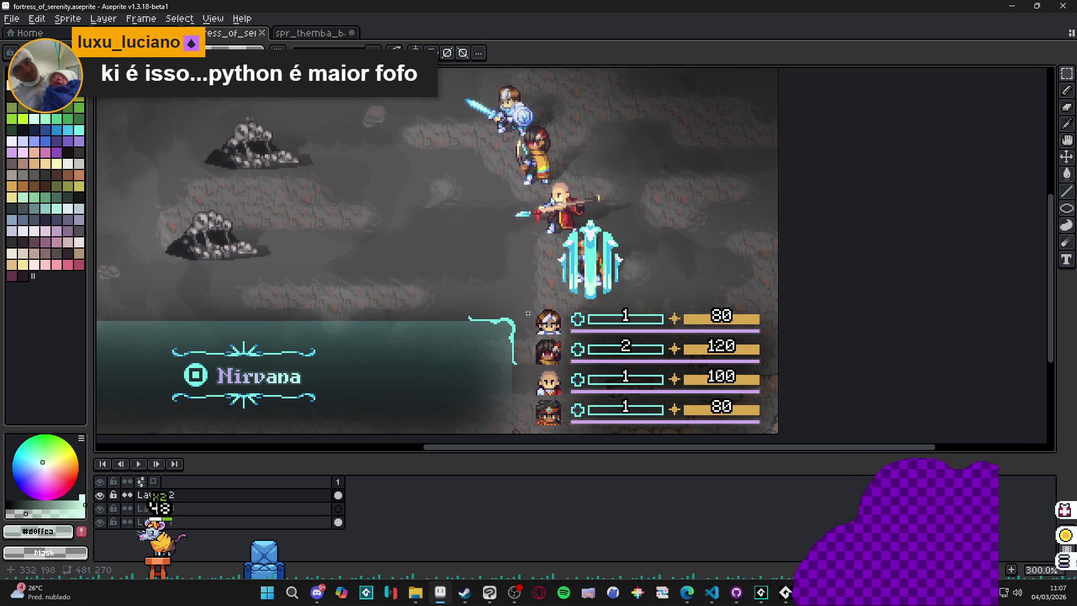
mouse_move(416, 589)
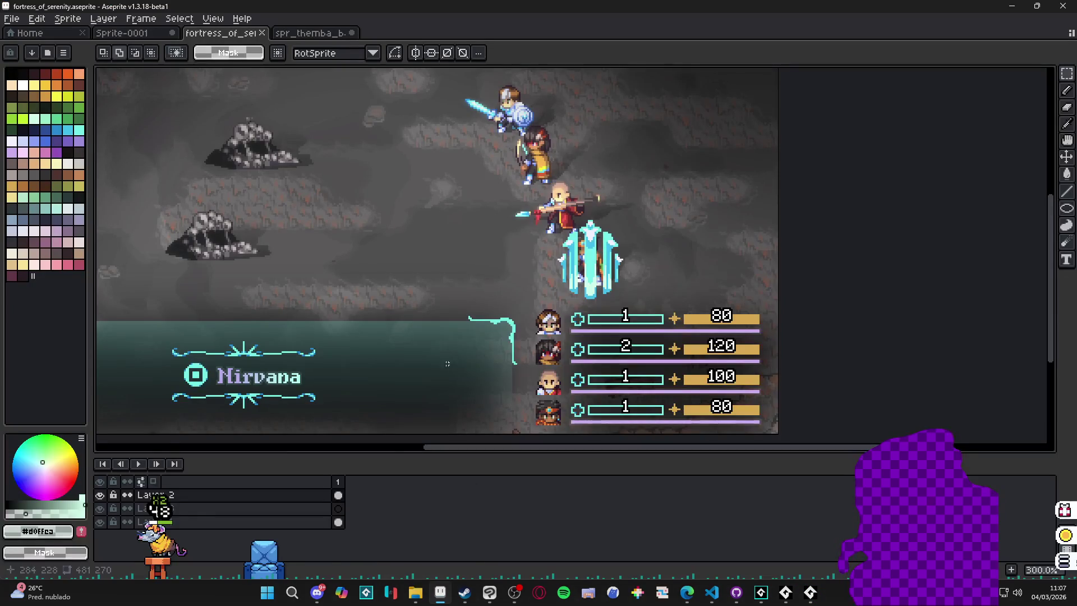
left_click(310, 32)
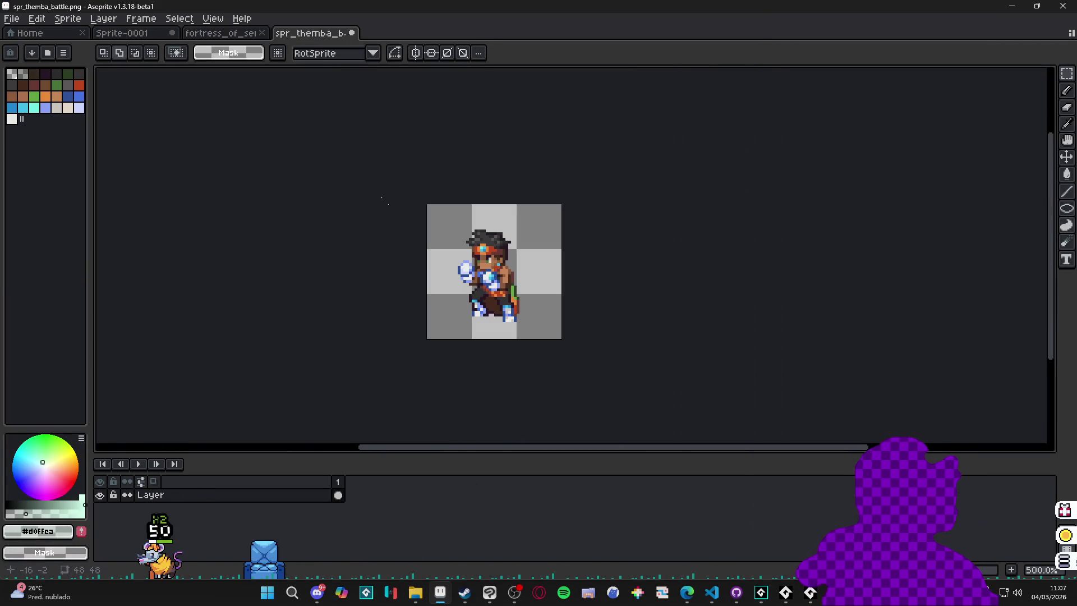
- Return to the fortress_of_serenity scene, hide Layer 2 and make Layer 3 active
key("v")
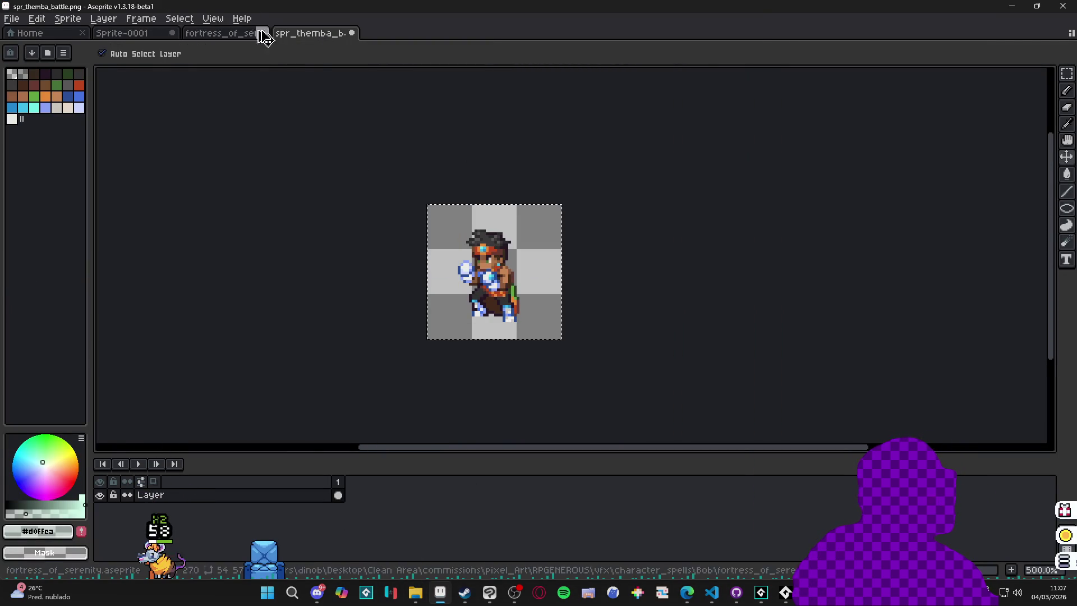
left_click(216, 34)
left_click(100, 496)
left_click(100, 508)
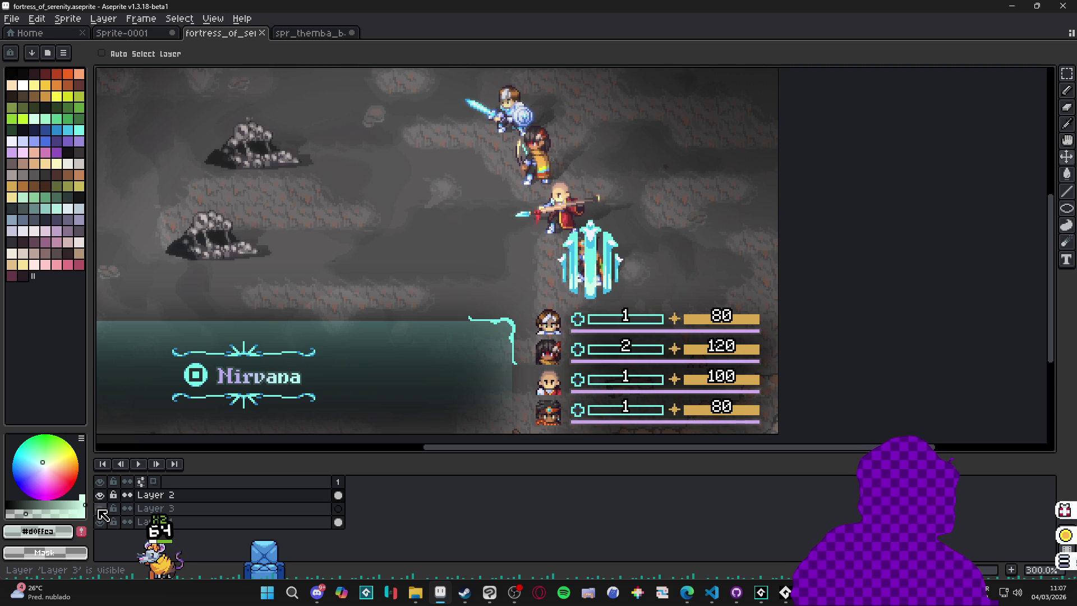
left_click(212, 509)
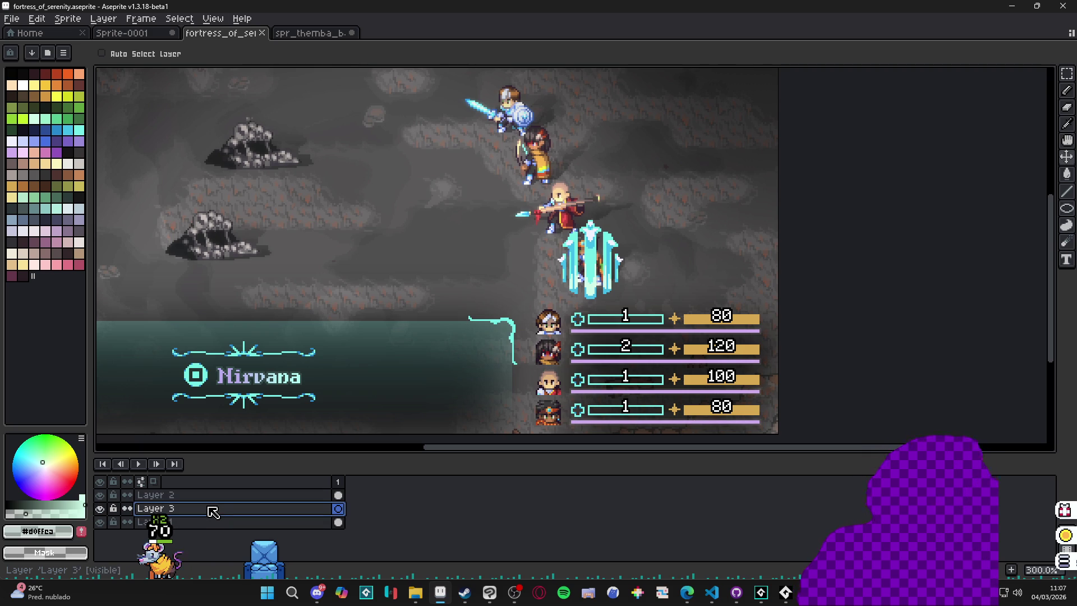
- Transform Layer 3's character a few pixels right, commit it, and show Layer 2 again
key("ctrl+t")
left_click(113, 495)
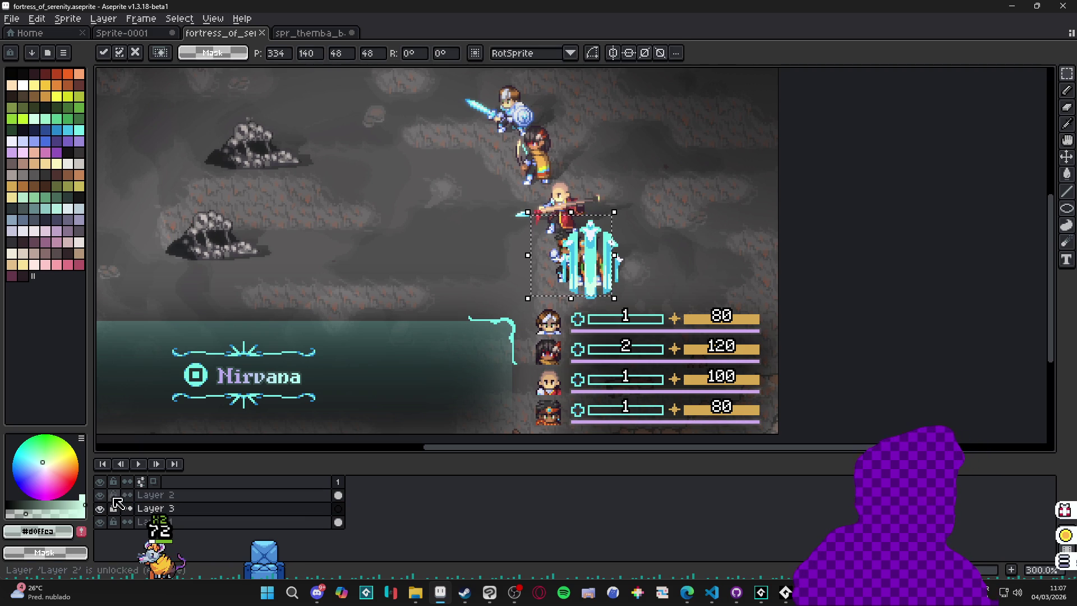
left_click(100, 494)
scroll(465, 255, "up", 6)
left_click_drag(438, 252, 512, 251)
scroll(493, 258, "down", 3)
scroll(492, 258, "down", 1)
key("Return")
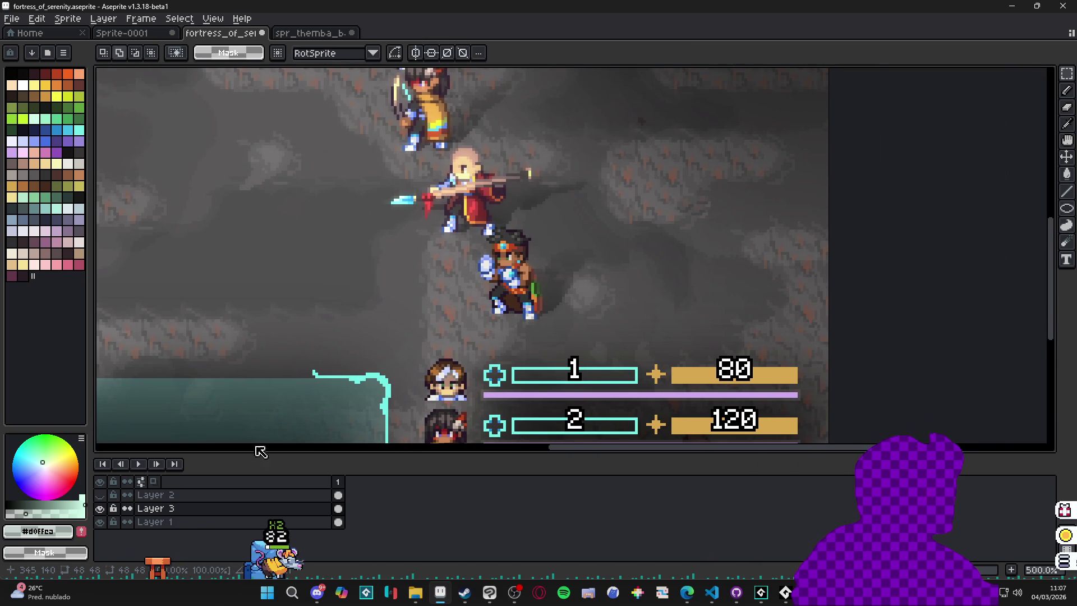
left_click(100, 495)
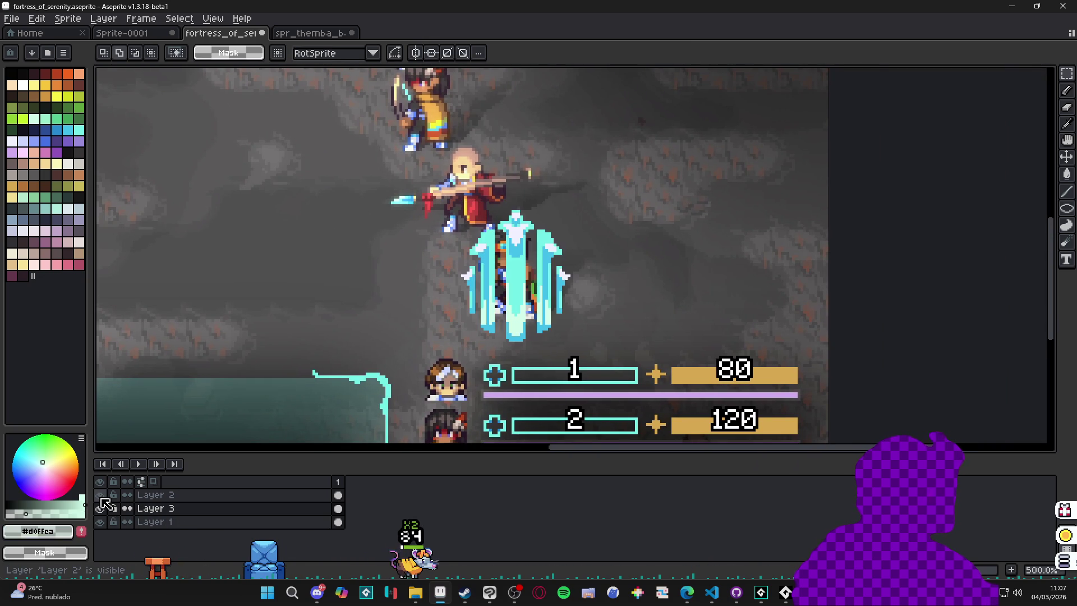
- Nudge the Layer 2 crystal slightly up-left, then add a new layer above Layer 1
key("v")
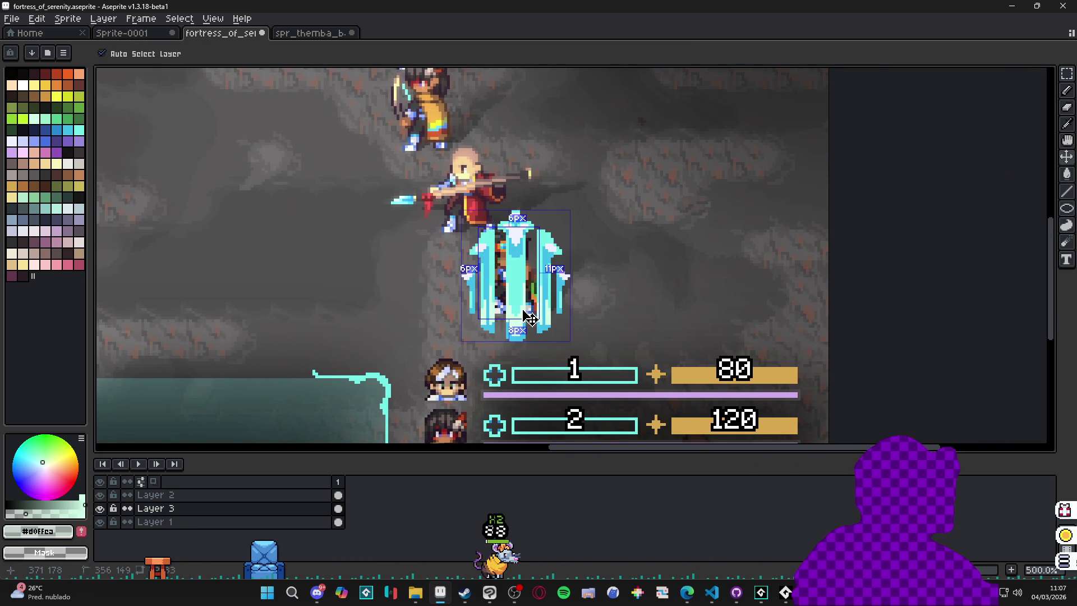
left_click(153, 497)
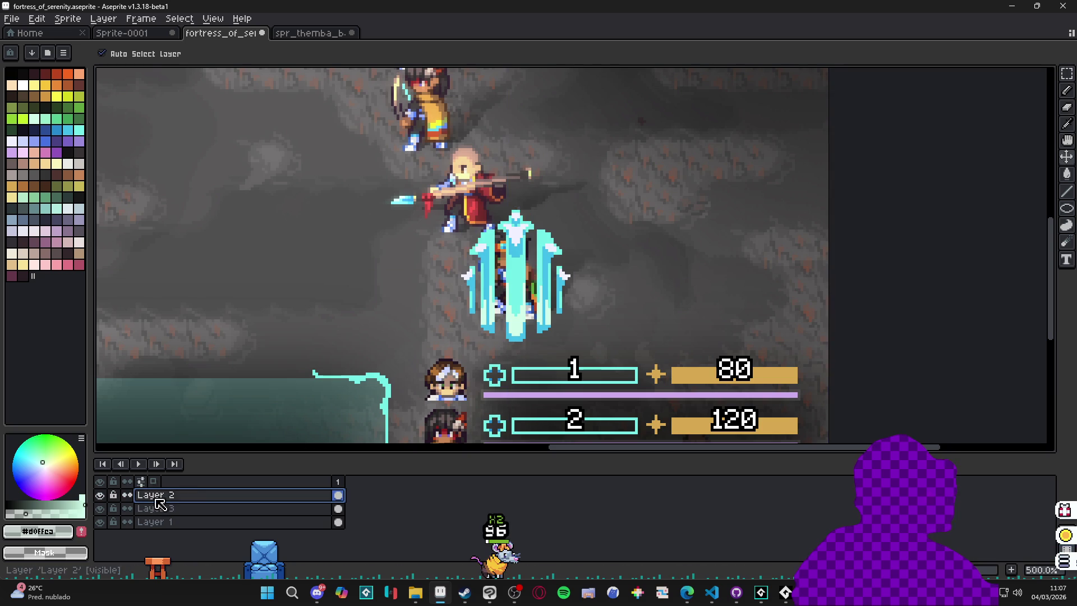
left_click_drag(508, 289, 519, 285)
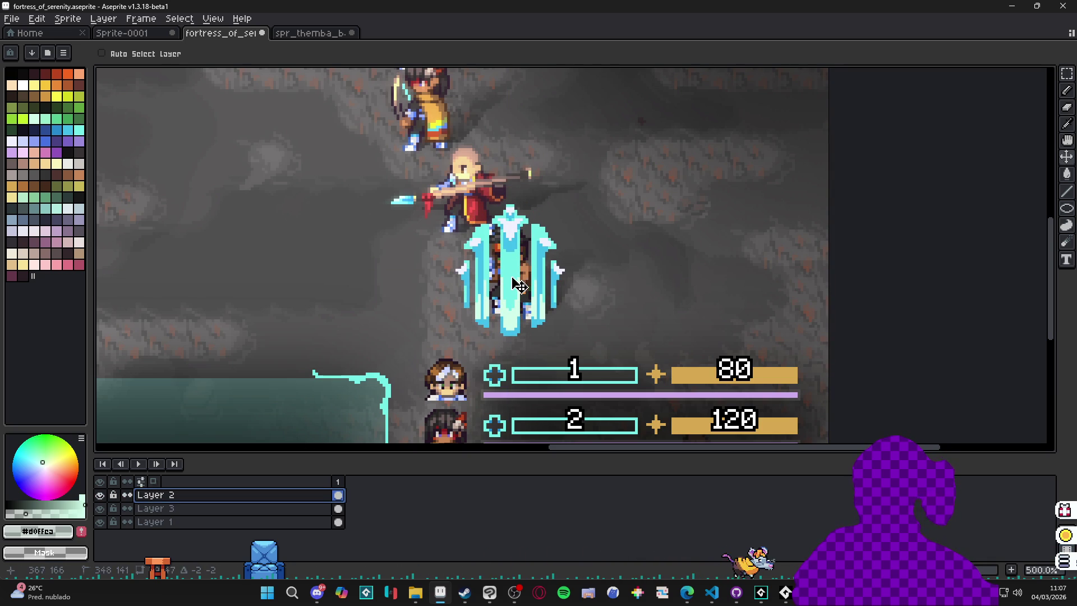
left_click_drag(101, 509, 109, 498)
left_click(106, 496)
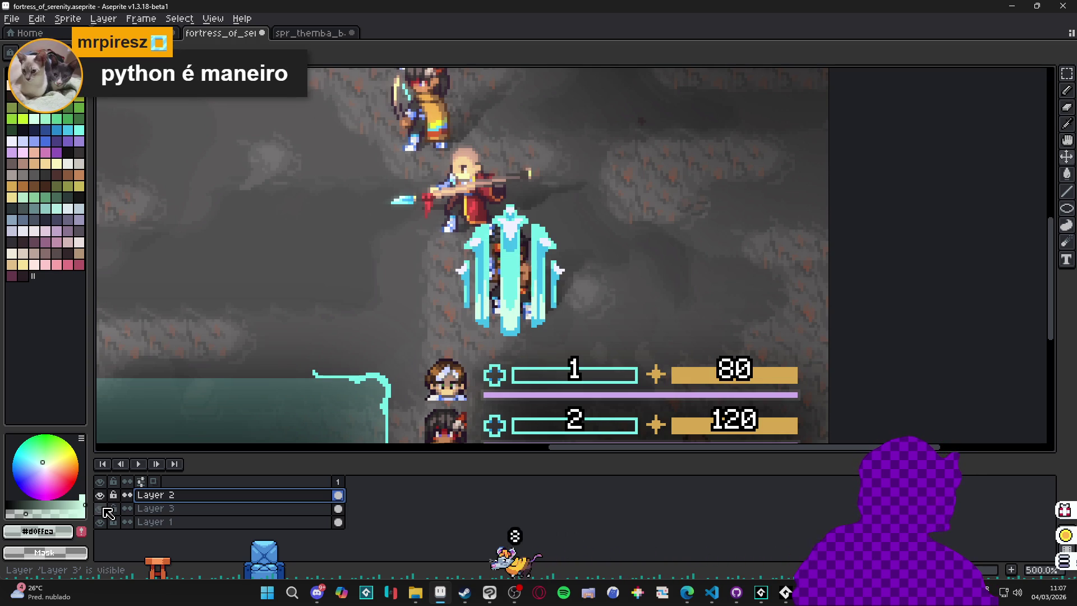
left_click(174, 523)
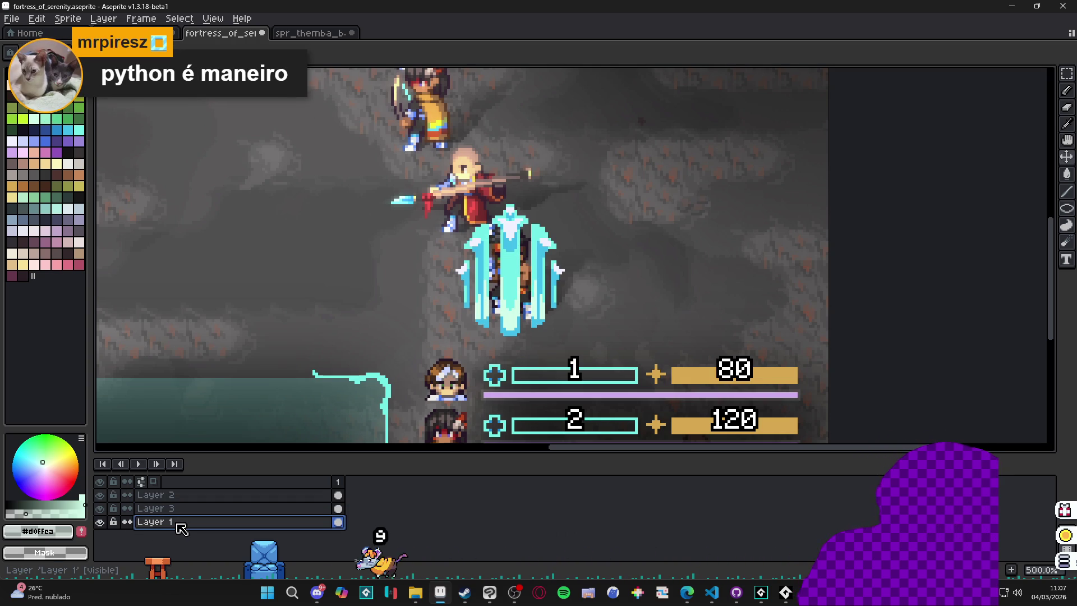
key("shift+n")
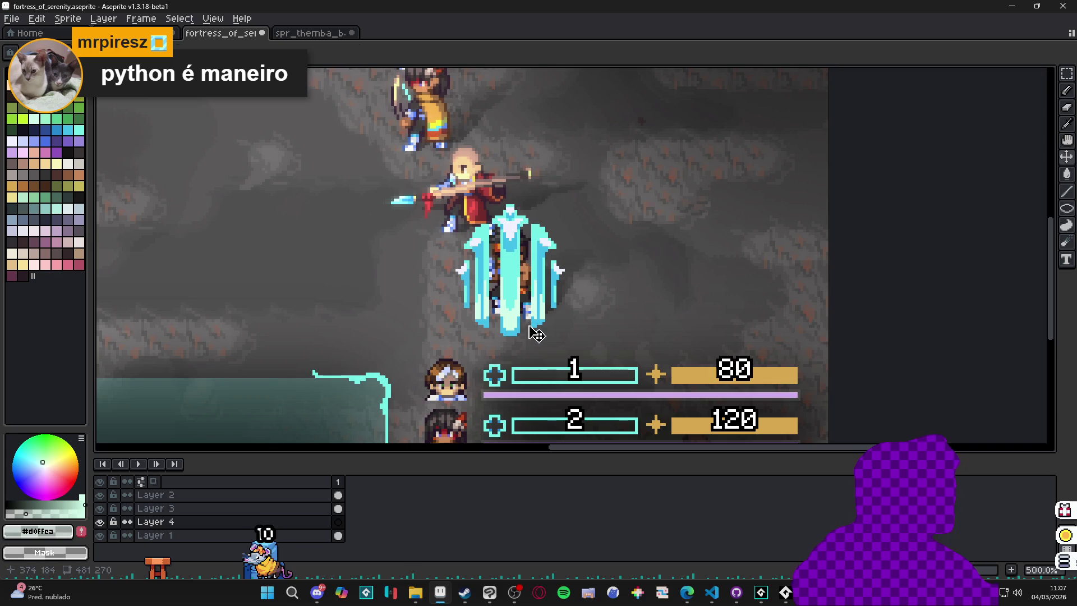
- Outline a pale lavender cloud around the crystal's base and flood-fill it solid
scroll(517, 289, "down", 1)
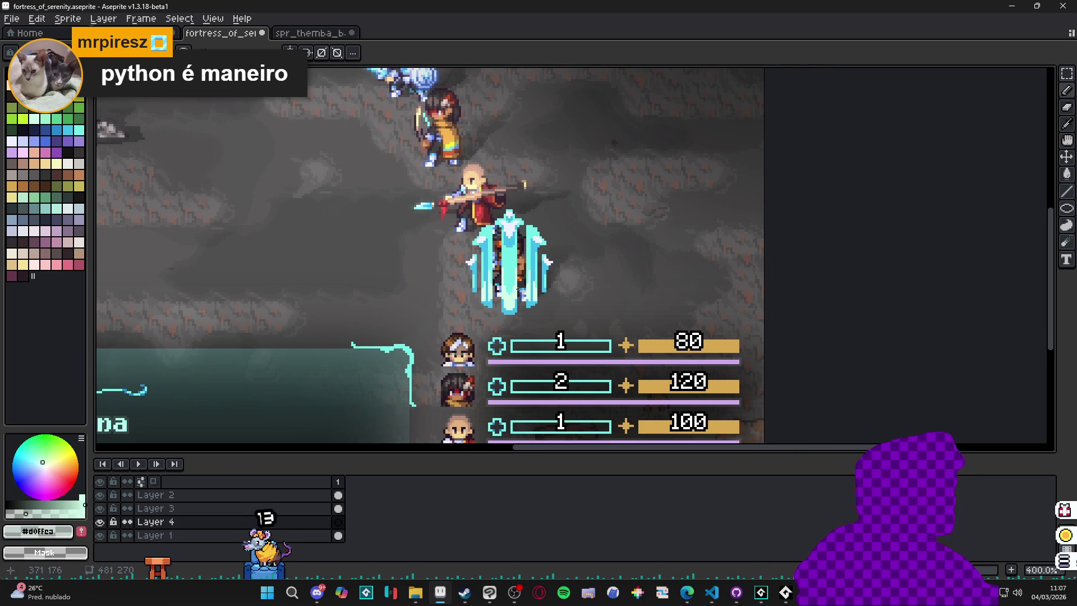
left_click(23, 141)
scroll(500, 265, "up", 1)
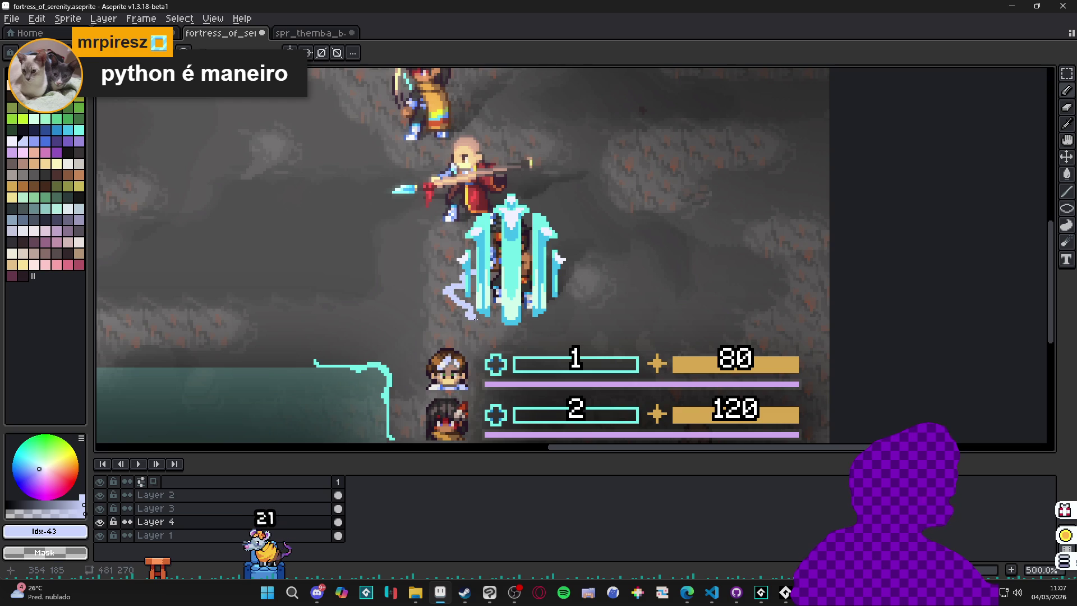
mouse_move(494, 321)
left_mouse_down()
mouse_move(519, 336)
mouse_move(568, 318)
mouse_move(566, 294)
left_mouse_up()
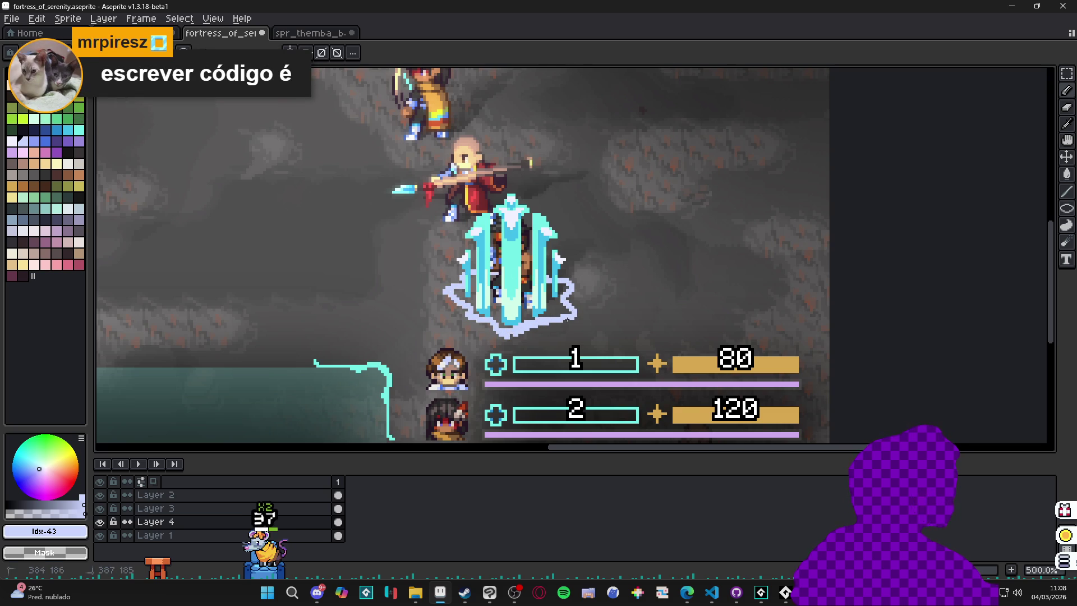
key("g")
left_click(486, 303)
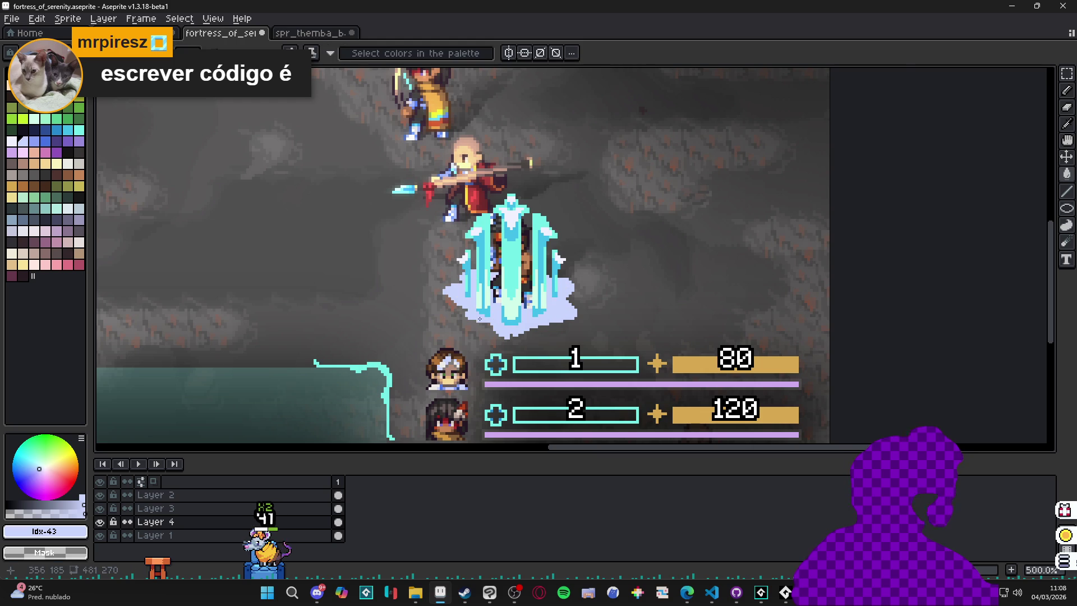
- Touch up the mist cloud with a few extra light lavender pixels
scroll(479, 319, "up", 2)
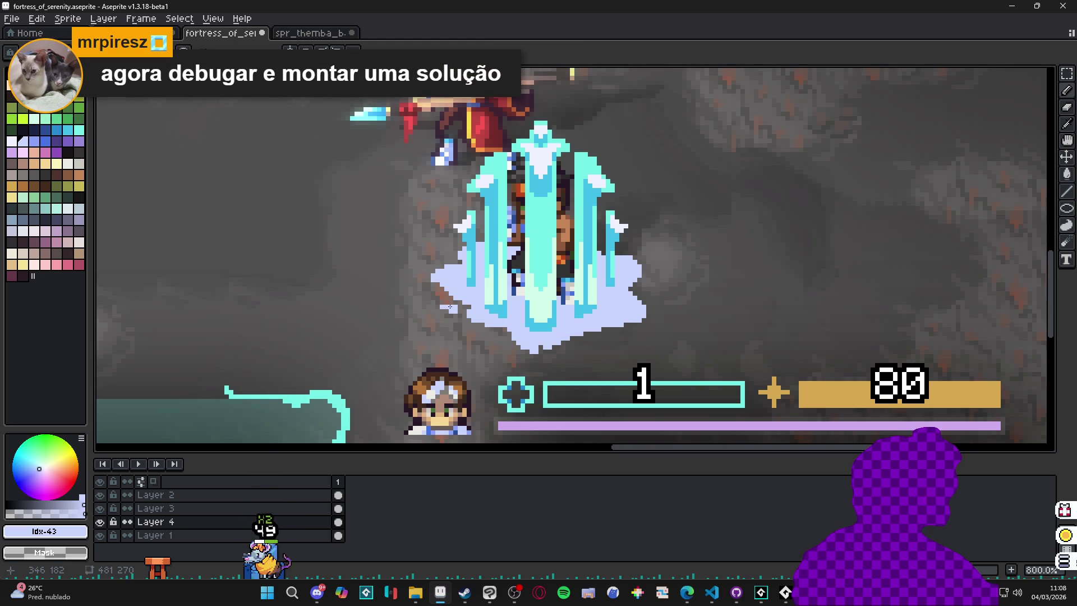
left_click_drag(460, 306, 464, 306)
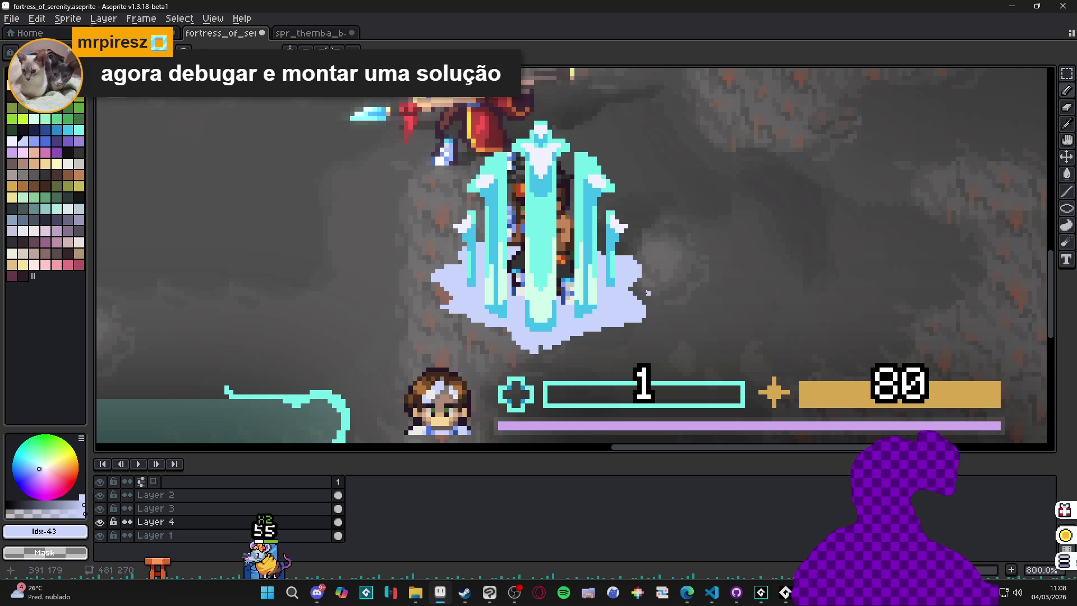
scroll(530, 340, "down", 1)
scroll(505, 340, "up", 2)
left_click(466, 337)
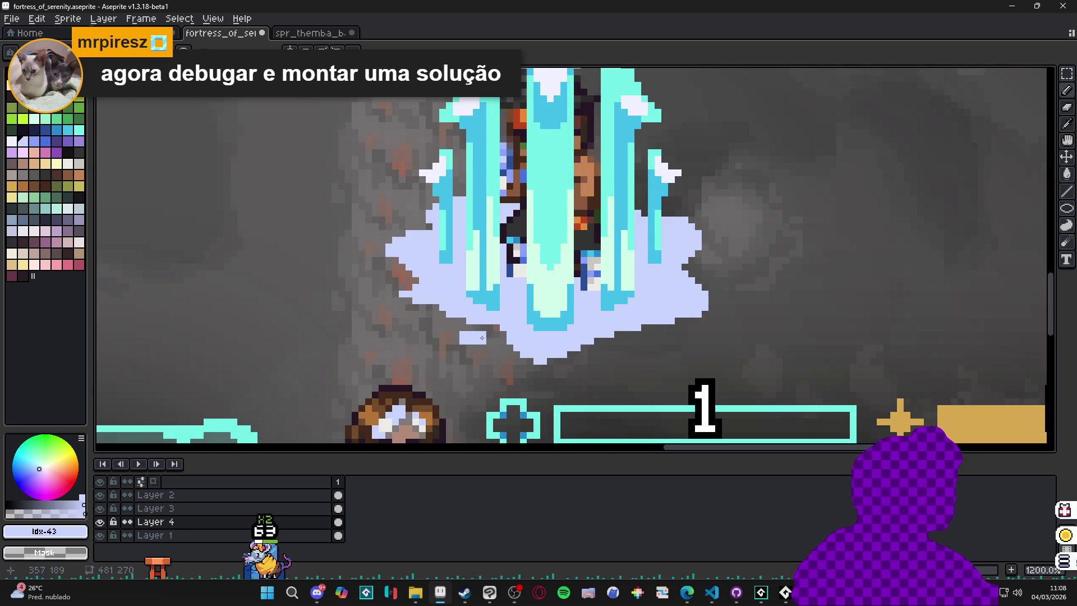
scroll(520, 321, "down", 3)
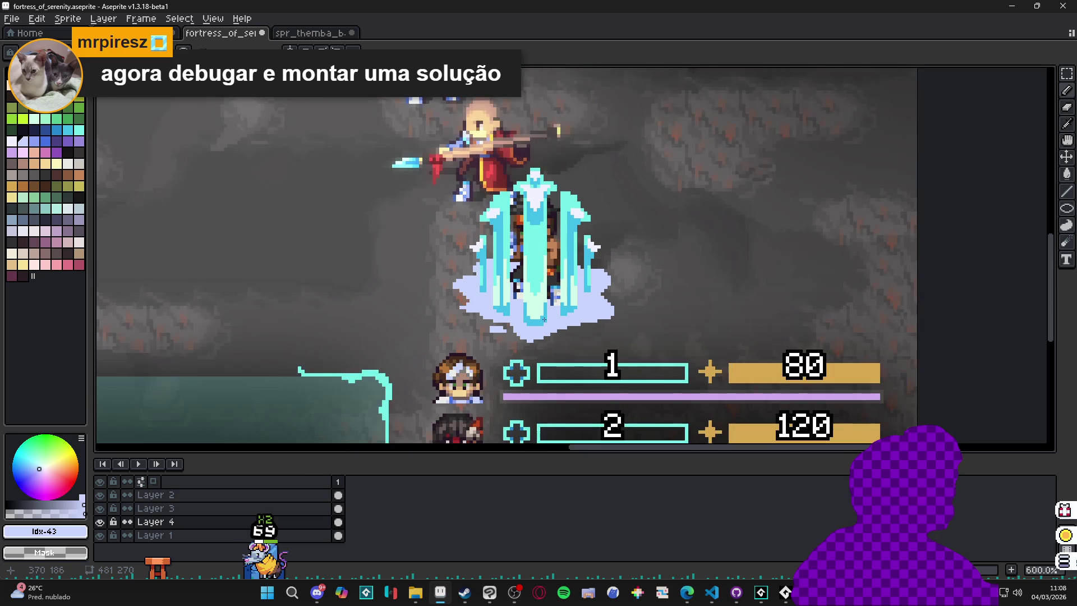
scroll(547, 318, "down", 2)
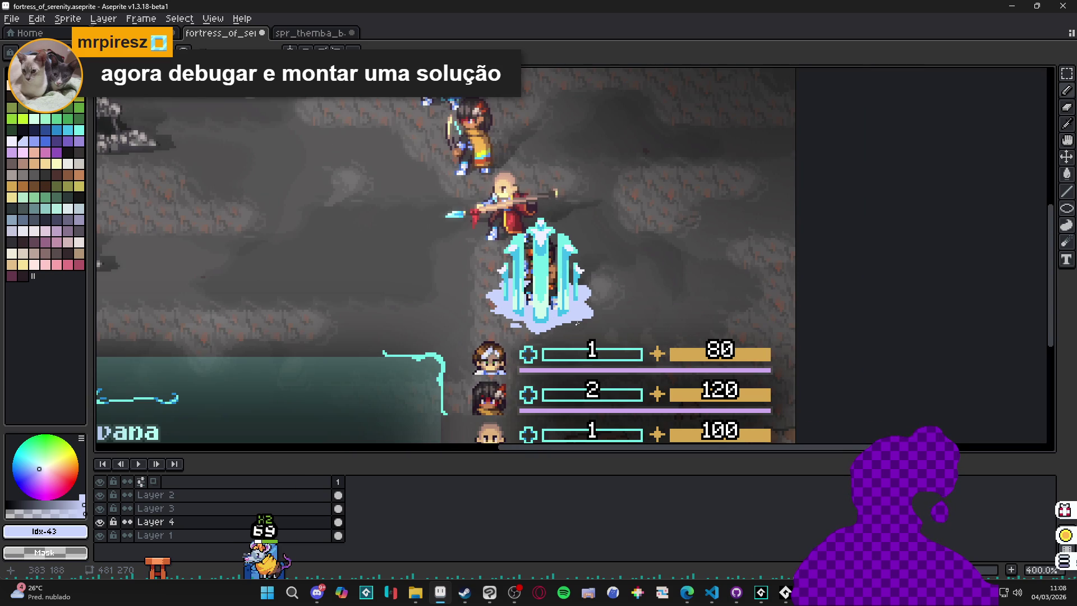
scroll(577, 319, "up", 1)
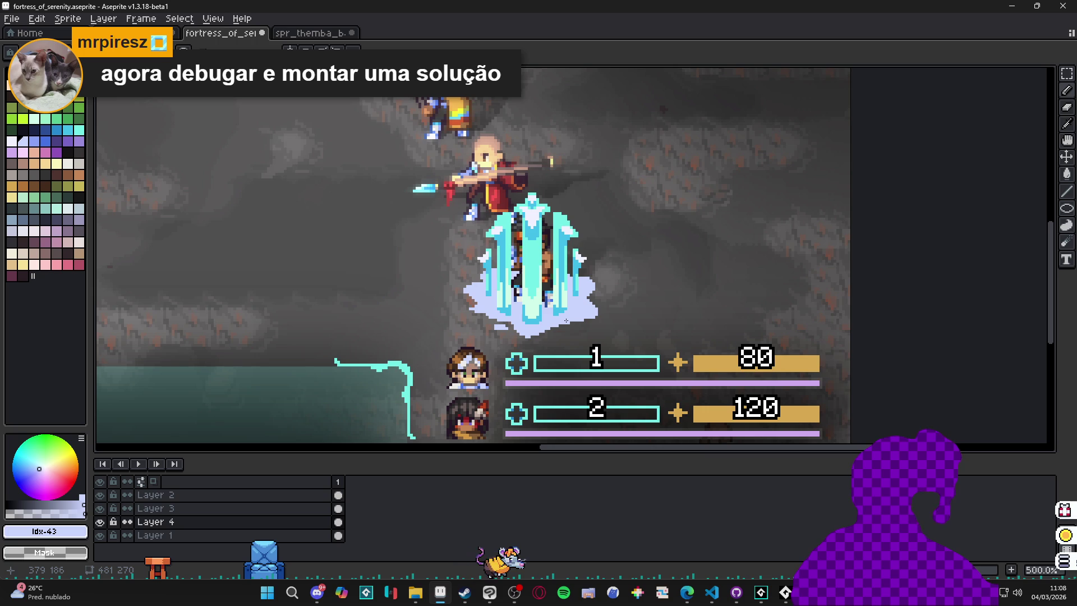
scroll(562, 323, "down", 2)
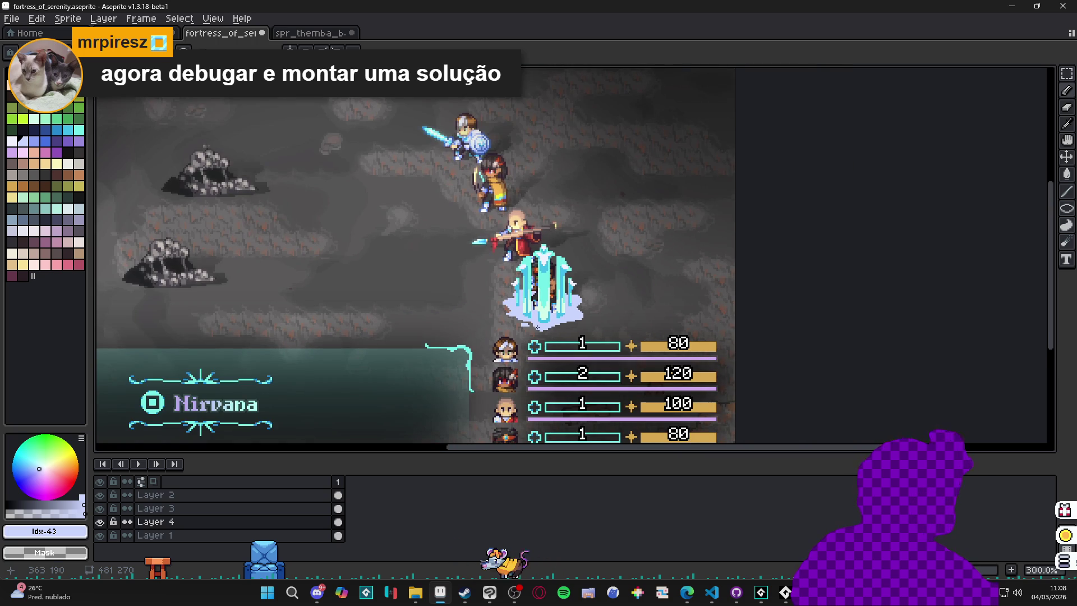
scroll(493, 312, "up", 6)
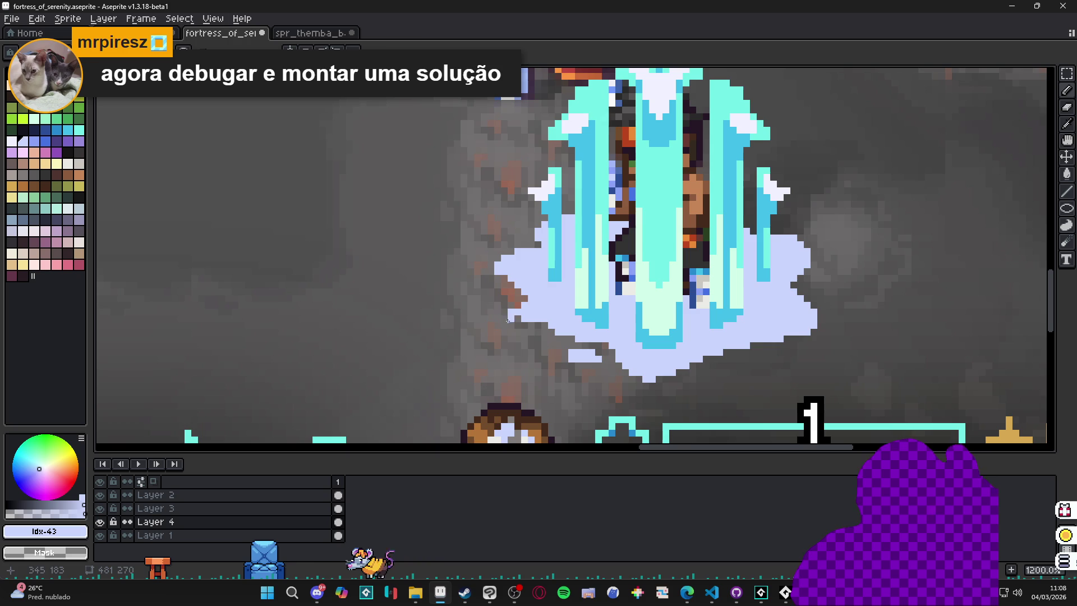
scroll(531, 326, "down", 3)
scroll(575, 333, "up", 1)
- Return to the Pencil and sample the pale lavender #c9d4fd from the mist
key("b")
scroll(483, 309, "up", 3)
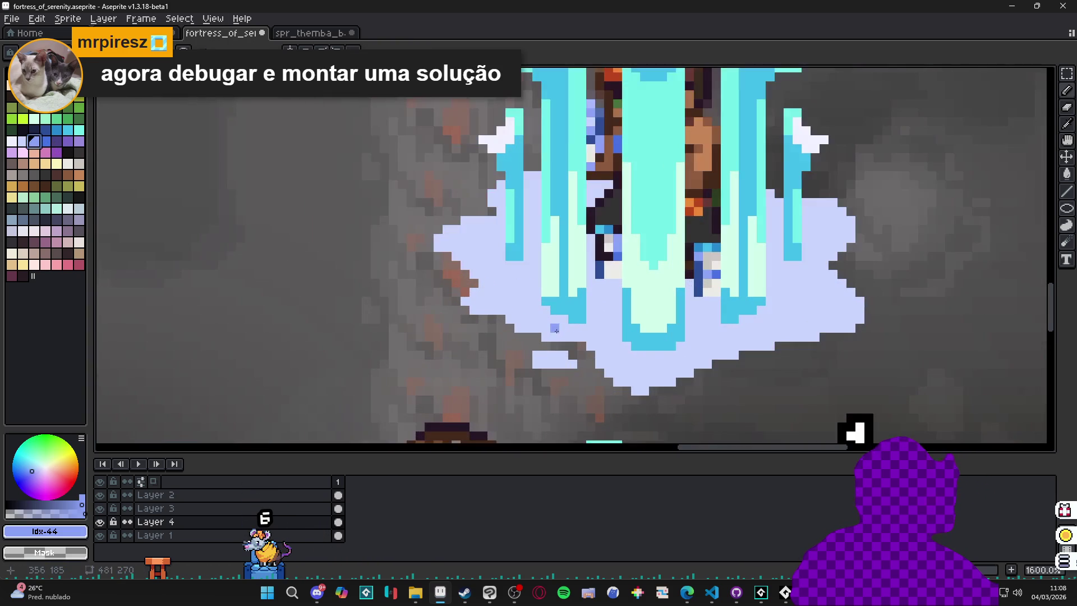
left_click(539, 316, "alt")
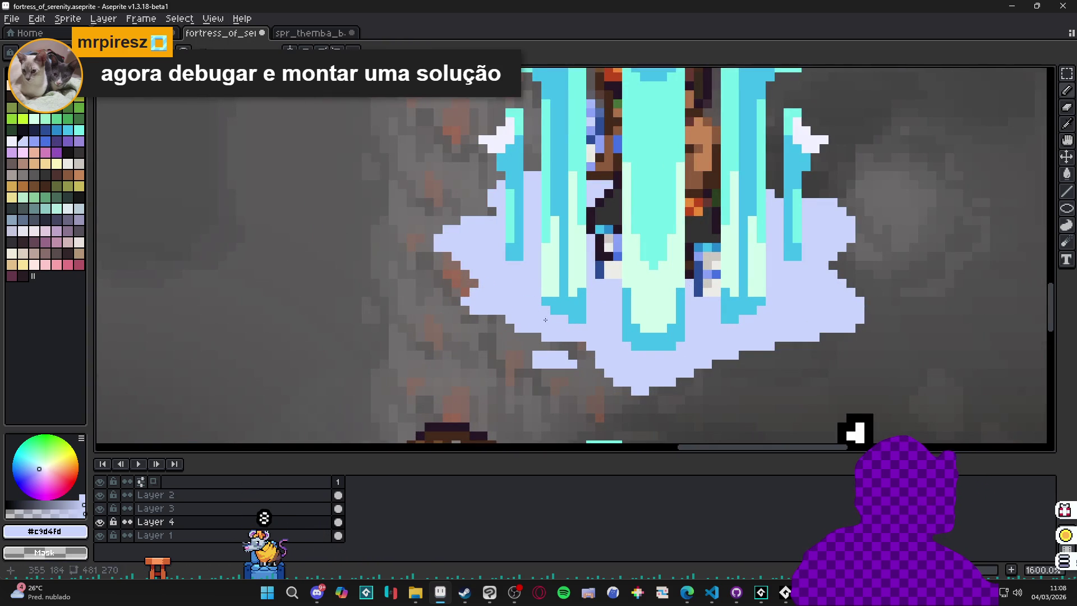
- Paint a few blue shading pixels and a small block along the mist's base
left_click(35, 141)
left_click(526, 276)
left_click_drag(510, 310, 520, 319)
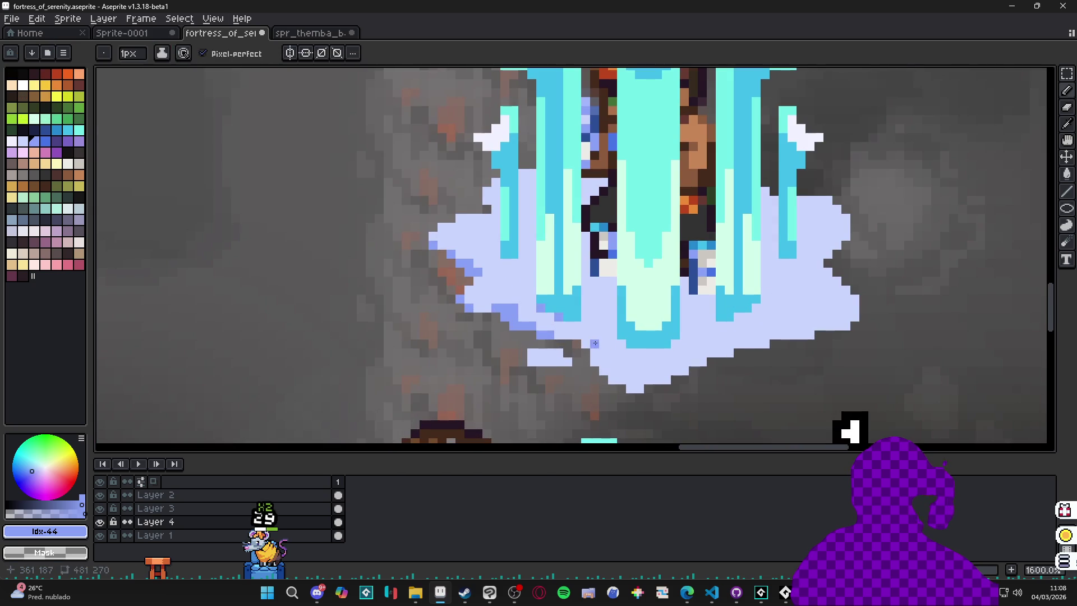
left_click(595, 343)
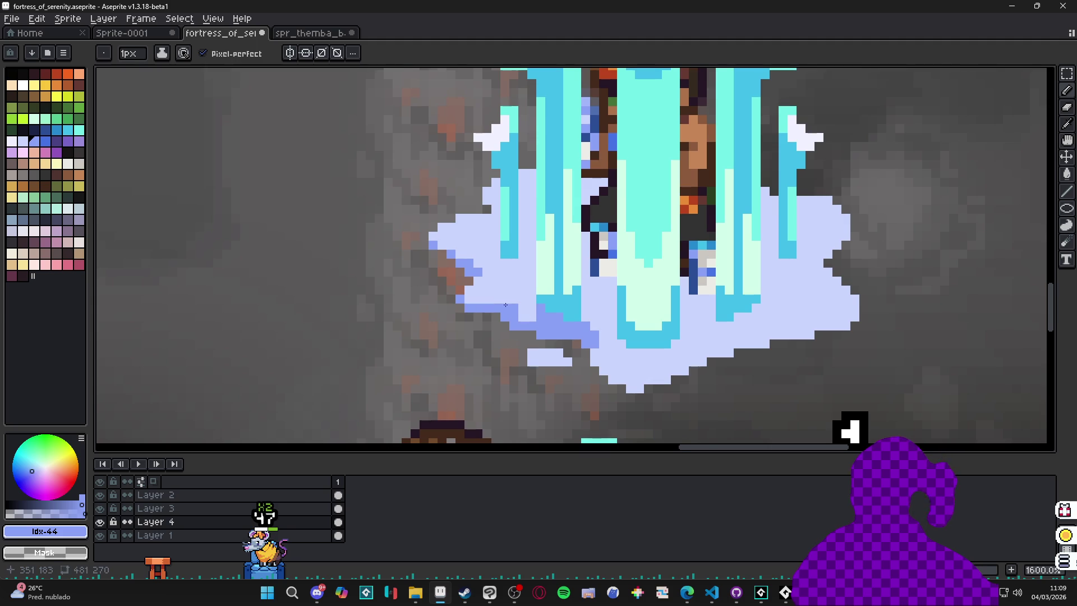
- Add a column of darker blue shading and repaint two stray pixels pale lavender
scroll(500, 303, "down", 4)
scroll(505, 306, "up", 4)
scroll(571, 342, "down", 4)
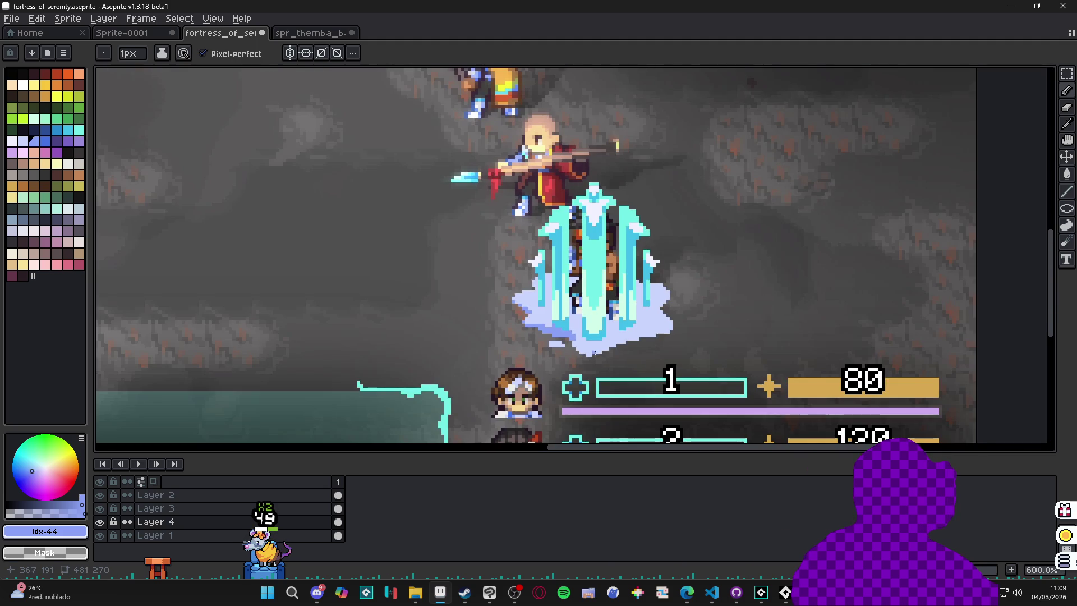
scroll(595, 352, "down", 1)
scroll(598, 352, "down", 2)
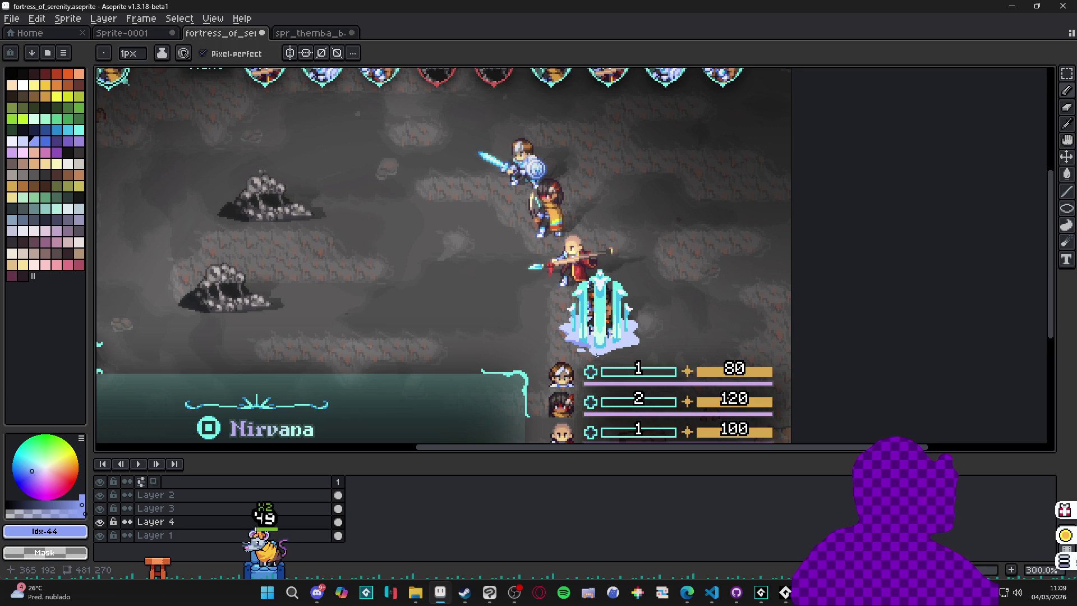
scroll(598, 354, "up", 7)
left_click_drag(572, 331, 575, 303)
left_click(576, 328, "alt")
left_click(577, 319)
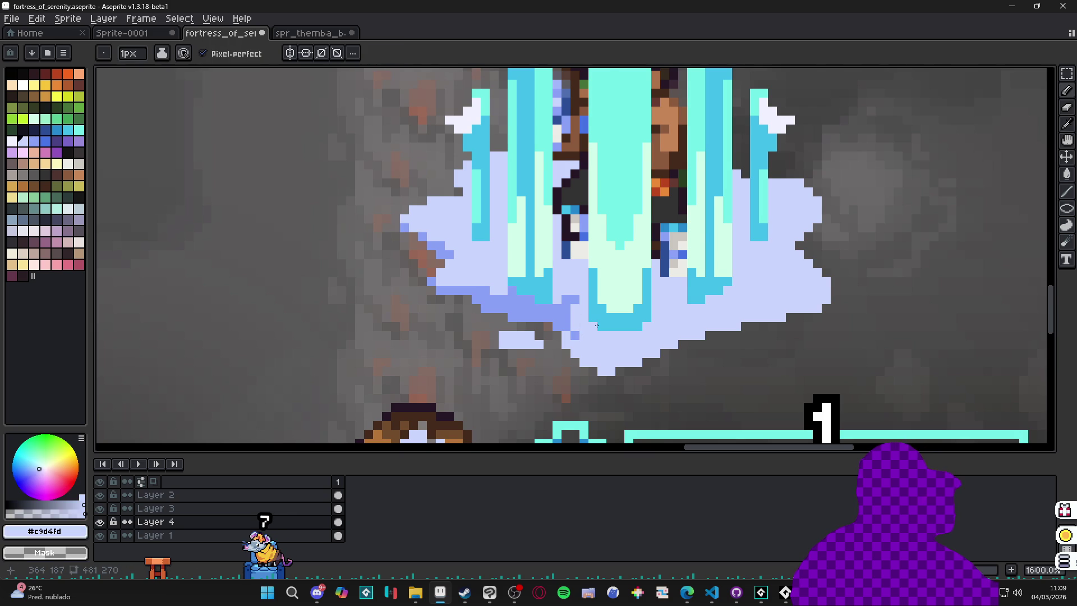
- Shade the mist's lower and lower-right edges with #8aa1f6, then open the live preview
scroll(572, 337, "up", 2)
left_click(572, 303, "alt")
mouse_move(576, 317)
left_mouse_down()
mouse_move(566, 347)
mouse_move(619, 386)
mouse_move(697, 349)
mouse_move(666, 361)
mouse_move(767, 335)
mouse_move(625, 364)
left_mouse_up()
mouse_move(711, 348)
left_mouse_down()
mouse_move(724, 308)
mouse_move(716, 322)
mouse_move(806, 322)
mouse_move(750, 325)
left_mouse_up()
mouse_move(821, 309)
left_mouse_down()
mouse_move(799, 308)
mouse_move(886, 294)
mouse_move(873, 309)
mouse_move(818, 300)
left_mouse_up()
key("F7")
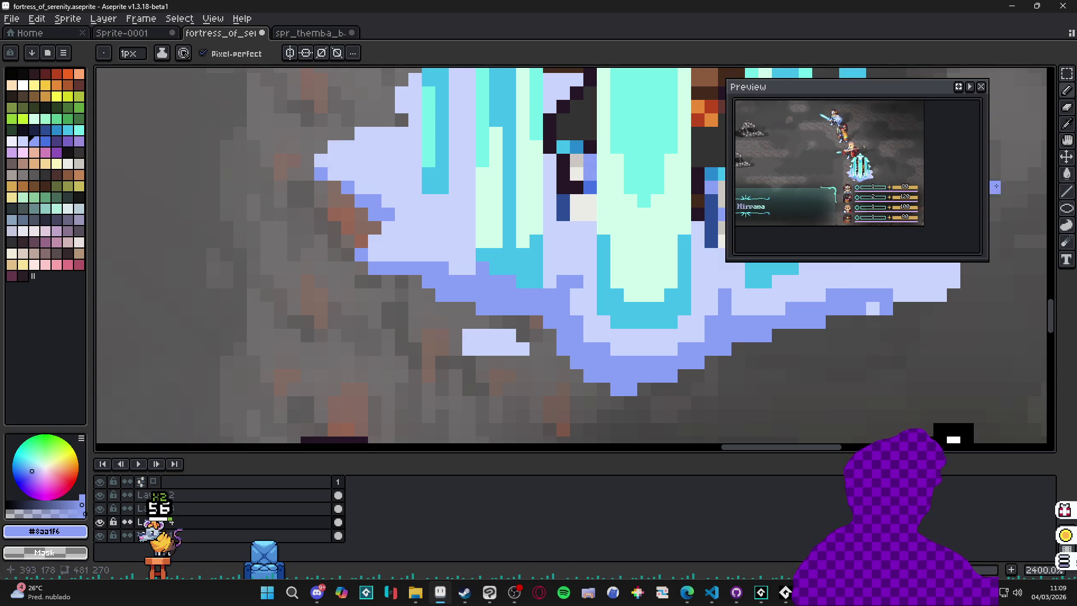
mouse_move(914, 95)
left_mouse_down()
mouse_move(272, 129)
mouse_move(266, 147)
left_mouse_up()
scroll(249, 226, "up", 2)
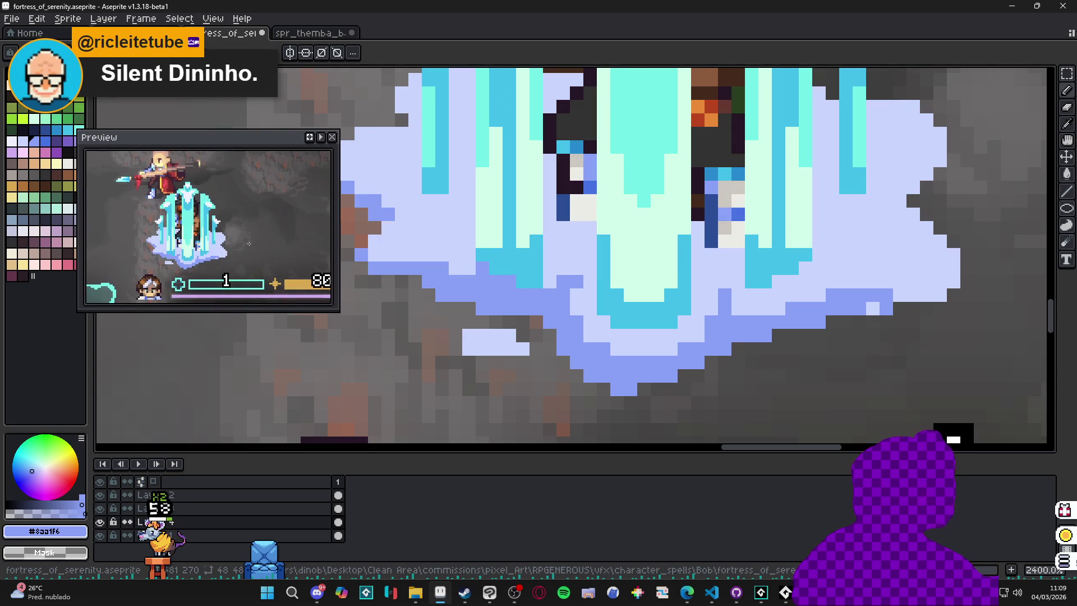
left_click_drag(335, 311, 378, 413)
left_click_drag(309, 344, 294, 363)
scroll(644, 315, "up", 1)
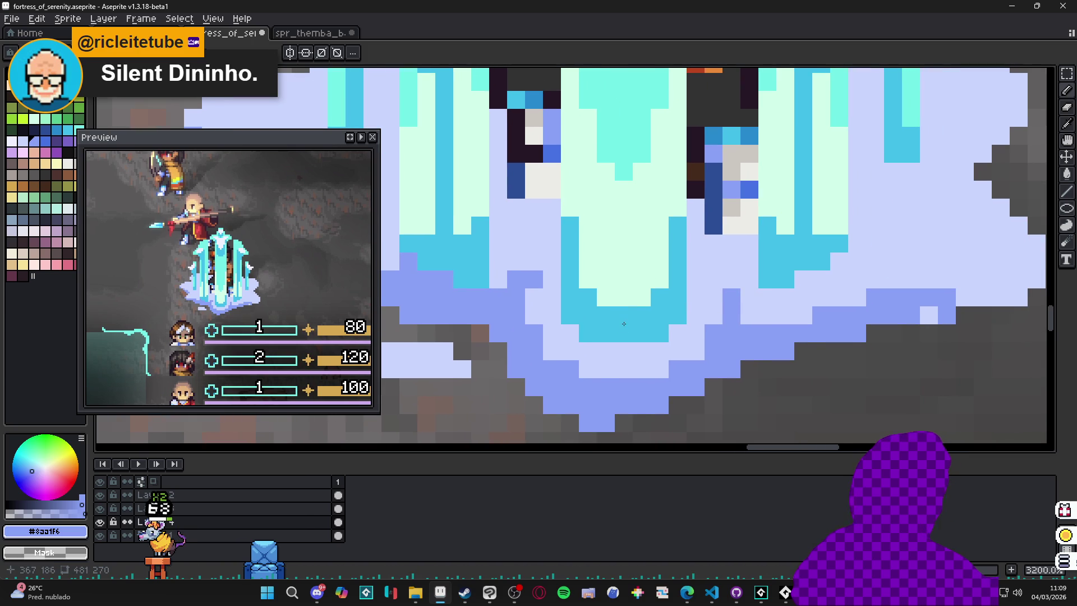
scroll(645, 334, "down", 1)
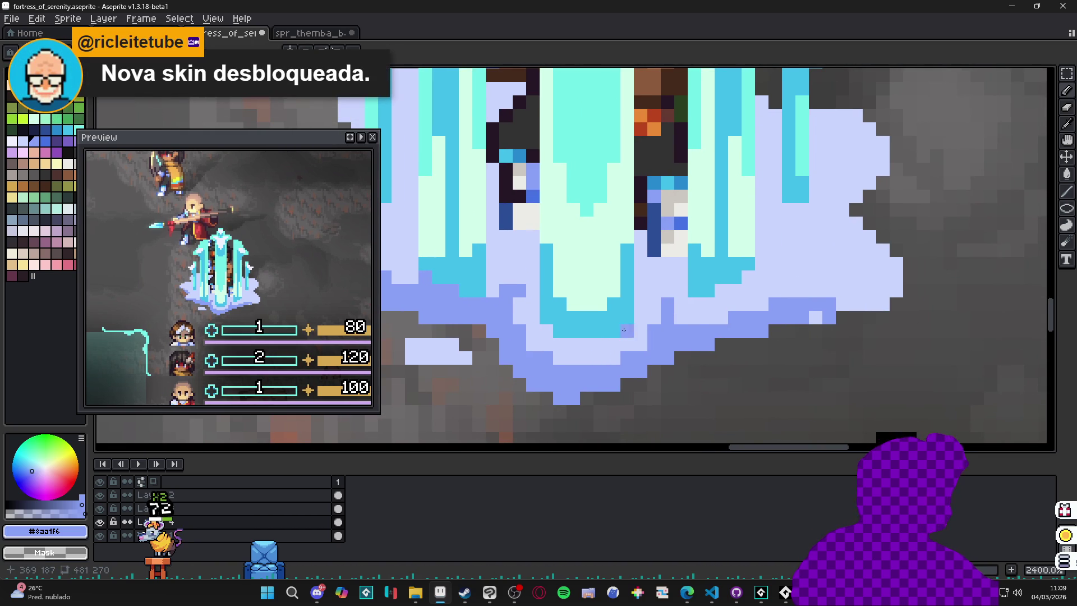
scroll(791, 310, "up", 1)
key("ctrl+shift+d")
key("ctrl+d")
mouse_move(923, 247)
left_mouse_down()
mouse_move(878, 275)
mouse_move(830, 288)
mouse_move(815, 279)
left_mouse_up()
mouse_move(873, 248)
left_mouse_down()
mouse_move(891, 230)
mouse_move(890, 247)
mouse_move(882, 190)
mouse_move(864, 251)
left_mouse_up()
mouse_move(845, 182)
left_mouse_down()
mouse_move(855, 194)
mouse_move(838, 230)
mouse_move(801, 219)
mouse_move(838, 187)
left_mouse_up()
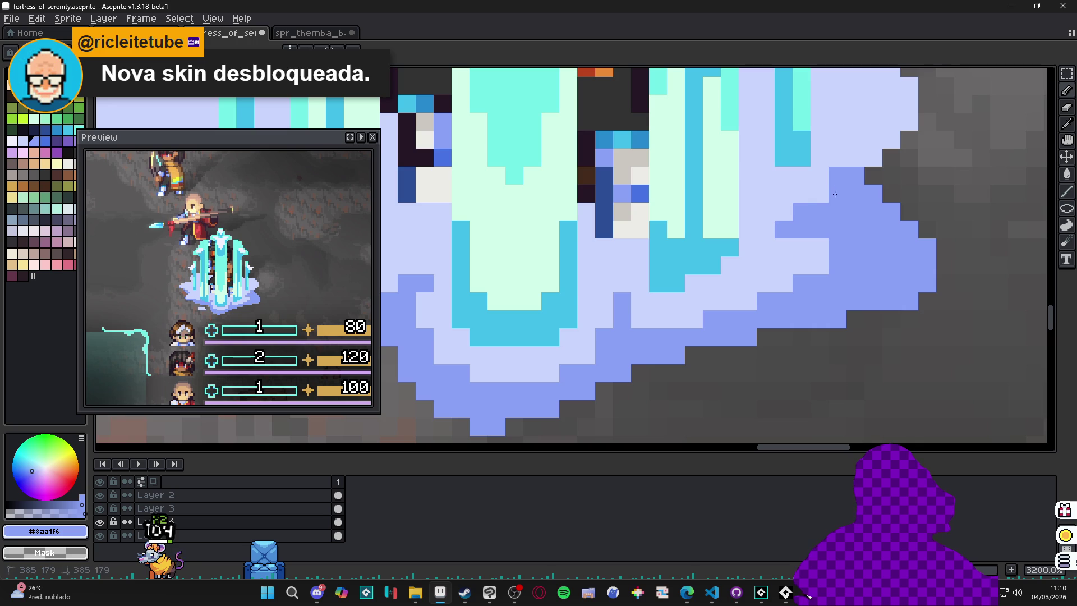
left_click_drag(797, 228, 810, 255)
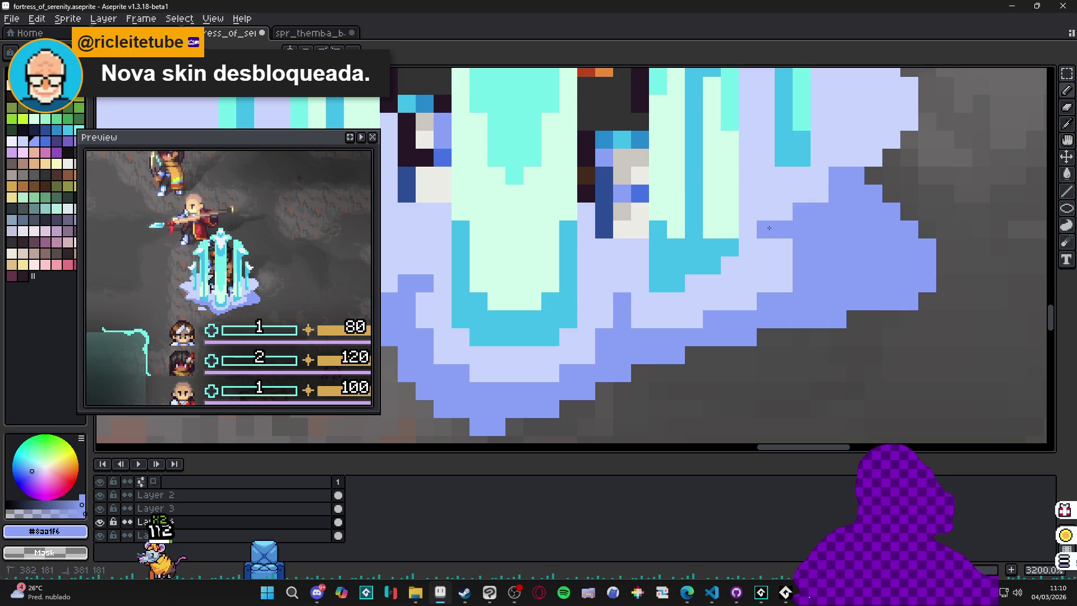
scroll(819, 197, "down", 1)
scroll(808, 180, "up", 1)
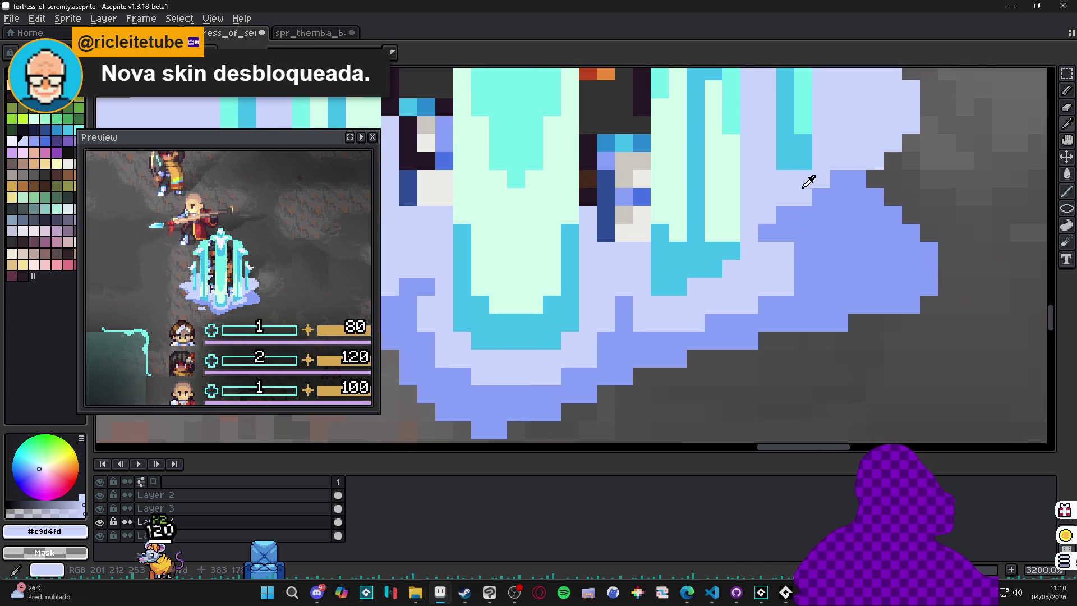
mouse_move(846, 180)
left_mouse_down()
mouse_move(893, 143)
mouse_move(893, 126)
mouse_move(902, 131)
left_mouse_up()
scroll(902, 132, "down", 1)
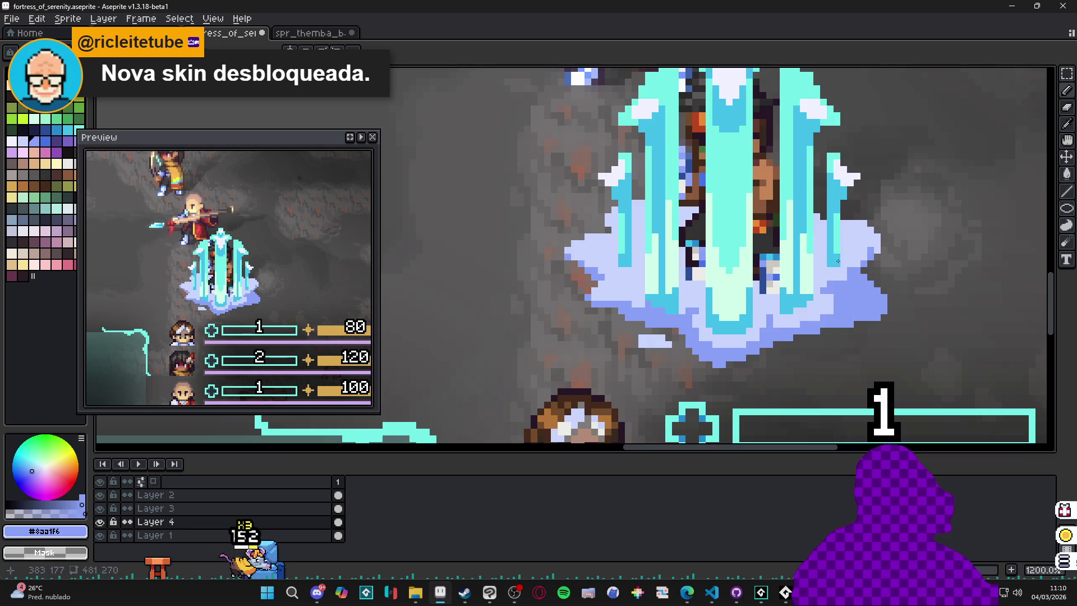
scroll(586, 215, "up", 1)
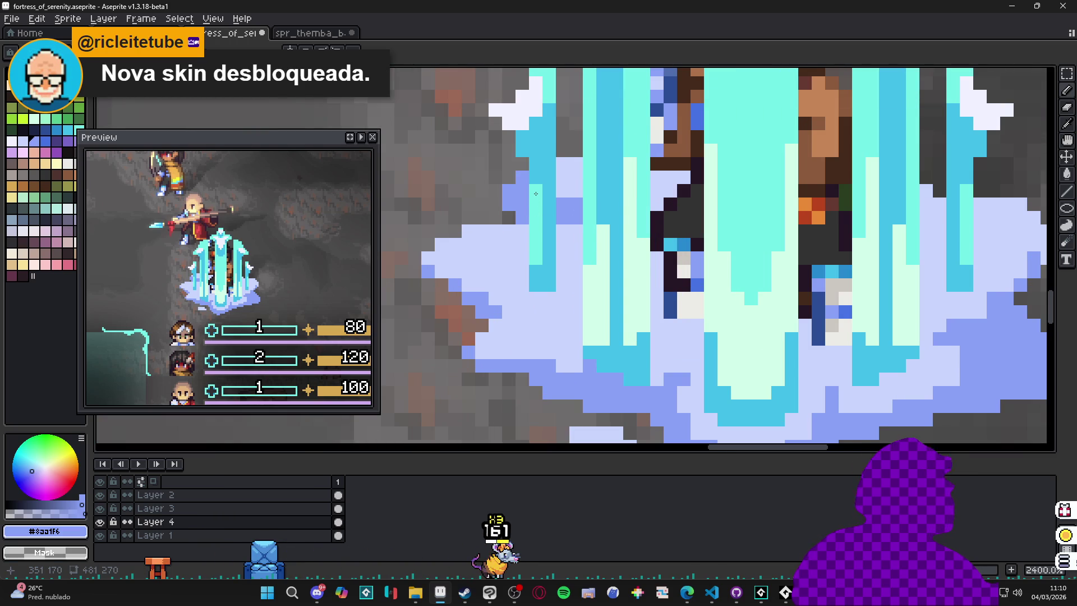
left_click(569, 185)
left_click(664, 197)
left_click(570, 164)
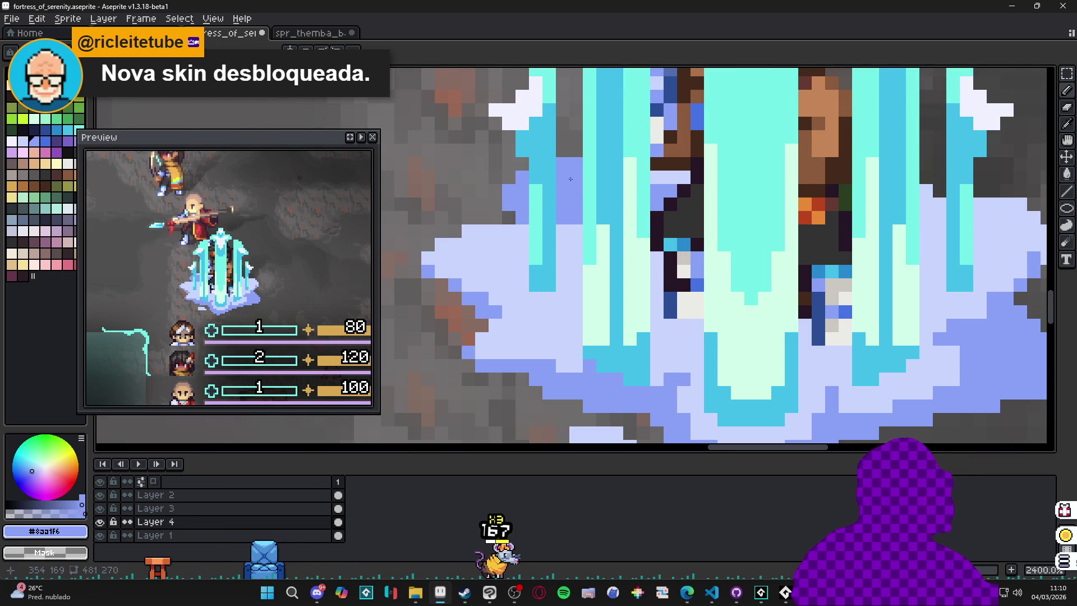
left_click(664, 177)
left_click(684, 177)
mouse_move(925, 191)
left_mouse_down()
mouse_move(925, 204)
mouse_move(1003, 203)
left_mouse_up()
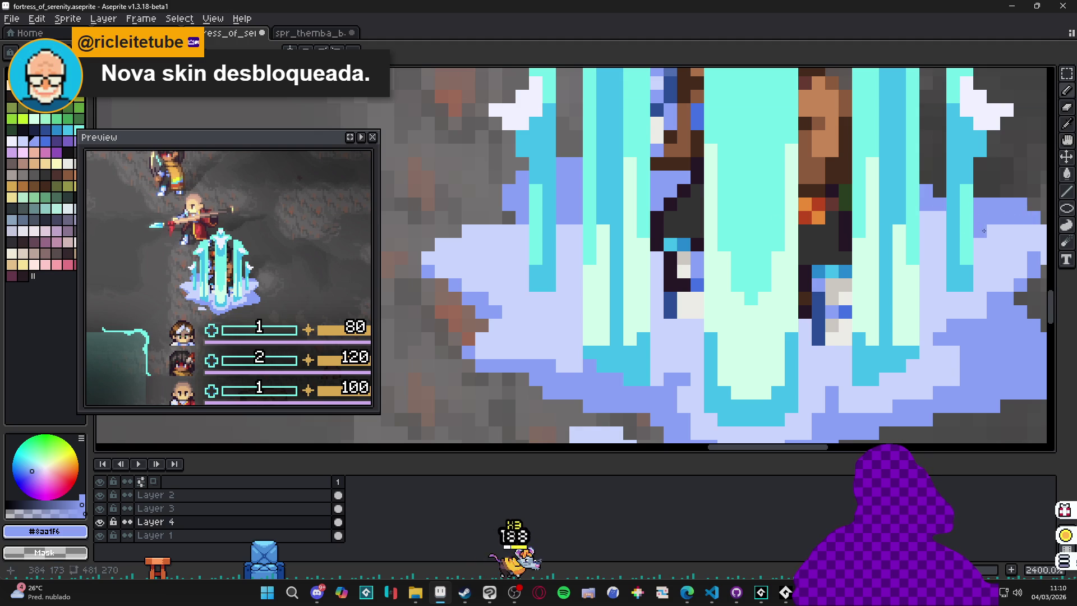
scroll(898, 247, "right", 5)
left_click(778, 259)
left_click_drag(766, 259, 711, 259)
left_click(778, 272)
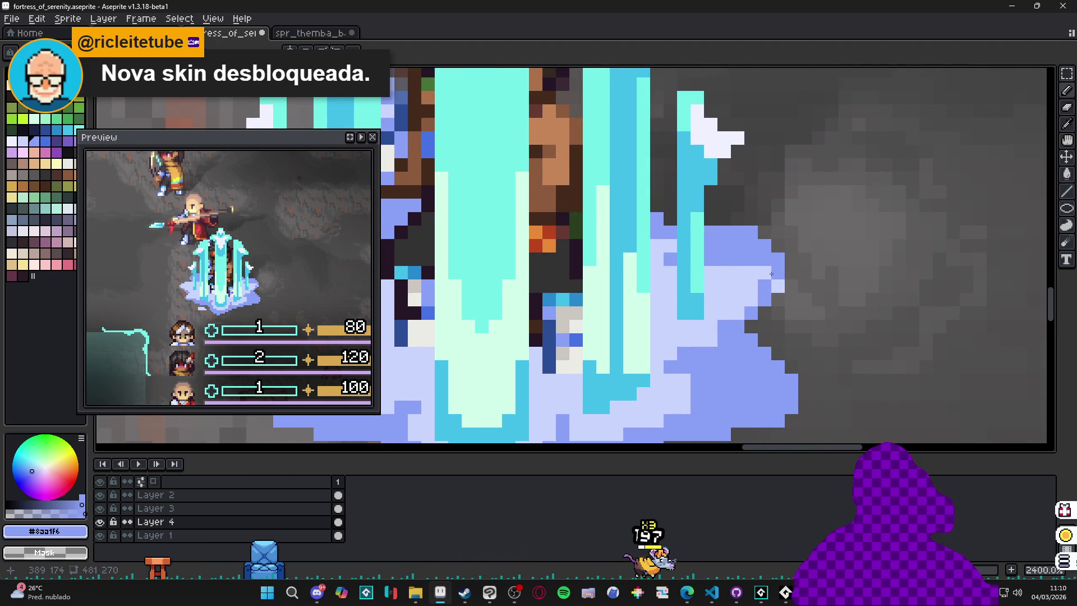
left_click_drag(771, 273, 737, 273)
left_click(776, 287)
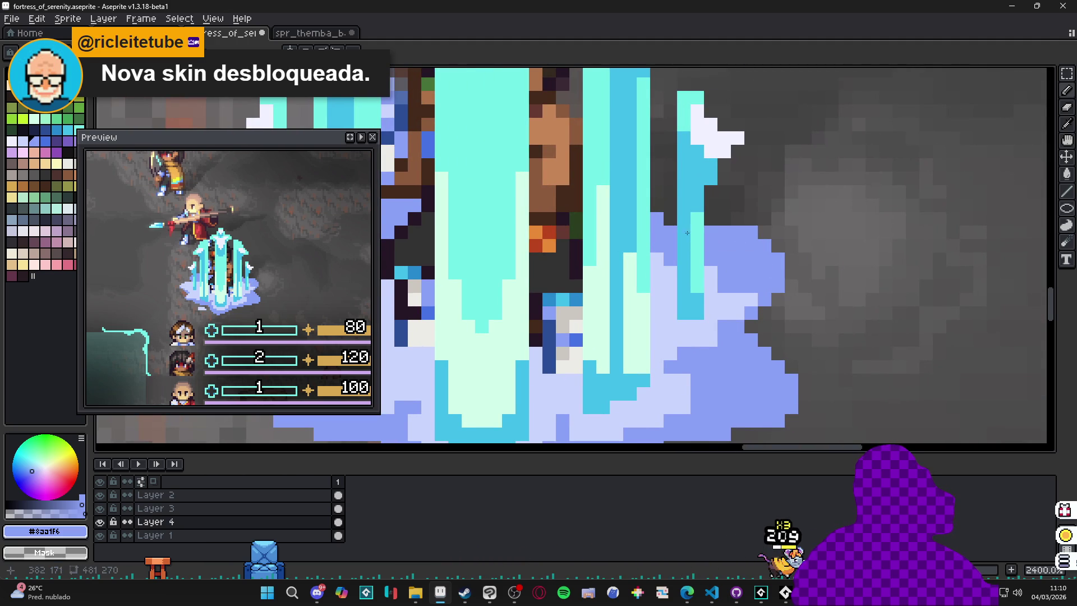
scroll(681, 248, "down", 5)
scroll(681, 248, "up", 3)
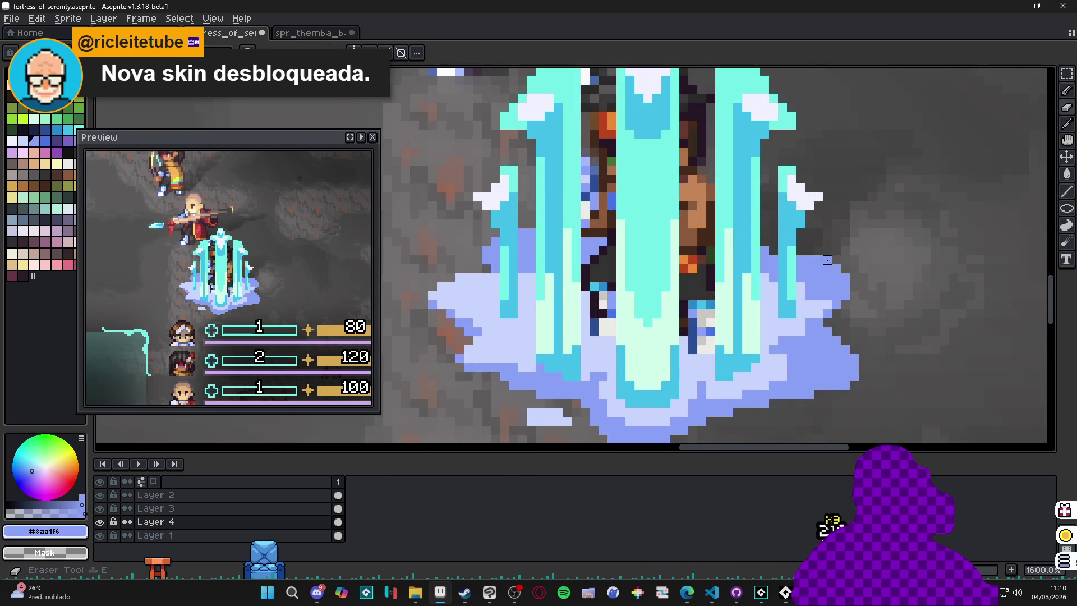
scroll(558, 270, "up", 2)
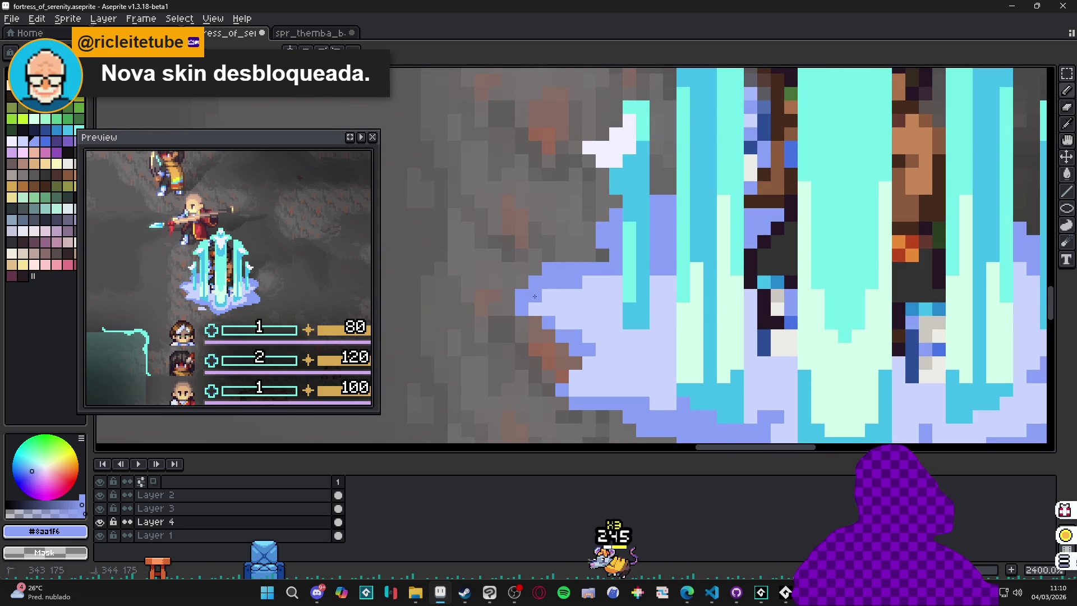
scroll(568, 293, "down", 1)
scroll(569, 294, "up", 1)
scroll(589, 292, "down", 4)
scroll(626, 288, "up", 2)
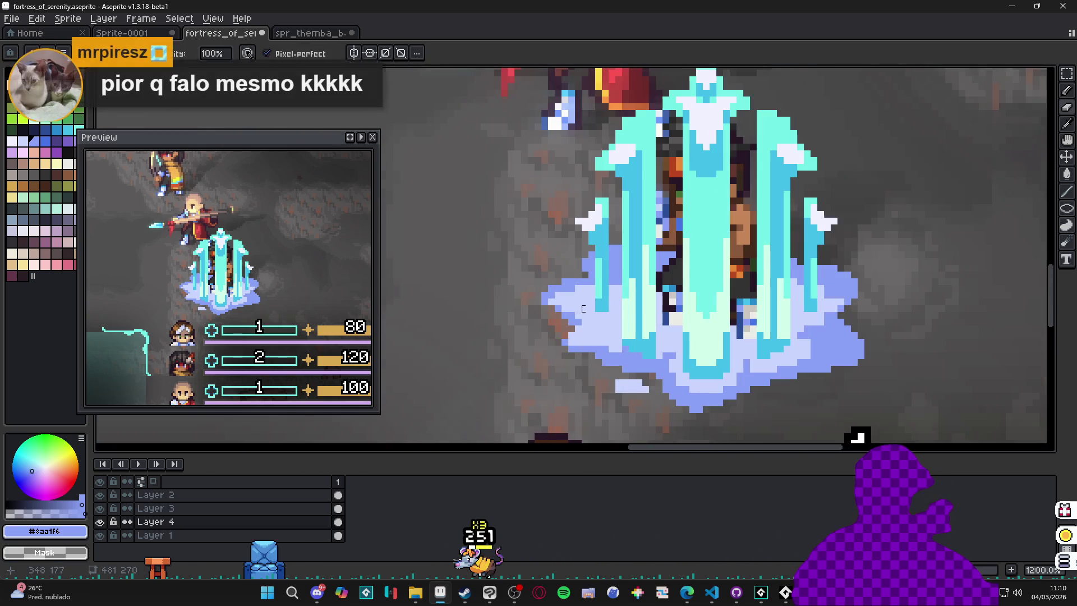
scroll(625, 288, "up", 3)
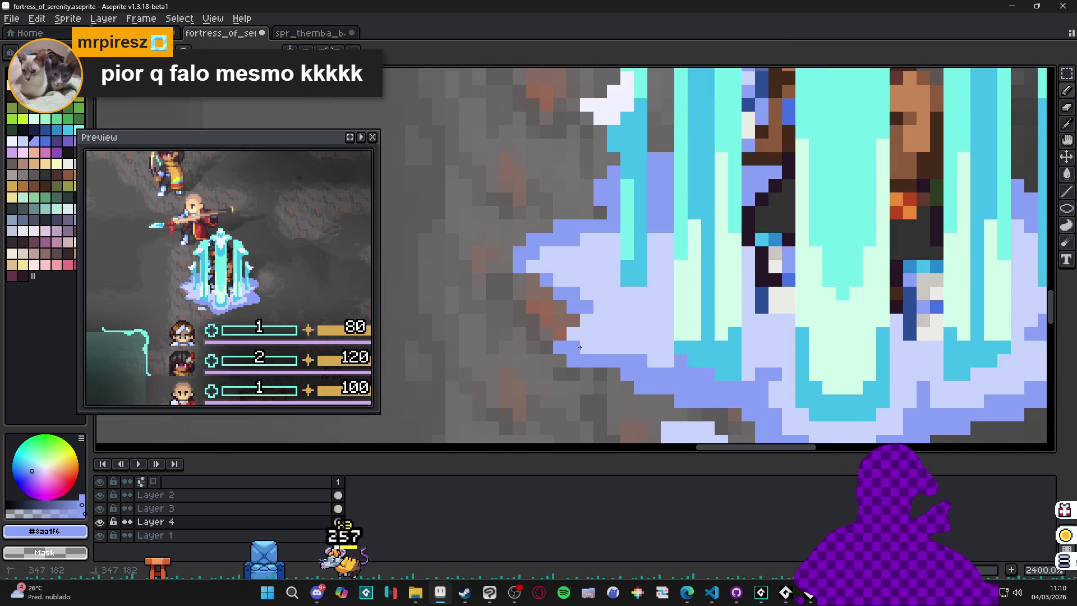
scroll(583, 347, "down", 4)
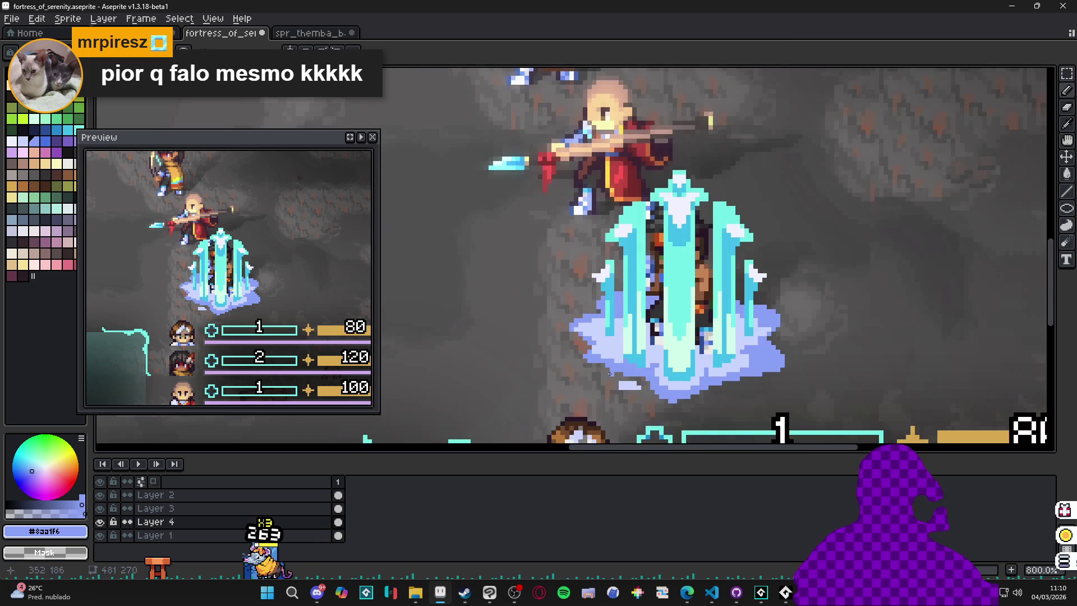
scroll(648, 382, "up", 4)
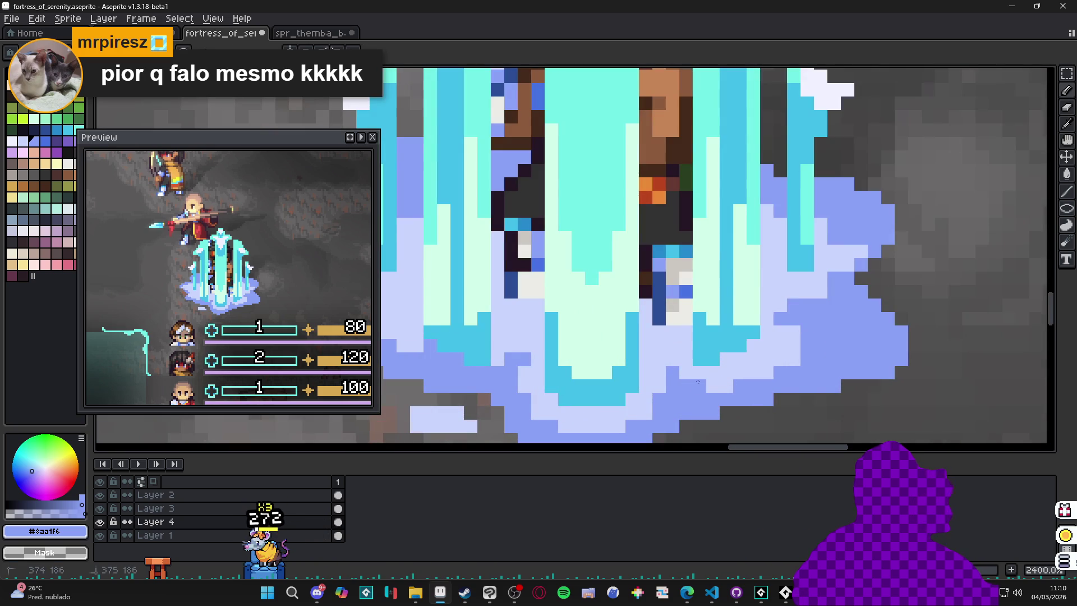
left_click(718, 387, "alt")
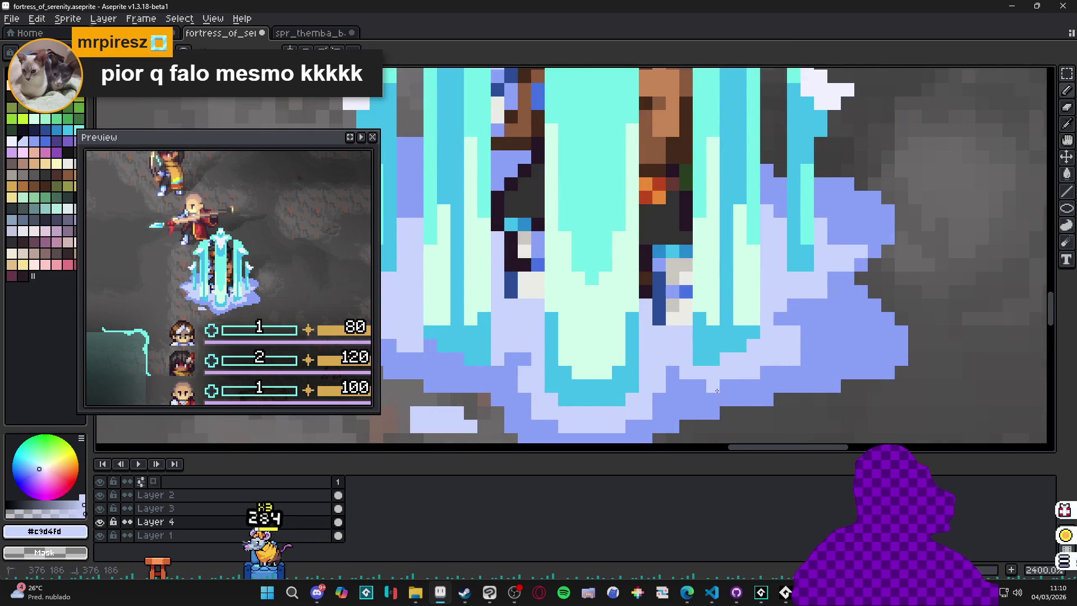
left_click(688, 383, "alt")
scroll(687, 383, "down", 5)
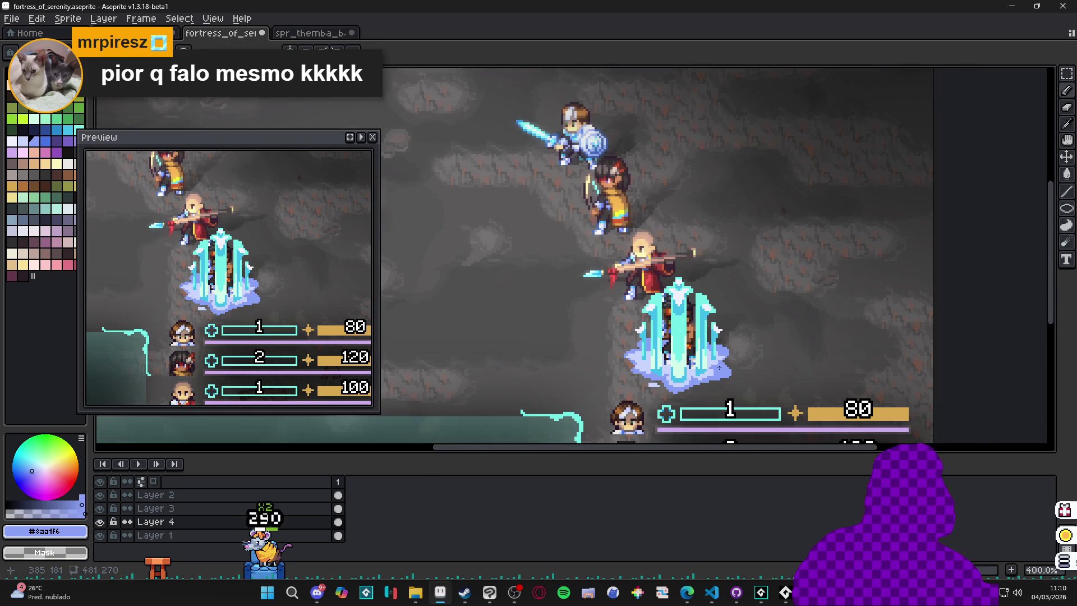
- Eyedrop the mist's medium blue and paint medium-blue pixels along its left edge
scroll(672, 362, "up", 5)
left_click(667, 365, "alt")
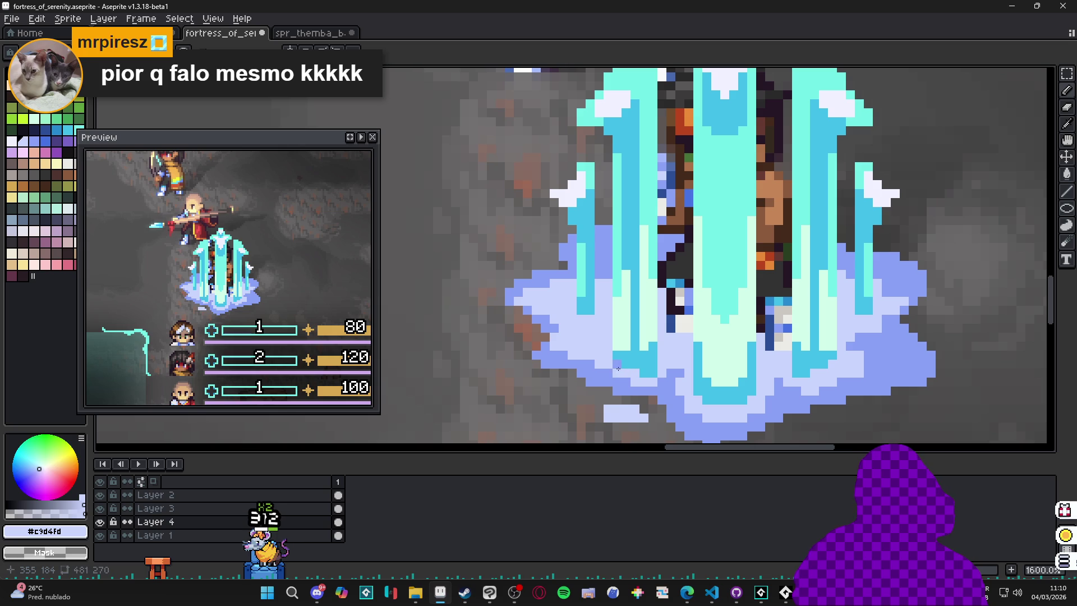
scroll(642, 388, "up", 2)
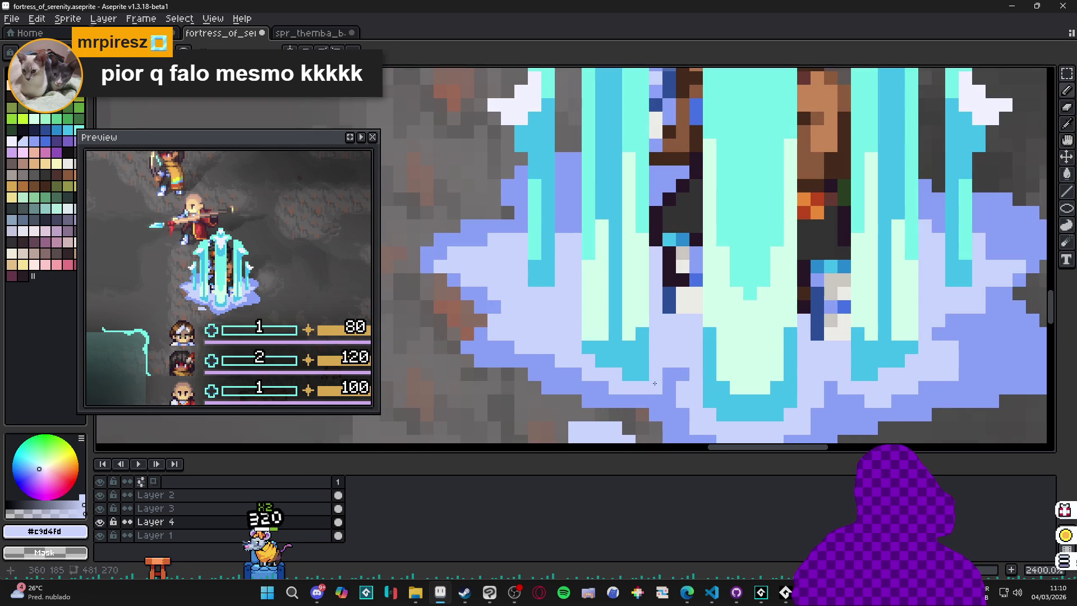
left_click(656, 400, "alt")
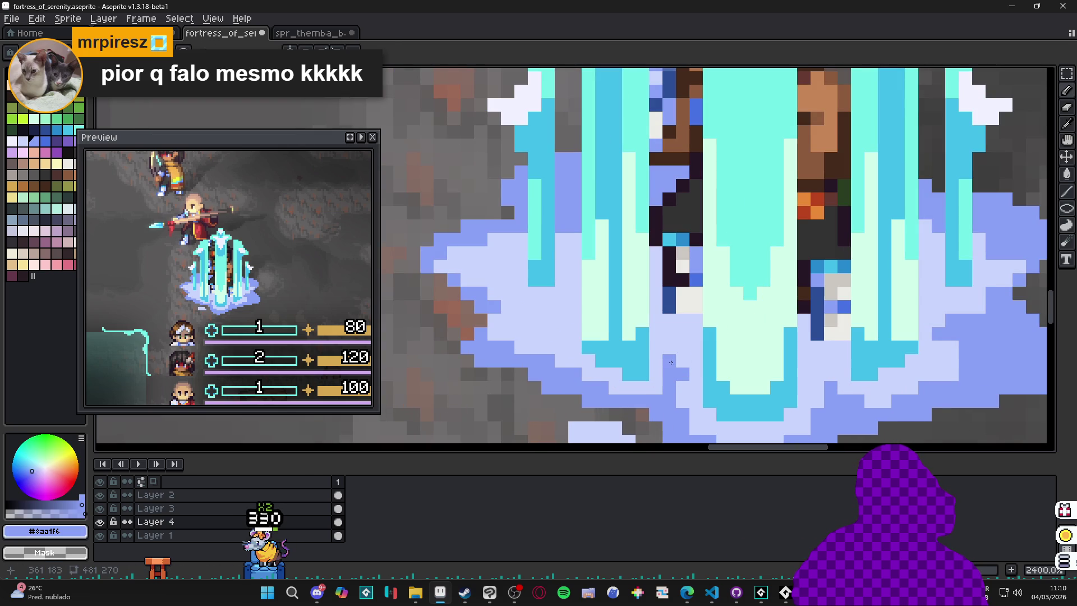
left_click(696, 387, "alt")
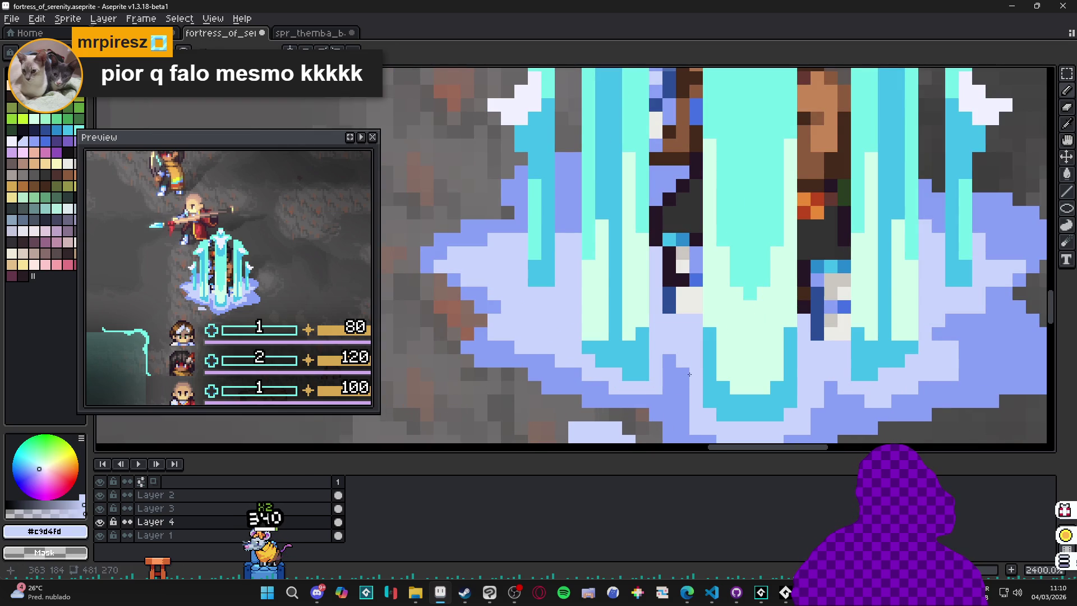
left_click(655, 392, "alt")
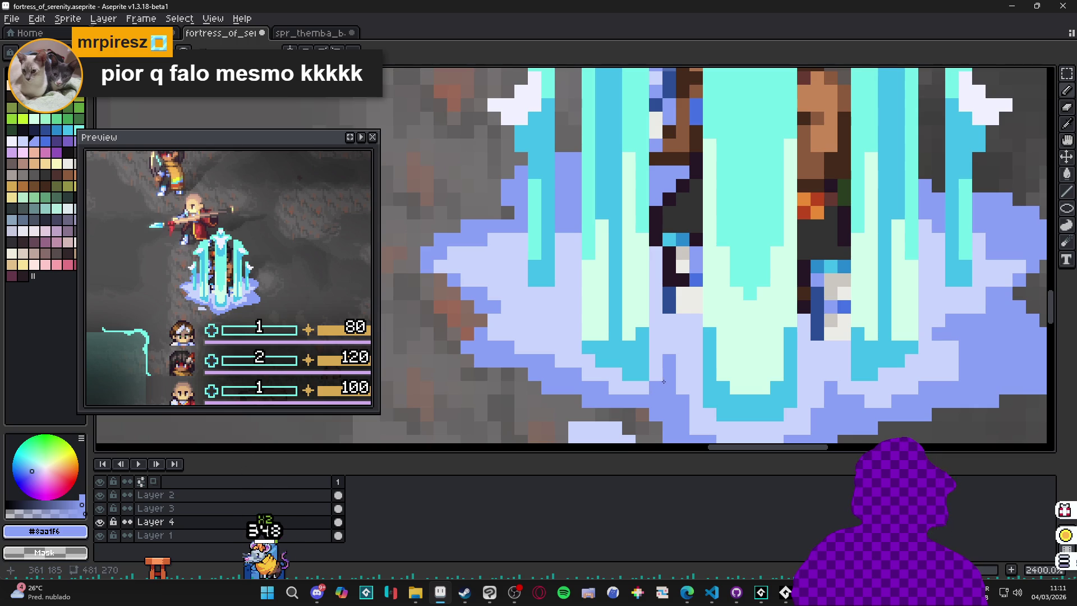
left_click(654, 381, "alt")
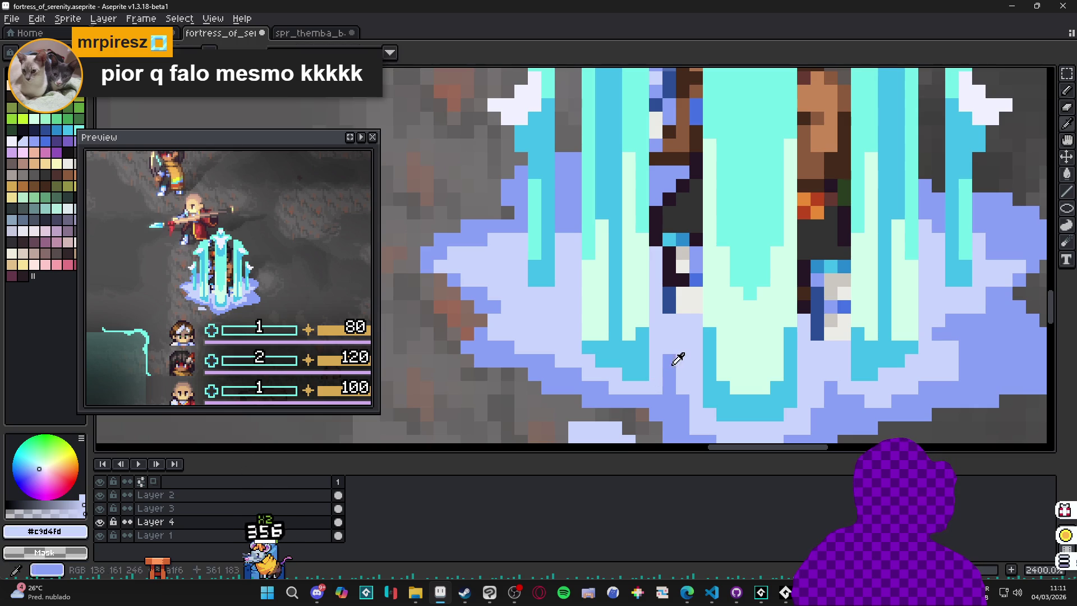
left_click(675, 363, "alt")
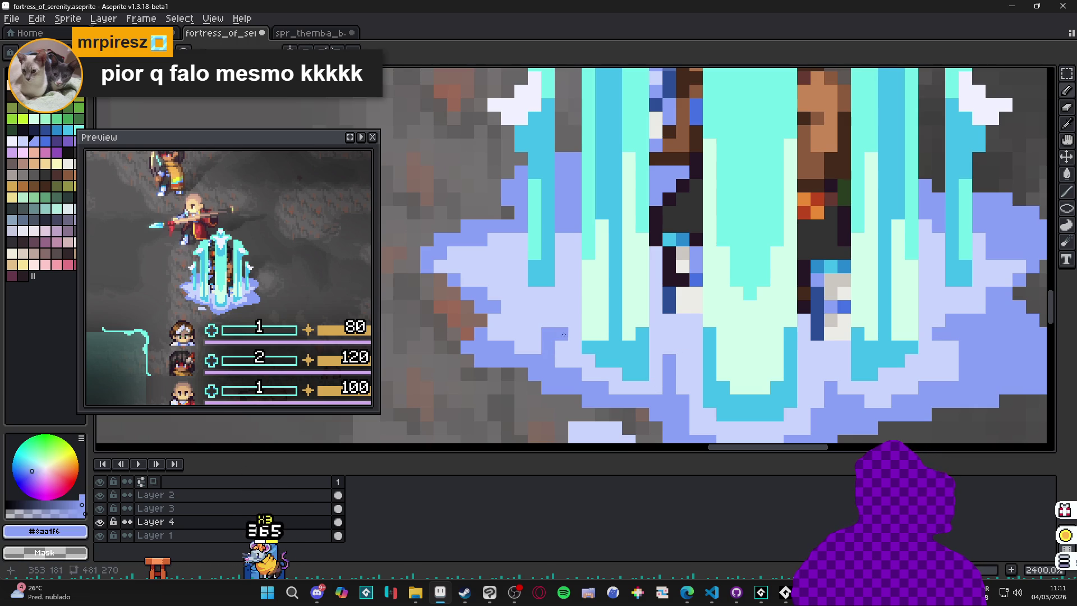
mouse_move(526, 310)
left_mouse_down()
mouse_move(549, 308)
mouse_move(522, 307)
mouse_move(503, 281)
left_mouse_up()
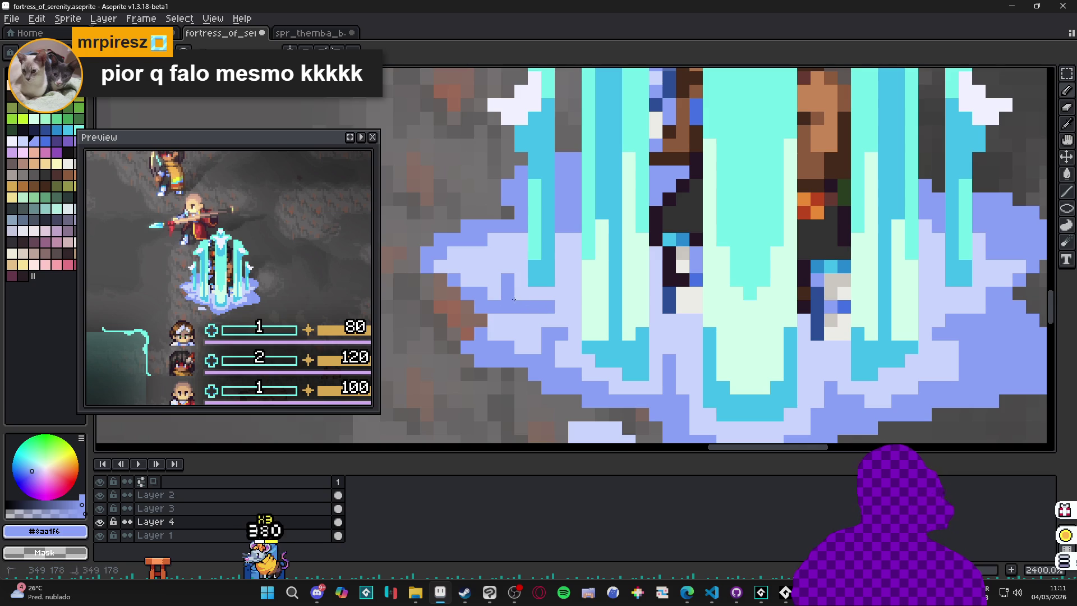
scroll(520, 308, "down", 4)
scroll(519, 309, "up", 1)
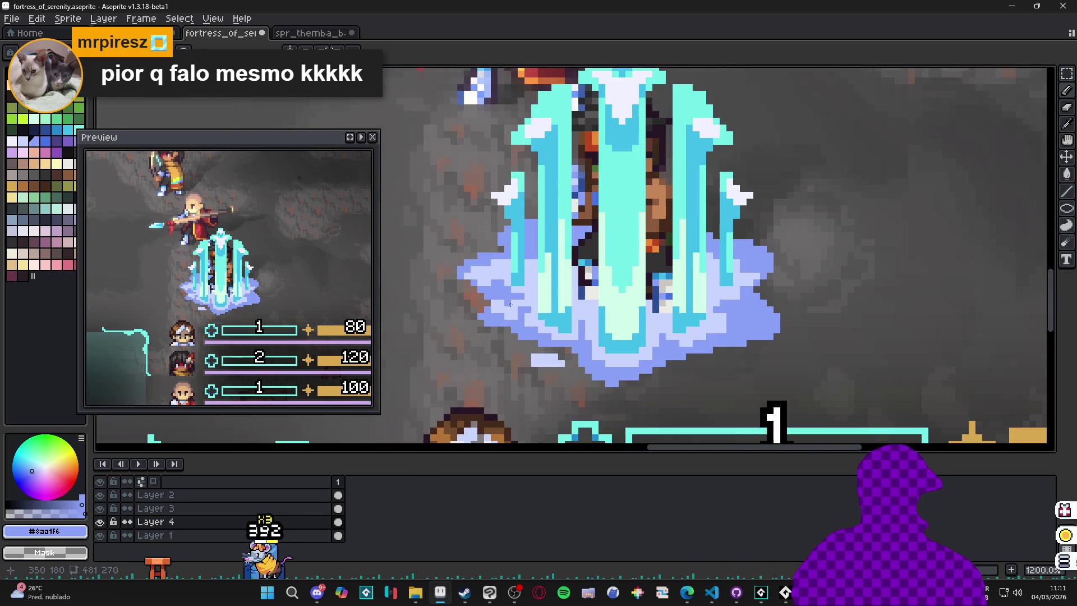
- Paint light lavender #c9d4fd pixels into the mist, then reselect the medium blue
left_click(514, 310, "alt")
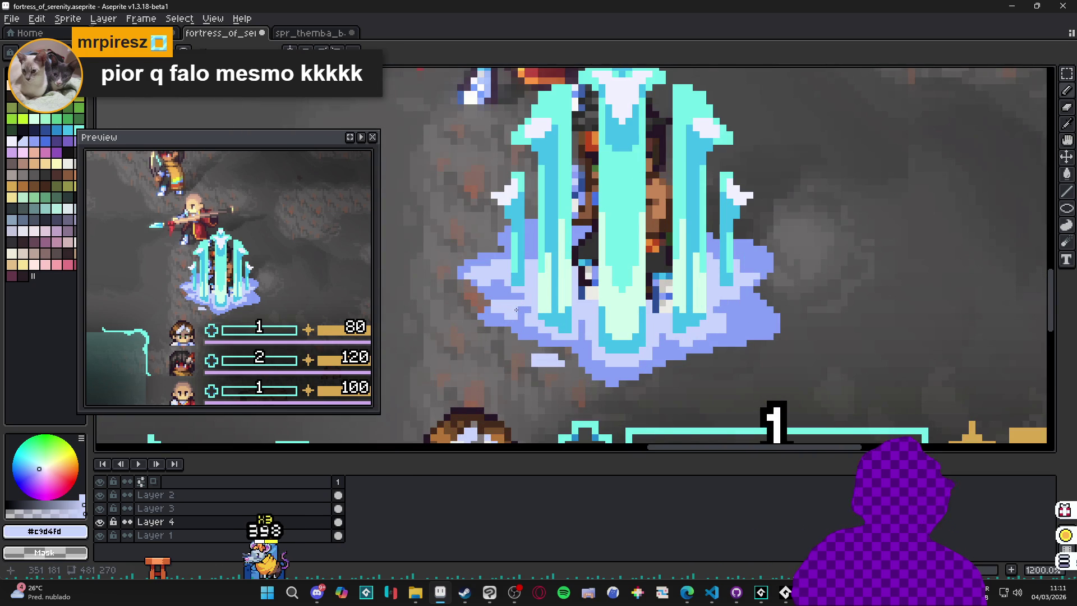
scroll(543, 328, "down", 4)
scroll(644, 318, "up", 8)
left_click_drag(705, 327, 726, 341)
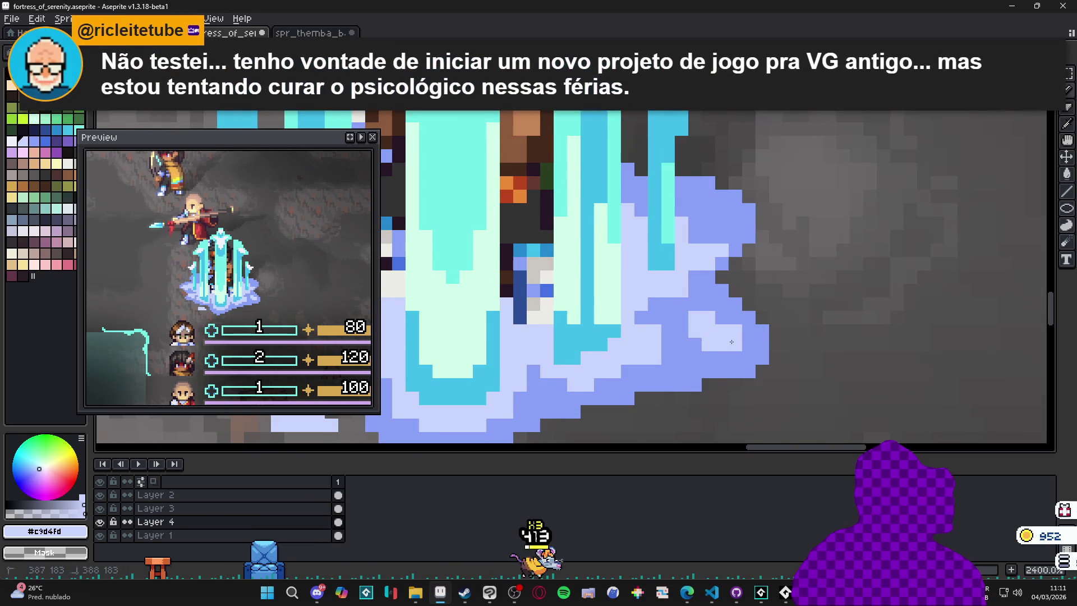
scroll(724, 325, "down", 3)
scroll(714, 279, "up", 3)
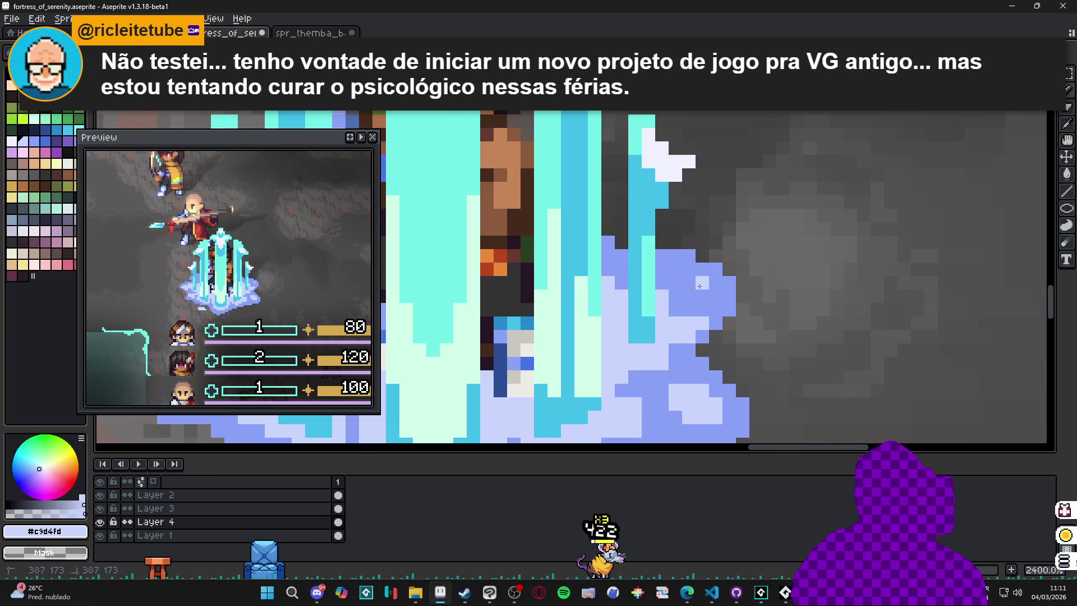
scroll(693, 324, "down", 6)
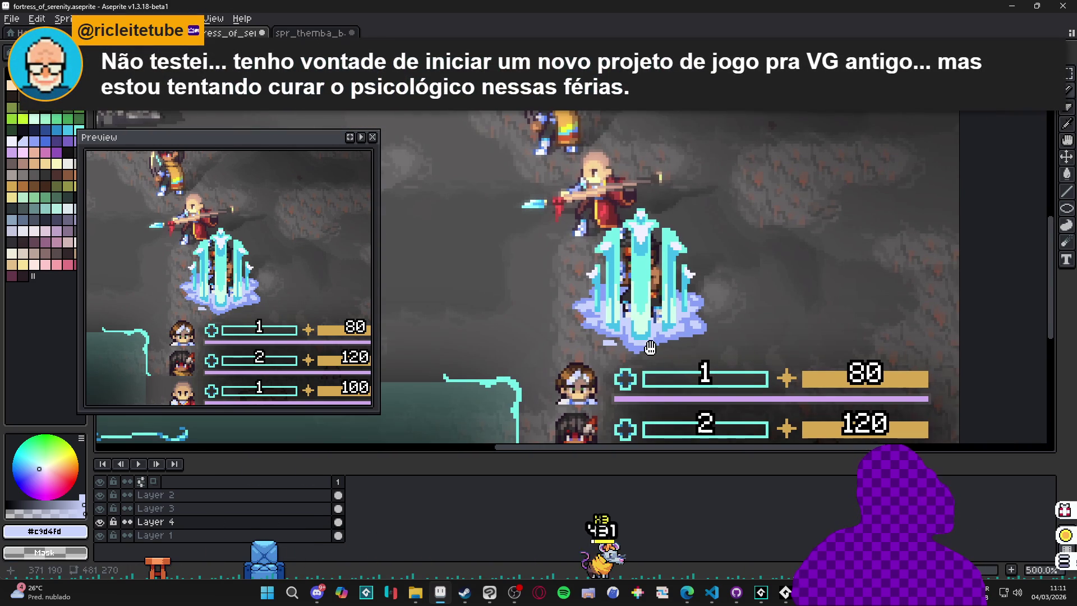
scroll(634, 319, "down", 1)
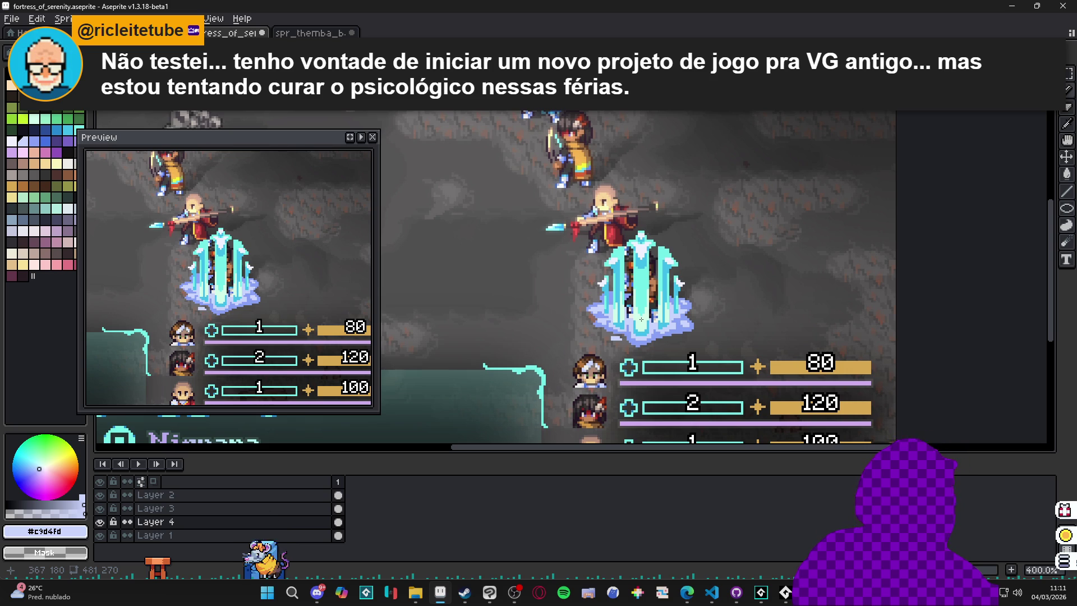
scroll(575, 328, "up", 8)
left_click(596, 305, "alt")
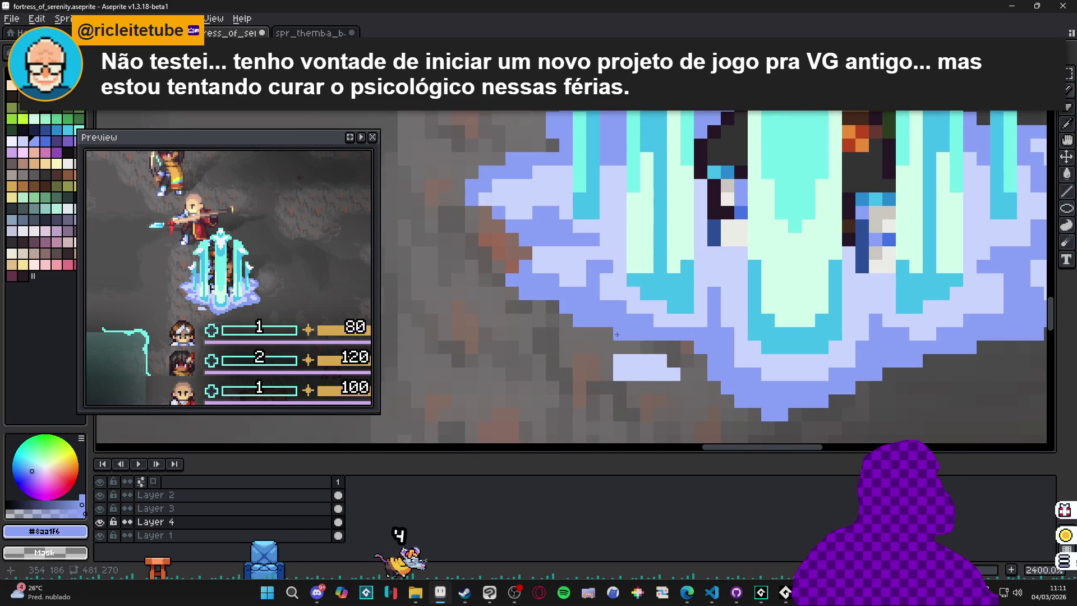
scroll(606, 335, "down", 6)
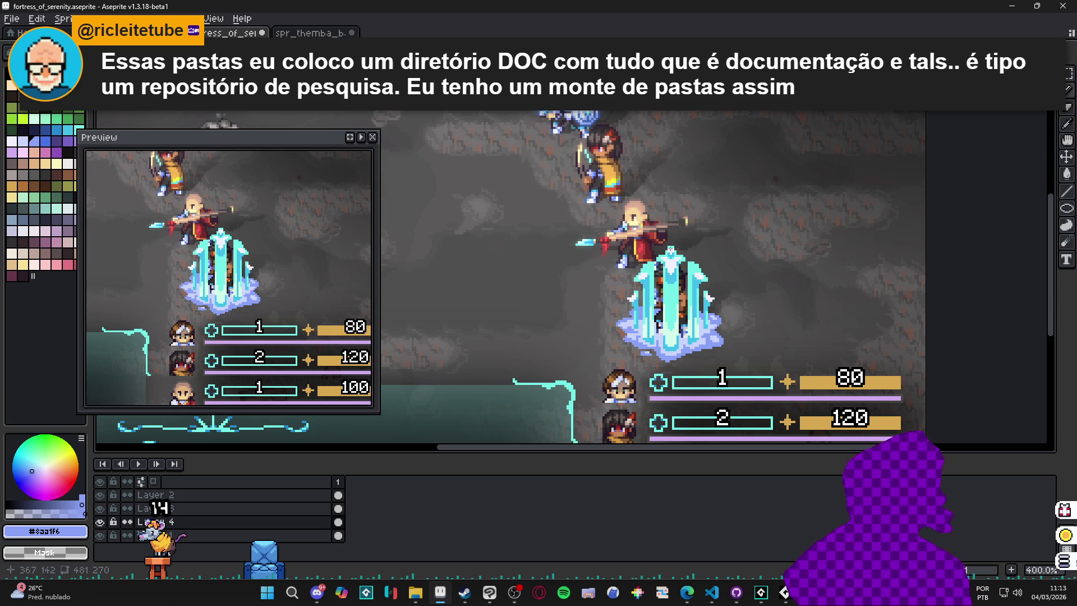
scroll(614, 325, "up", 5)
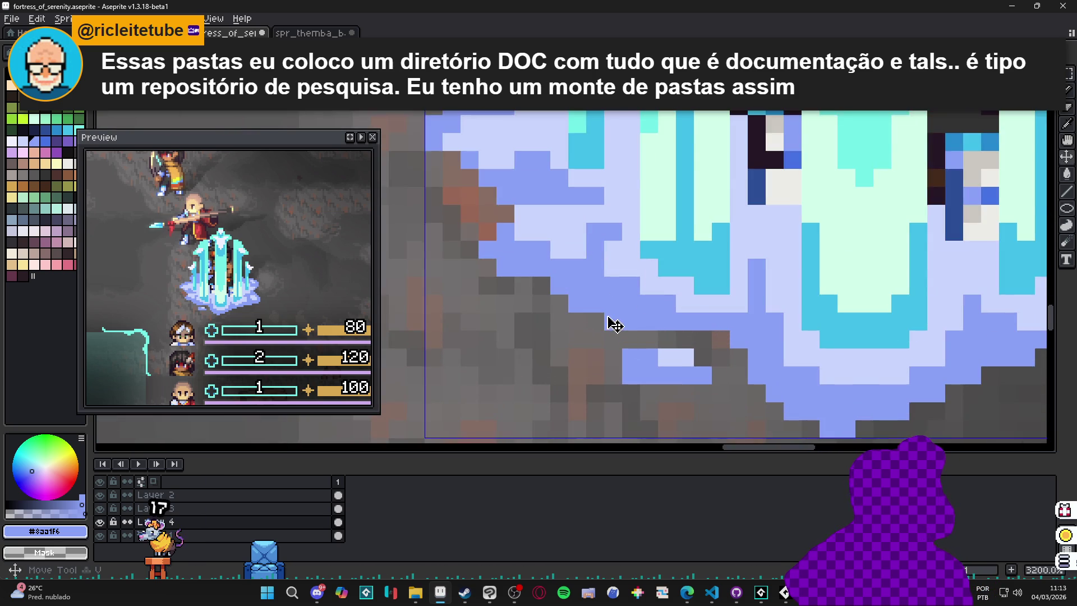
scroll(614, 325, "down", 3)
scroll(594, 314, "up", 2)
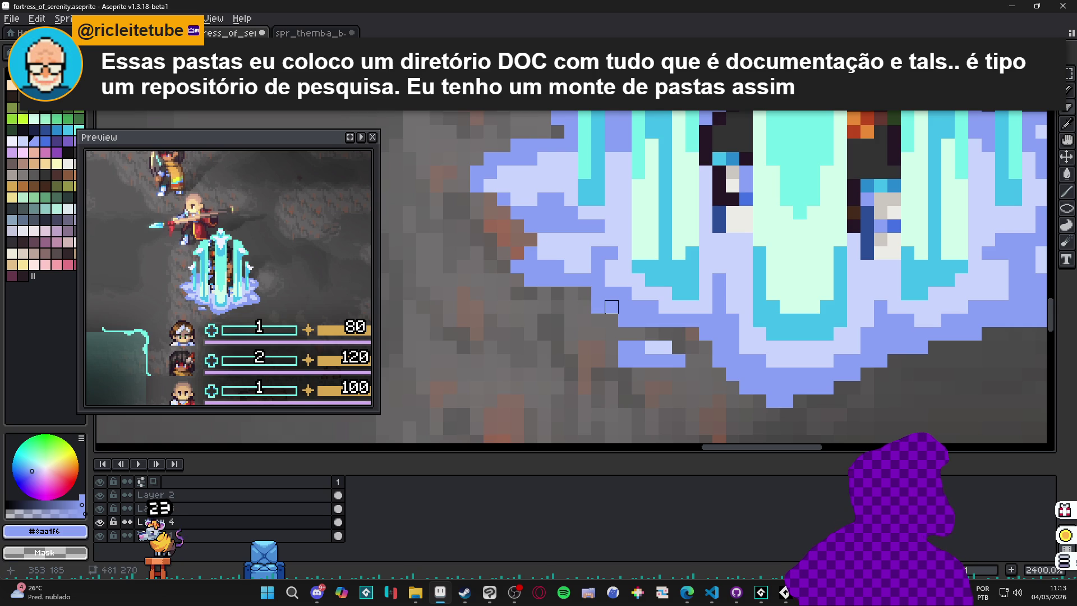
scroll(624, 320, "down", 3)
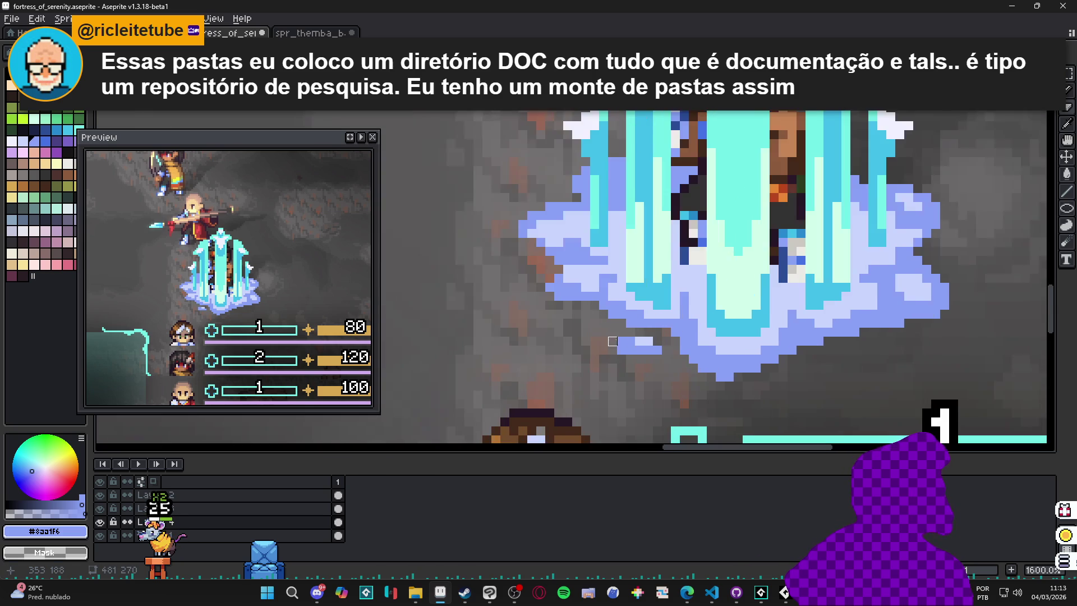
scroll(714, 354, "up", 3)
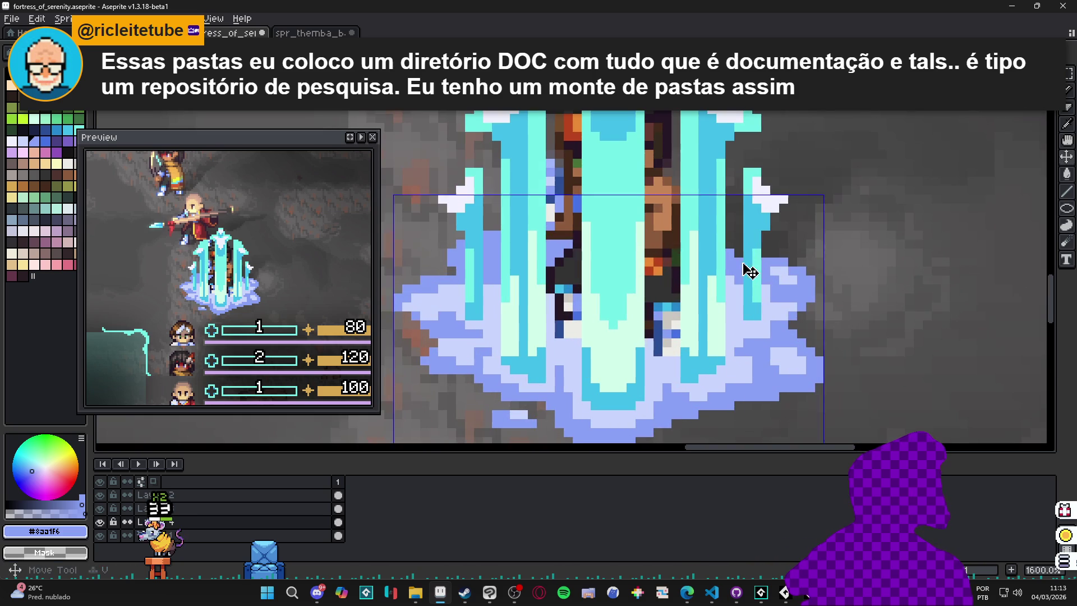
scroll(744, 254, "down", 2)
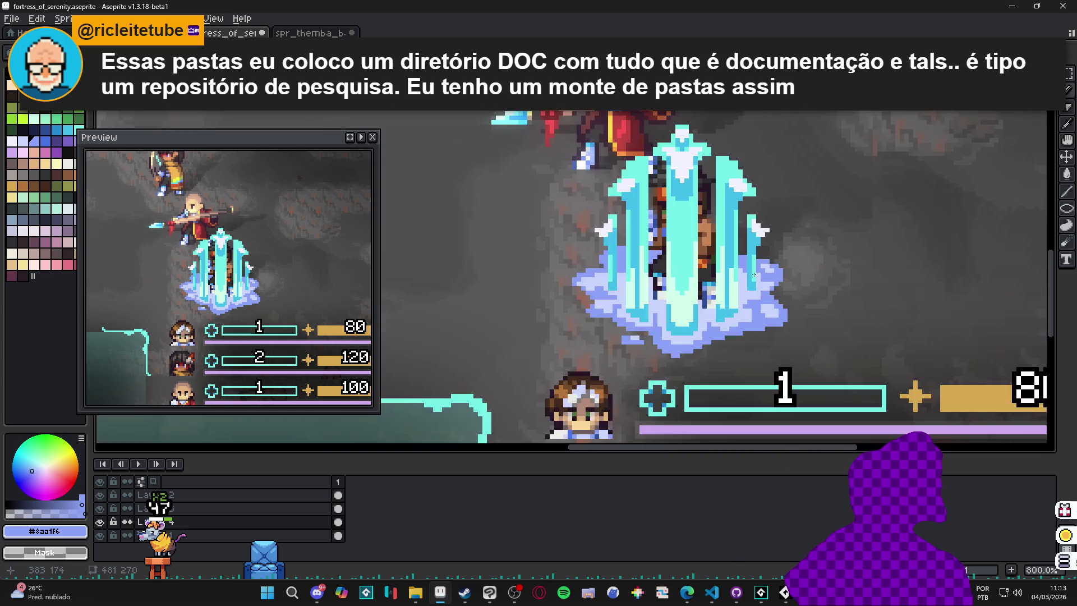
scroll(777, 315, "down", 1)
scroll(640, 313, "up", 3)
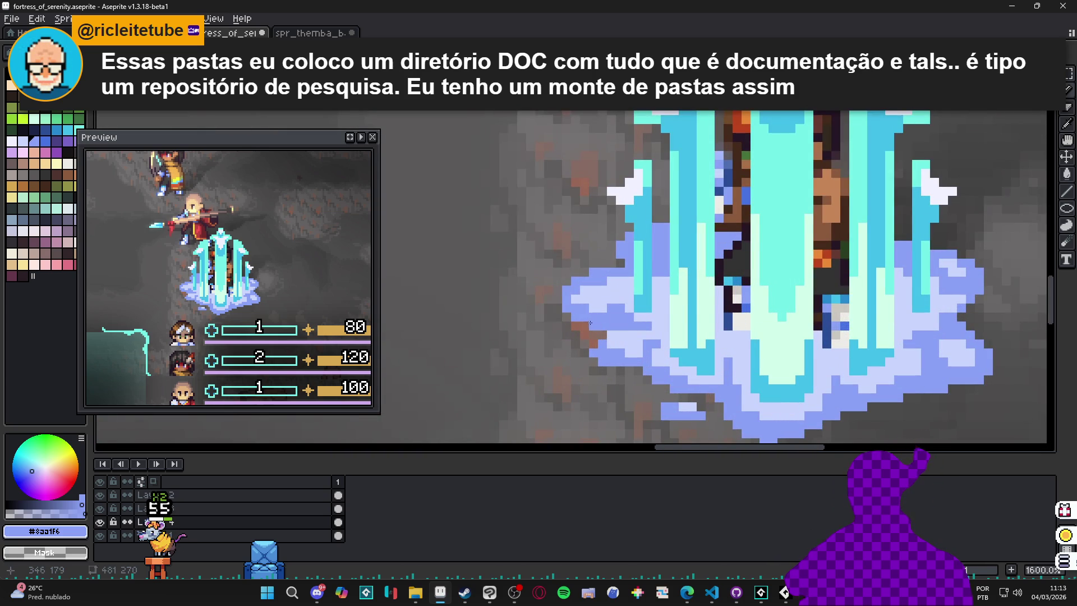
scroll(592, 324, "down", 3)
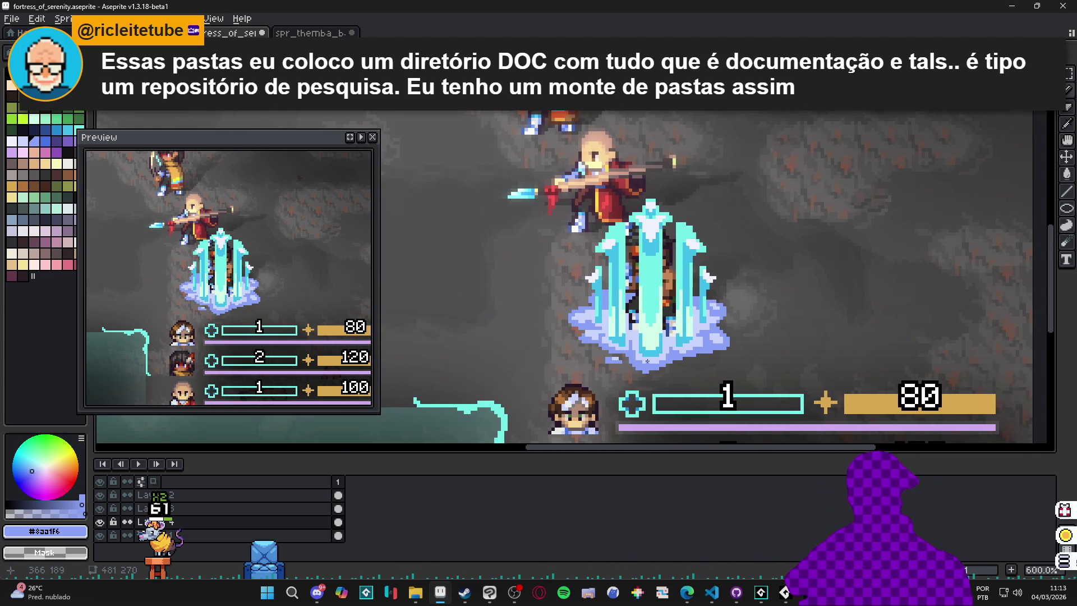
scroll(646, 360, "up", 3)
scroll(636, 366, "up", 1)
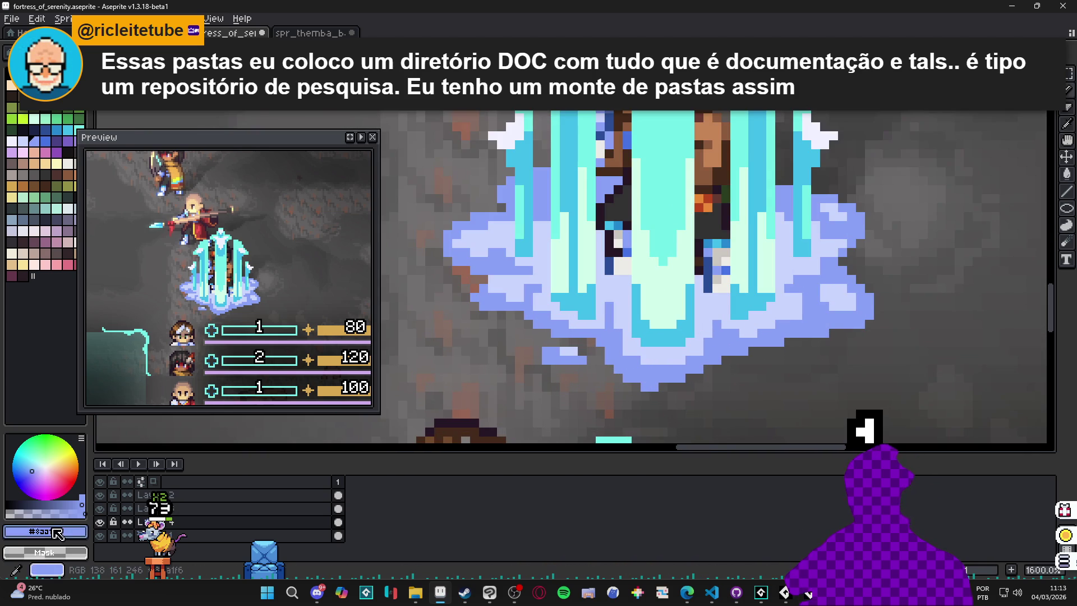
- Pick periwinkle #a2b5fa from the mist and paint three pixels into it
left_click(638, 358, "alt")
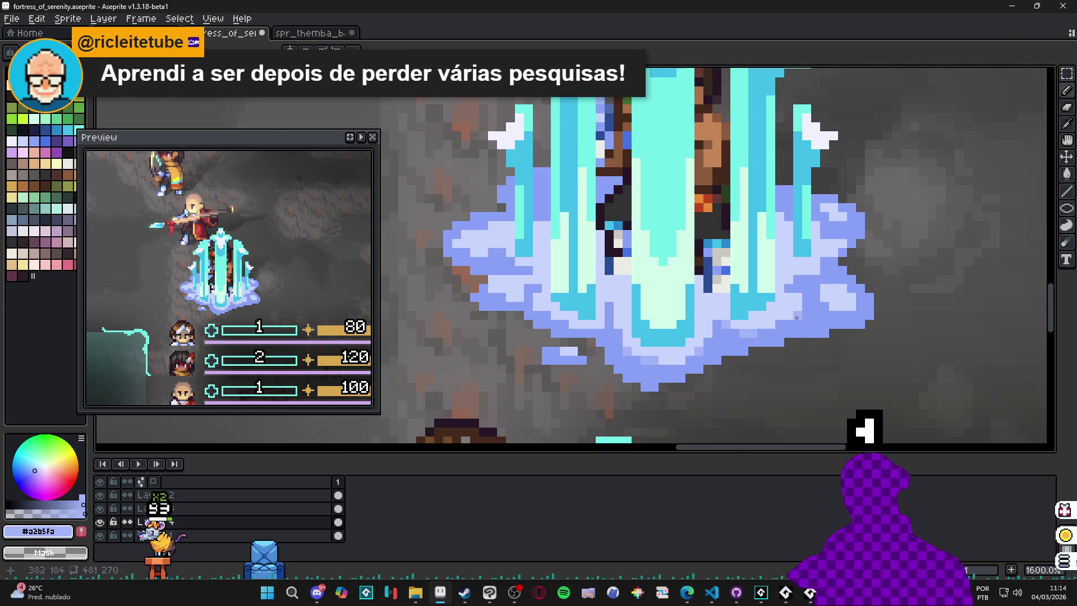
scroll(831, 304, "down", 4)
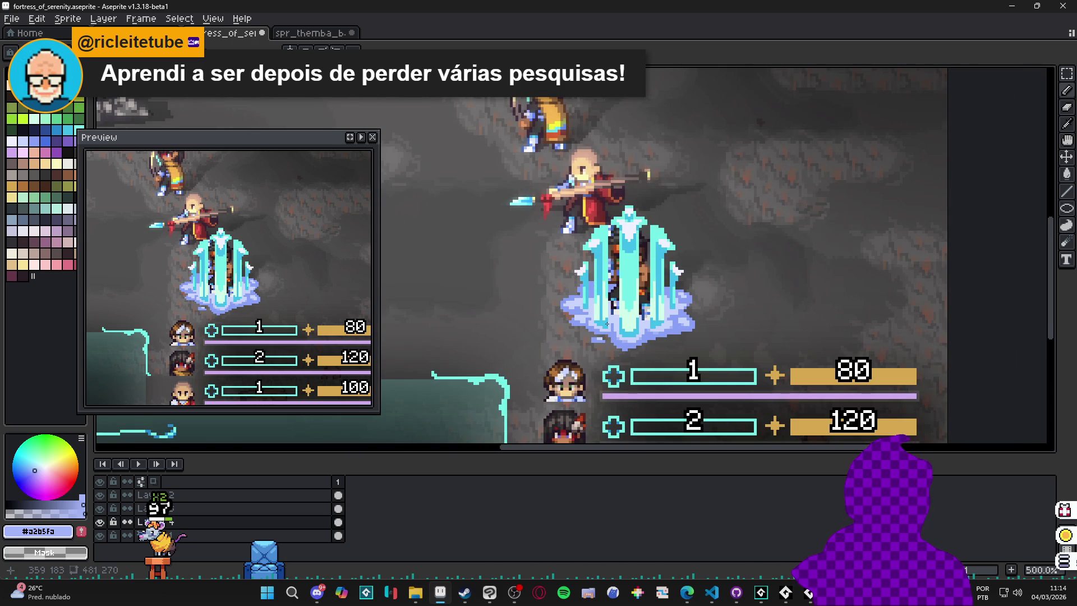
scroll(611, 311, "up", 6)
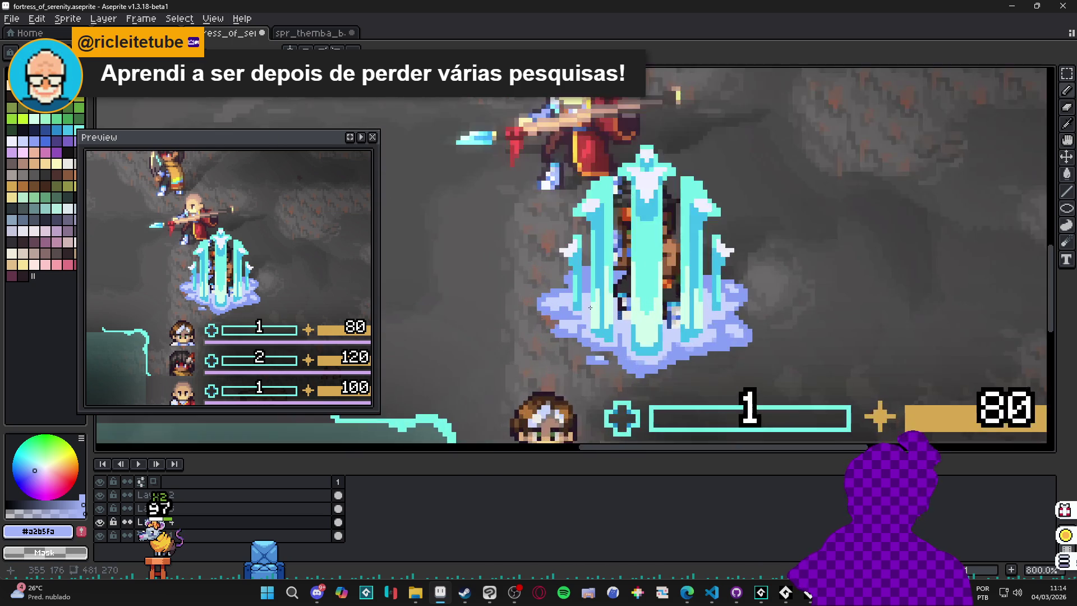
mouse_move(537, 335)
left_mouse_down()
mouse_move(547, 336)
mouse_move(497, 297)
left_mouse_up()
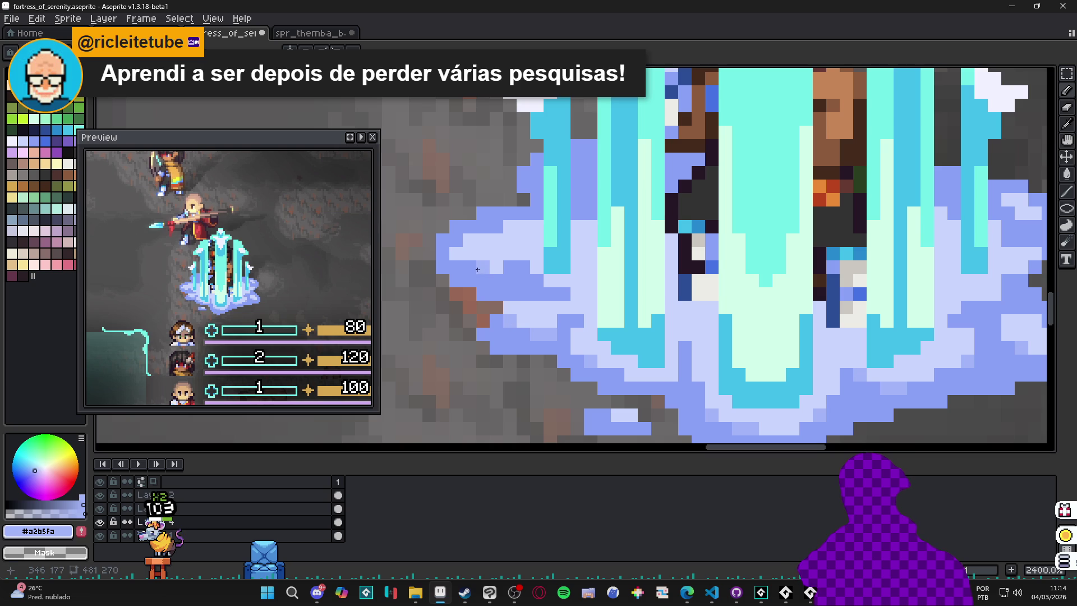
left_click(515, 226)
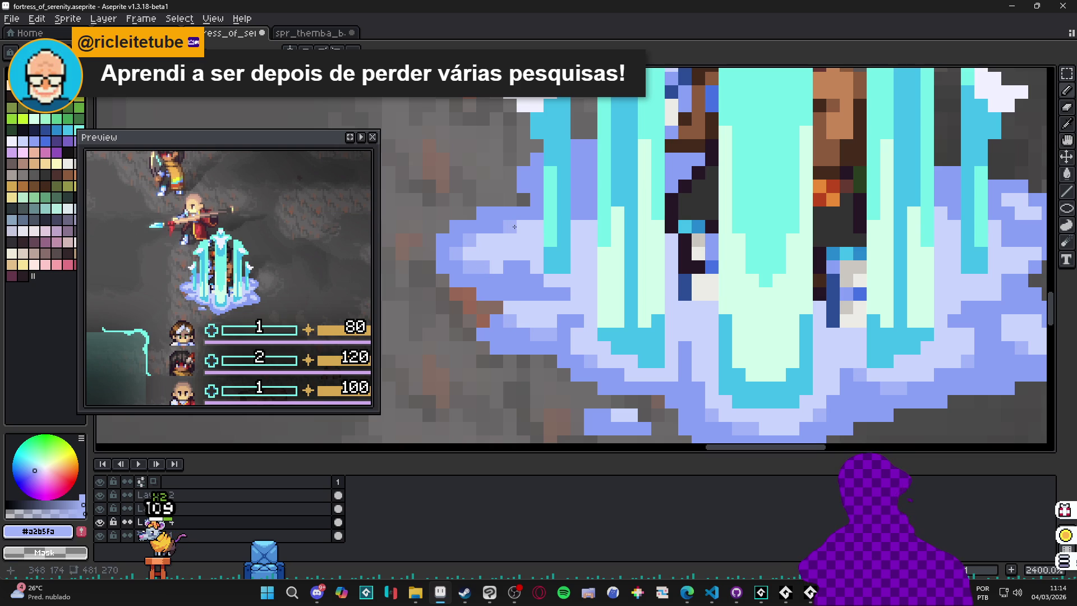
- Zoom in and out to check the mist, then choose darker blue palette swatch idx-45
scroll(554, 279, "down", 5)
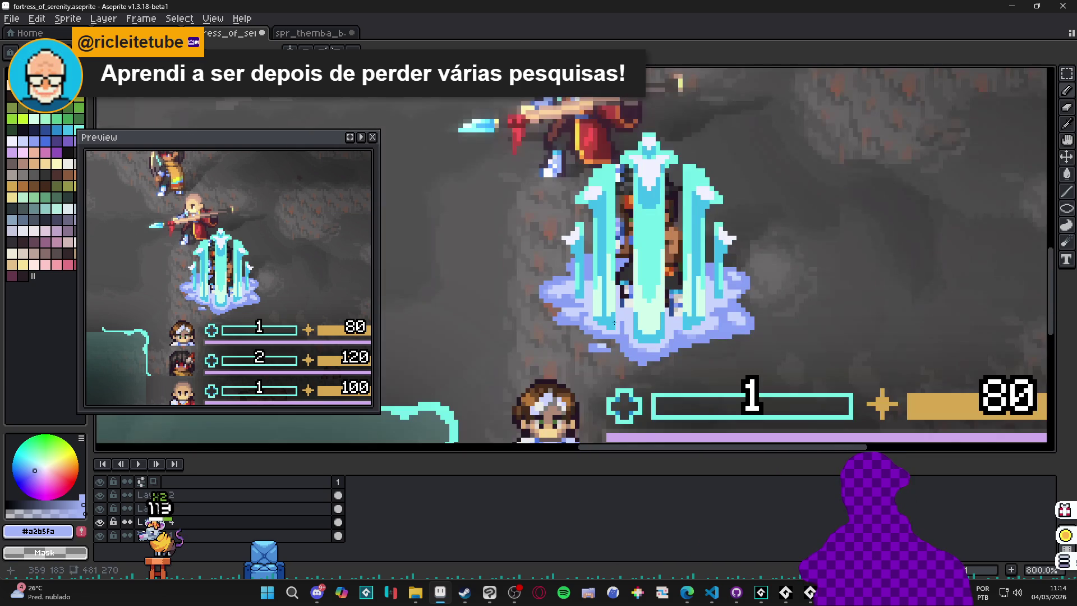
scroll(628, 322, "up", 5)
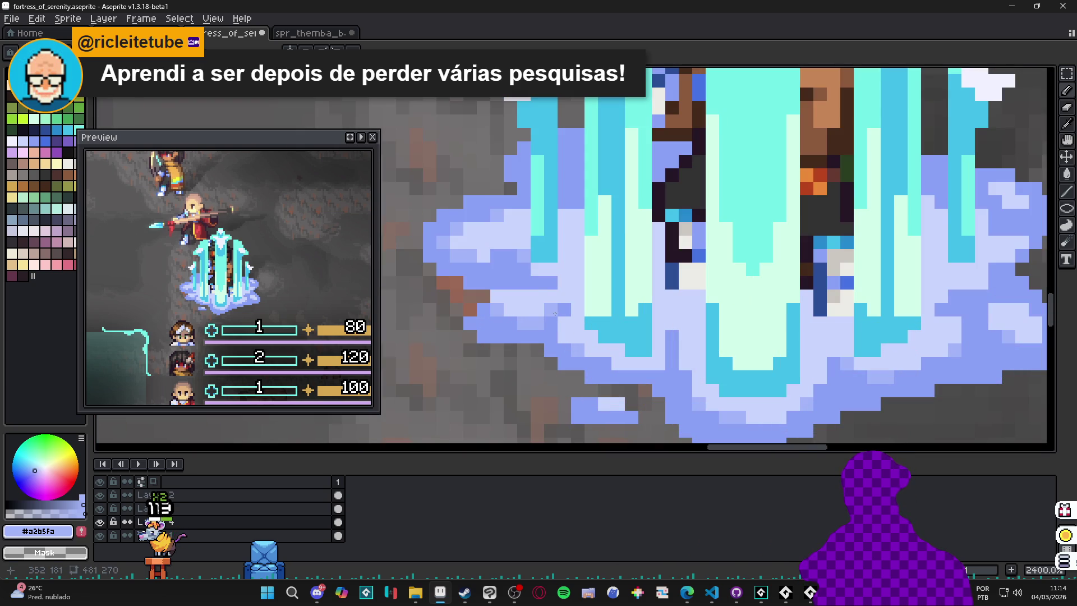
scroll(577, 314, "down", 3)
scroll(651, 337, "up", 3)
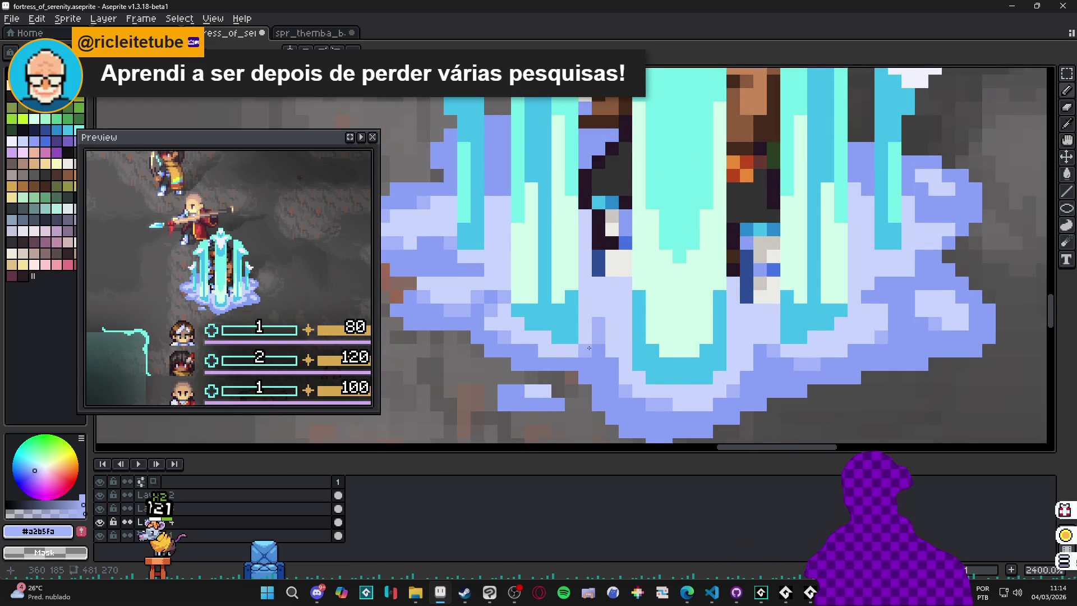
scroll(589, 348, "down", 3)
scroll(617, 353, "up", 3)
scroll(652, 363, "down", 3)
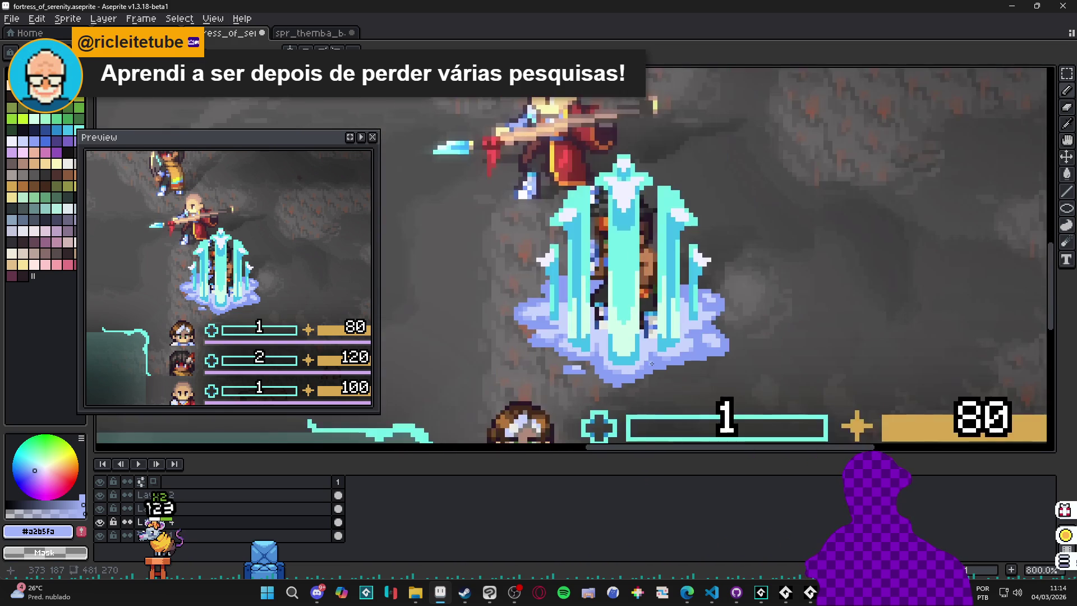
scroll(652, 363, "down", 2)
scroll(658, 360, "up", 6)
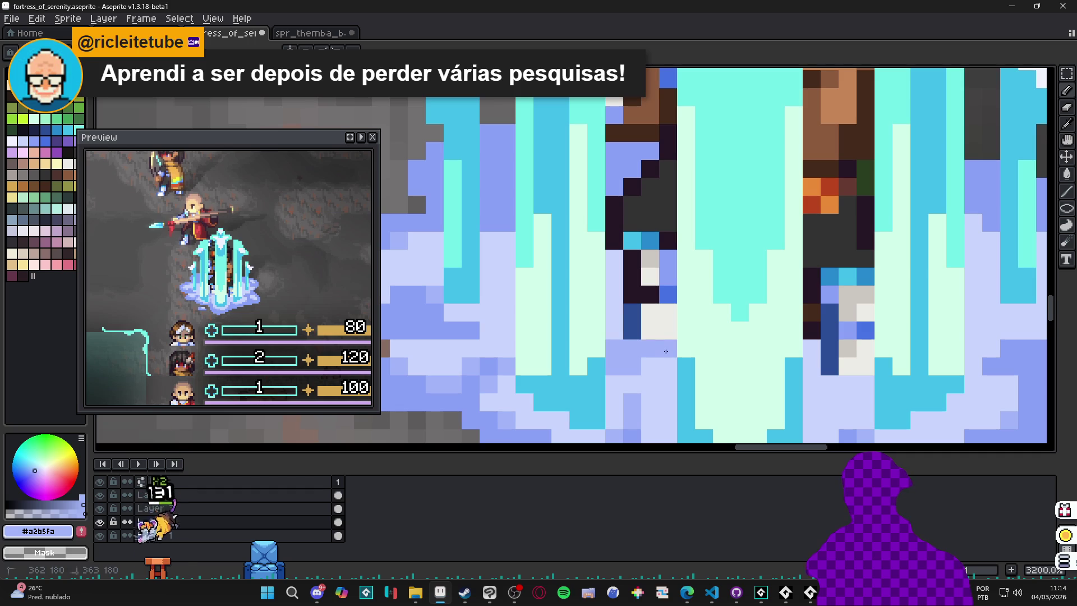
scroll(612, 331, "down", 5)
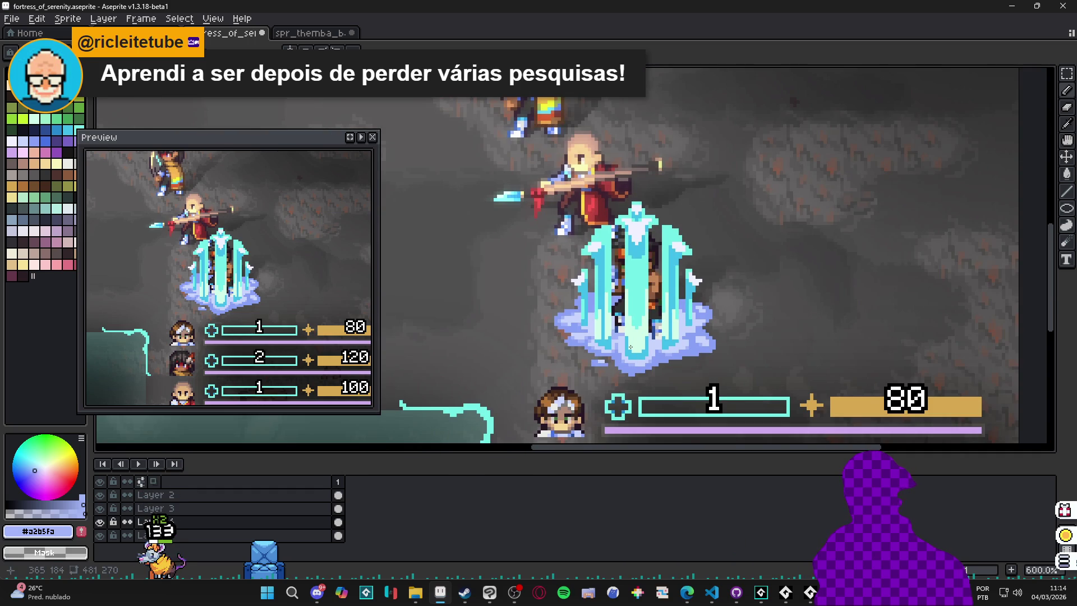
scroll(631, 347, "down", 3)
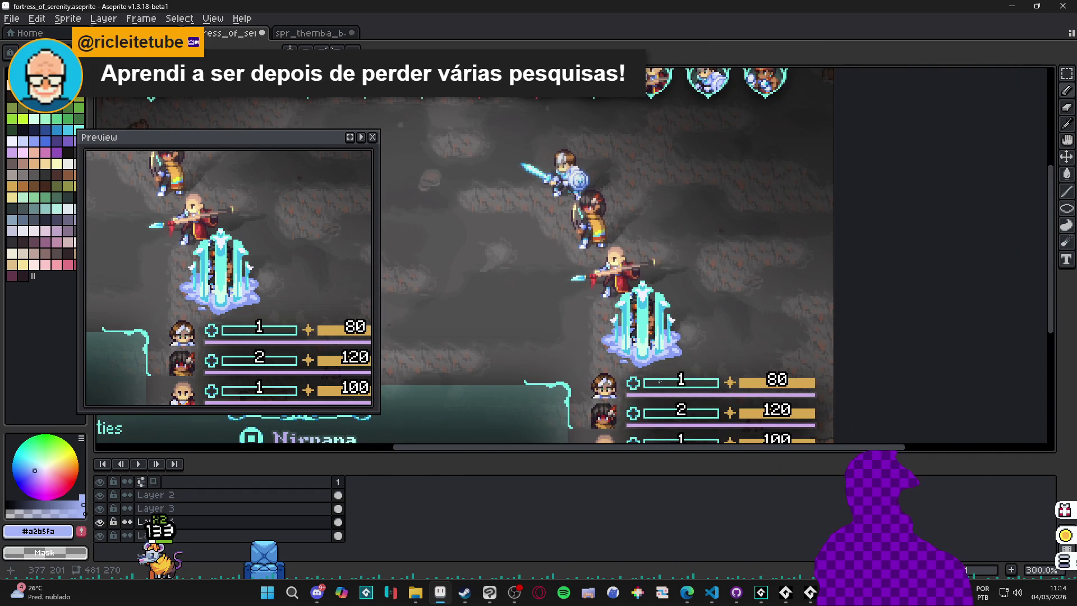
scroll(643, 366, "up", 3)
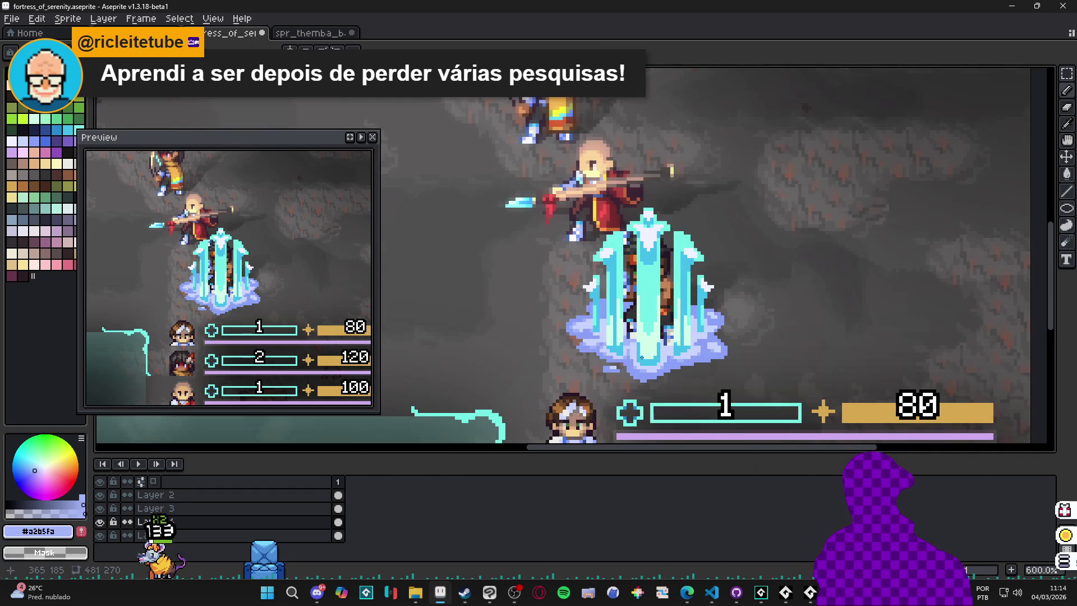
scroll(653, 362, "up", 1)
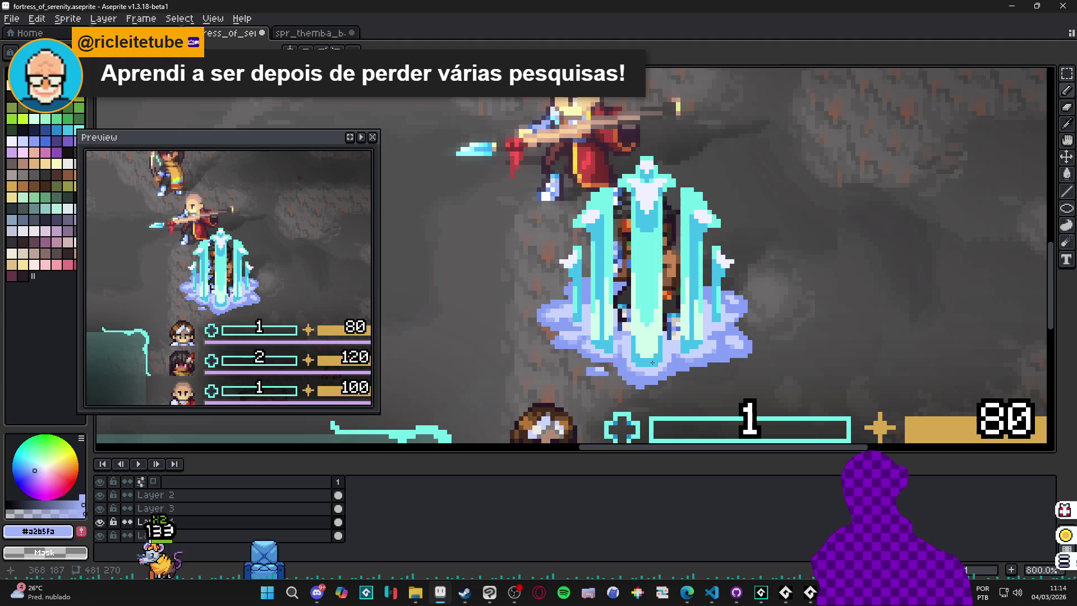
scroll(667, 365, "up", 3)
left_click(47, 142)
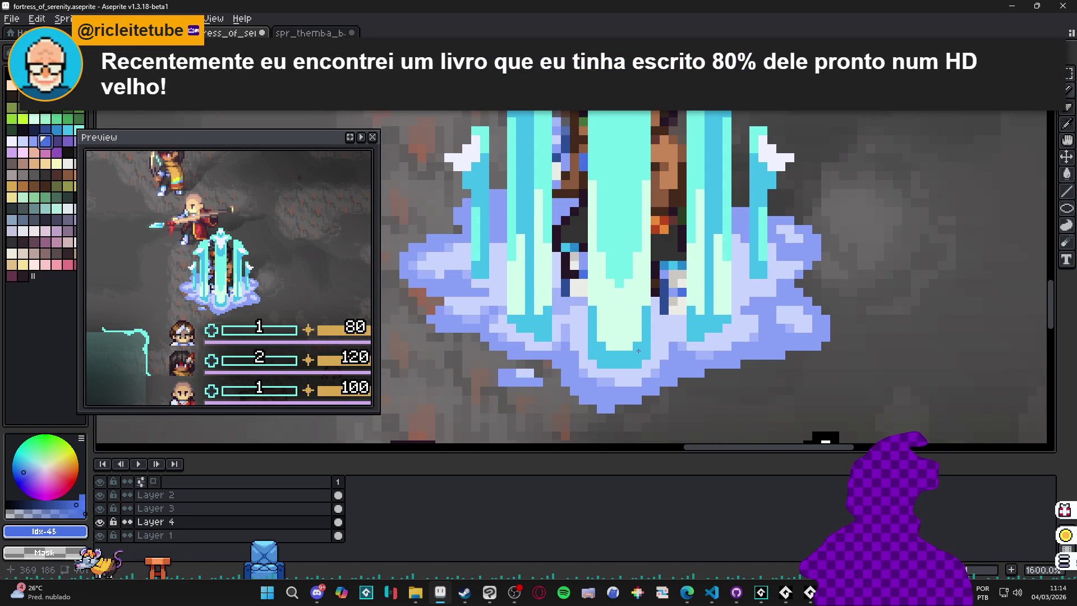
- Pencil a first run of dark blue shading pixels into the mist under the crystal pillar
scroll(683, 377, "up", 3)
mouse_move(683, 384)
left_mouse_down()
mouse_move(668, 343)
mouse_move(649, 361)
mouse_move(647, 390)
mouse_move(649, 361)
left_mouse_up()
left_click(667, 395)
left_click(631, 396)
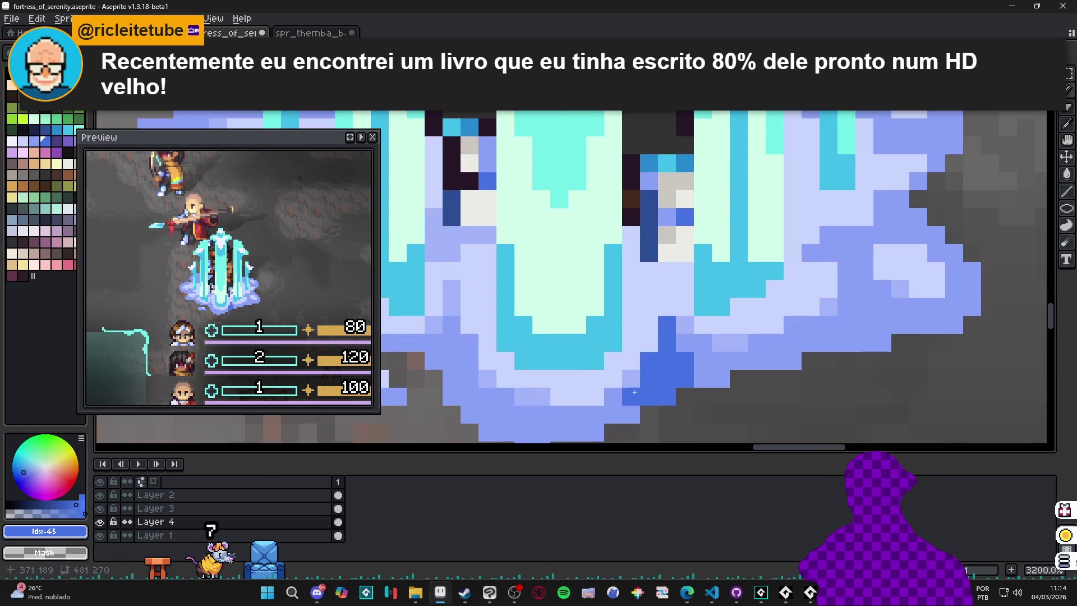
left_click(702, 379)
left_click(703, 362)
left_click(685, 342)
left_click(721, 361)
left_click(721, 378)
left_click(737, 362)
- Extend the dark blue shading up, down and left, adding a 2x2 patch above
scroll(705, 398, "down", 7)
scroll(706, 398, "up", 7)
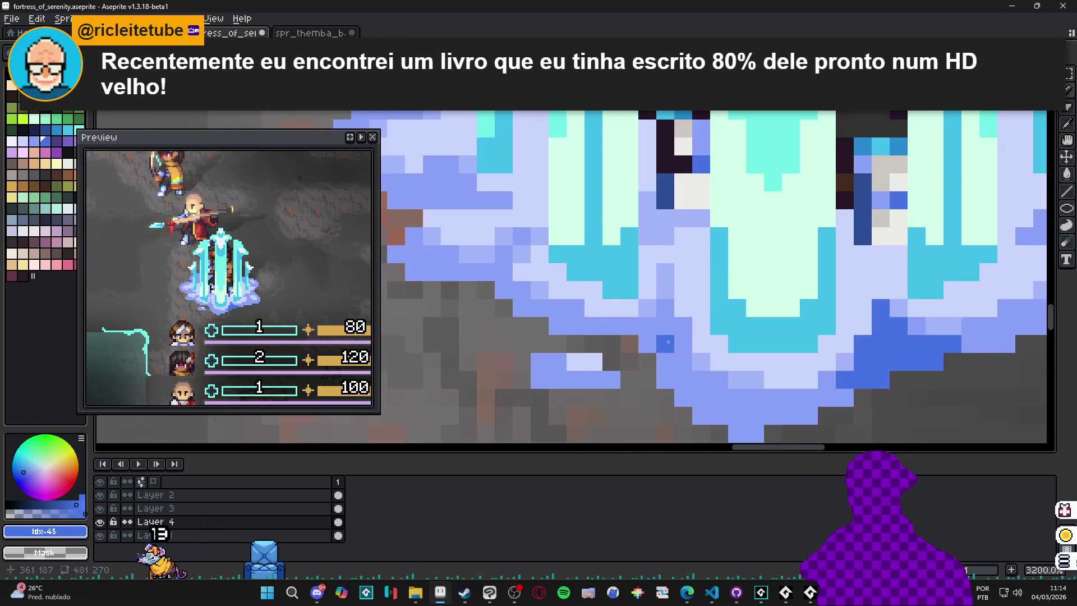
left_click(666, 308)
left_click_drag(665, 361, 683, 397)
left_click(683, 361)
left_click(629, 325)
left_click(611, 326)
scroll(659, 367, "down", 4)
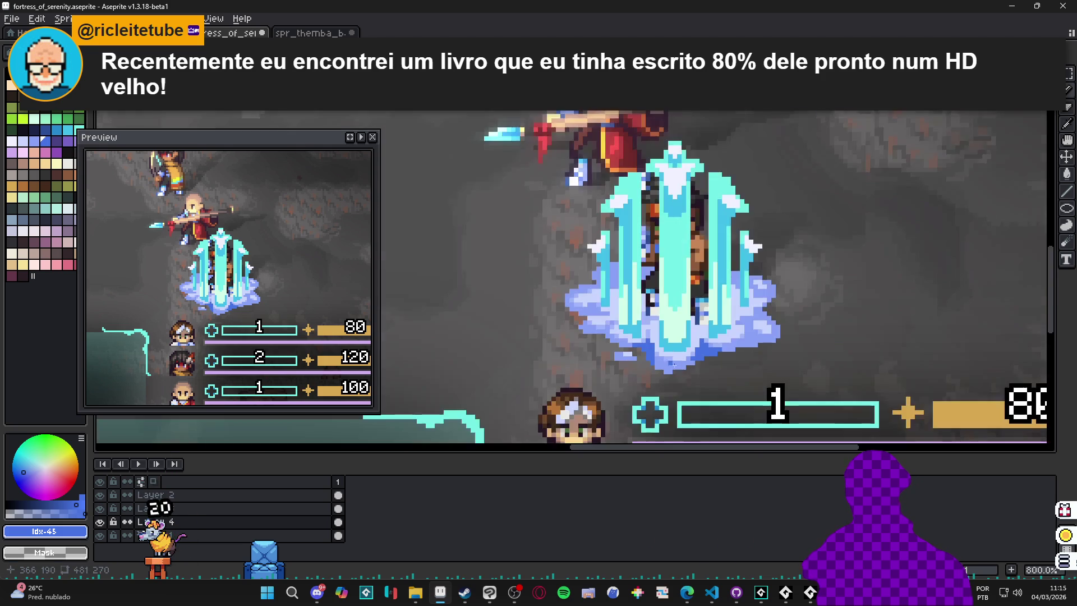
scroll(659, 368, "up", 3)
left_click(636, 345)
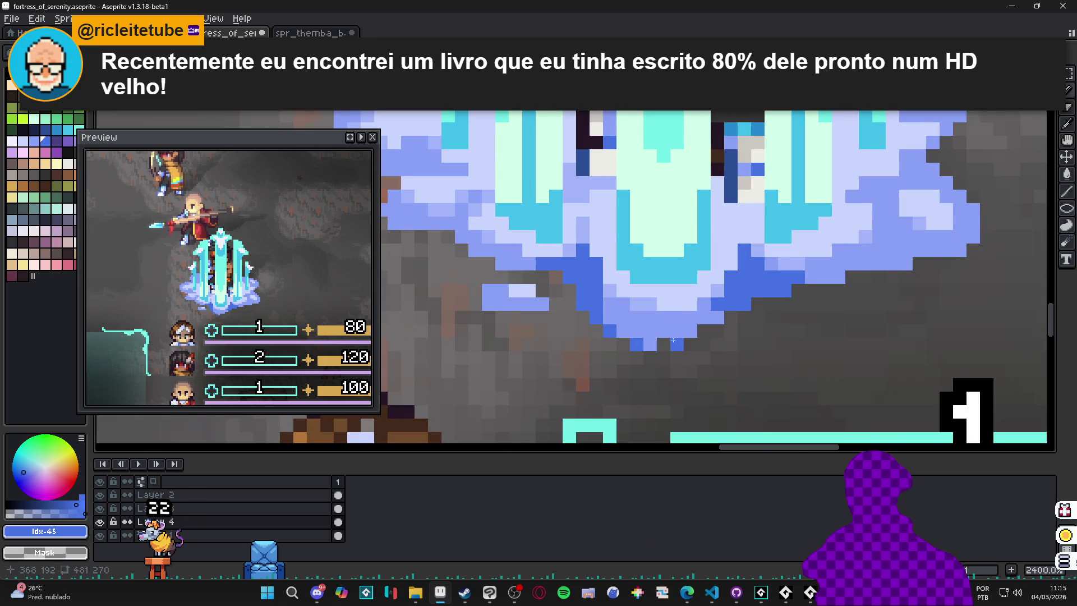
left_click(691, 331)
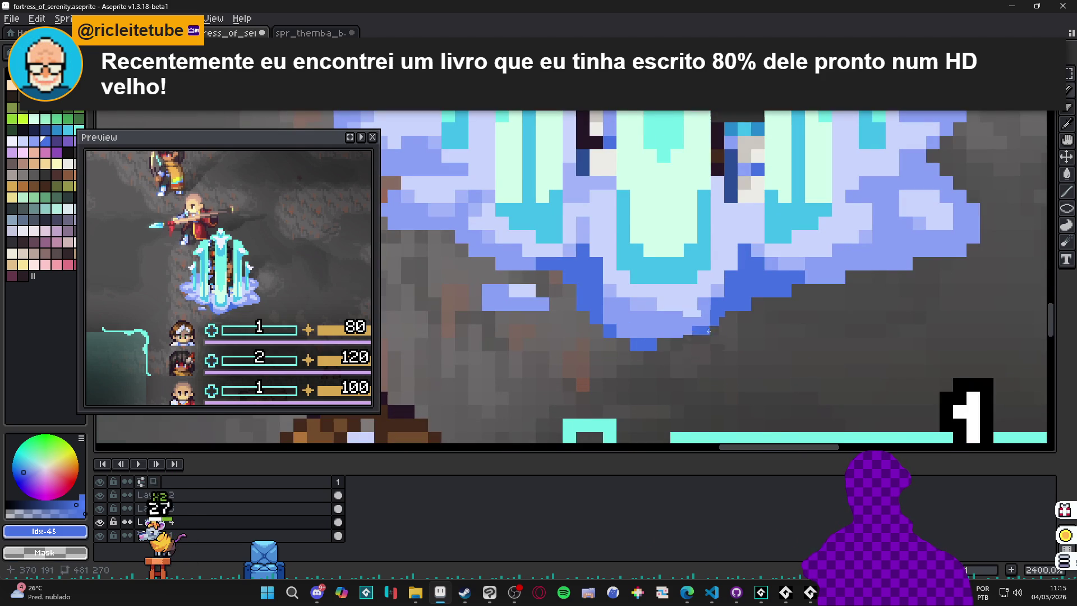
scroll(711, 325, "down", 5)
scroll(718, 314, "up", 7)
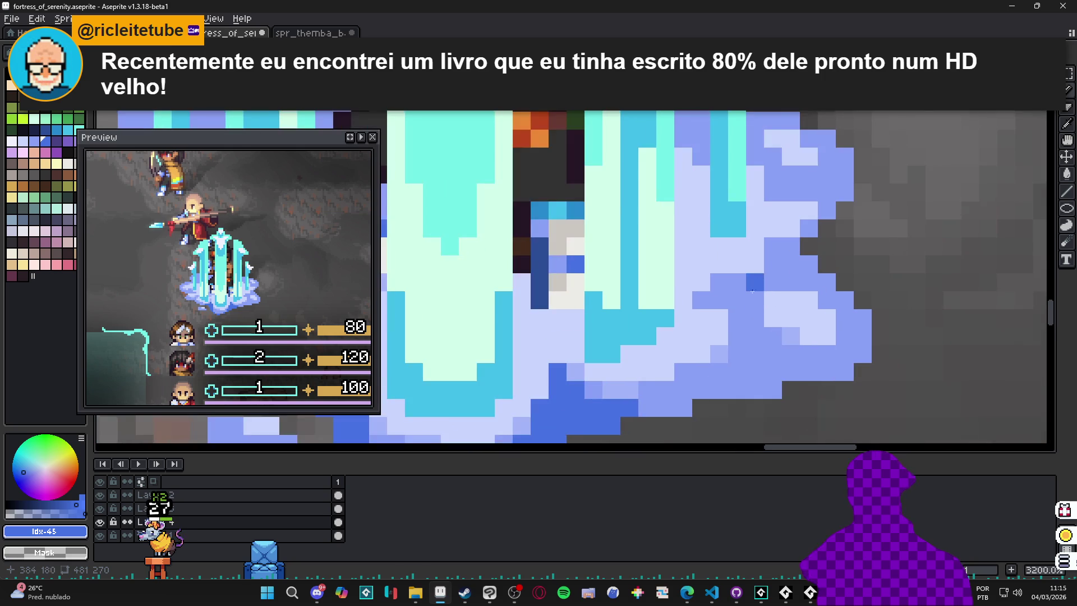
left_click_drag(737, 317, 746, 314)
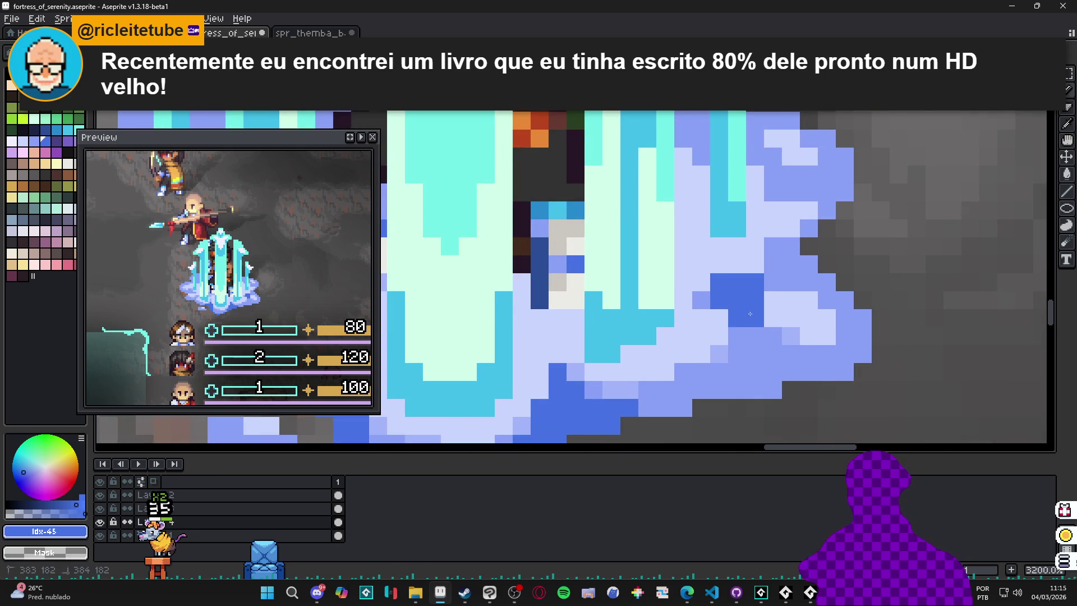
left_click_drag(773, 264, 791, 247)
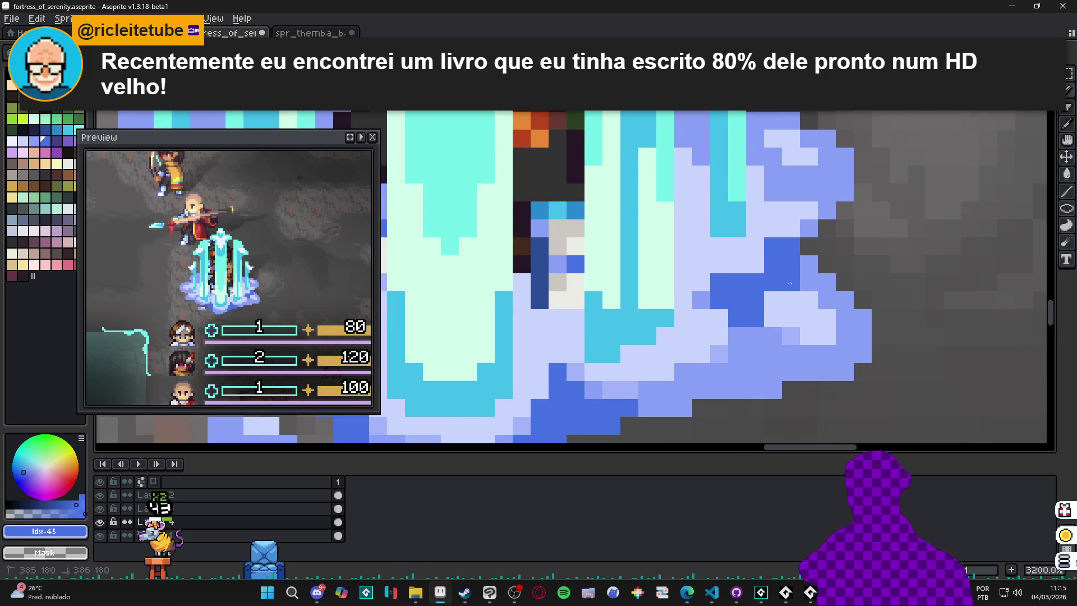
- Zoom out to check the mist shading, then bring up the battle_poses folder in File Explorer
scroll(815, 264, "down", 7)
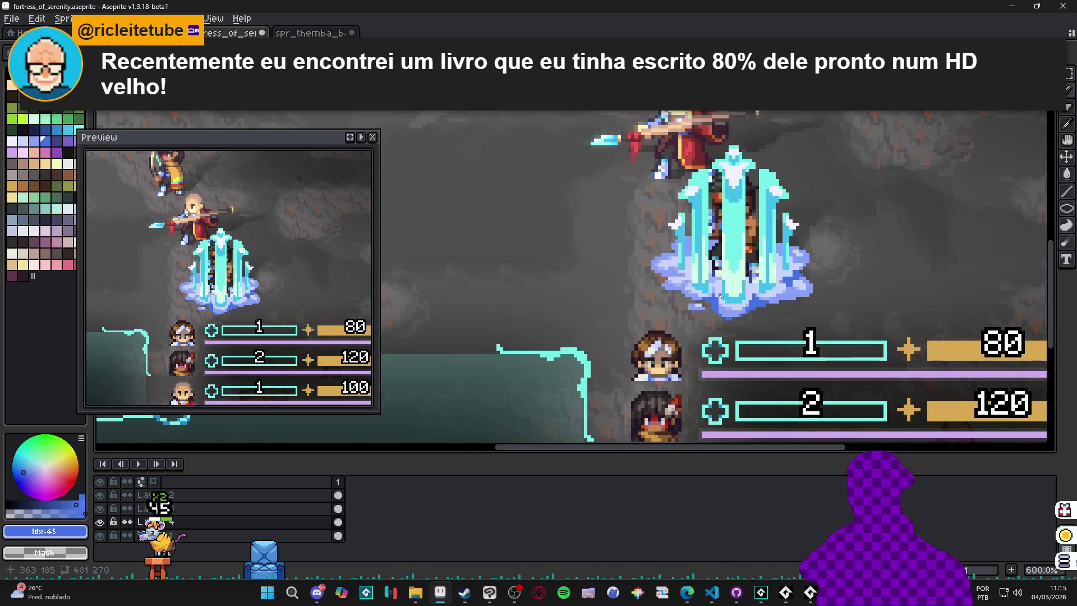
scroll(787, 294, "up", 6)
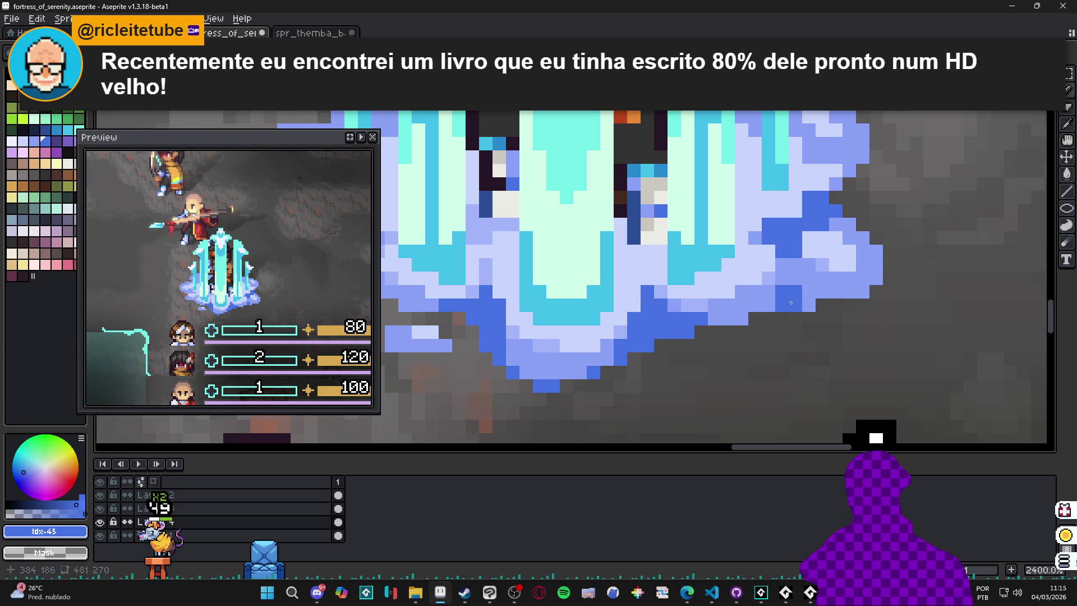
scroll(776, 305, "down", 4)
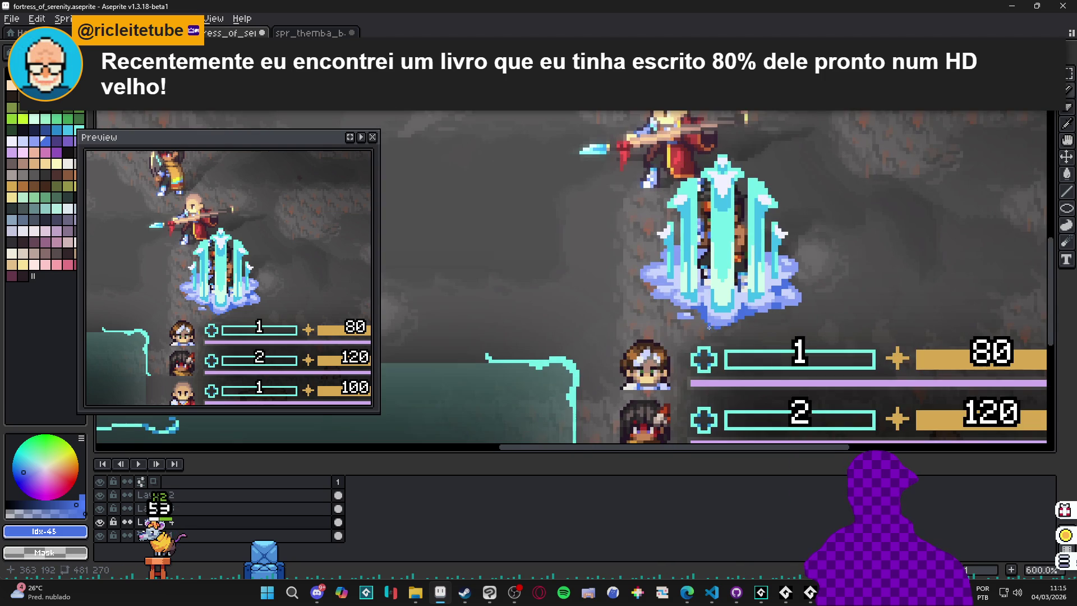
scroll(709, 327, "down", 2)
scroll(721, 332, "down", 1)
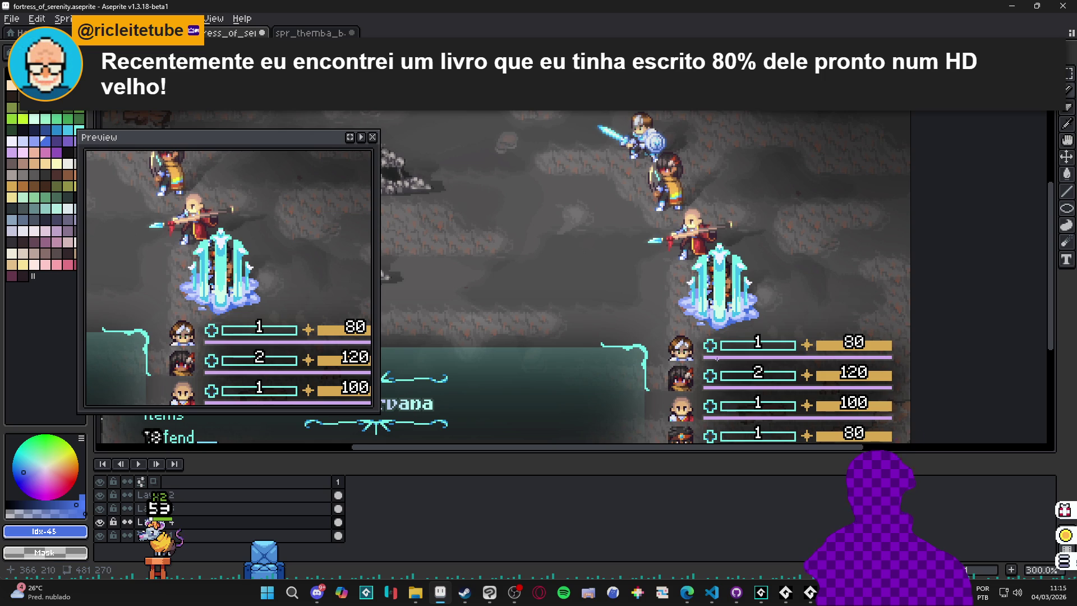
scroll(746, 259, "up", 2)
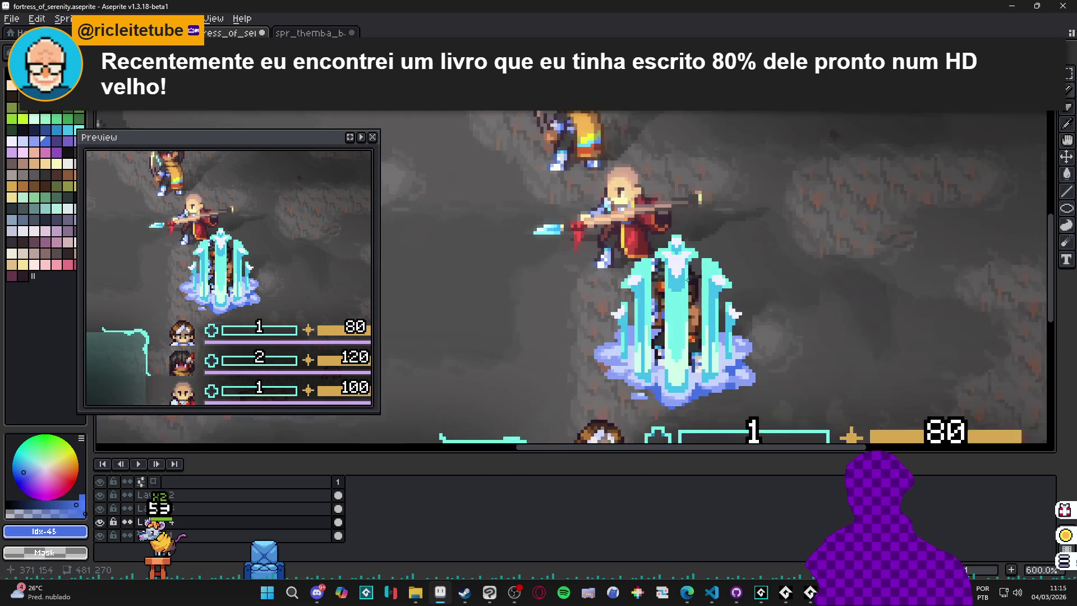
left_click(415, 592)
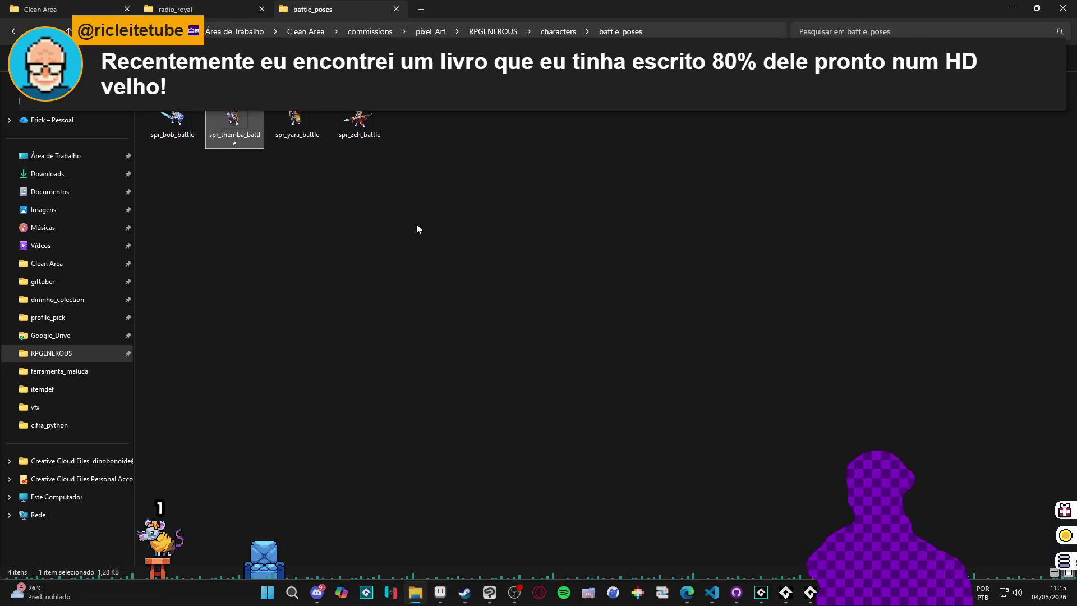
- Navigate from battle_poses up to the RPGENEROUS folder and into vfx
left_click(185, 9)
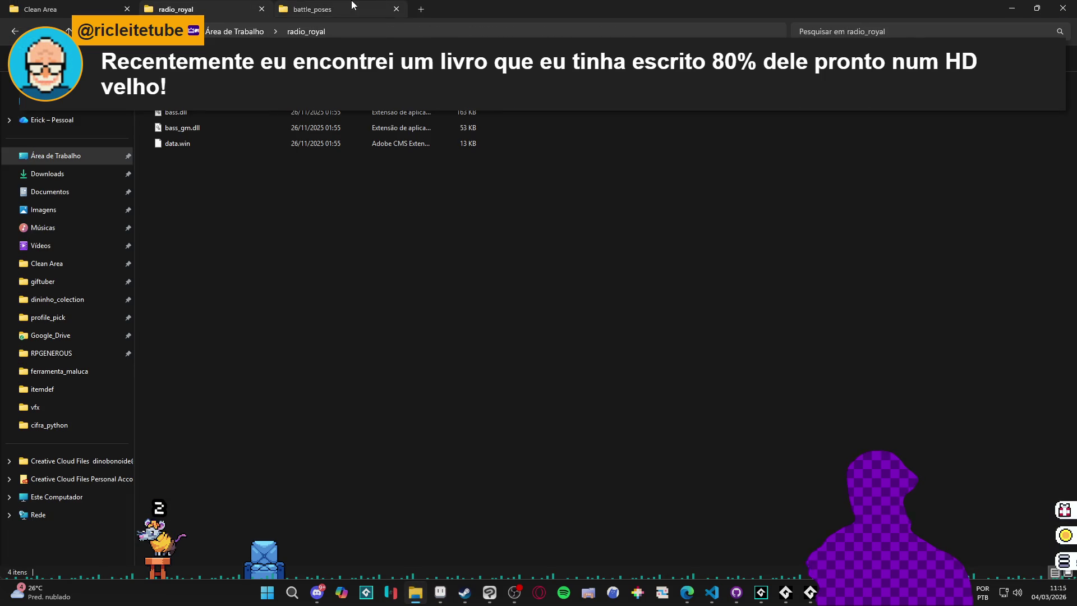
left_click(314, 9)
left_click(15, 33)
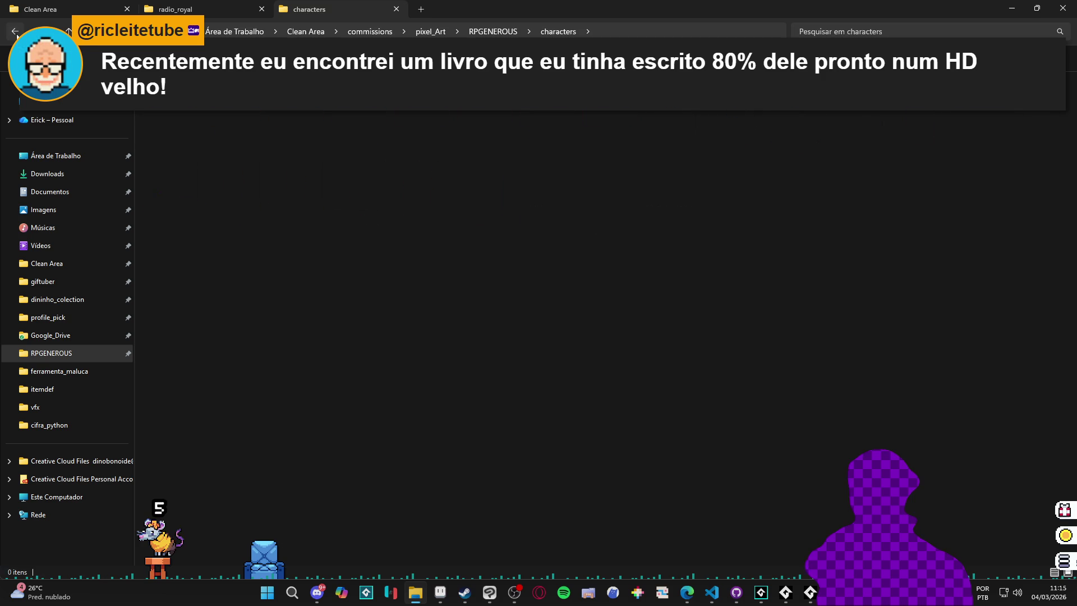
left_click(15, 32)
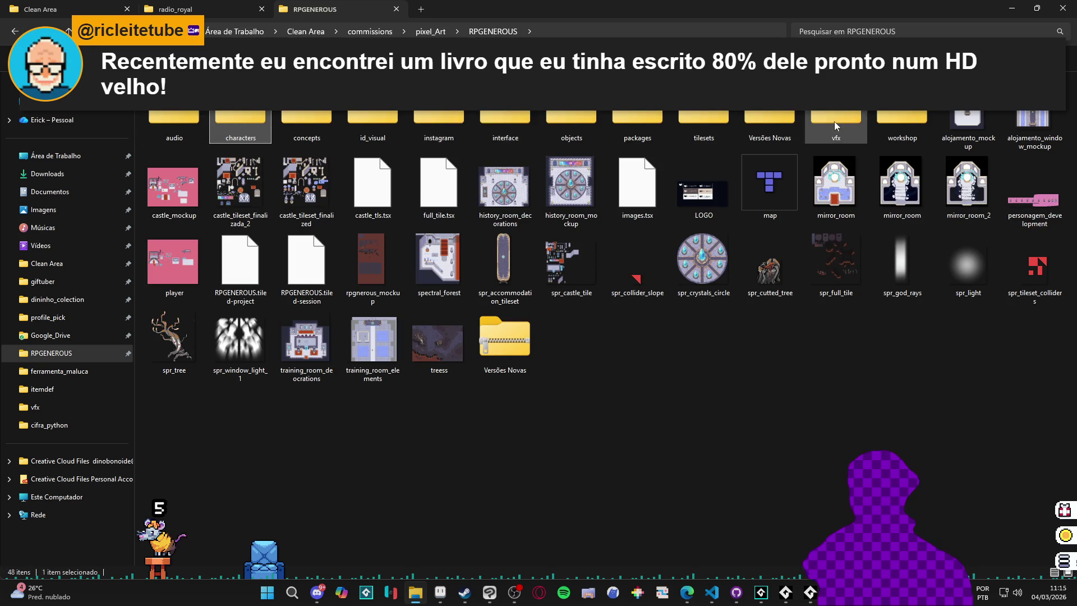
double_click(834, 121)
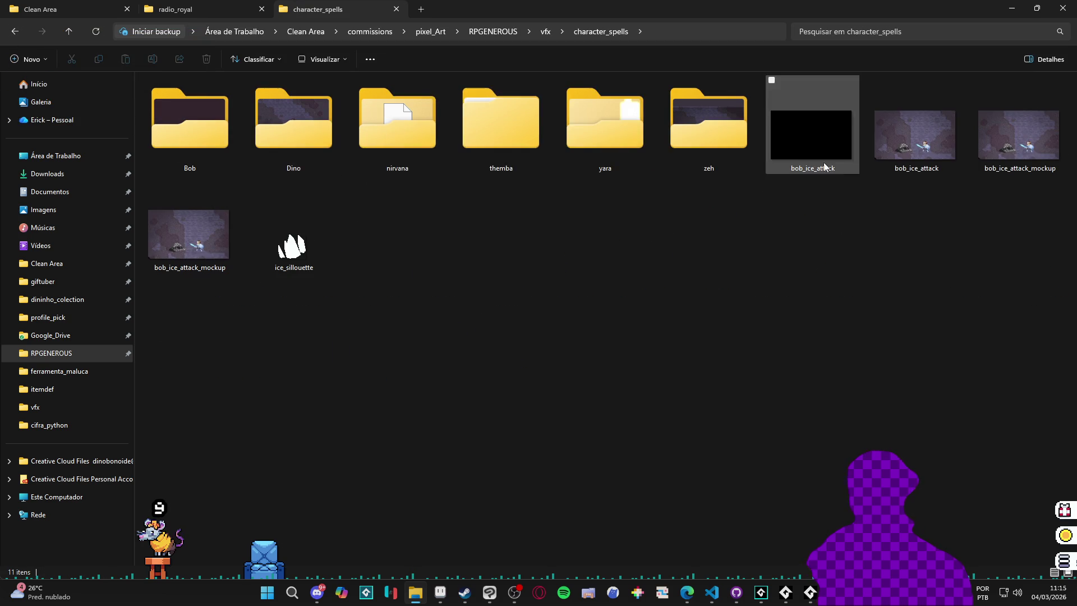
- Preview bob_ice_attack, close the Photos viewer, and load the mockup into Aseprite
double_click(904, 153)
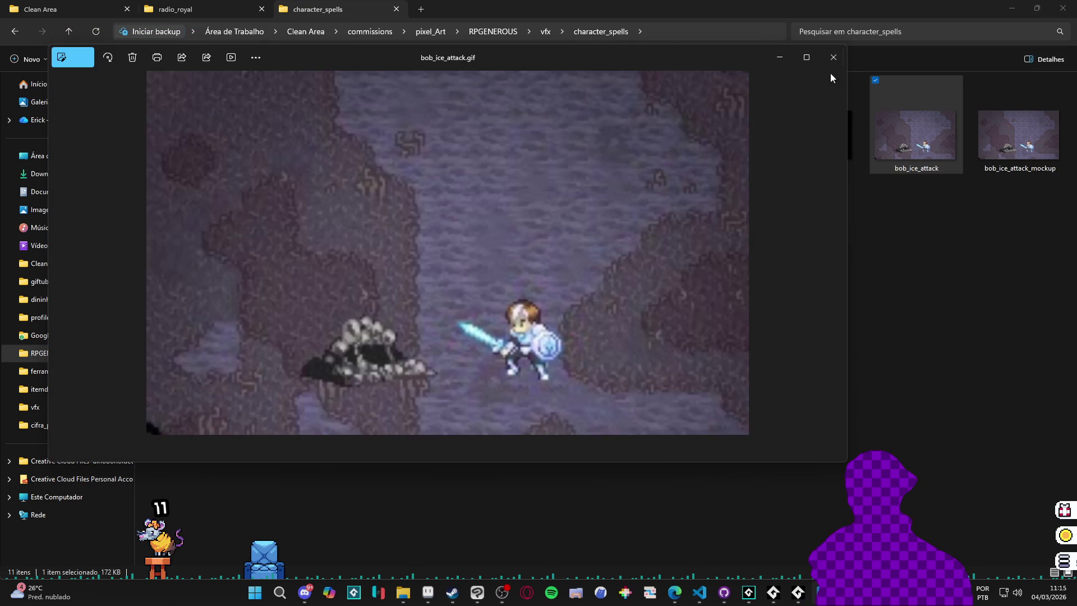
left_click(830, 73)
key("alt+Tab")
left_click_drag(1048, 160, 1044, 154)
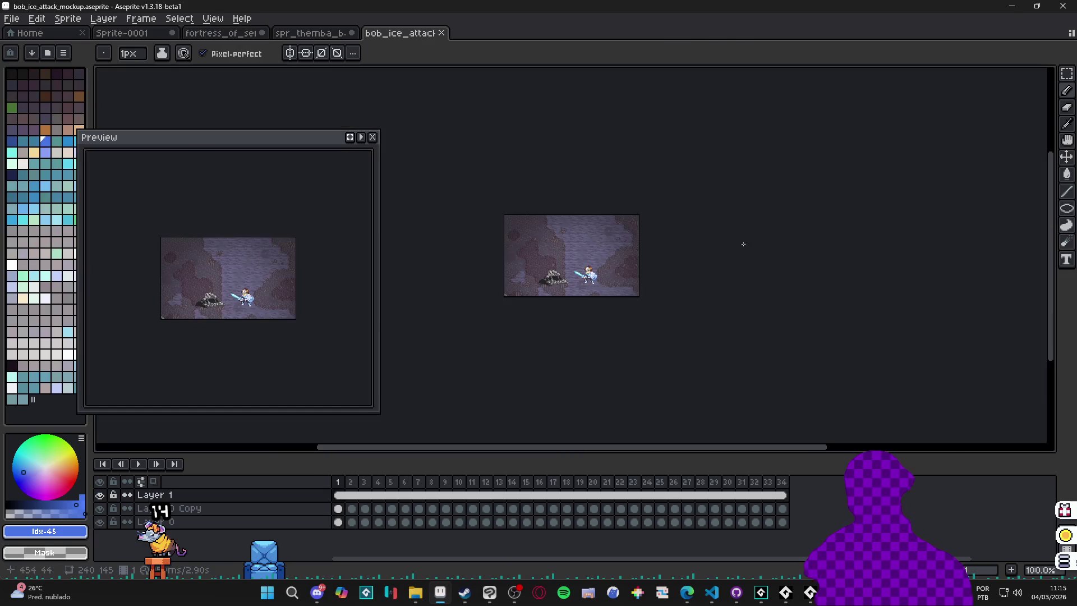
- Play the ice attack mockup, step through frames 23–25, then return to fortress_of_serenity via spr_themba
left_click(476, 493)
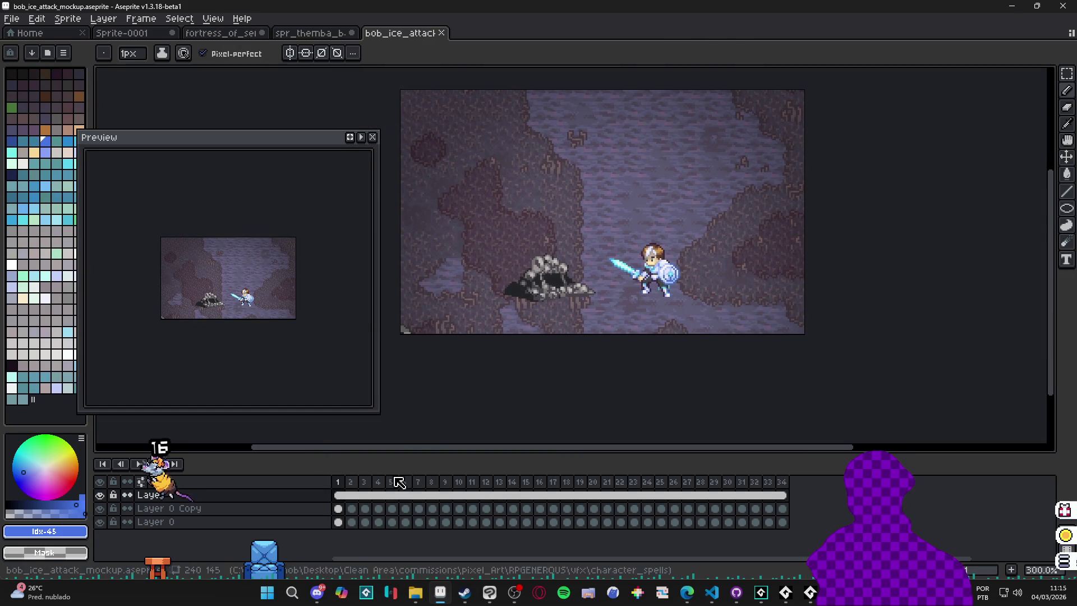
left_click(594, 495)
left_click(139, 464)
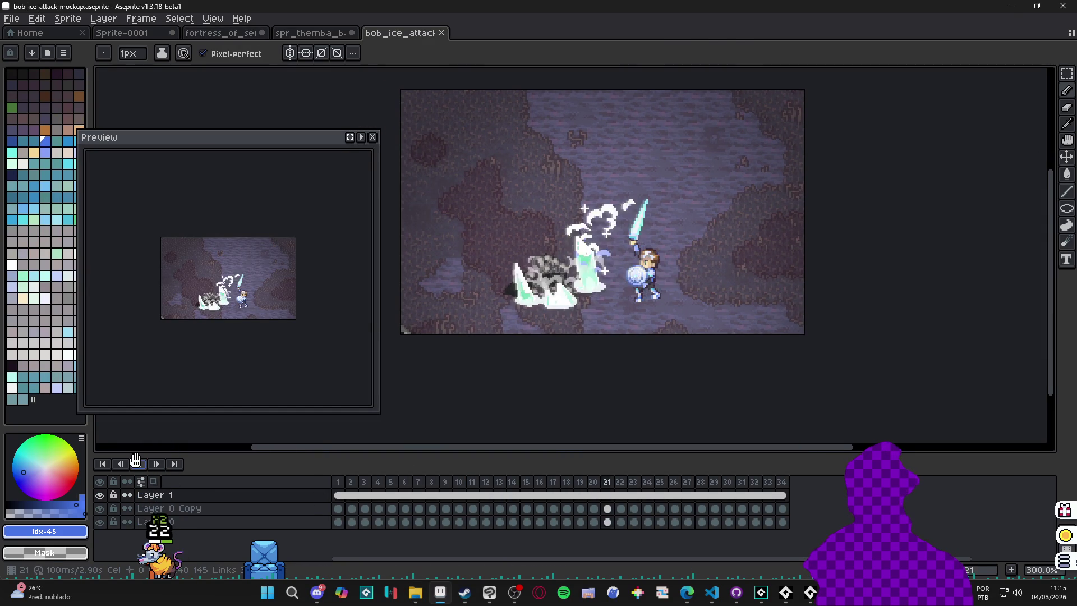
left_click(607, 495)
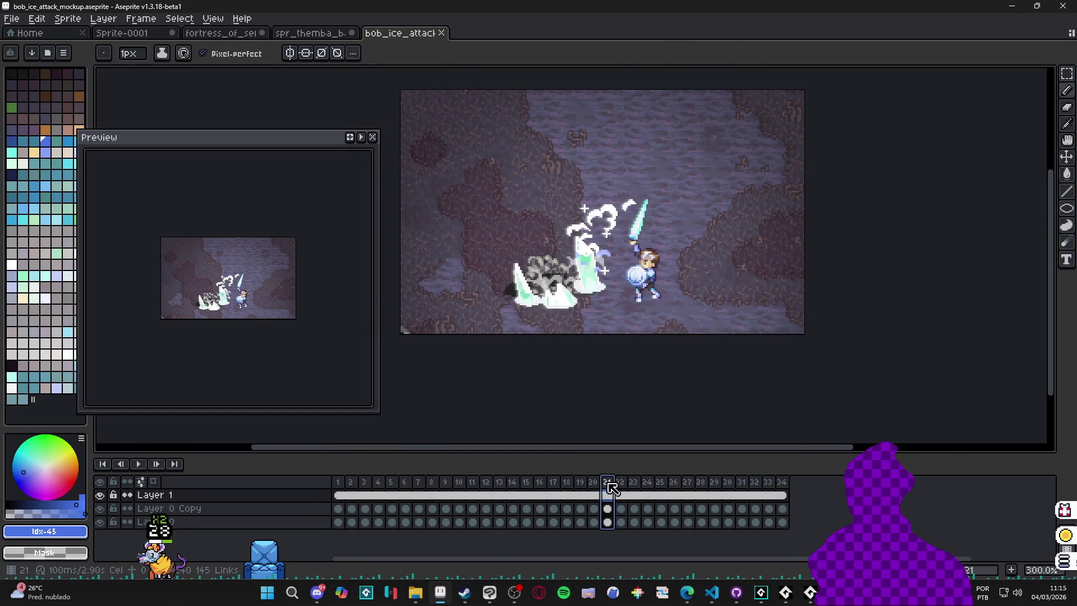
left_click(634, 495)
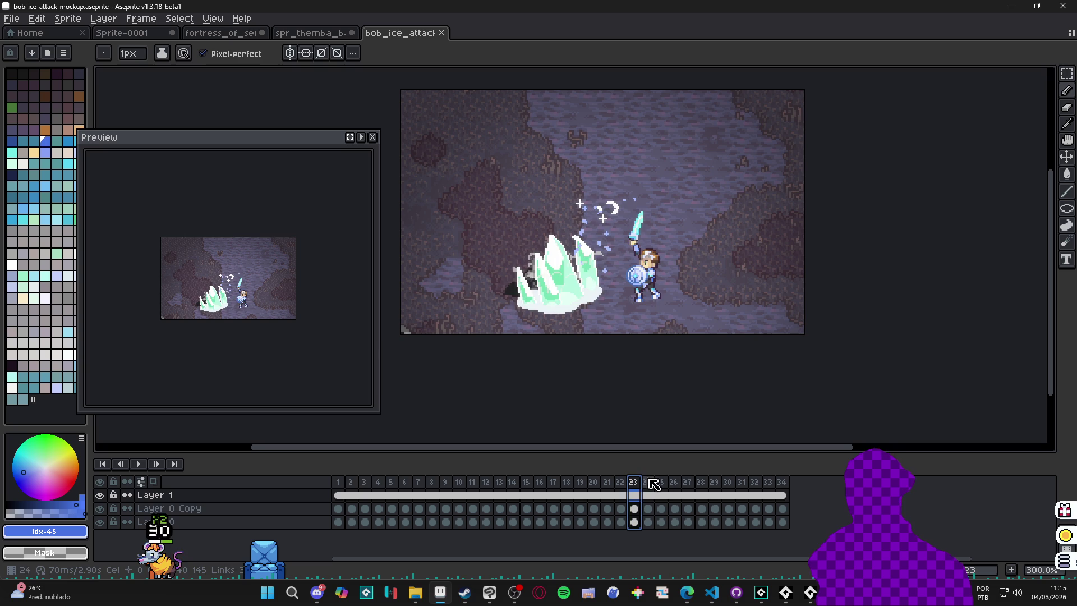
left_click(648, 495)
left_click(661, 495)
left_click(336, 33)
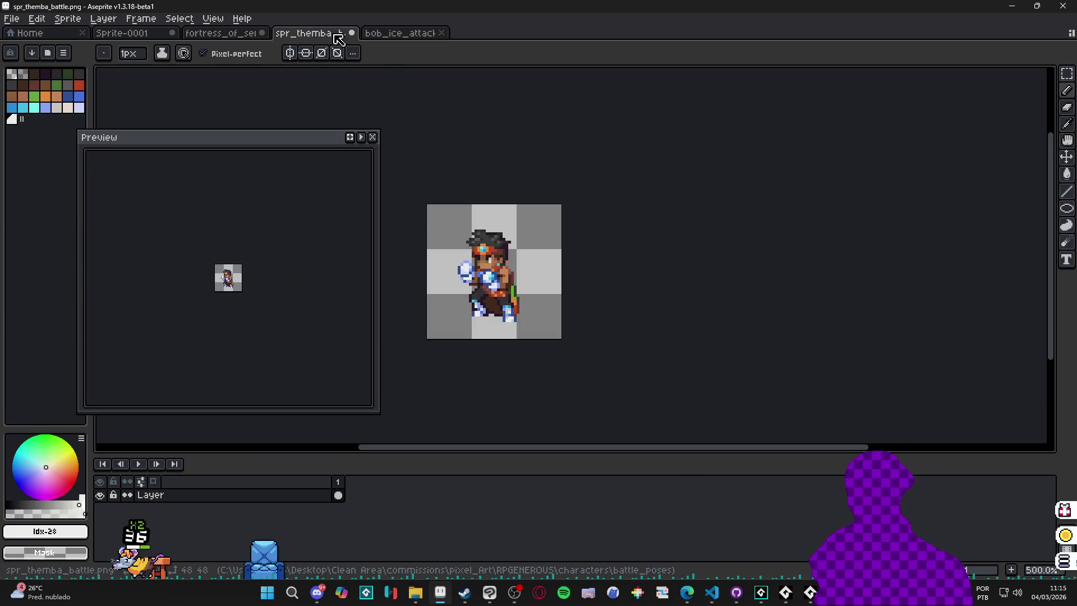
left_click(224, 33)
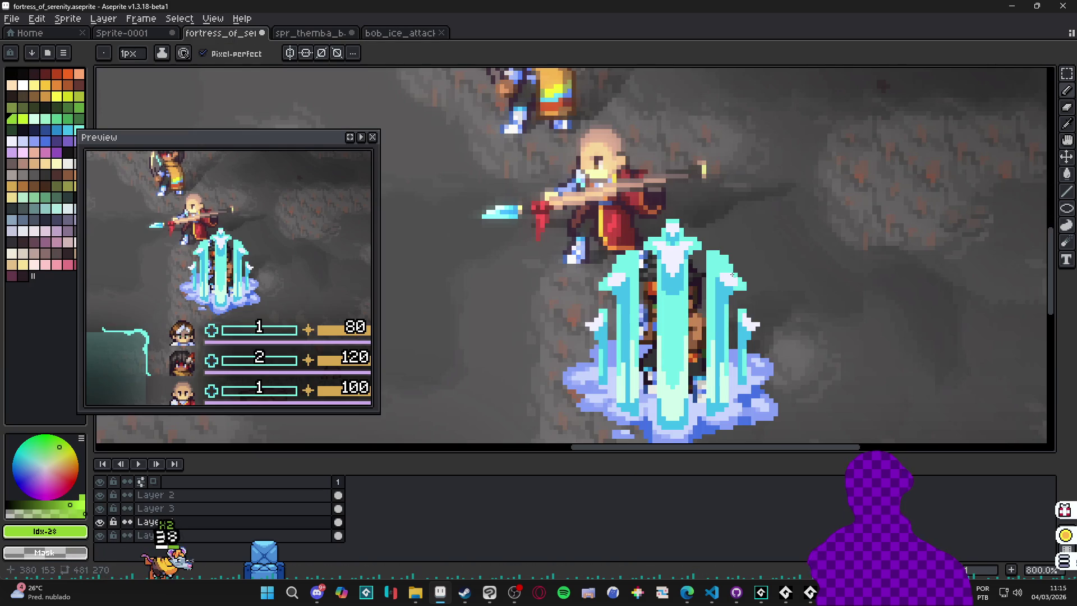
- With the pencil active, eyedrop the crystal's pale white #F1F2FF and cyan #73EFE8
scroll(729, 252, "up", 2)
left_click(777, 257, "alt")
scroll(750, 284, "down", 2)
scroll(751, 283, "up", 3)
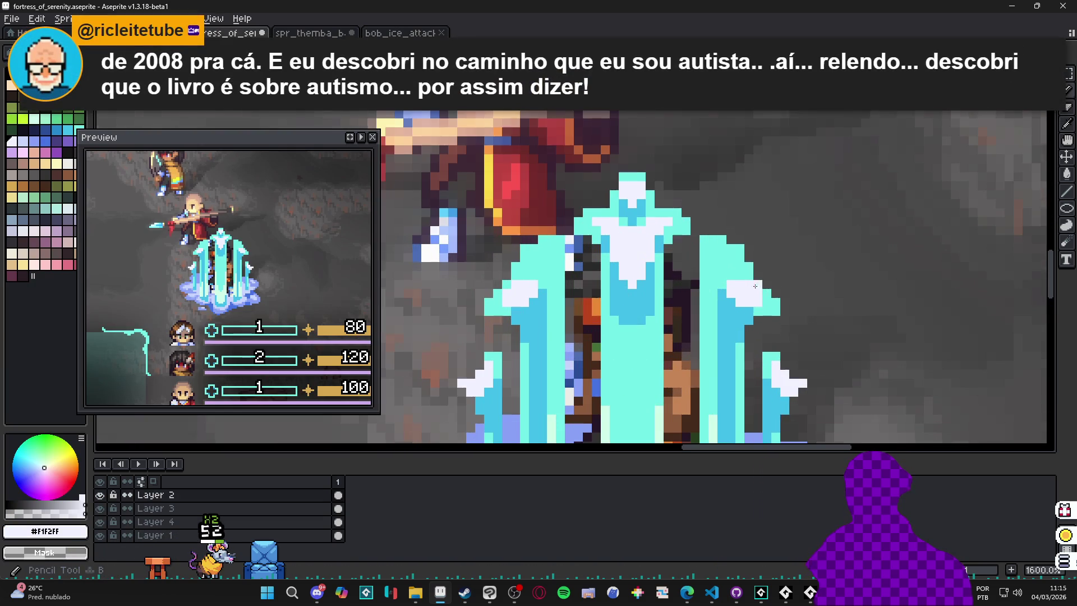
key("b")
left_click(730, 262, "alt")
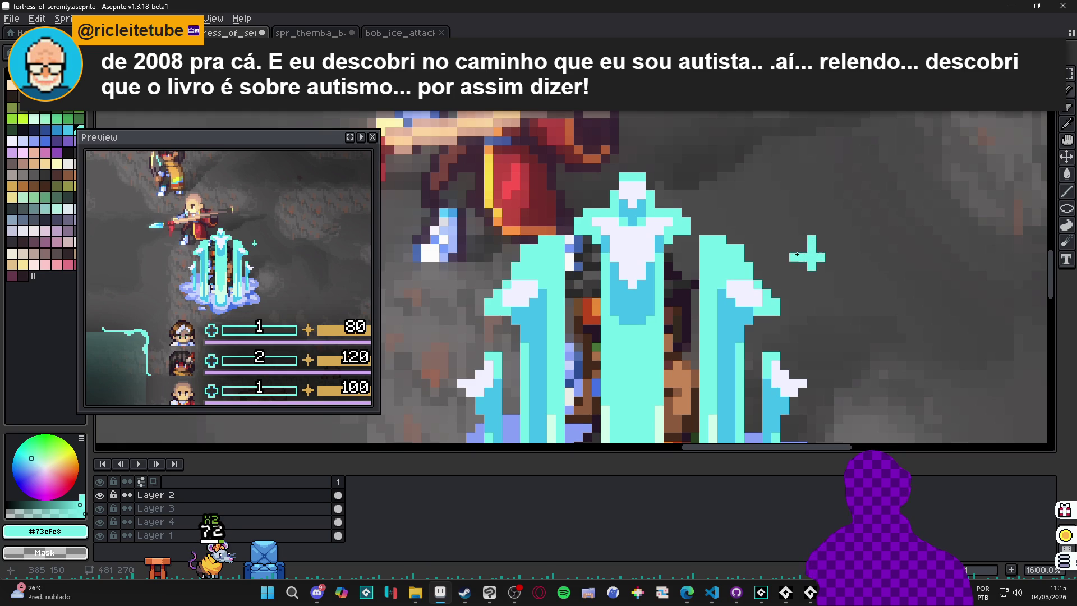
left_click(759, 301, "alt")
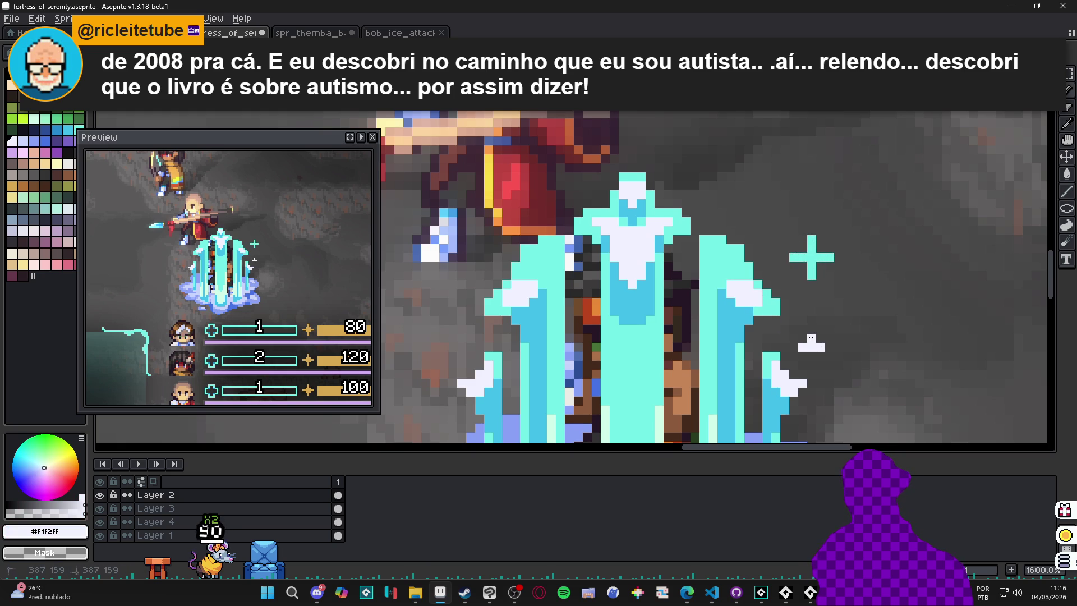
- Sample the crystal's blue #42bfe8, then the sparkle's cyan #73efe8, as the drawing colour
scroll(814, 349, "down", 3)
scroll(659, 309, "up", 2)
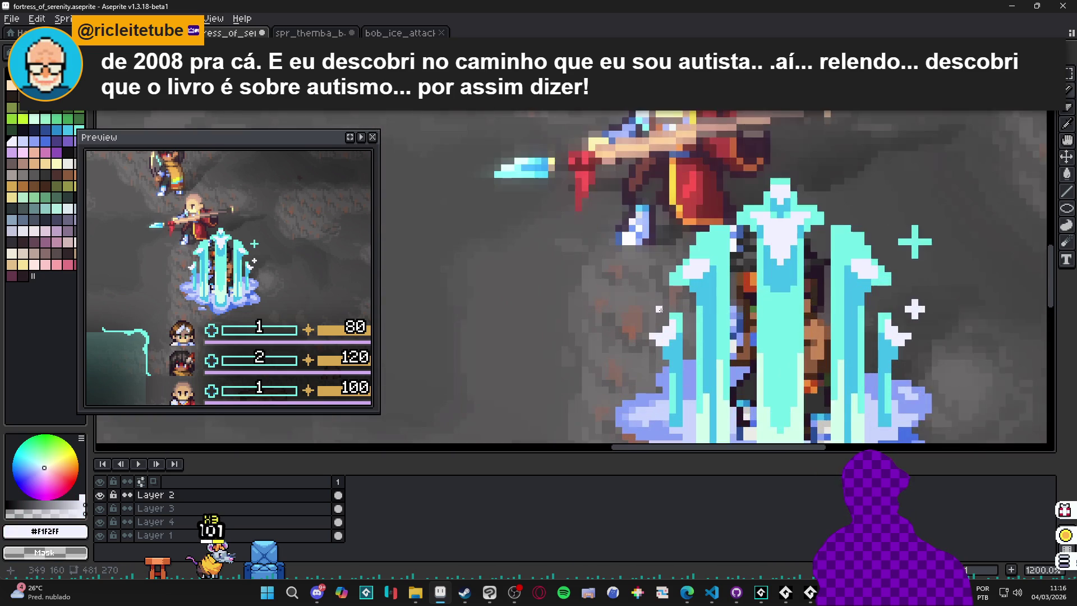
scroll(758, 325, "down", 4)
scroll(801, 311, "up", 4)
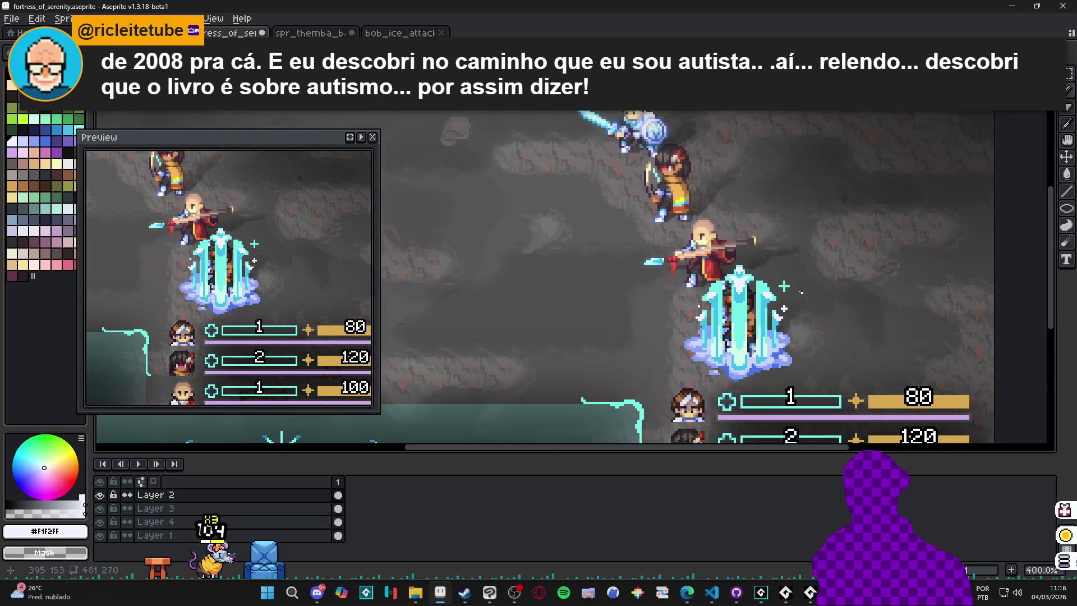
scroll(729, 338, "up", 1)
left_click(730, 338, "alt")
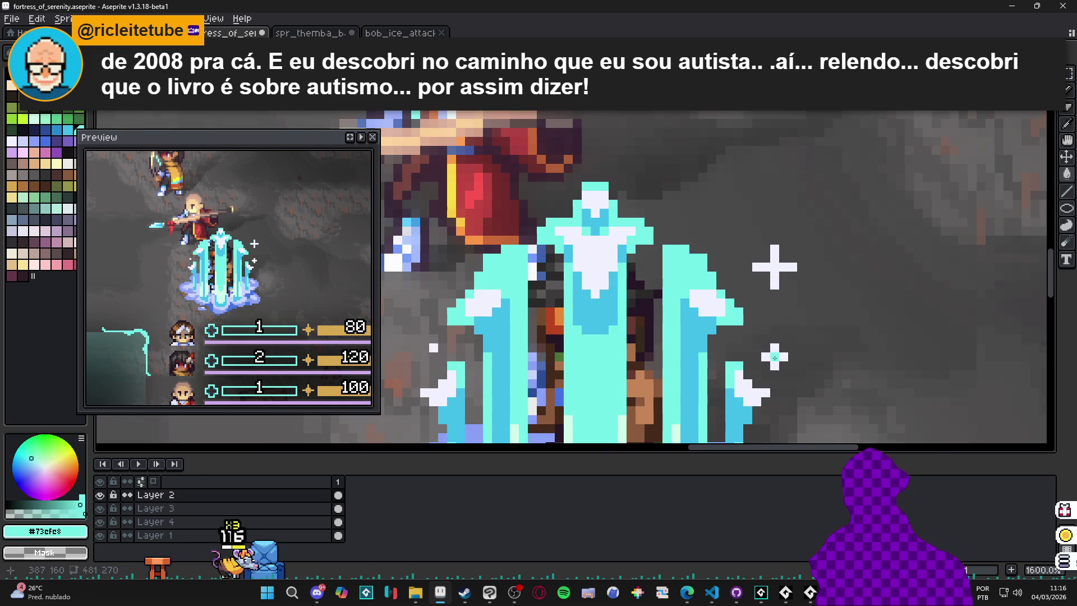
scroll(734, 357, "down", 1)
scroll(508, 350, "down", 4)
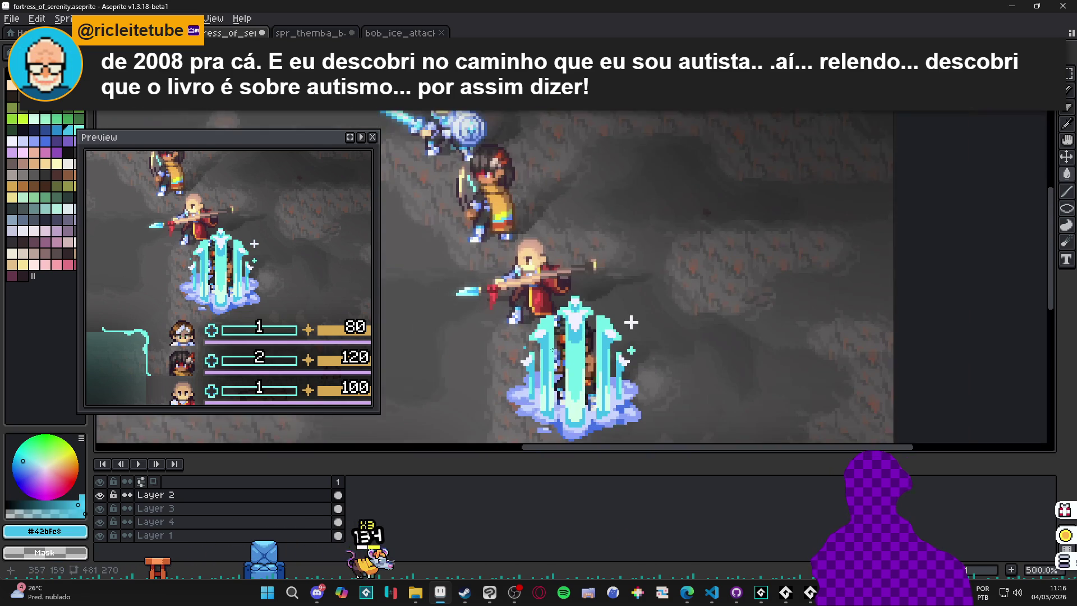
scroll(686, 269, "up", 2)
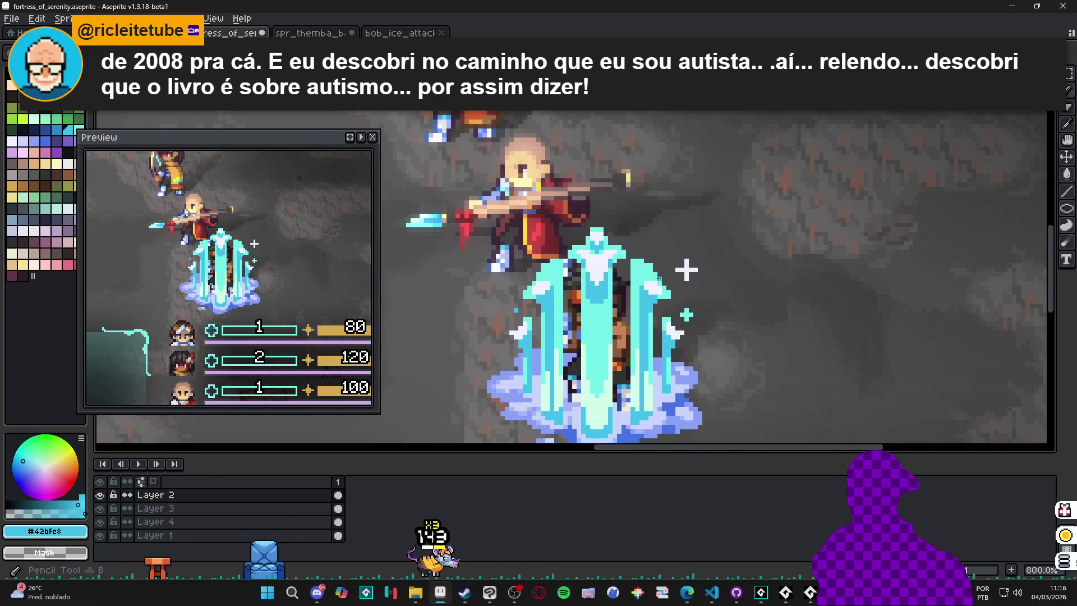
left_click(686, 316, "alt")
scroll(527, 301, "up", 3)
- Pencil a cyan #73efe8 plus sparkle beside the crystal, then zoom and pan across the scene
left_click(477, 275)
left_click(476, 284)
left_click(486, 275)
left_click(470, 276)
scroll(470, 275, "down", 3)
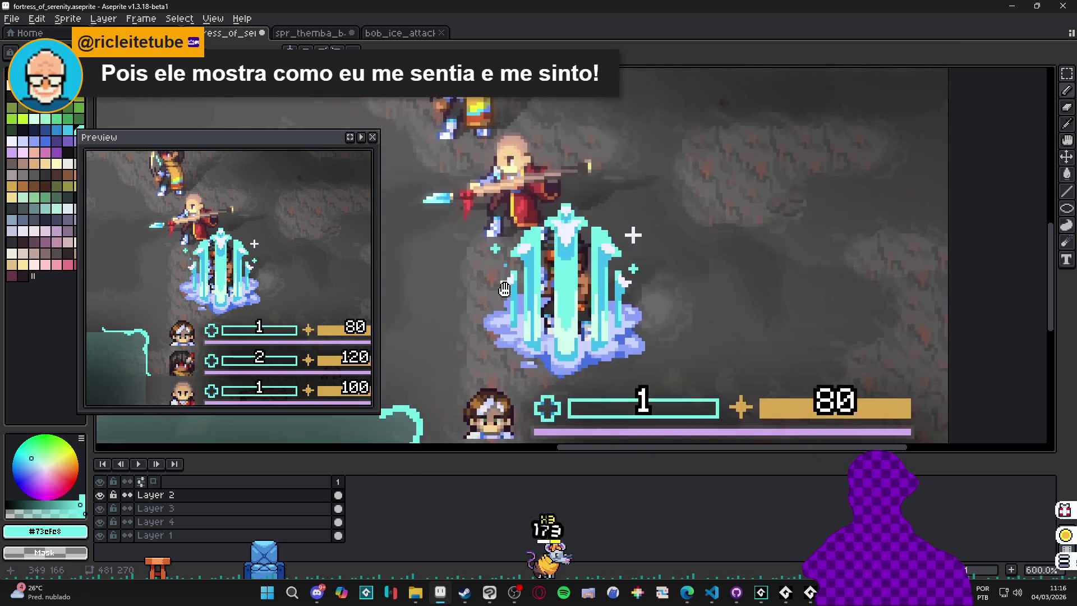
scroll(495, 294, "up", 2)
scroll(507, 300, "down", 5)
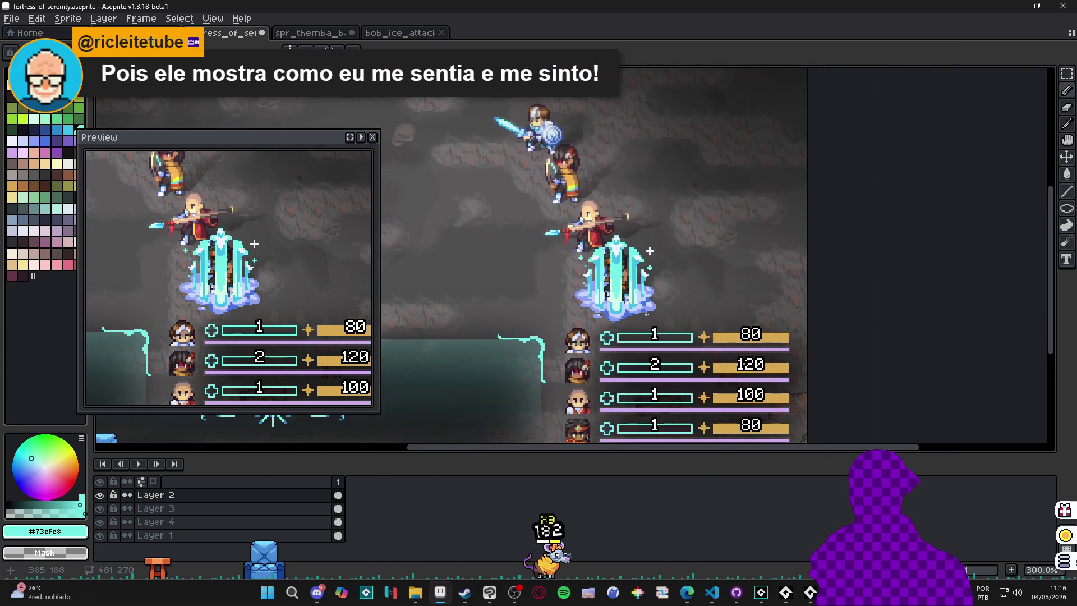
scroll(649, 302, "up", 1)
scroll(649, 303, "down", 1)
scroll(650, 303, "up", 1)
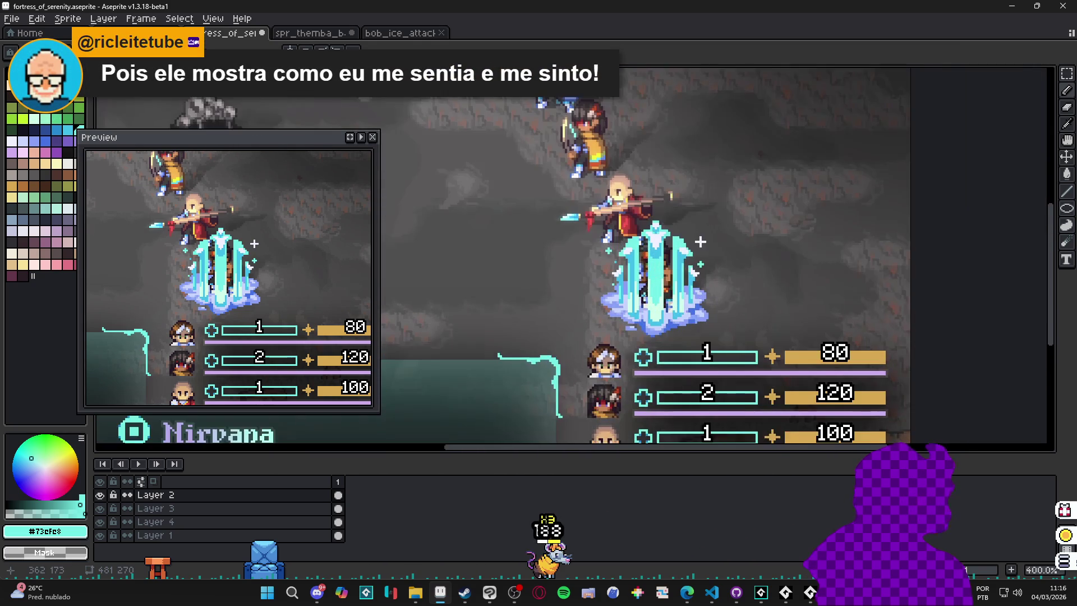
left_click_drag(679, 269, 727, 284)
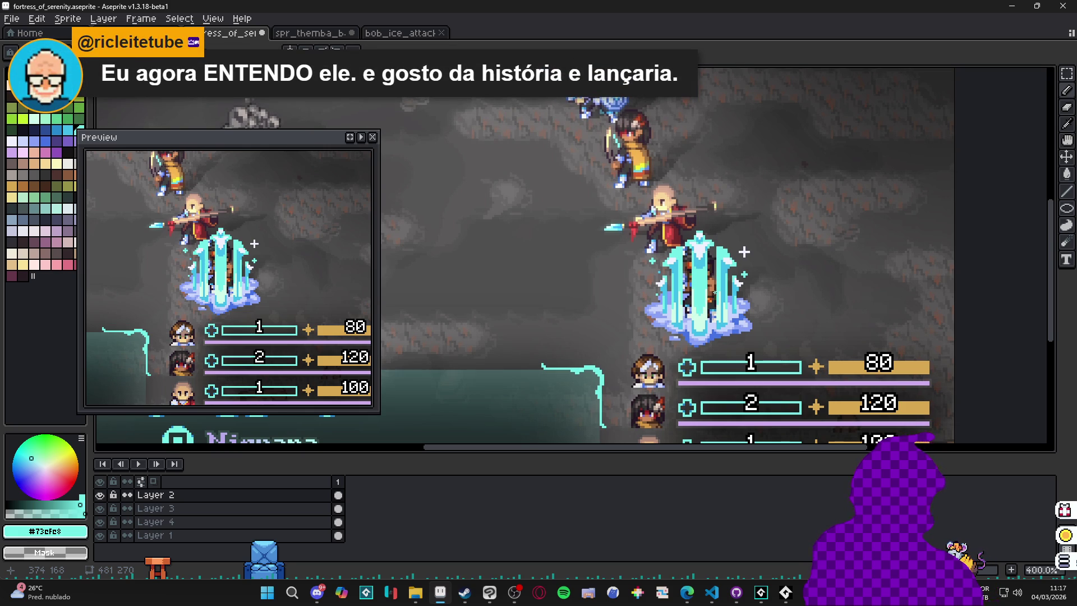
- Try blue #42bfe8 pixels on the crystal, undo them, and save fortress_of_serenity
scroll(675, 236, "up", 2)
left_click(703, 353, "alt")
scroll(704, 354, "up", 2)
scroll(703, 353, "up", 1)
mouse_move(732, 339)
left_mouse_down()
mouse_move(690, 292)
mouse_move(749, 287)
mouse_move(719, 298)
left_mouse_up()
scroll(721, 348, "down", 7)
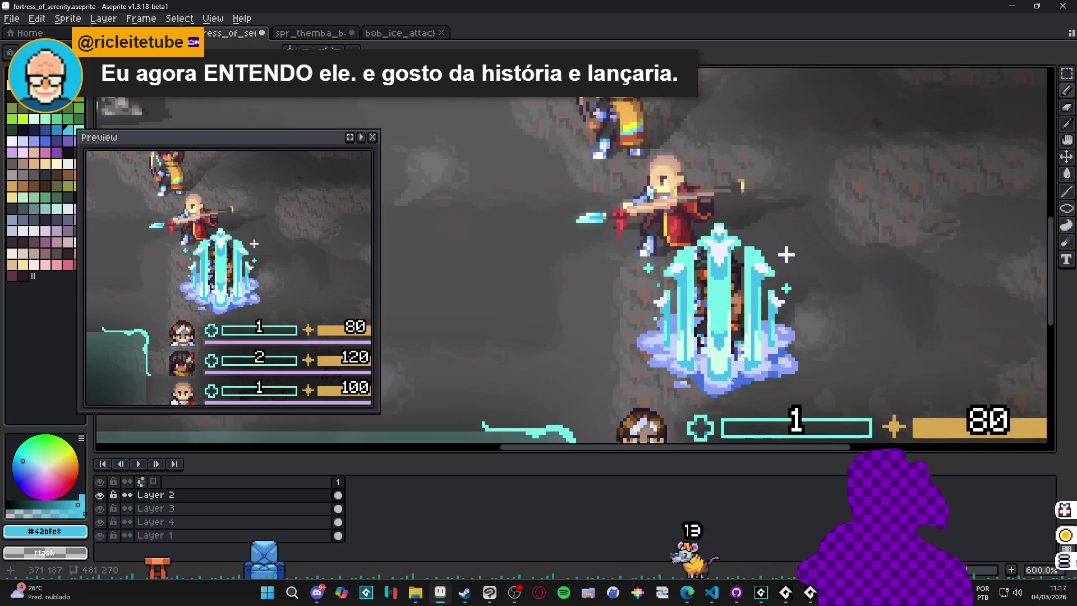
scroll(738, 366, "up", 4)
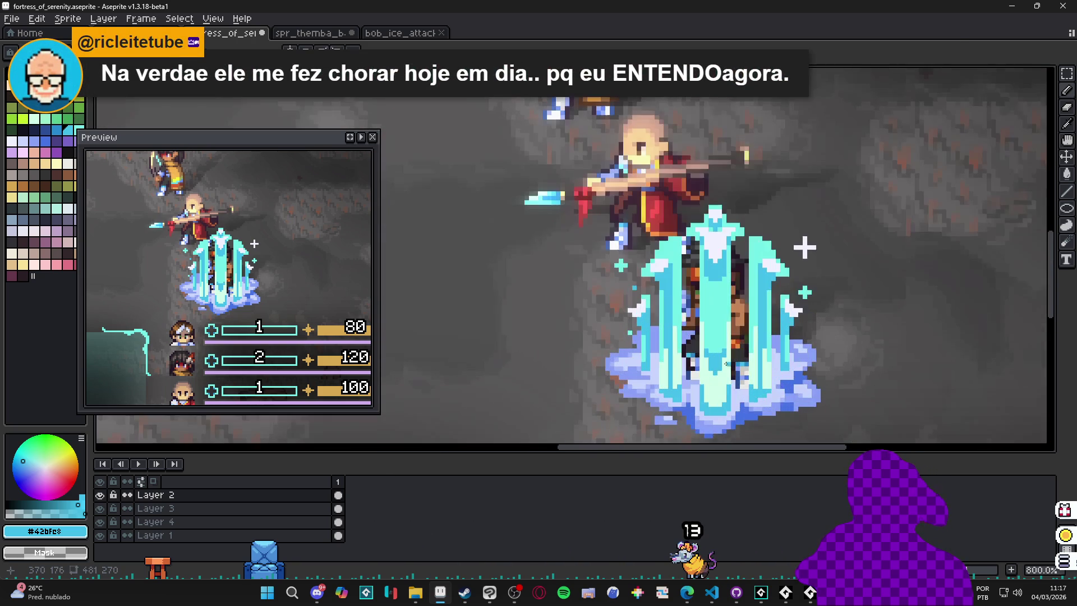
scroll(708, 387, "up", 1)
scroll(712, 397, "down", 4)
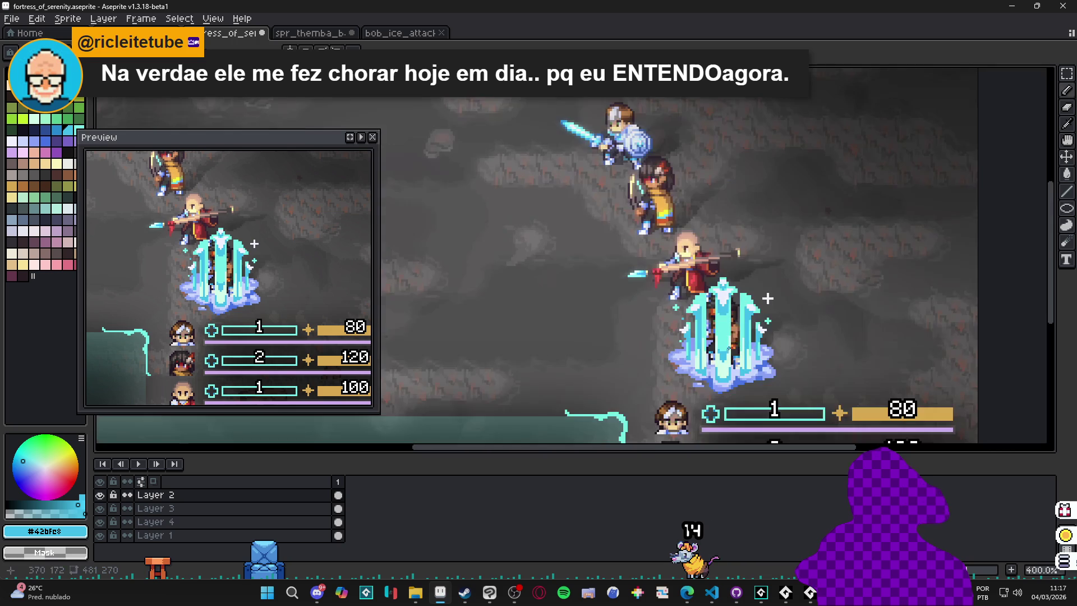
left_click_drag(760, 329, 725, 319)
key("ctrl+z")
key("ctrl+s")
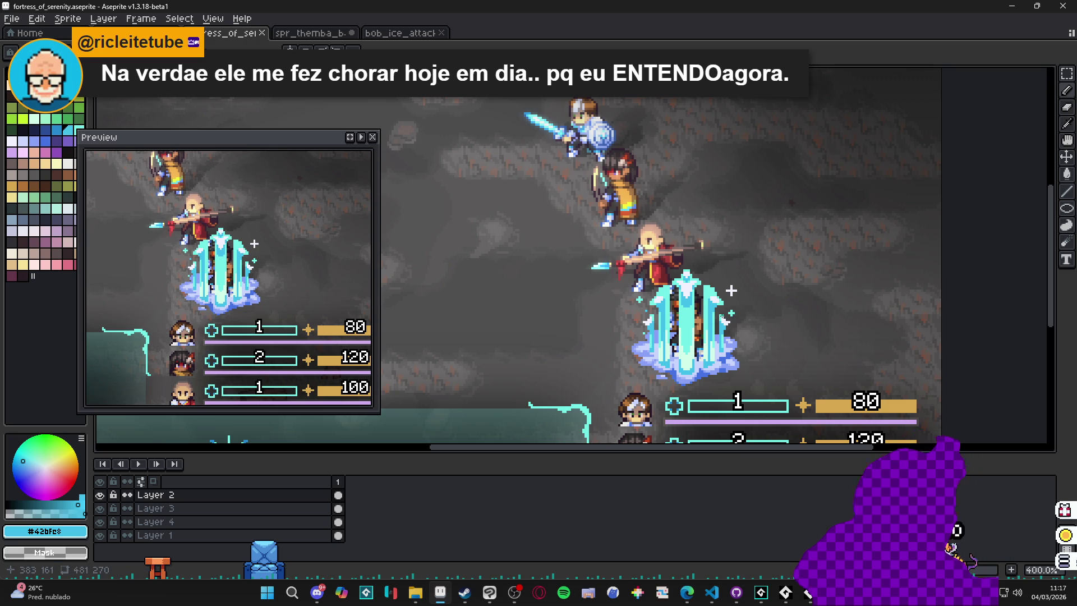
- Eyedrop pale white #F1F2FF and draw a short diagonal white highlight line
scroll(654, 280, "up", 6)
left_click(655, 280, "alt")
mouse_move(655, 279)
left_mouse_down()
mouse_move(628, 275)
mouse_move(580, 314)
mouse_move(537, 391)
mouse_move(539, 409)
mouse_move(577, 409)
mouse_move(592, 436)
mouse_move(710, 377)
mouse_move(708, 241)
left_mouse_up()
scroll(712, 376, "down", 3)
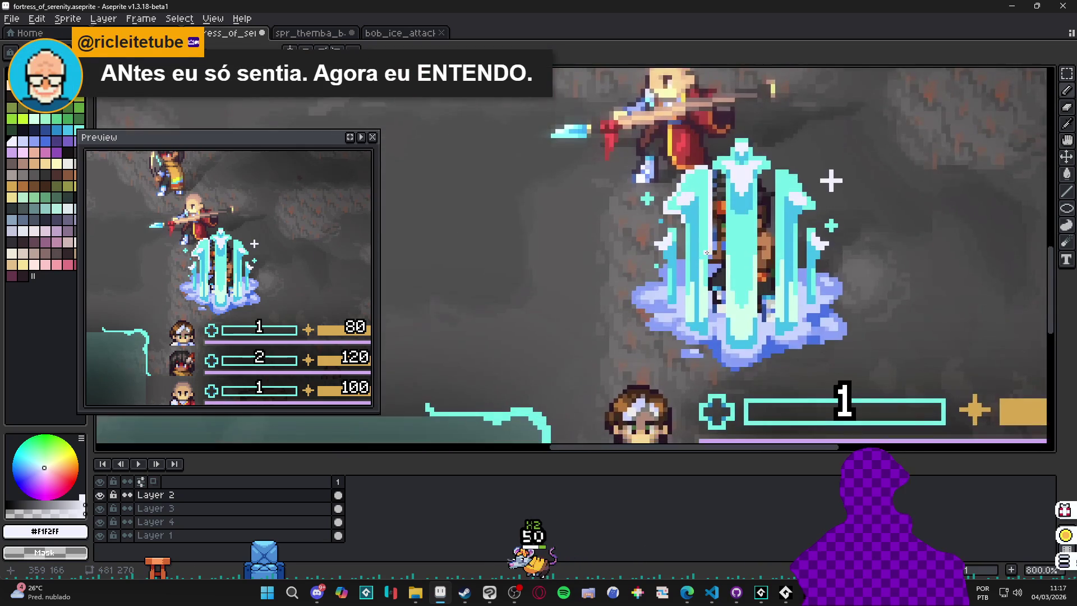
scroll(706, 250, "up", 1)
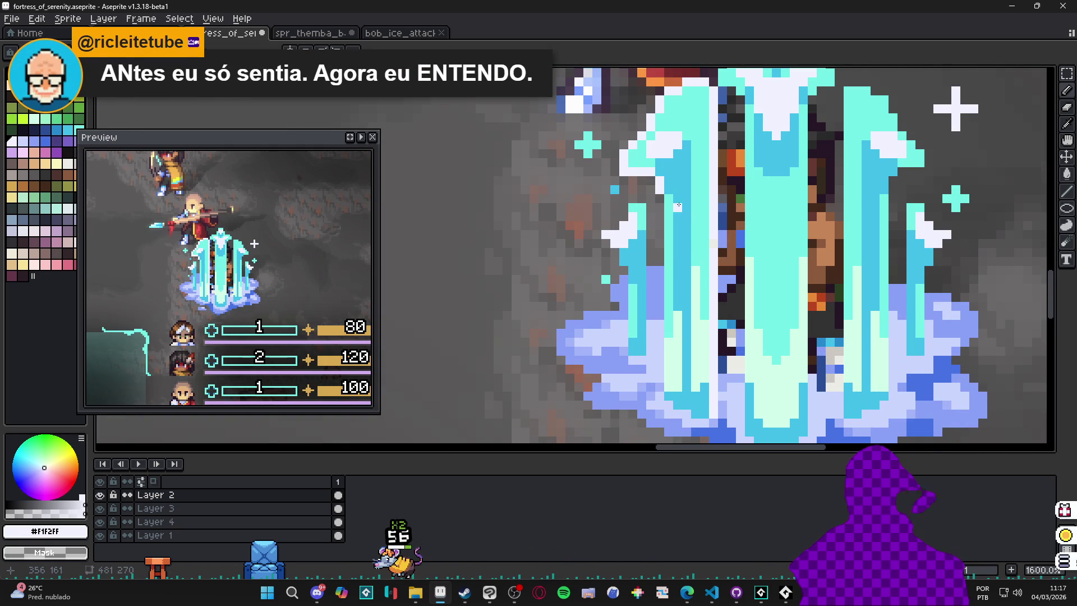
left_click_drag(664, 236, 663, 398)
key("ctrl+z")
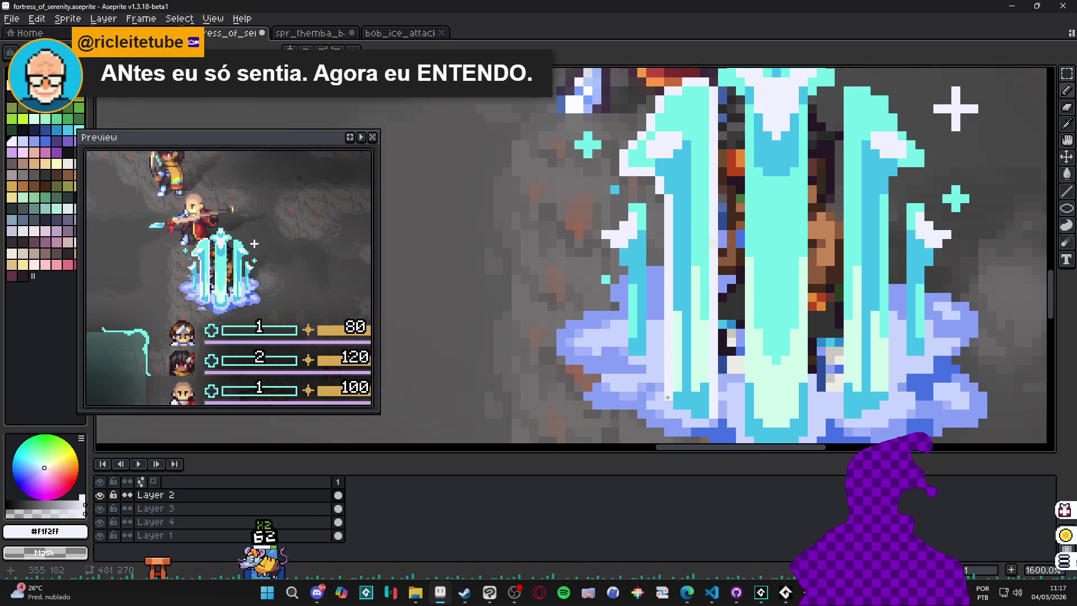
scroll(663, 398, "down", 3)
key("ctrl")
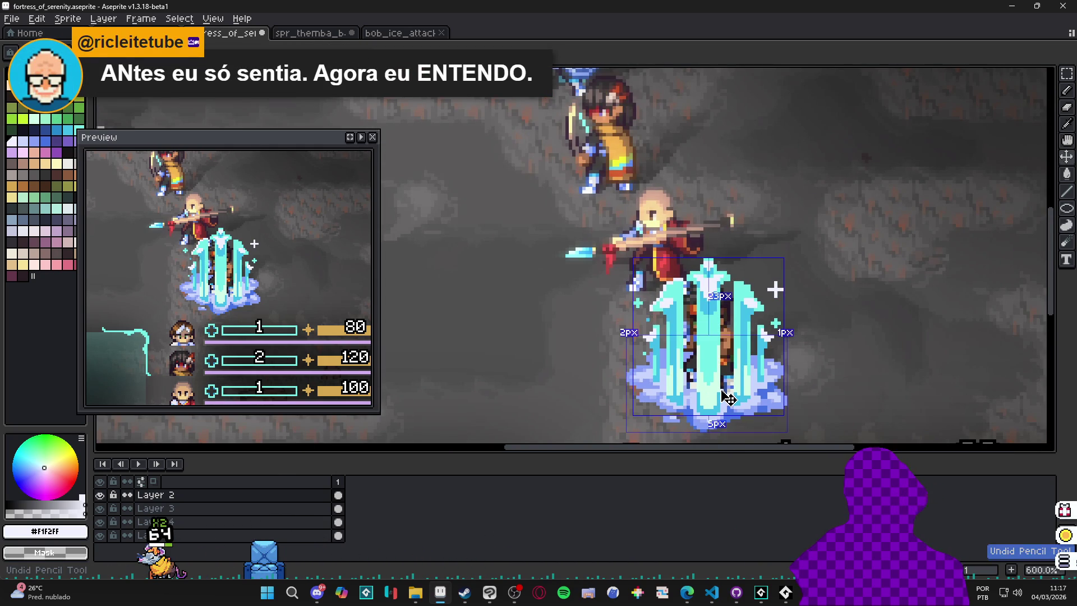
key("ctrl+y")
key("ctrl+z")
key("ctrl+y")
key("ctrl+y")
key("ctrl+z")
key("ctrl+y")
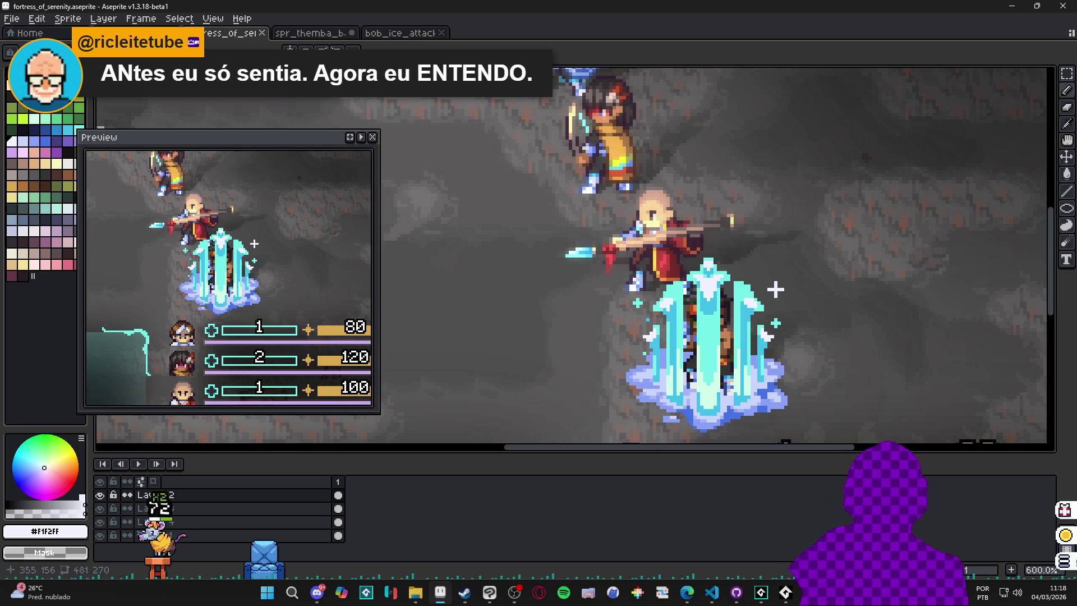
key("ctrl+z")
key("ctrl+y")
key("ctrl+s")
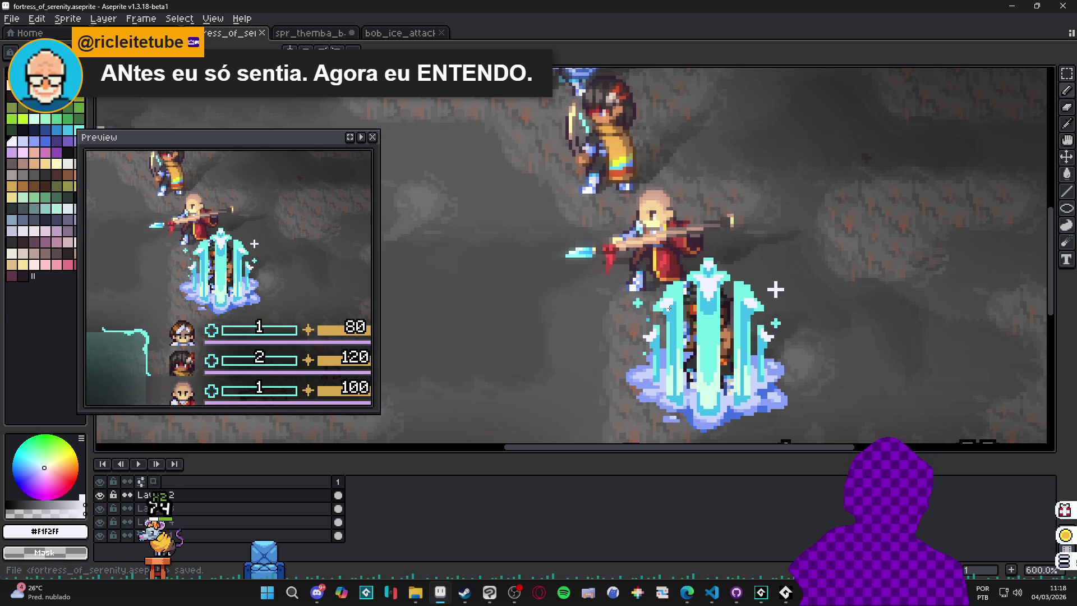
scroll(668, 308, "down", 1)
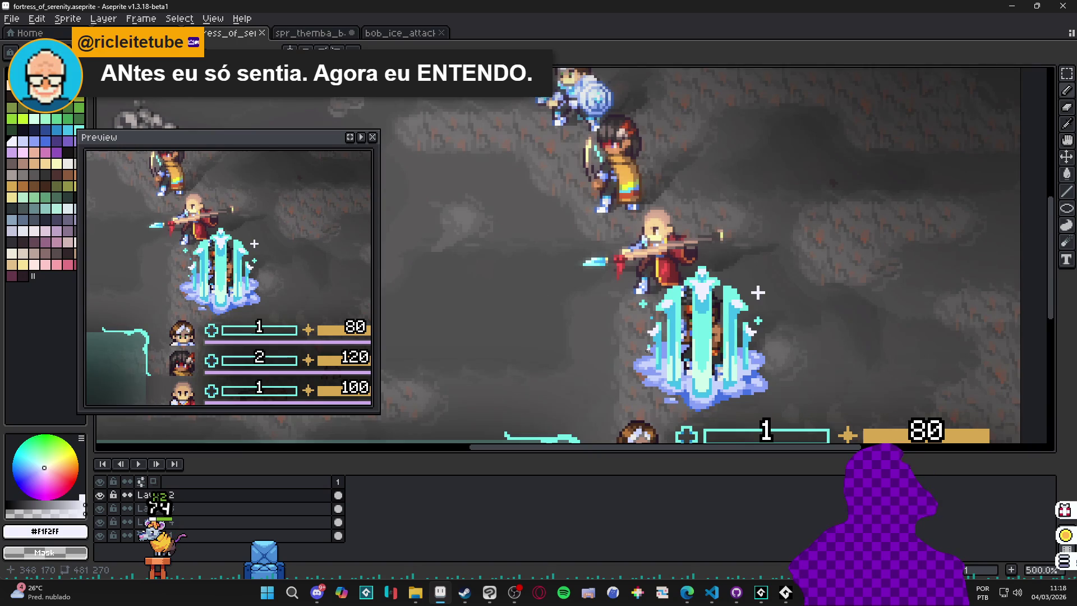
scroll(717, 345, "down", 1)
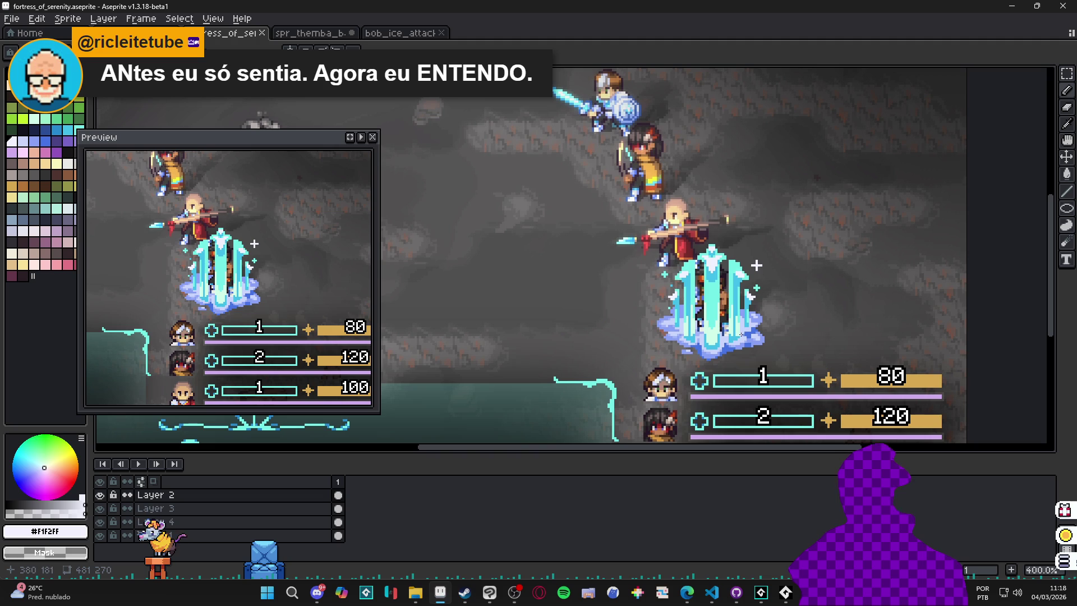
scroll(721, 341, "up", 5)
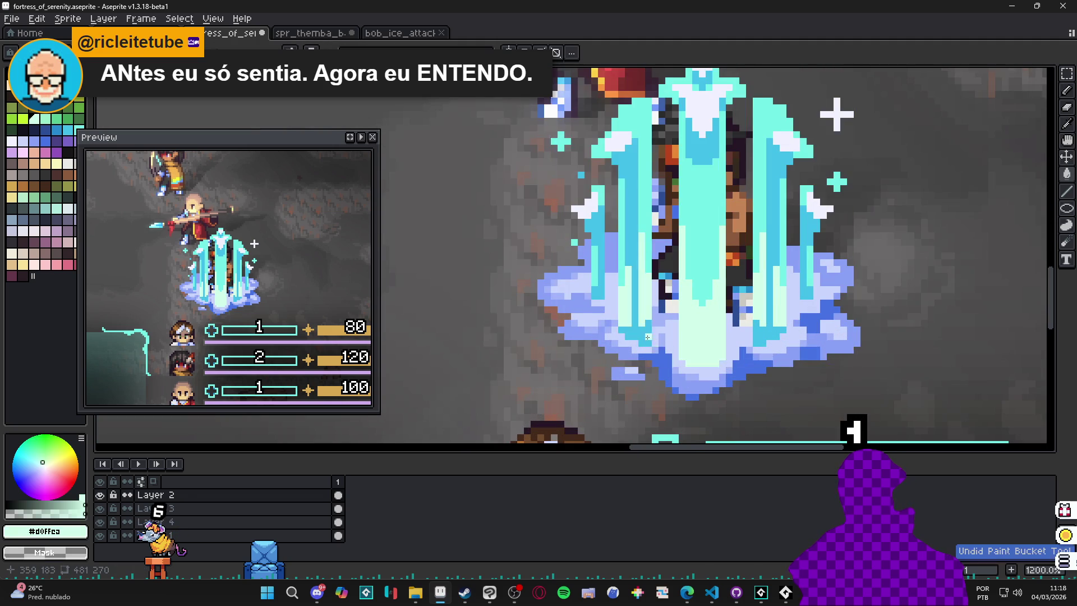
- Eyedrop cyan #73efe8 and draw a vertical cyan line up the central pillar
scroll(649, 344, "down", 4)
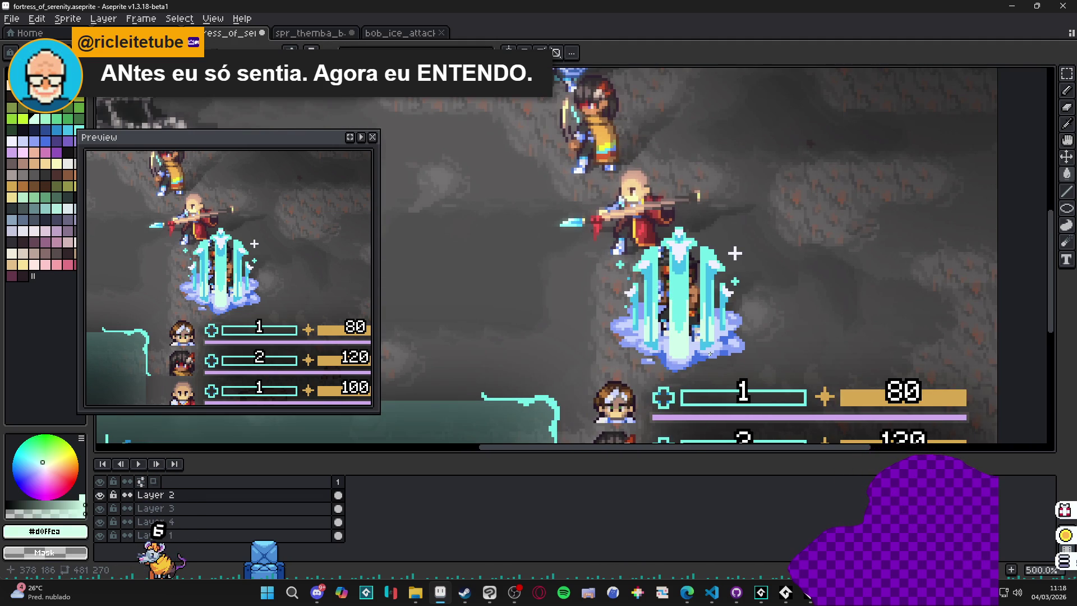
scroll(710, 339, "up", 5)
left_click(666, 346, "alt")
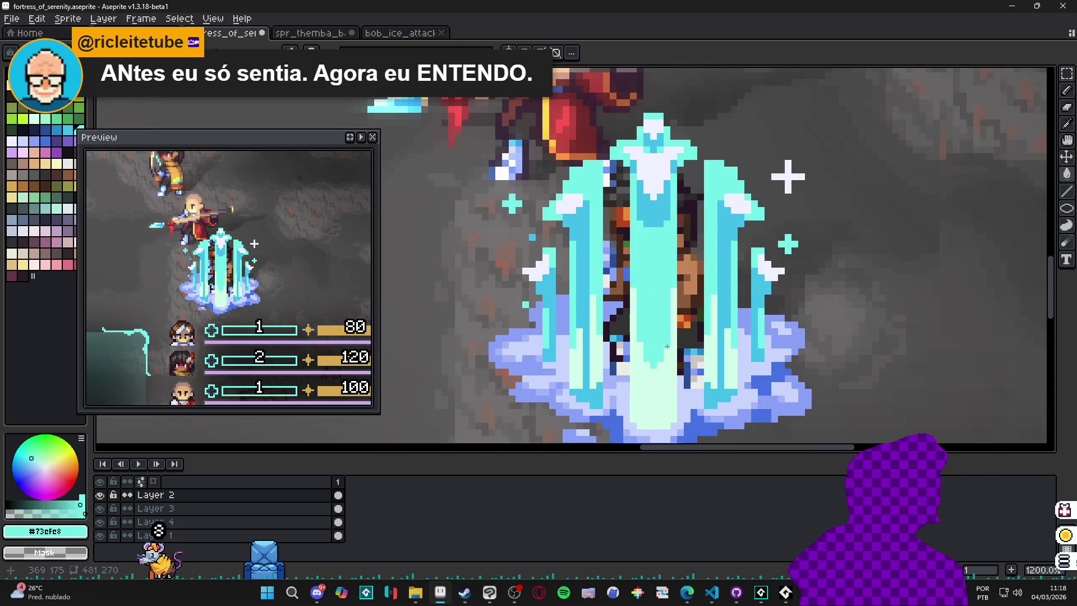
mouse_move(672, 344)
left_mouse_down()
mouse_move(689, 271)
mouse_move(685, 315)
mouse_move(638, 344)
left_mouse_up()
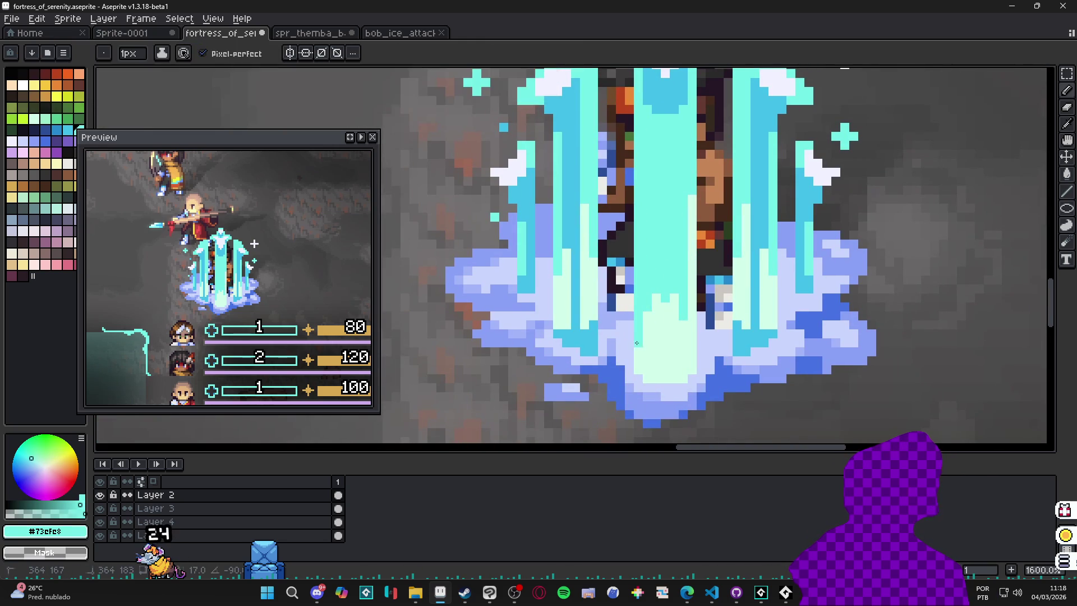
left_click(659, 309, "alt")
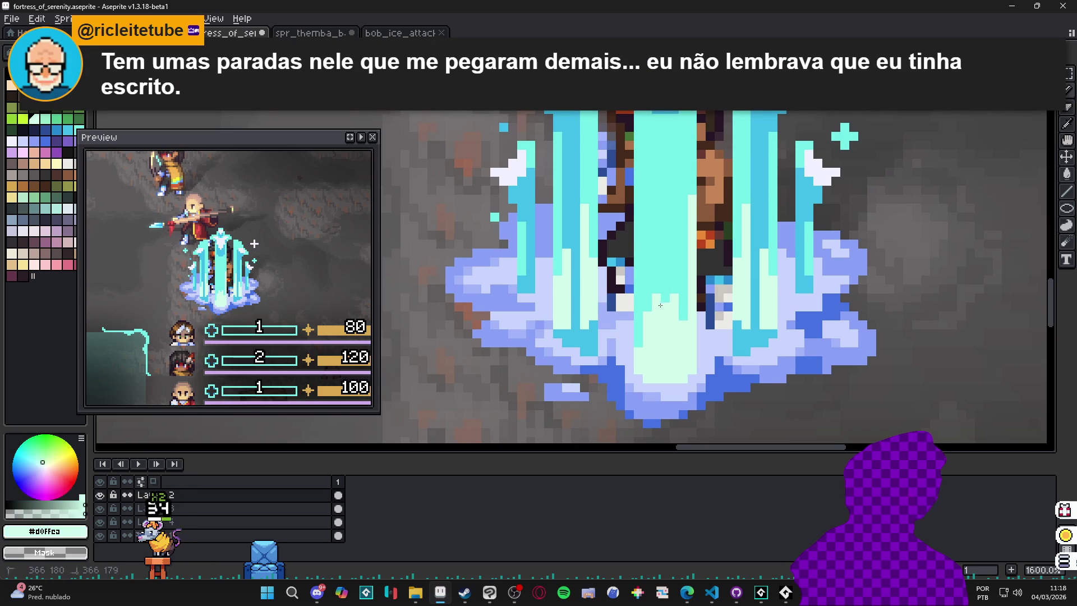
left_click(687, 299, "alt")
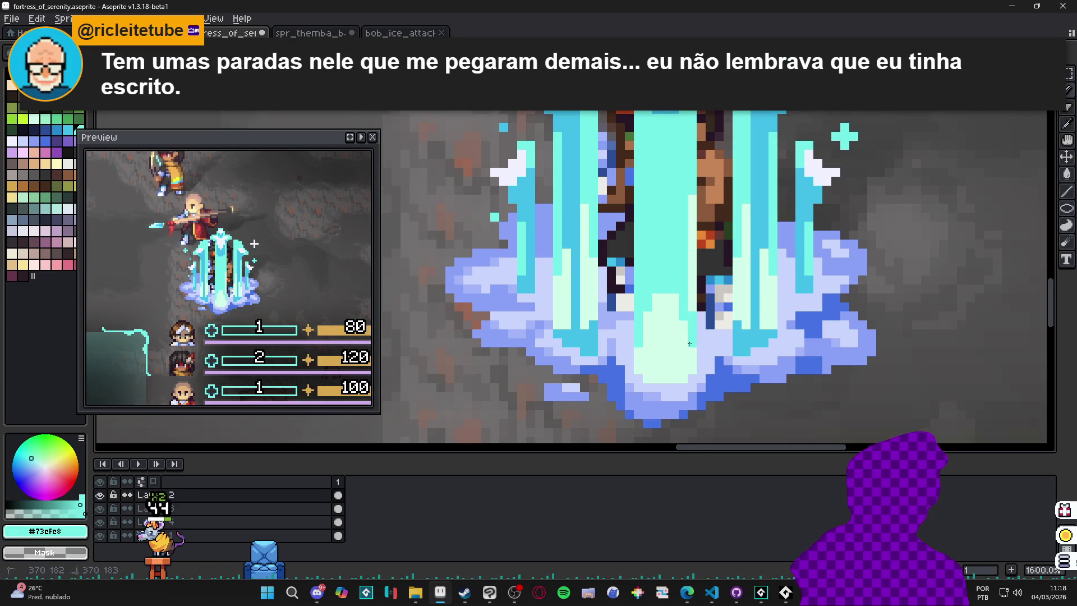
left_click_drag(694, 300, 693, 187)
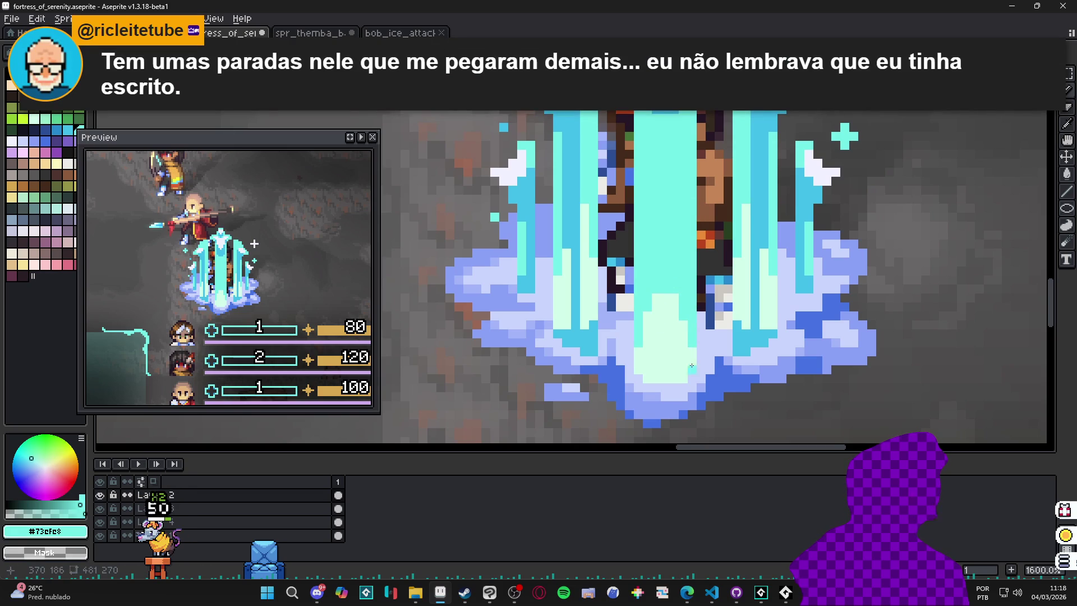
- Paint a pale mint #d0ffea stroke on the pillar, then cover part with cyan #73cfc8
left_click(683, 315, "alt")
scroll(684, 315, "down", 1)
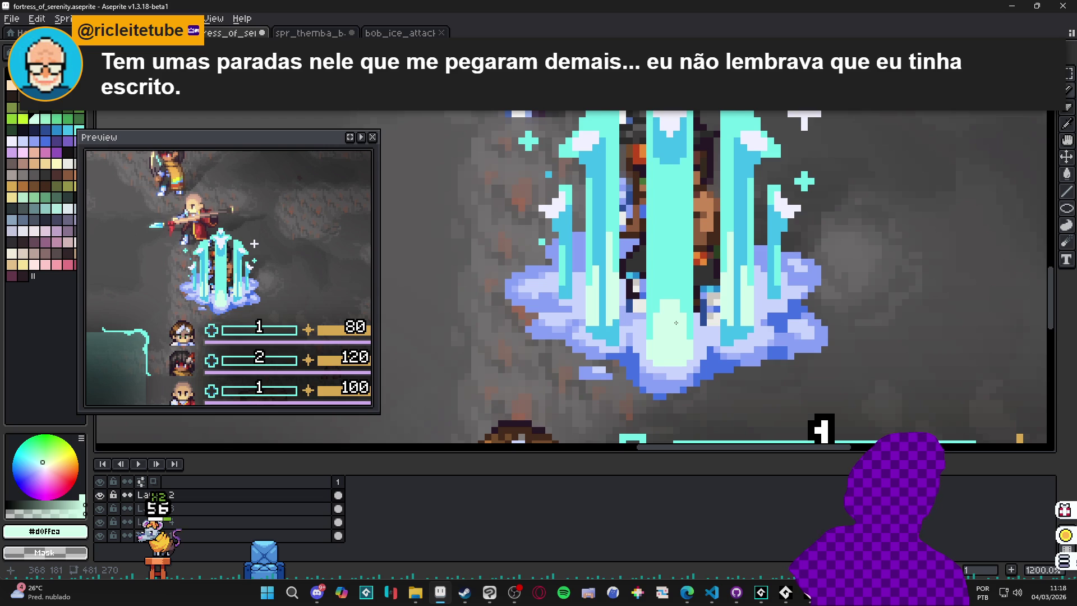
scroll(673, 323, "up", 1)
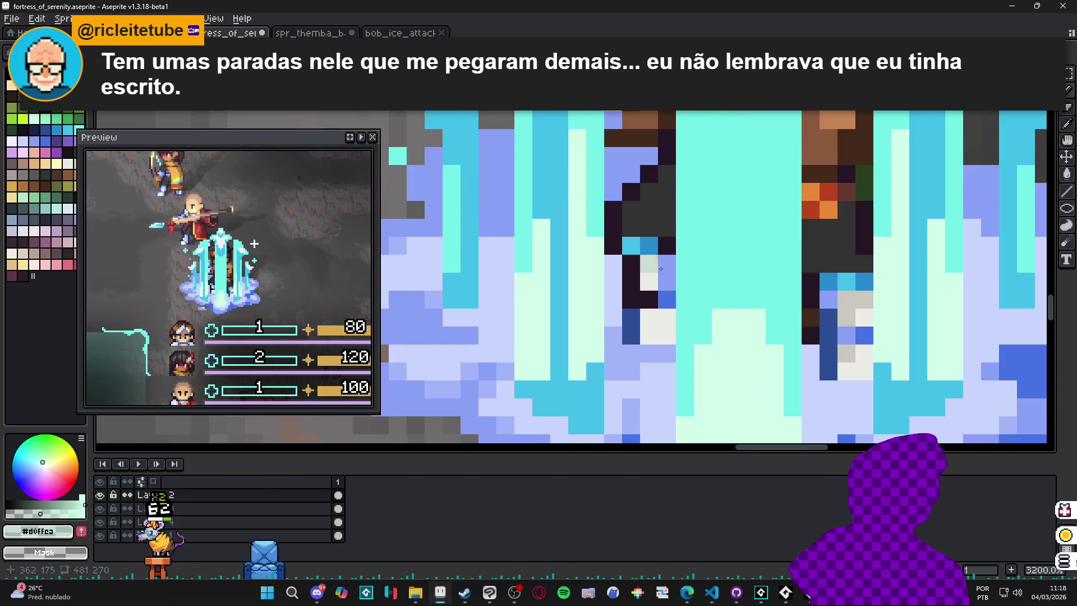
scroll(672, 323, "up", 3)
mouse_move(750, 308)
left_mouse_down()
mouse_move(721, 280)
mouse_move(736, 237)
mouse_move(757, 263)
mouse_move(703, 281)
mouse_move(721, 157)
mouse_move(755, 232)
left_mouse_up()
left_click(689, 295, "alt")
mouse_move(702, 282)
left_mouse_down()
mouse_move(712, 174)
mouse_move(718, 186)
left_mouse_up()
- Add several light mint #9bf6e8 strips and small pixel blocks along the pillar
left_click(718, 185, "alt")
left_click_drag(703, 258, 710, 333)
left_click_drag(775, 337, 774, 263)
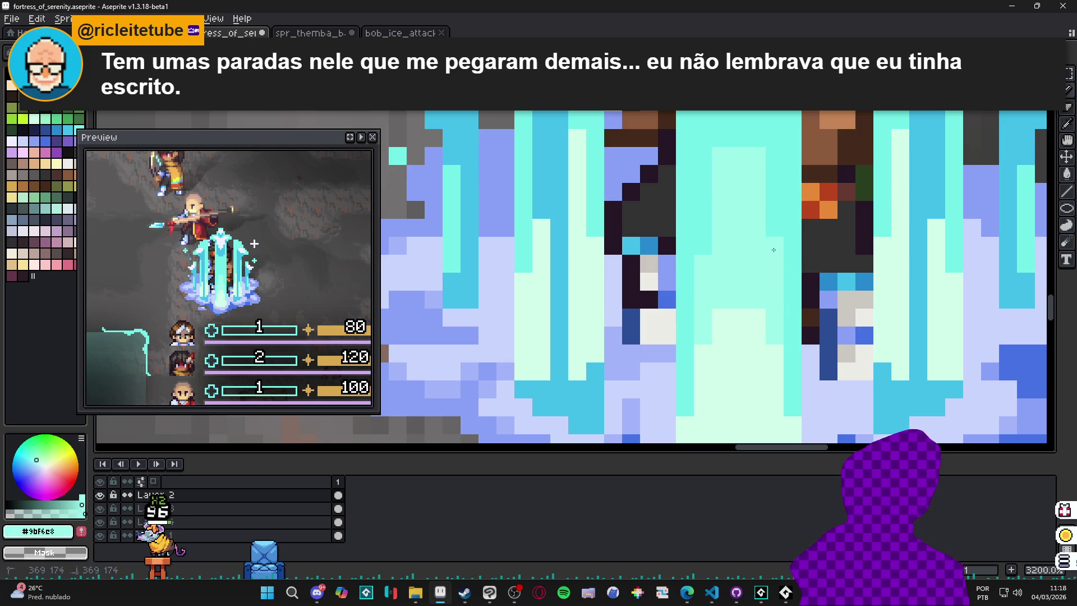
left_click_drag(702, 246, 685, 246)
left_click(756, 317)
left_click_drag(792, 352, 793, 406)
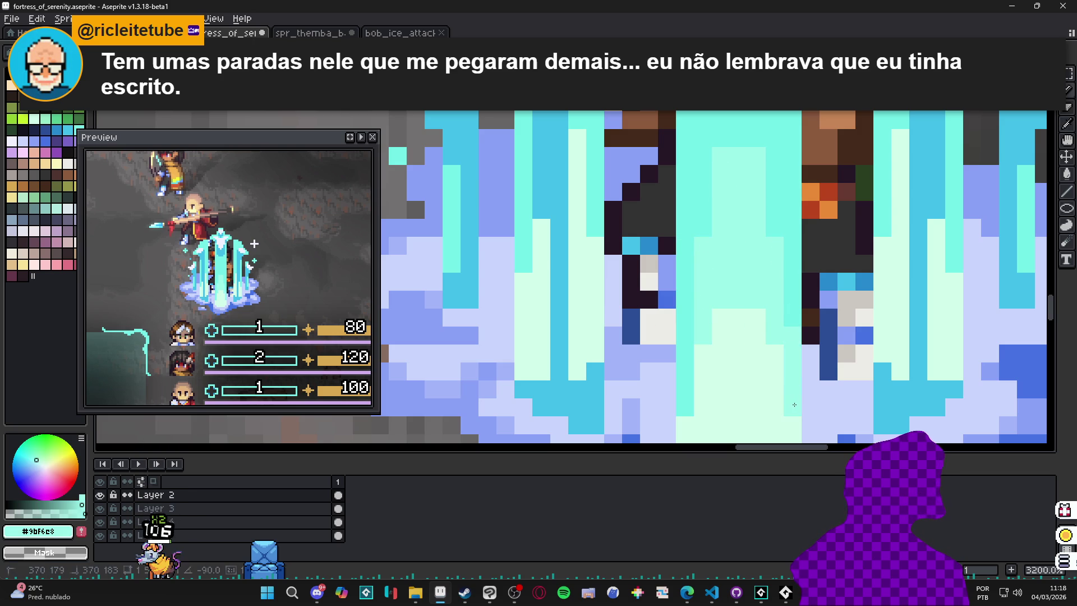
left_click_drag(685, 396, 692, 306)
left_click(792, 318)
- Resample pale mint #d0ffea and light mint #9bf6e8, then touch up pixels on the central pillar
scroll(789, 332, "down", 4)
scroll(706, 324, "up", 3)
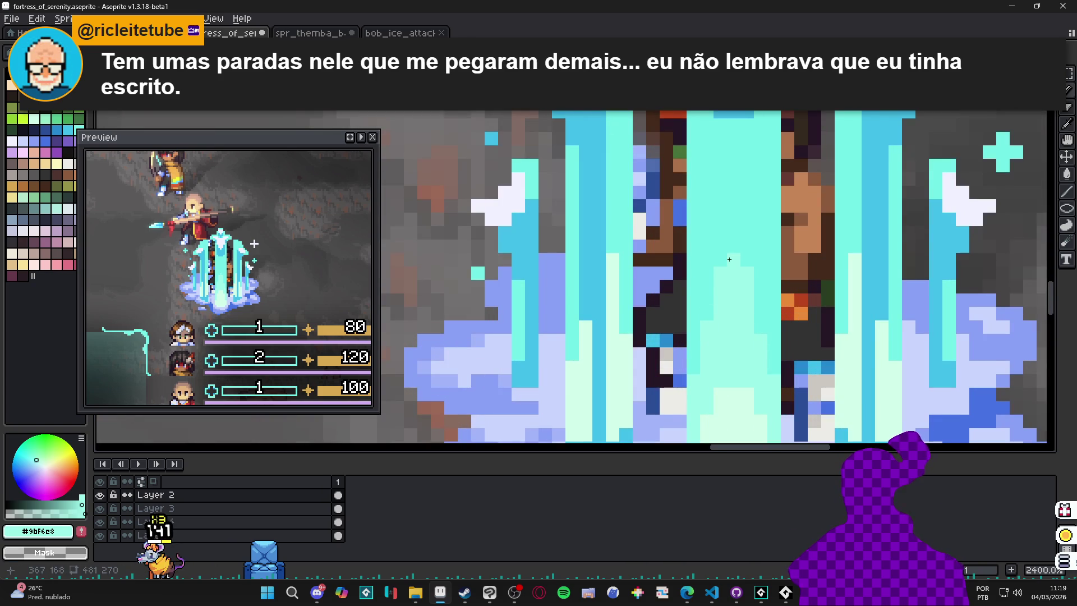
scroll(729, 259, "down", 5)
scroll(739, 294, "up", 3)
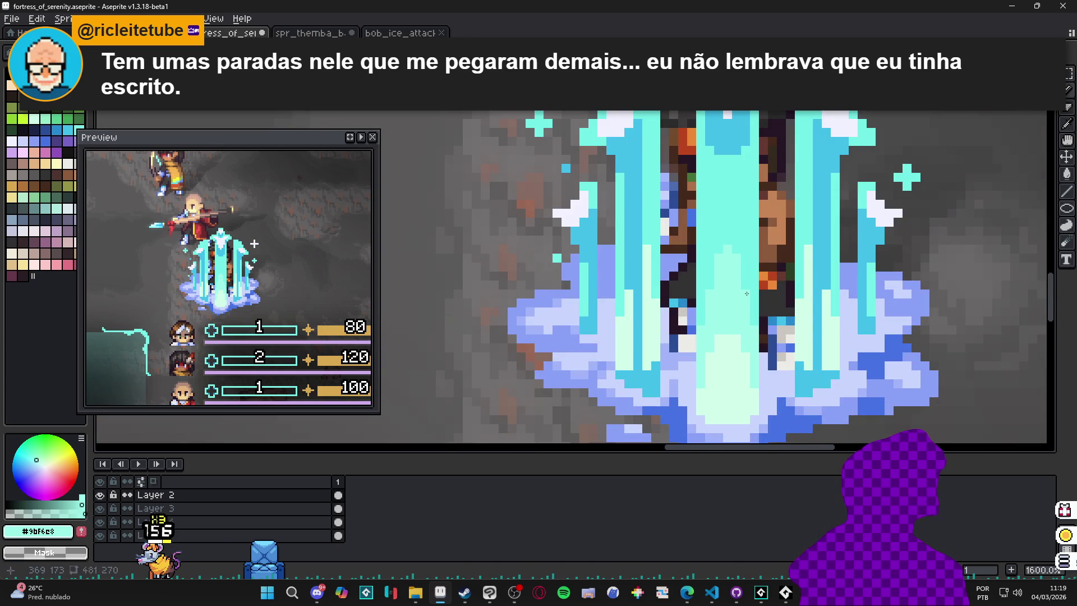
scroll(744, 283, "down", 4)
scroll(742, 316, "up", 3)
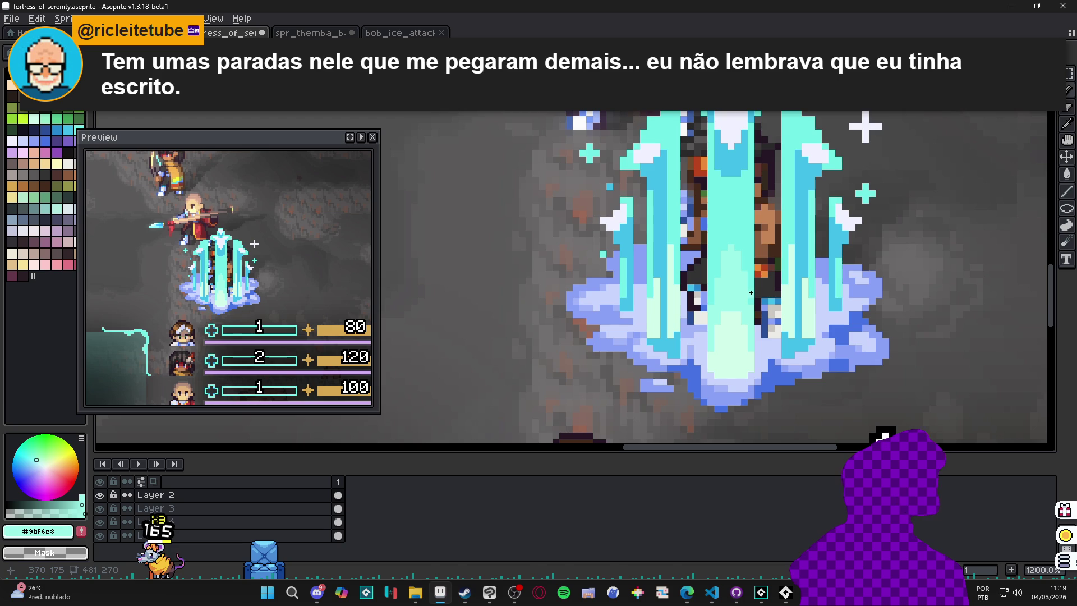
left_click(741, 315, "alt")
scroll(739, 311, "up", 2)
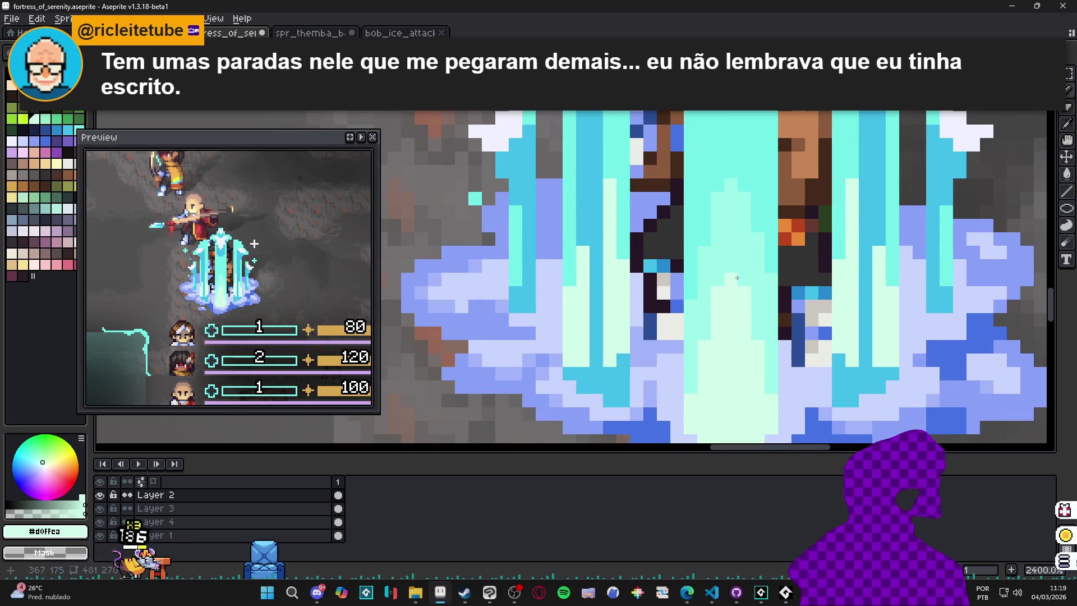
scroll(727, 355, "down", 6)
scroll(728, 356, "up", 3)
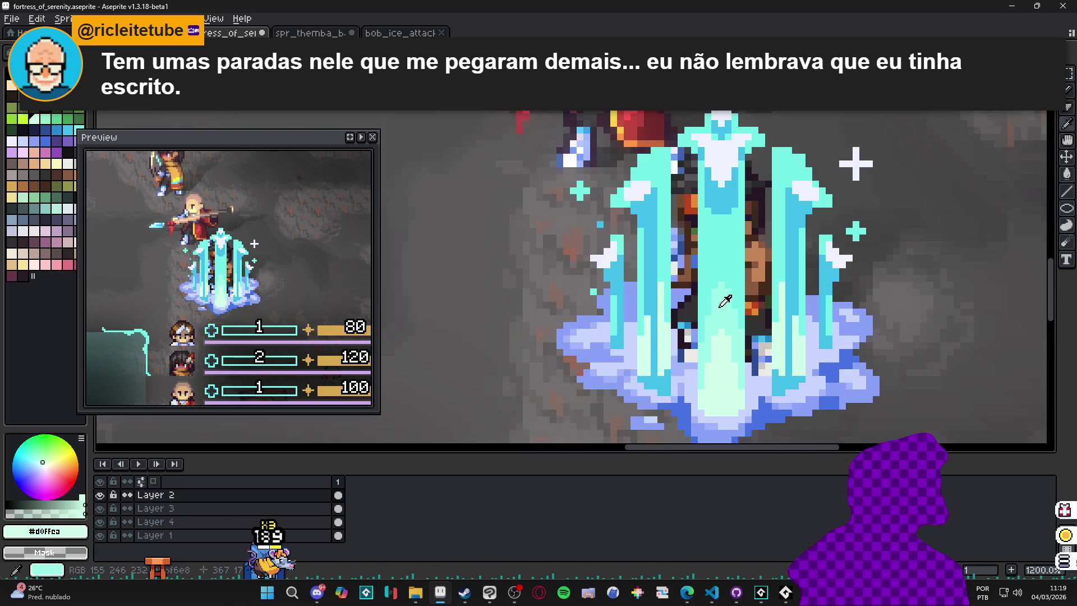
left_click(707, 310, "alt")
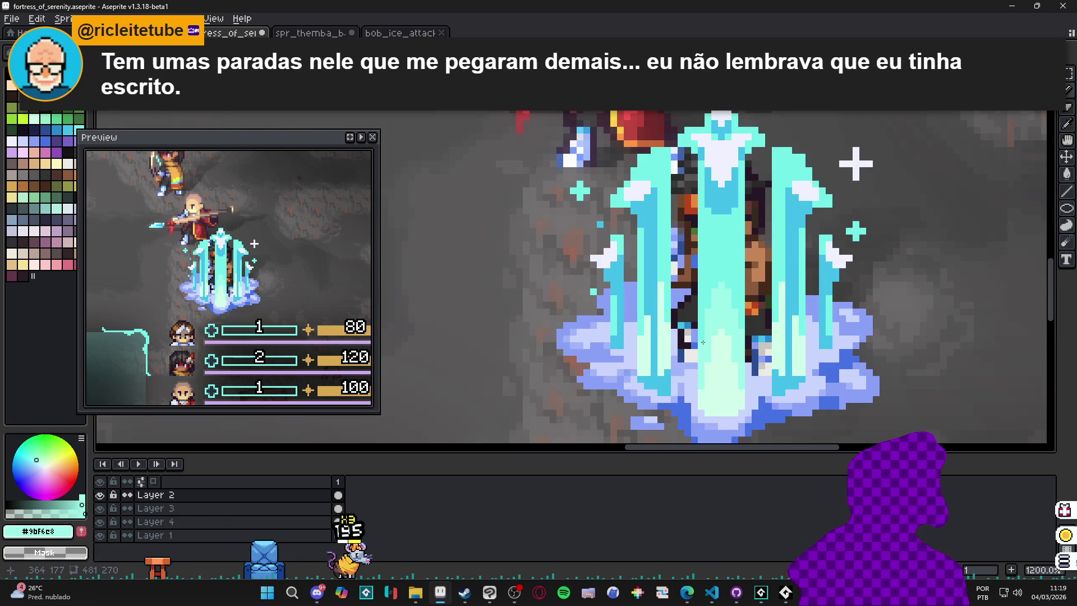
scroll(703, 343, "down", 4)
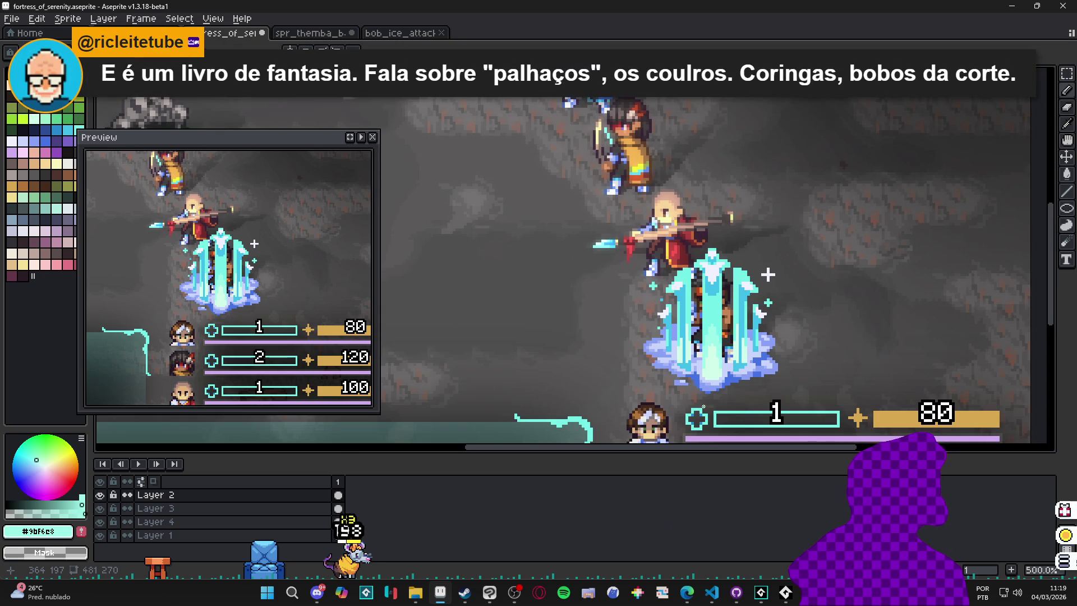
scroll(703, 343, "up", 4)
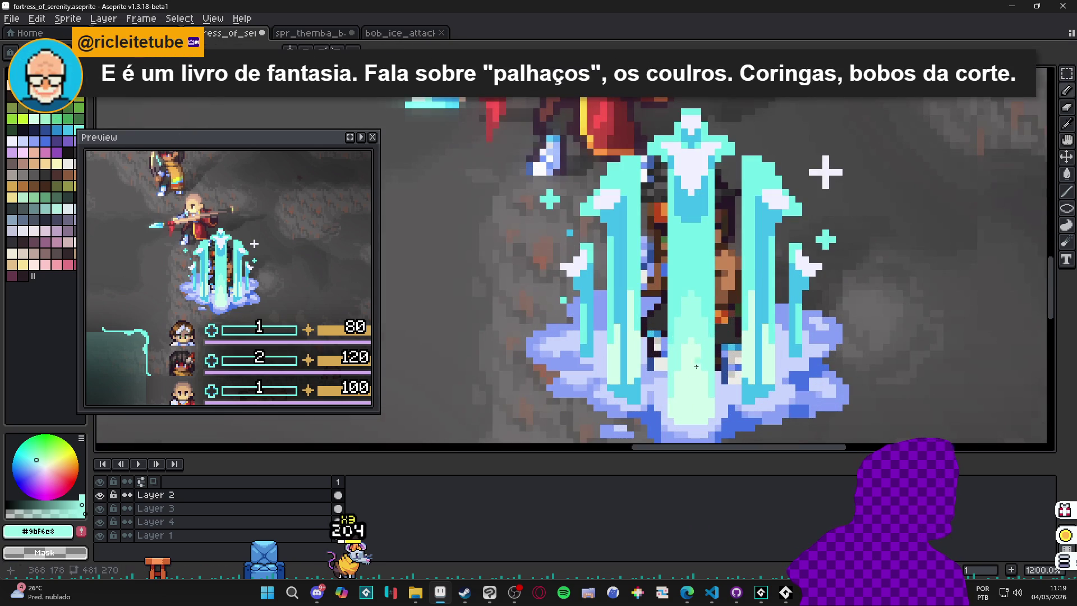
left_click_drag(697, 422, 691, 425)
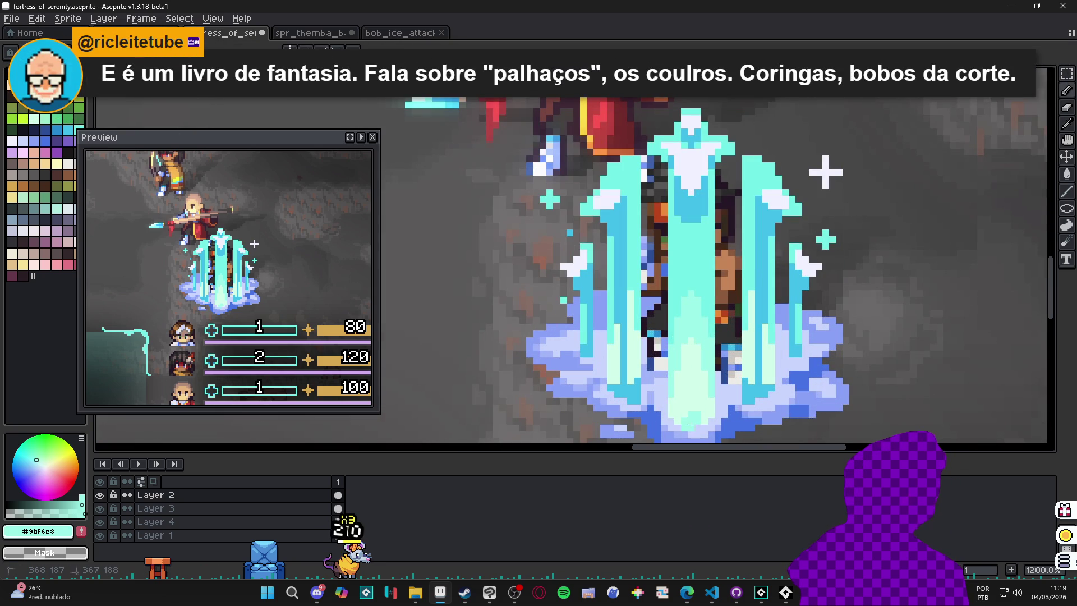
left_click(691, 419)
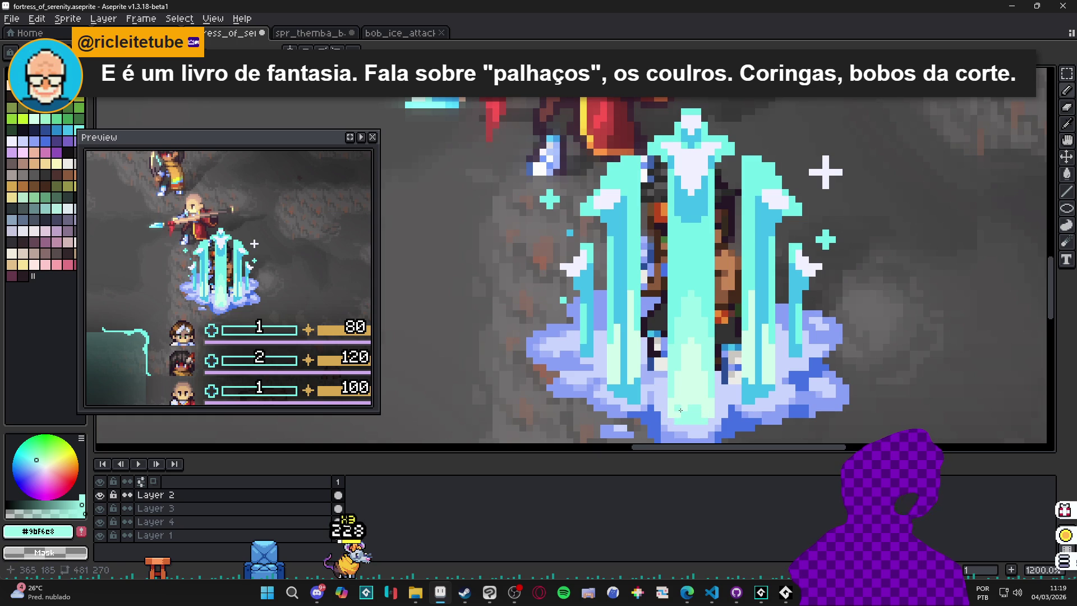
scroll(706, 414, "down", 4)
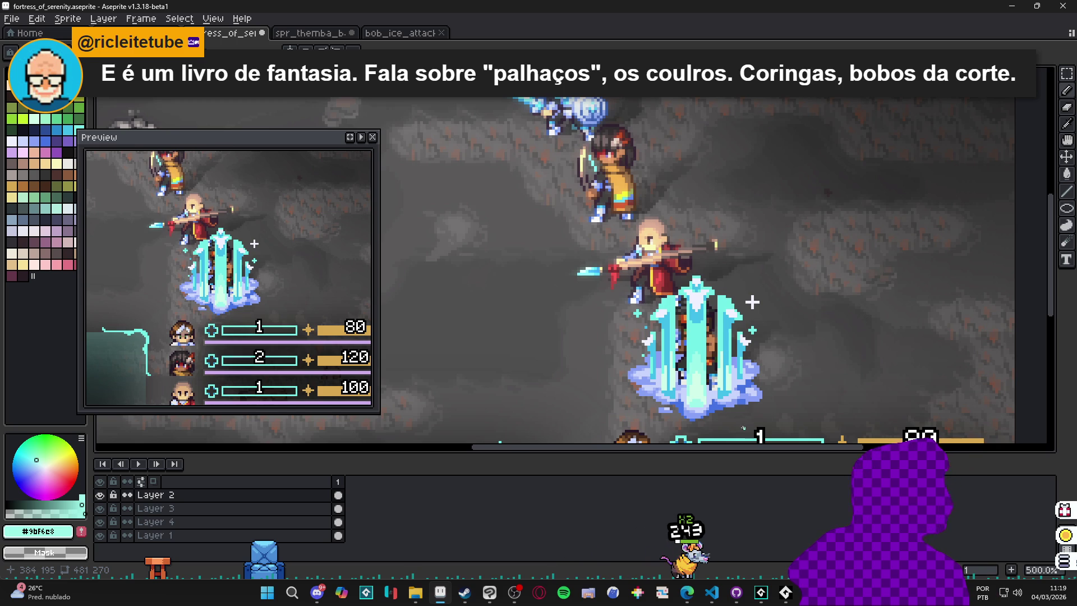
scroll(741, 428, "up", 1)
scroll(741, 428, "down", 2)
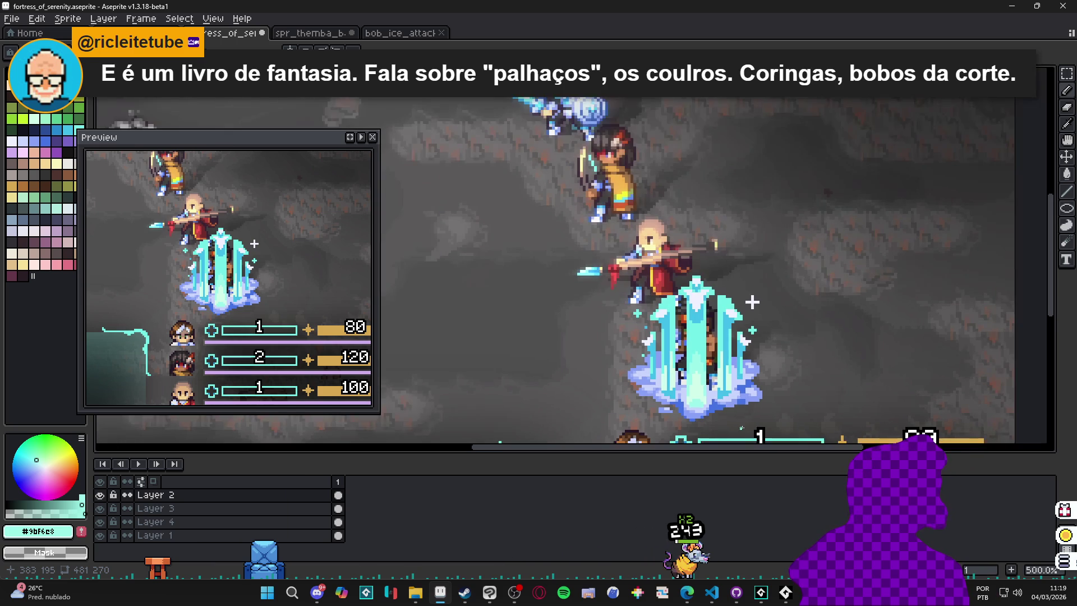
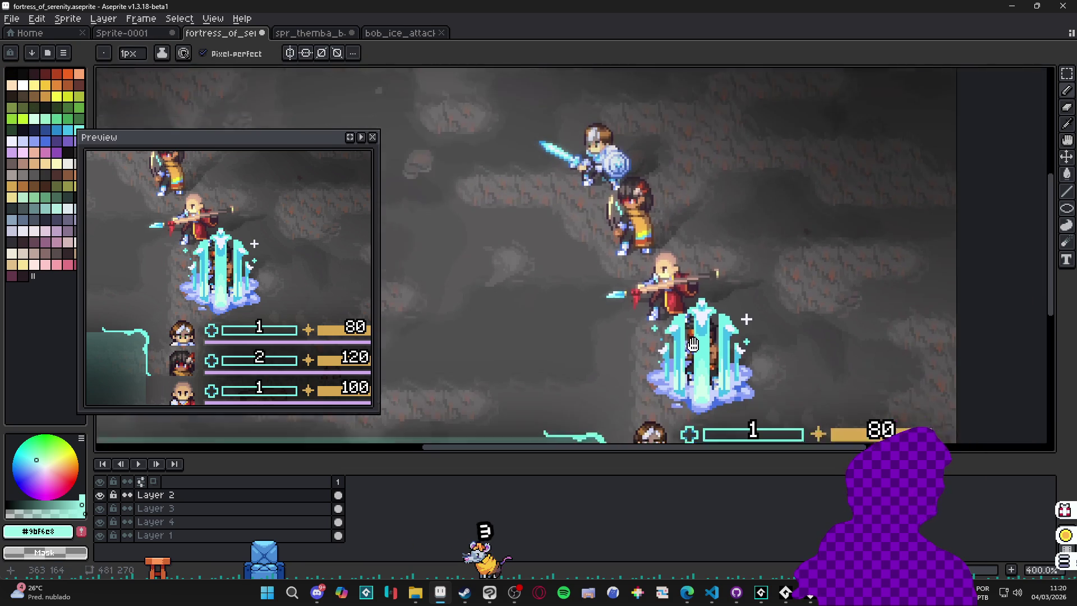
- Bring up the Steam library, clear its 'steam' search, and minimize it
scroll(707, 339, "down", 3)
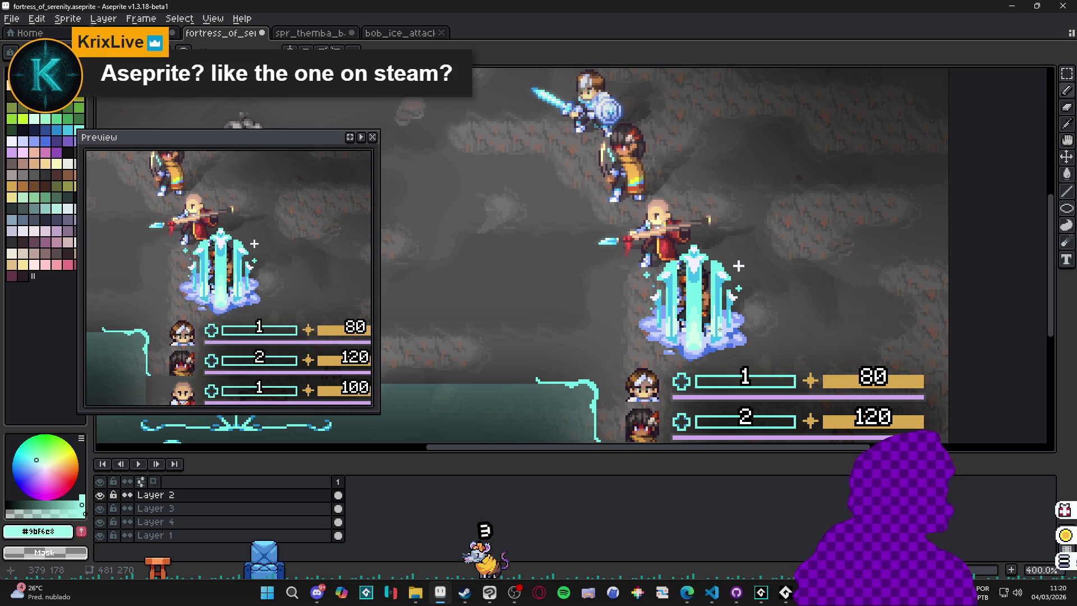
mouse_move(464, 593)
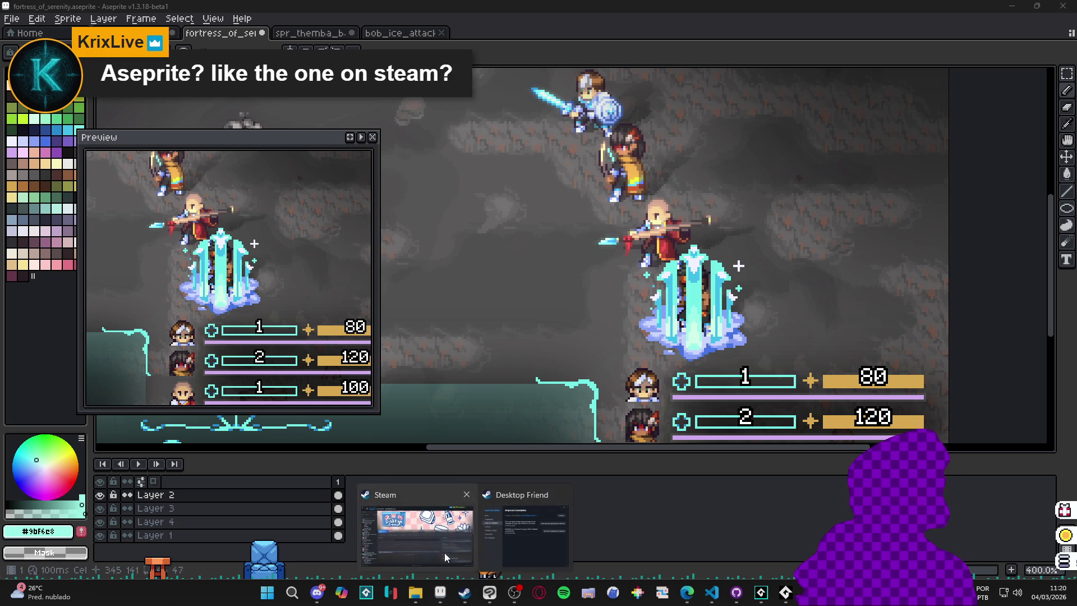
left_click(418, 533)
type("steam")
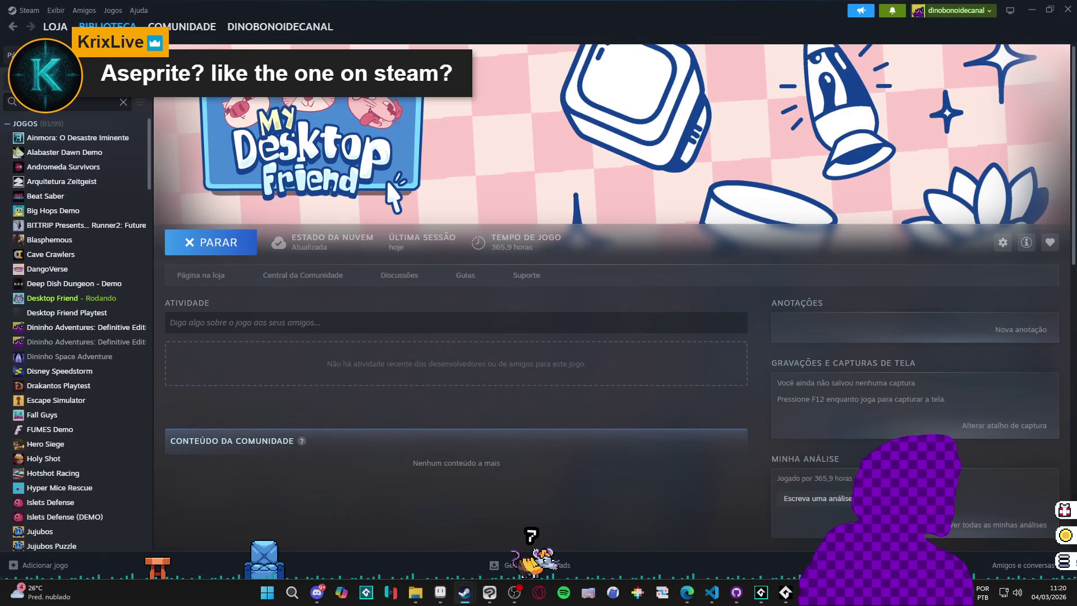
key("Escape")
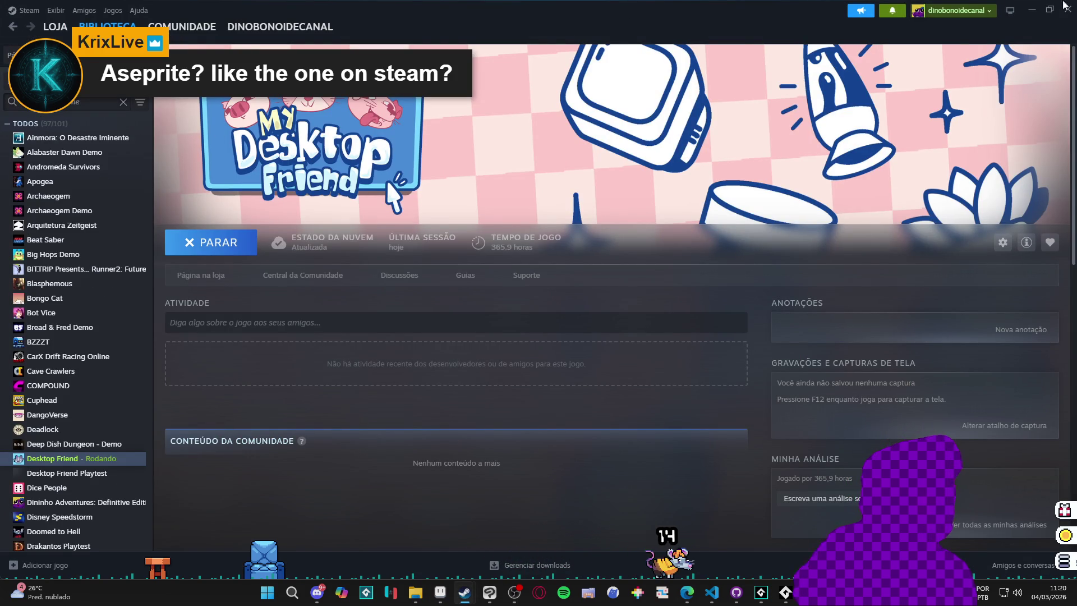
left_click(1056, 5)
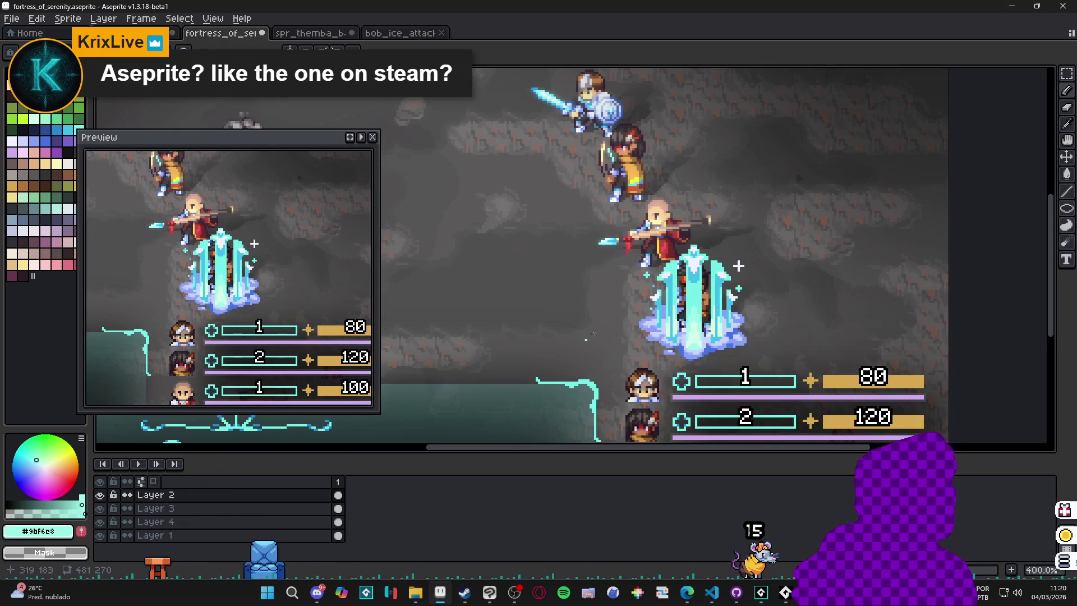
- Eyedrop the pillar, briefly taking #9bf6e8, and settle on pale mint #d0ffea
scroll(684, 327, "up", 6)
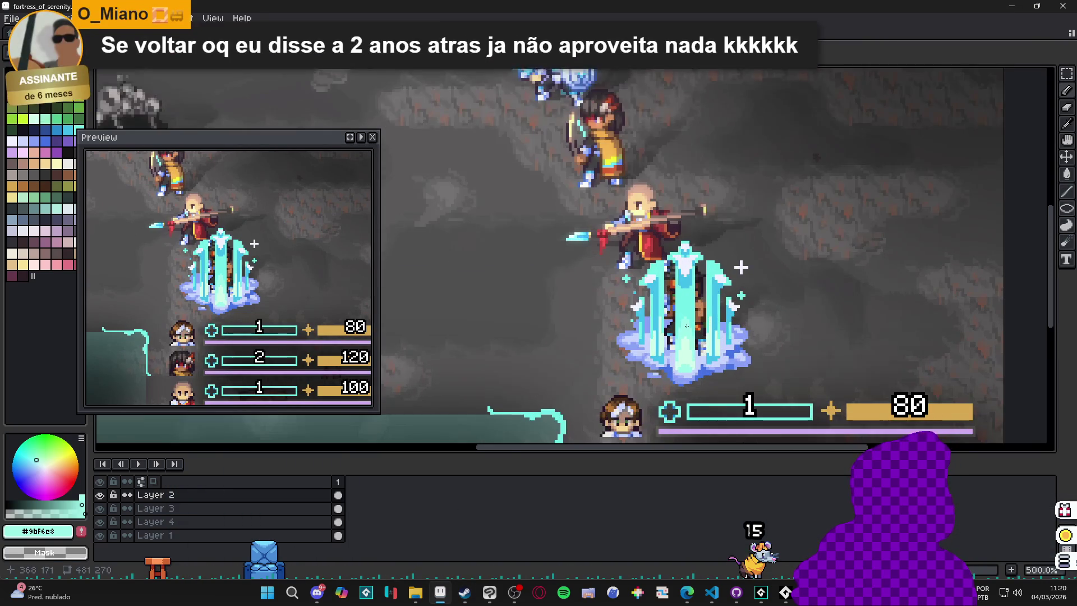
scroll(685, 327, "up", 3)
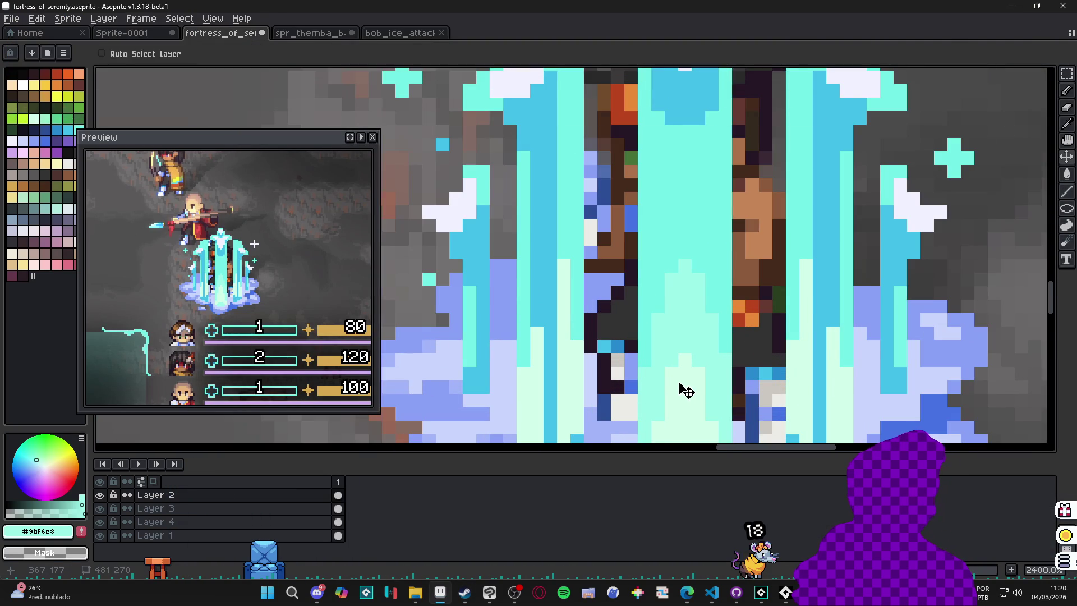
left_click(678, 380, "alt")
scroll(678, 380, "down", 4)
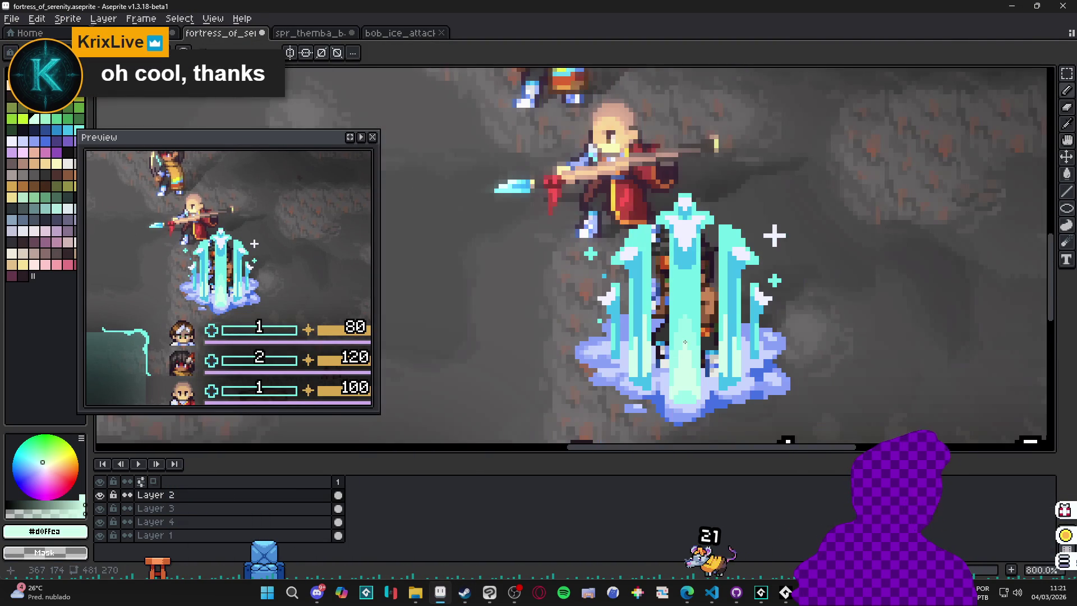
scroll(684, 342, "up", 2)
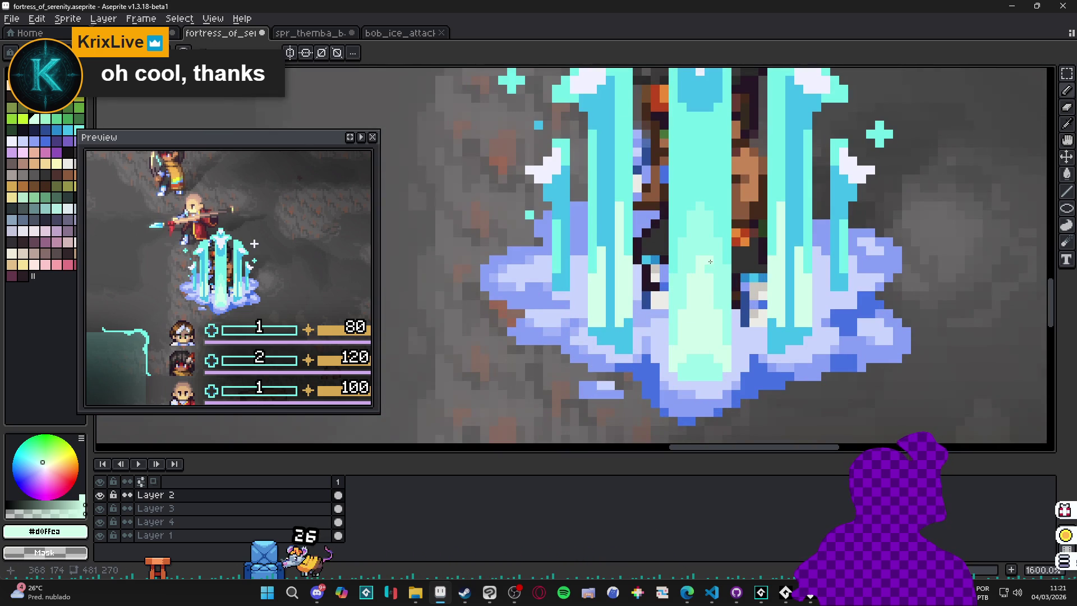
scroll(712, 267, "down", 3)
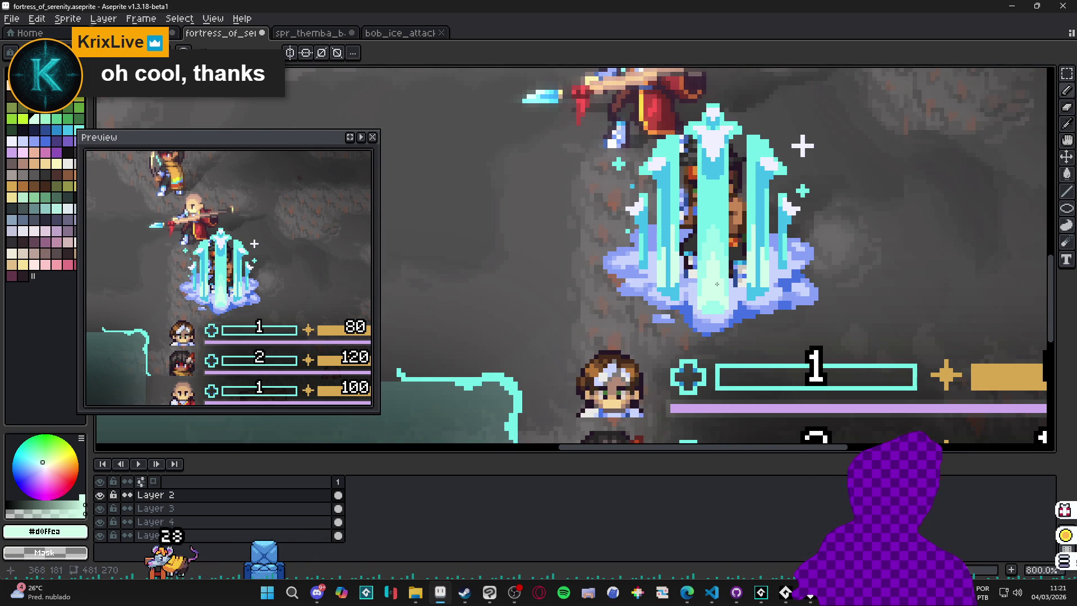
left_click(710, 245, "alt")
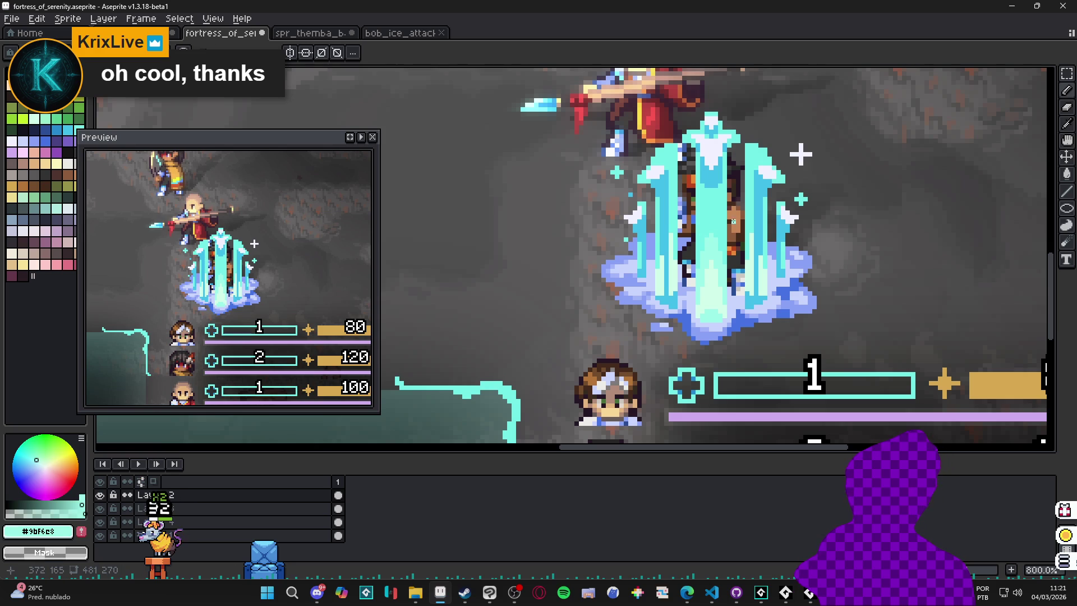
scroll(703, 273, "up", 1)
left_click(707, 267, "alt")
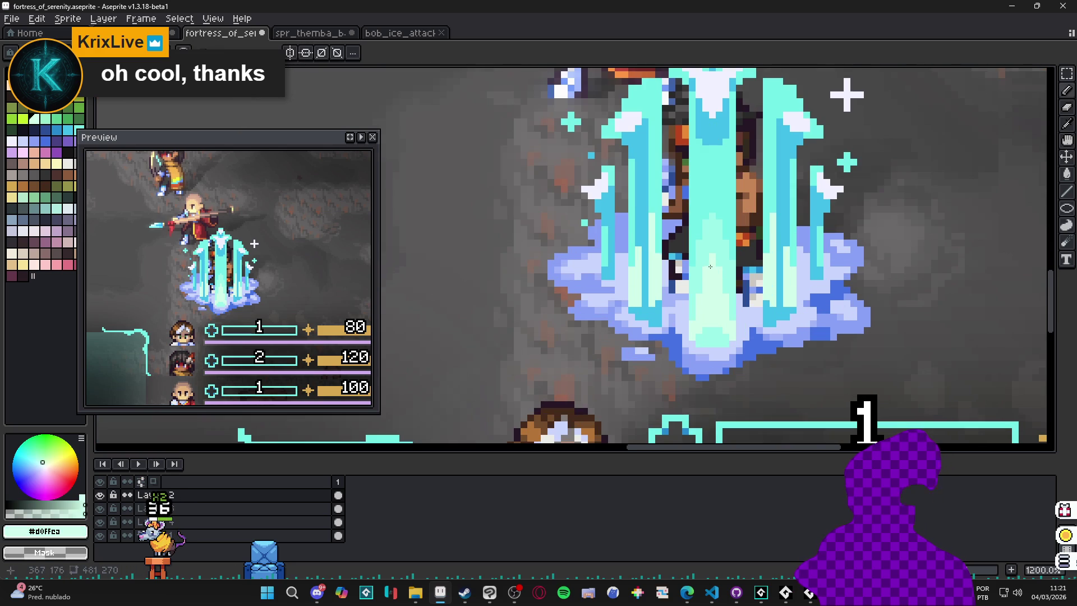
scroll(709, 263, "up", 1)
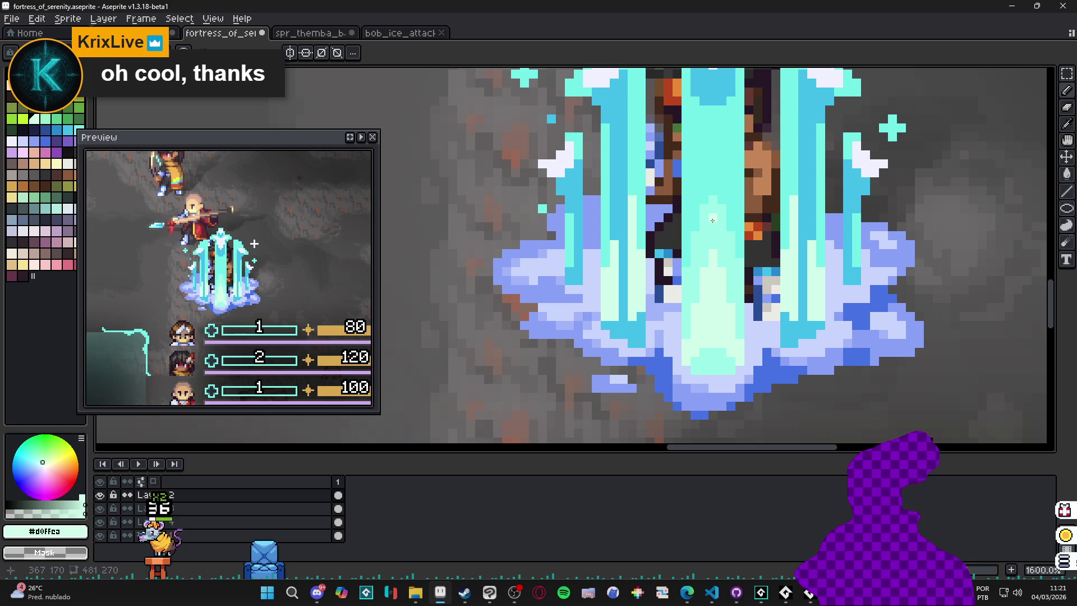
scroll(711, 238, "down", 2)
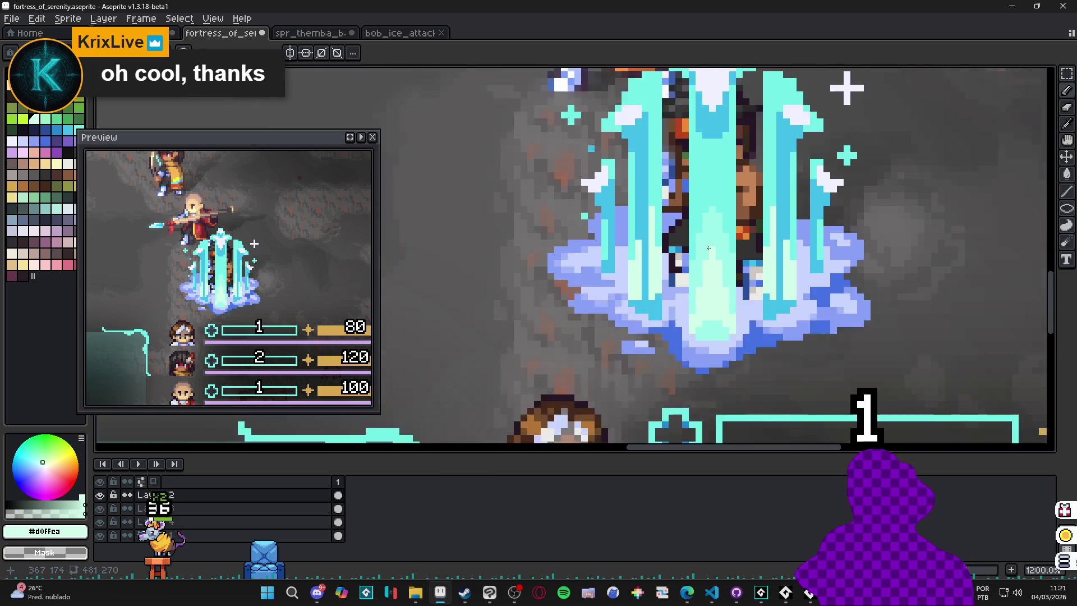
scroll(708, 255, "up", 2)
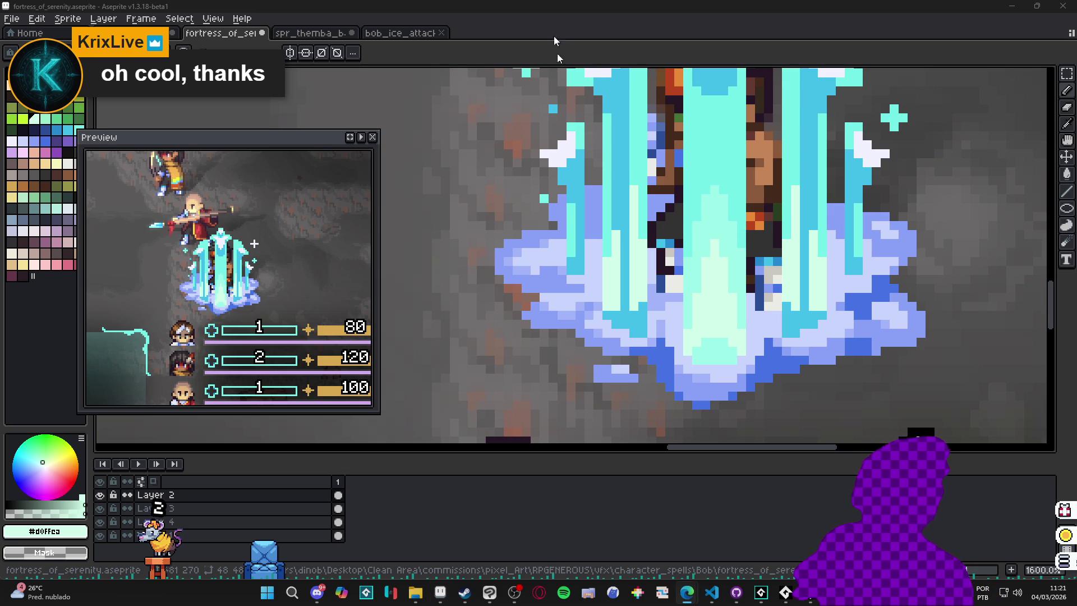
- Switch to Edge, browse to 'libresprite', then minimize the browser back to Aseprite
key("alt+Tab")
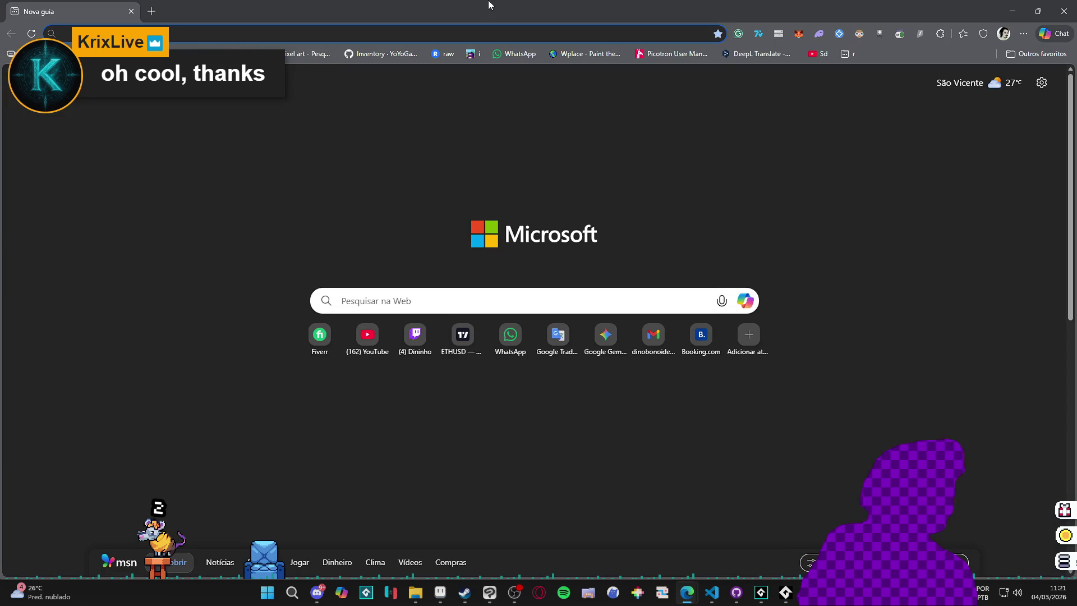
type("a")
key("BackSpace")
key("BackSpace")
type("libresprite")
key("Return")
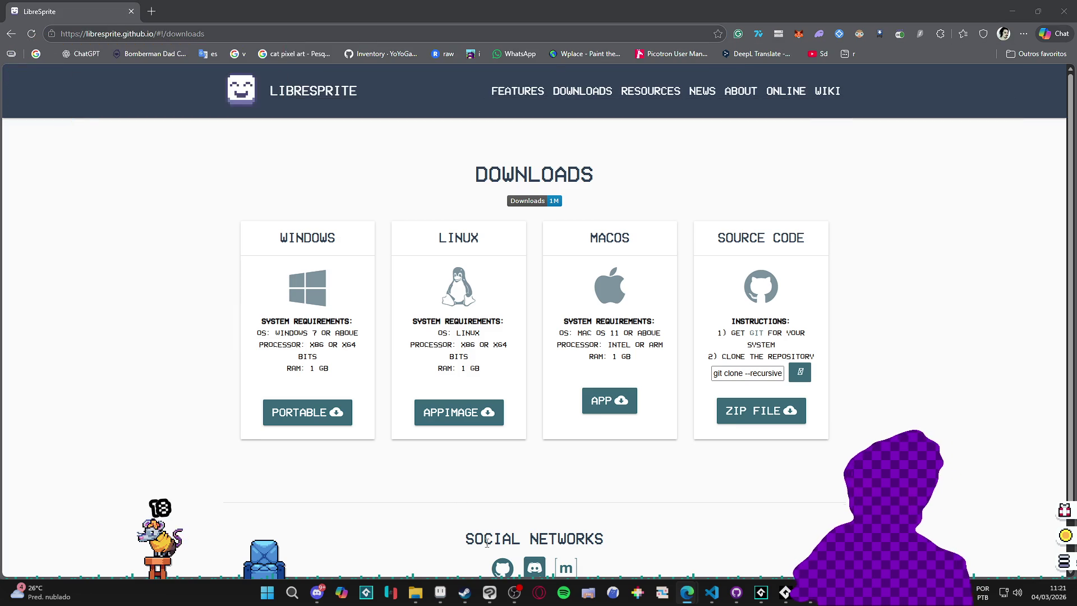
scroll(250, 359, "down", 1)
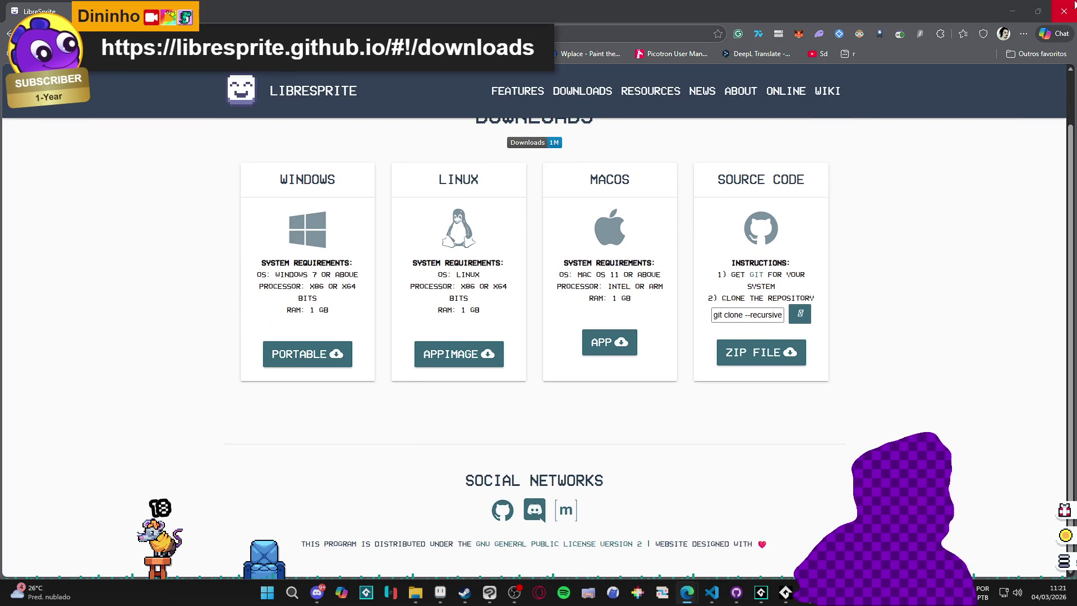
left_click(1013, 5)
scroll(731, 241, "down", 2)
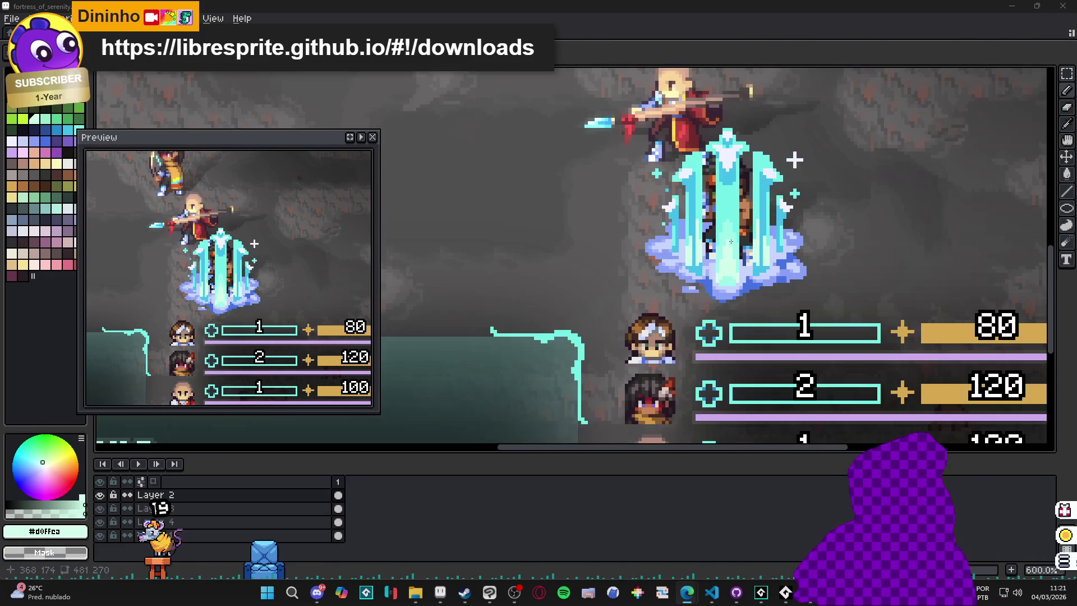
scroll(731, 241, "up", 2)
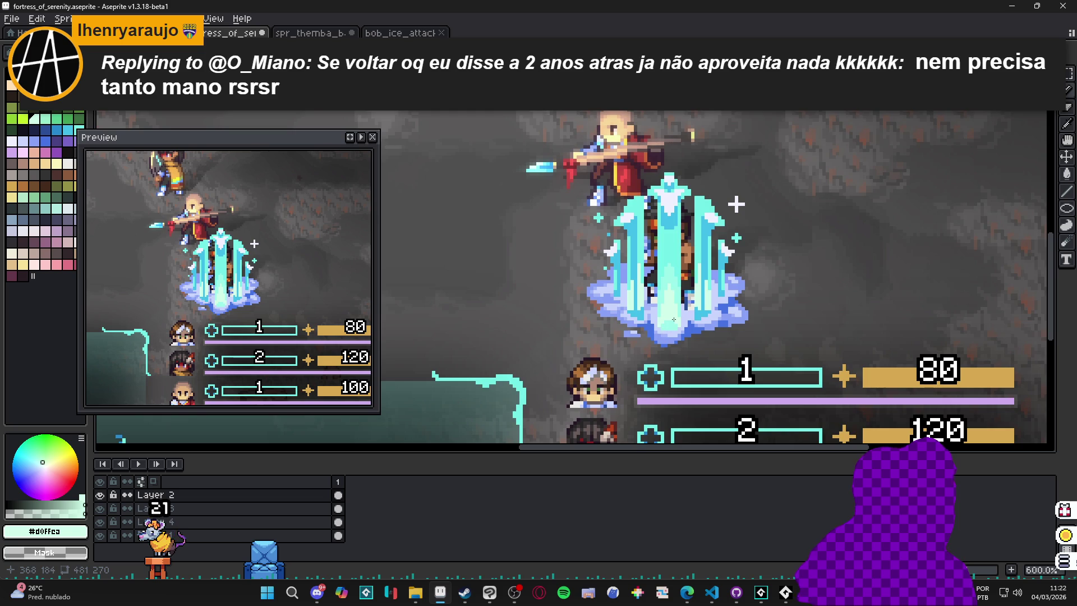
scroll(674, 319, "up", 2)
mouse_move(465, 593)
left_click(494, 522)
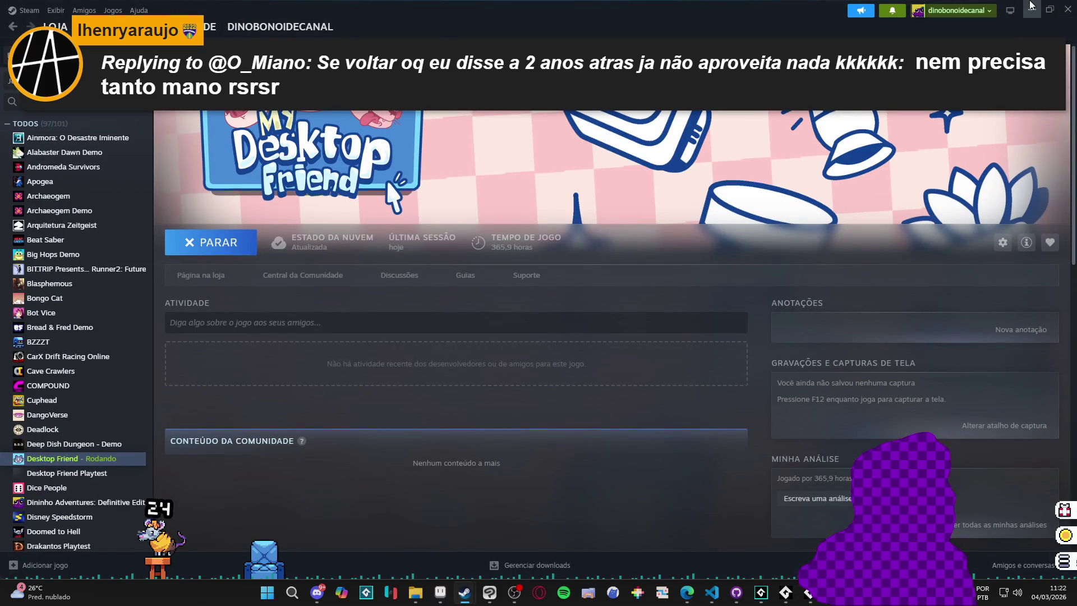
left_click(1031, 8)
scroll(673, 302, "up", 2)
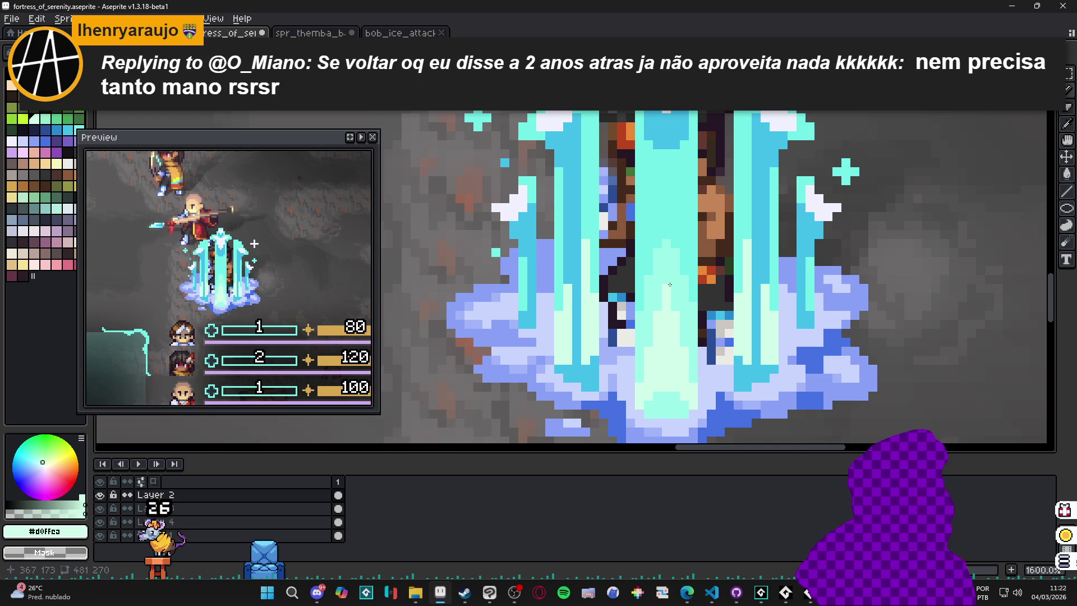
- Eyedrop #73efe8 and #9bf6e8 from the pillar before settling on deeper cyan #42bfe8
scroll(649, 333, "down", 3)
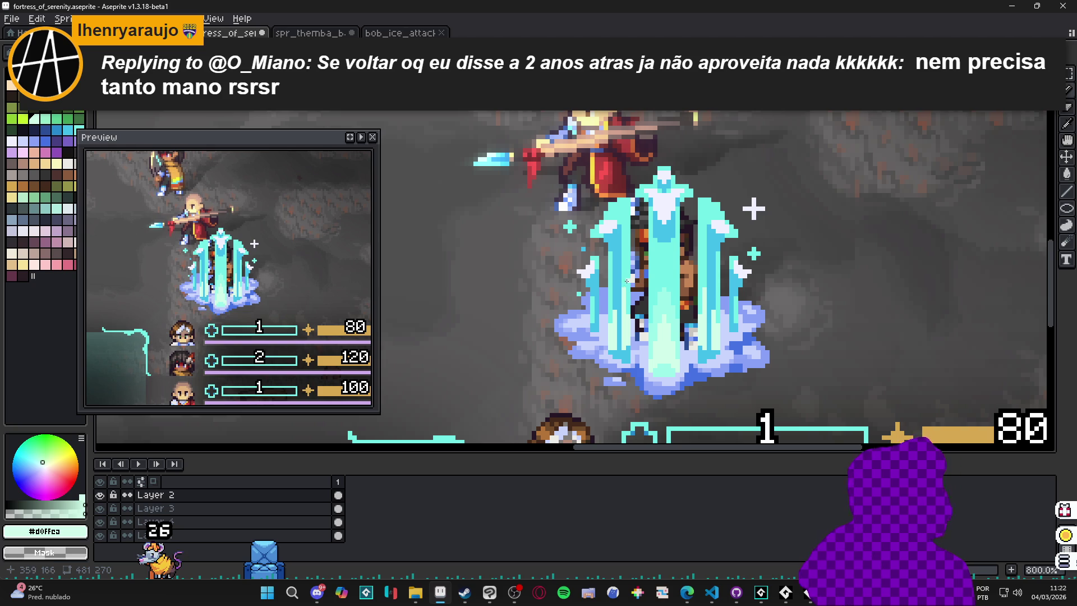
scroll(649, 254, "up", 2)
scroll(652, 250, "down", 2)
scroll(656, 242, "up", 2)
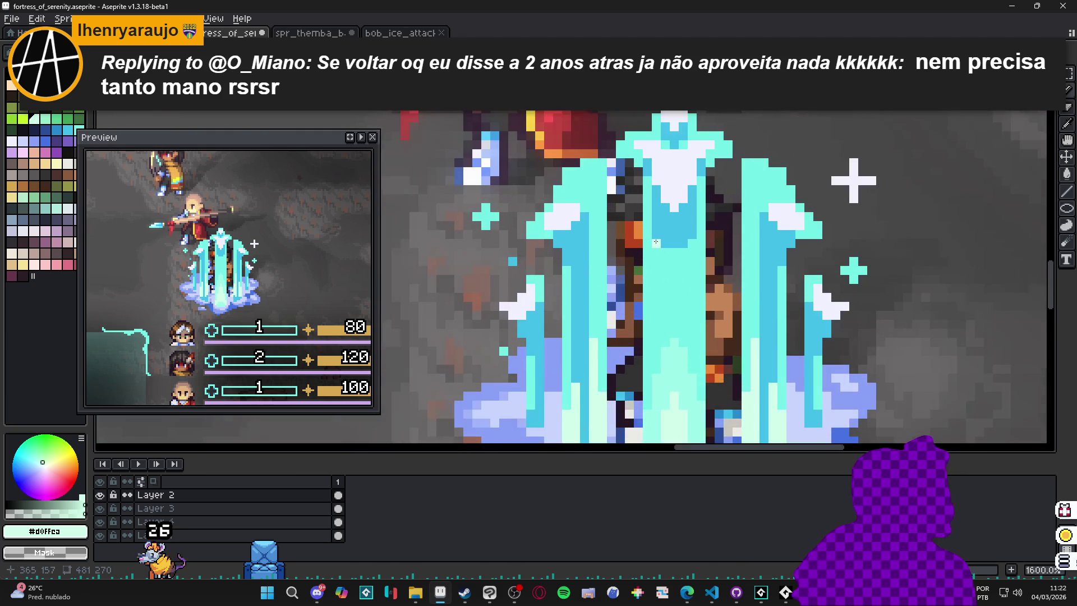
scroll(655, 241, "down", 3)
scroll(653, 247, "up", 2)
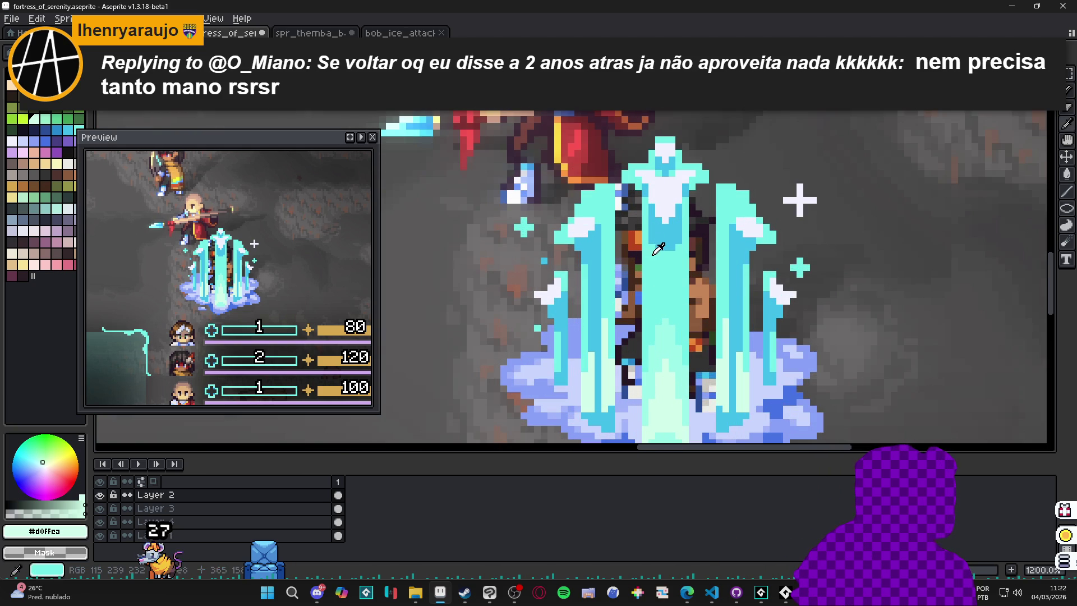
left_click(652, 255, "alt")
scroll(659, 303, "down", 1)
scroll(656, 297, "up", 1)
left_click(653, 292, "alt")
scroll(645, 265, "up", 1)
scroll(653, 254, "down", 2)
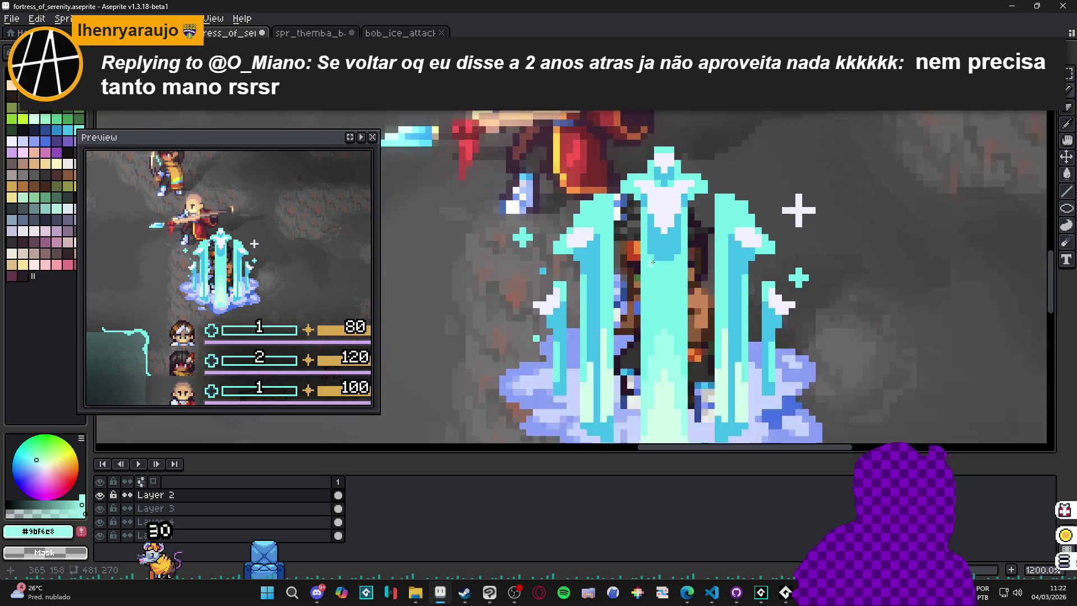
scroll(660, 253, "up", 1)
left_click(659, 253, "alt")
scroll(660, 252, "down", 2)
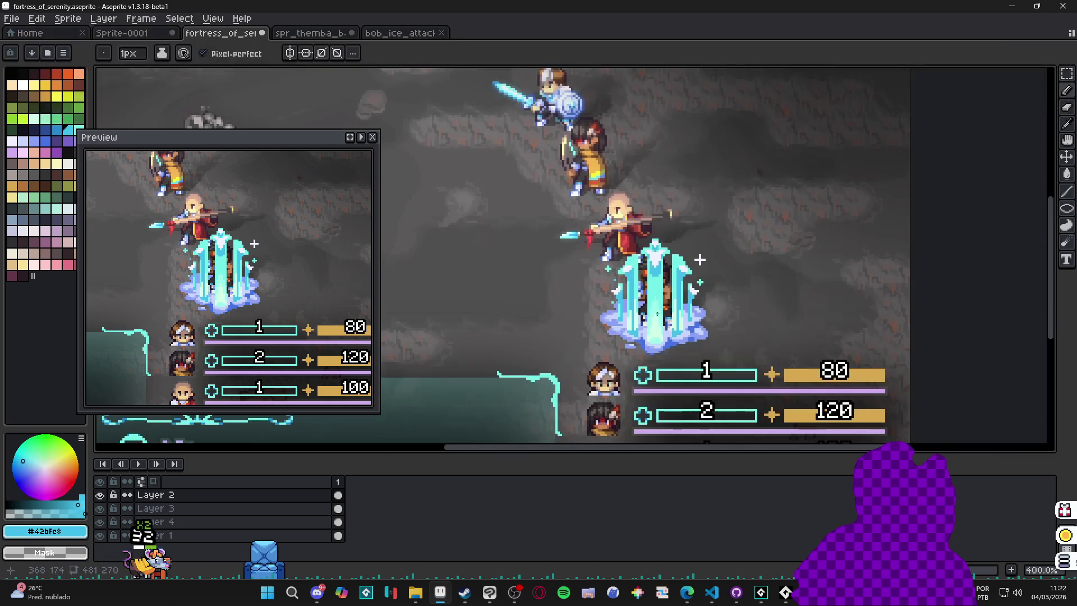
scroll(651, 255, "up", 2)
scroll(648, 255, "up", 2)
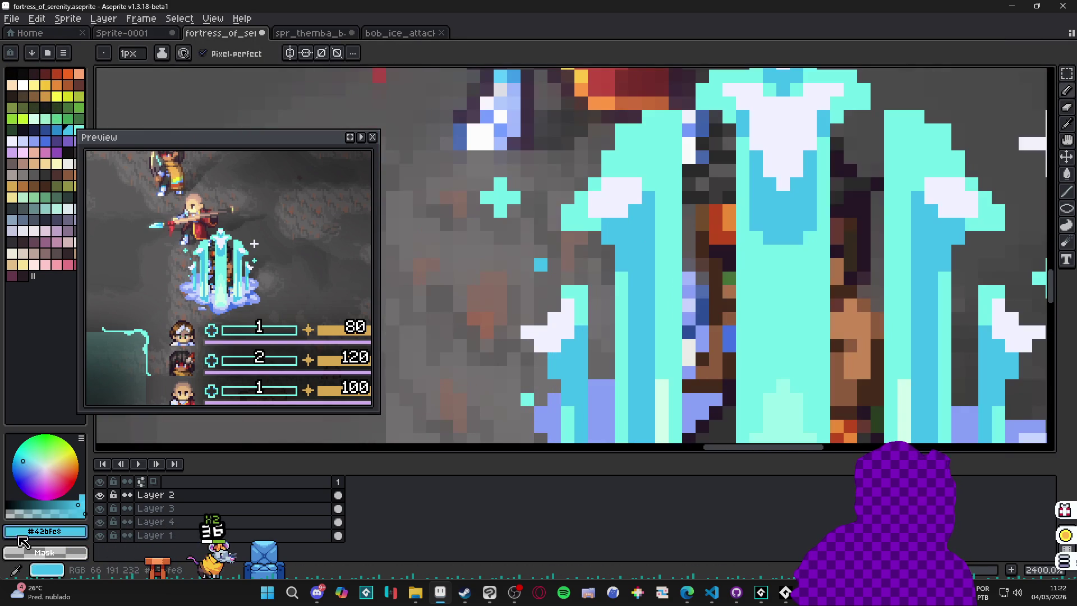
left_click(758, 238, "alt")
mouse_move(822, 238)
left_mouse_down()
mouse_move(769, 252)
mouse_move(772, 267)
left_mouse_up()
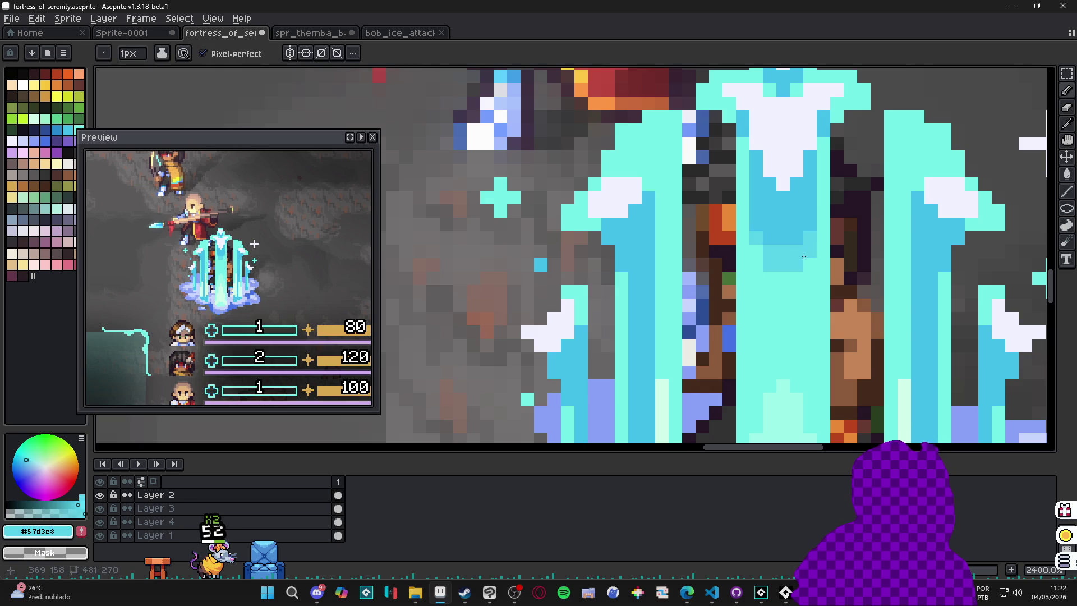
scroll(772, 275, "down", 5)
scroll(771, 286, "up", 4)
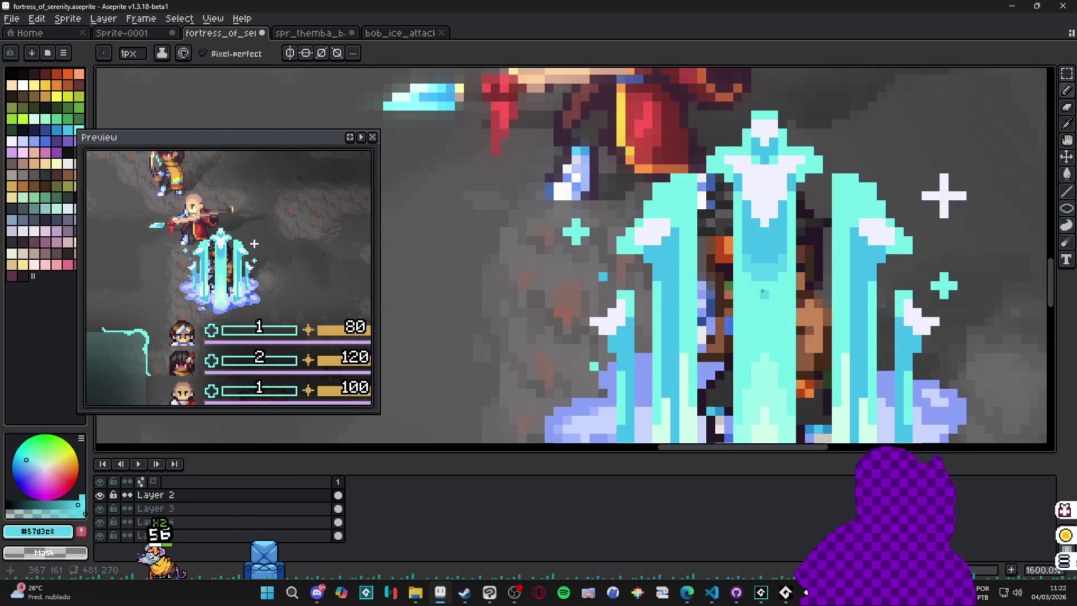
left_click(36, 511)
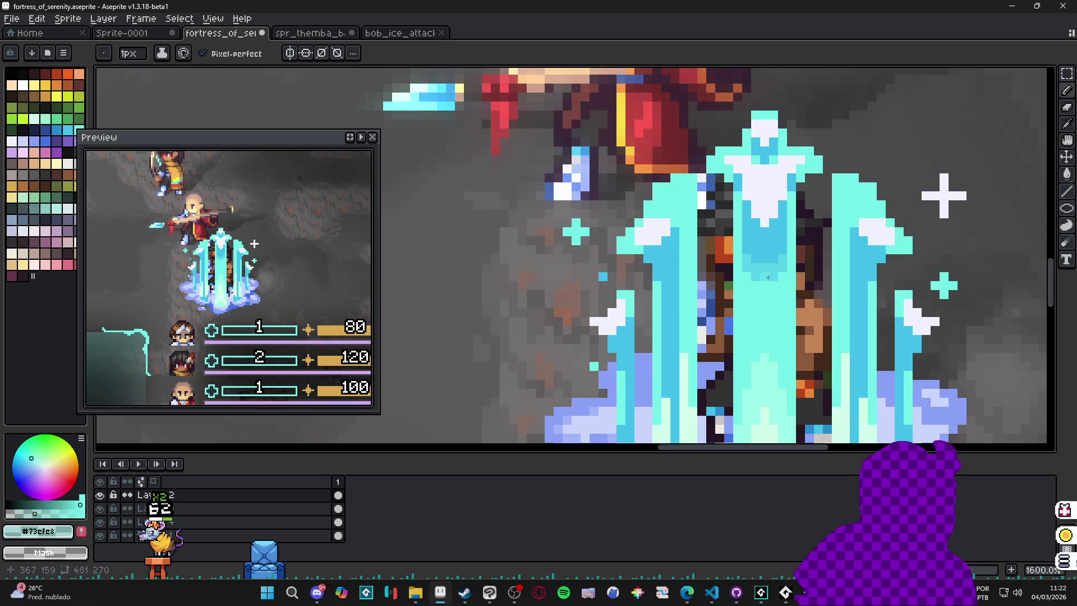
scroll(770, 276, "up", 2)
left_click(770, 276, "alt")
key("minus")
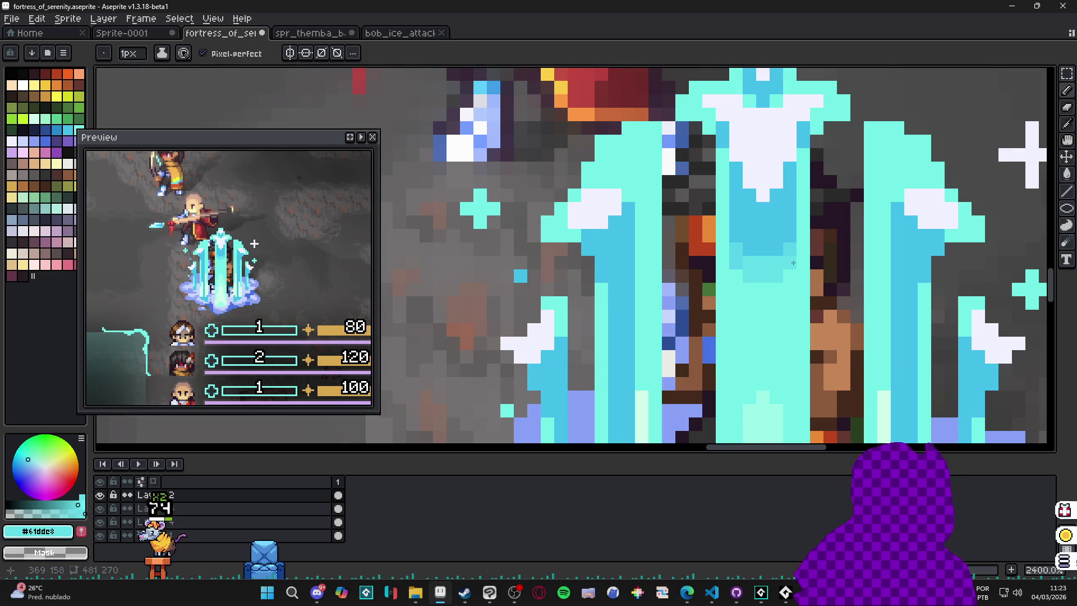
mouse_move(736, 275)
left_mouse_down()
mouse_move(736, 288)
mouse_move(789, 287)
mouse_move(754, 303)
mouse_move(776, 330)
mouse_move(749, 330)
mouse_move(737, 305)
left_mouse_up()
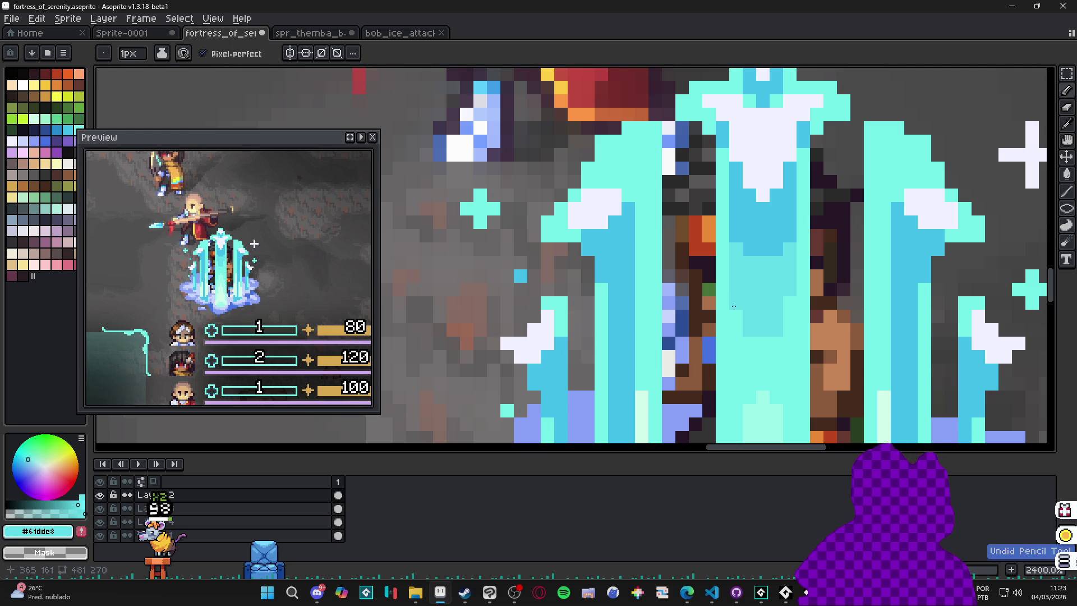
scroll(736, 304, "down", 6)
scroll(752, 364, "down", 3)
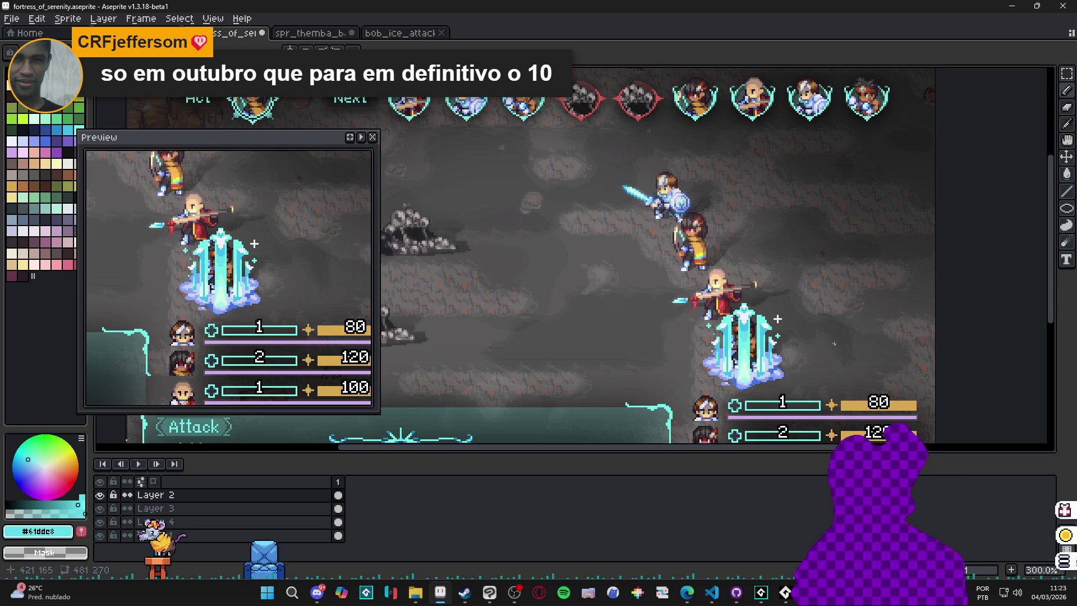
- Zoom in on the pillar, switching to the Move tool (V) and back to Pencil (B)
scroll(792, 341, "up", 3)
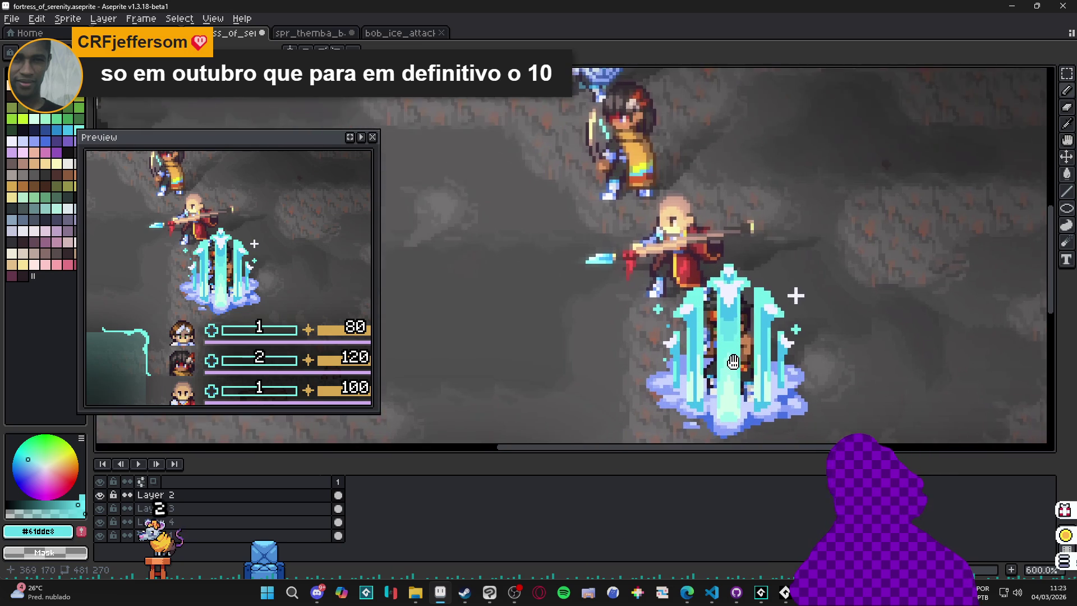
scroll(640, 269, "up", 3)
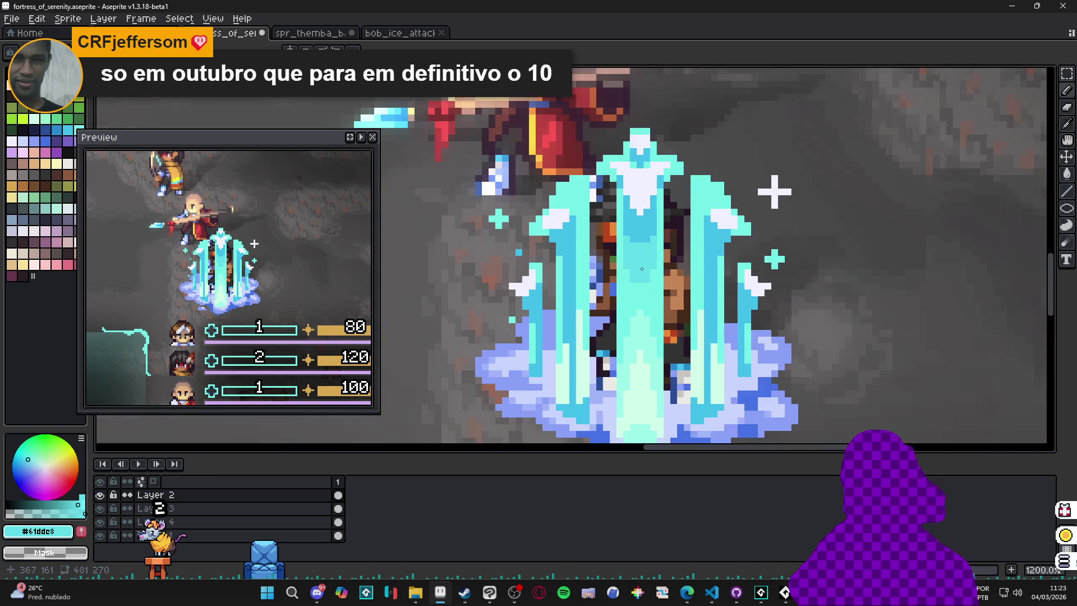
scroll(641, 269, "down", 3)
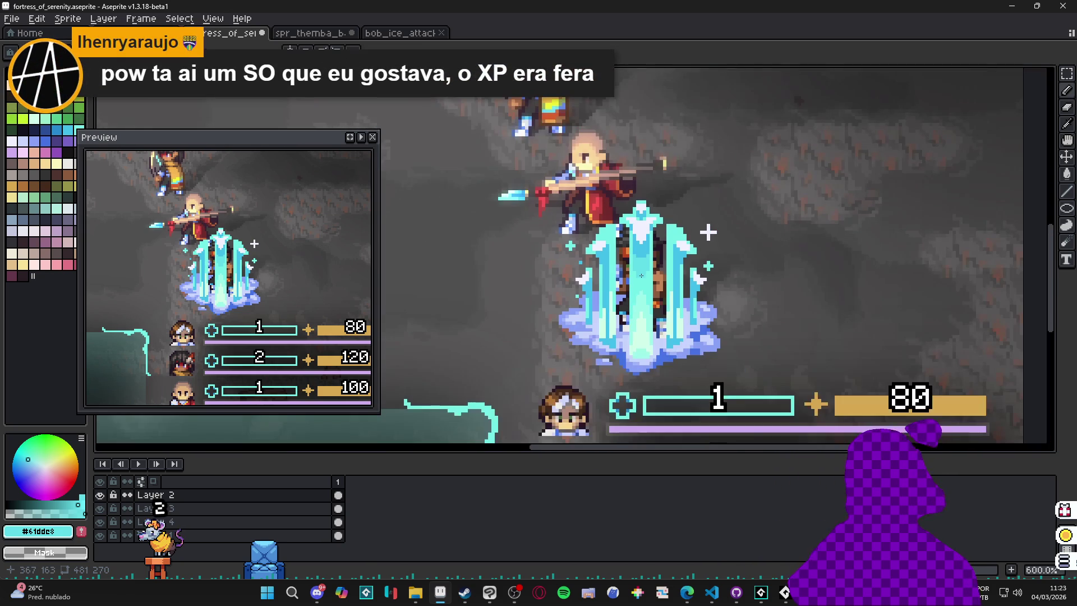
key("v")
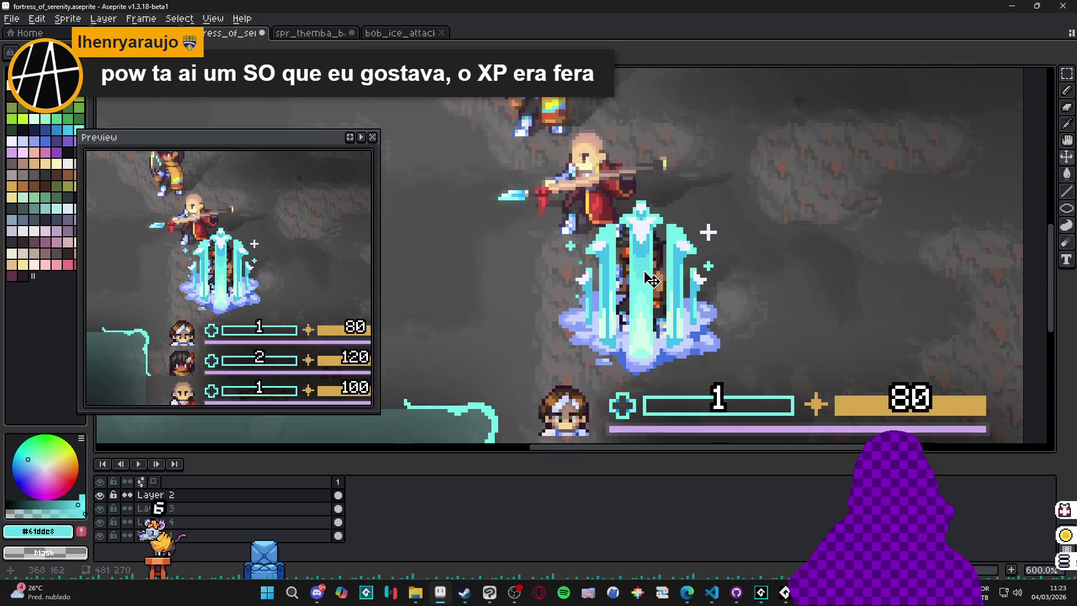
scroll(651, 279, "up", 4)
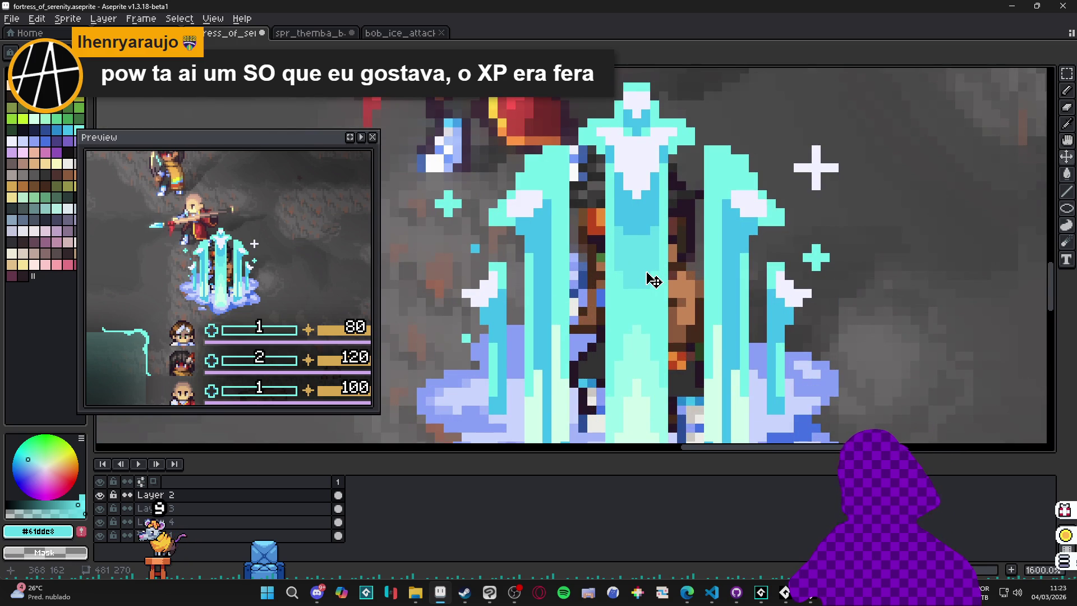
key("b")
scroll(657, 291, "up", 2)
- Sample cyans #73efc8 and #61ddc8, then take the near-white highlight #F1F2FF
left_click(632, 282, "alt")
left_click(613, 252, "alt")
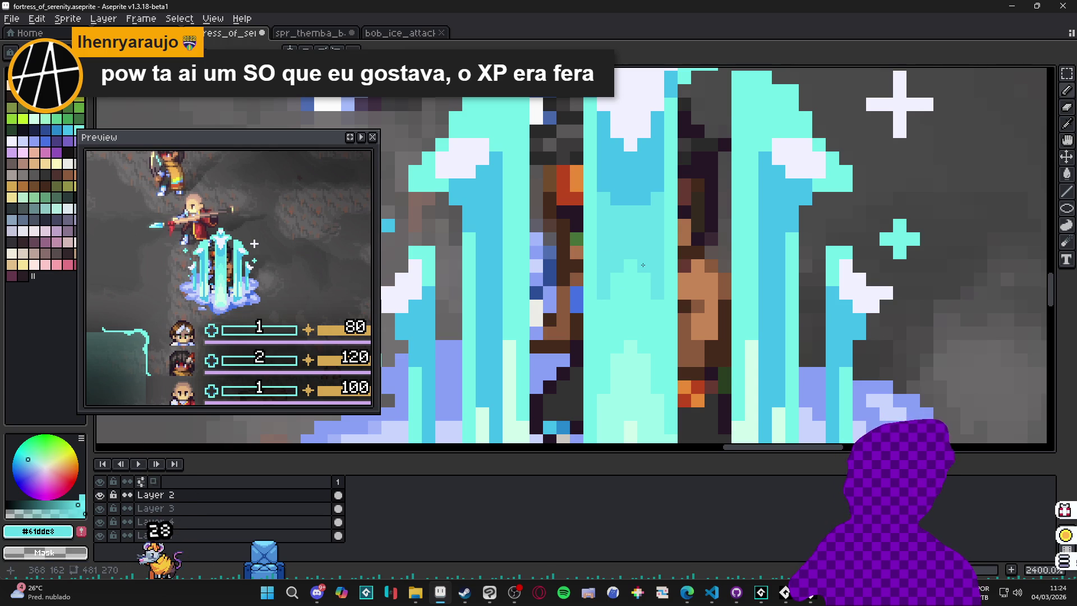
scroll(642, 265, "down", 6)
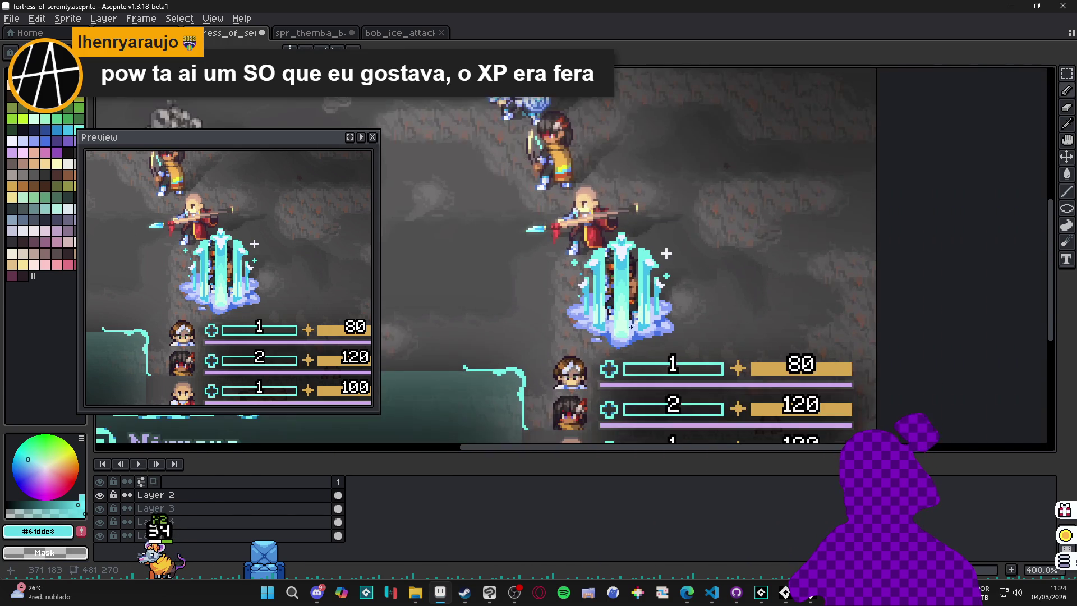
left_click_drag(636, 289, 646, 260)
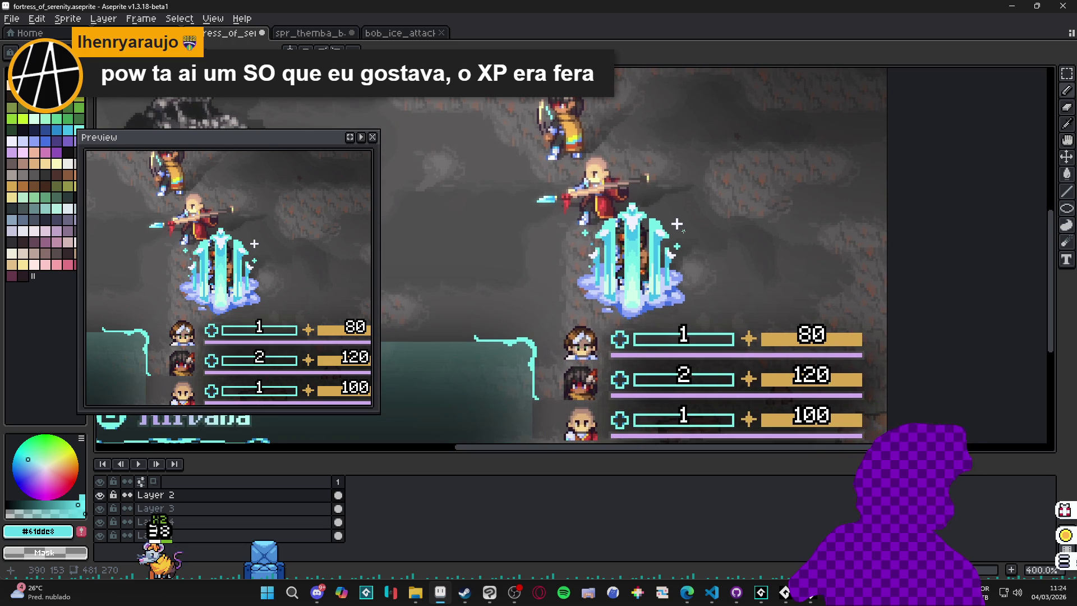
scroll(606, 254, "up", 3)
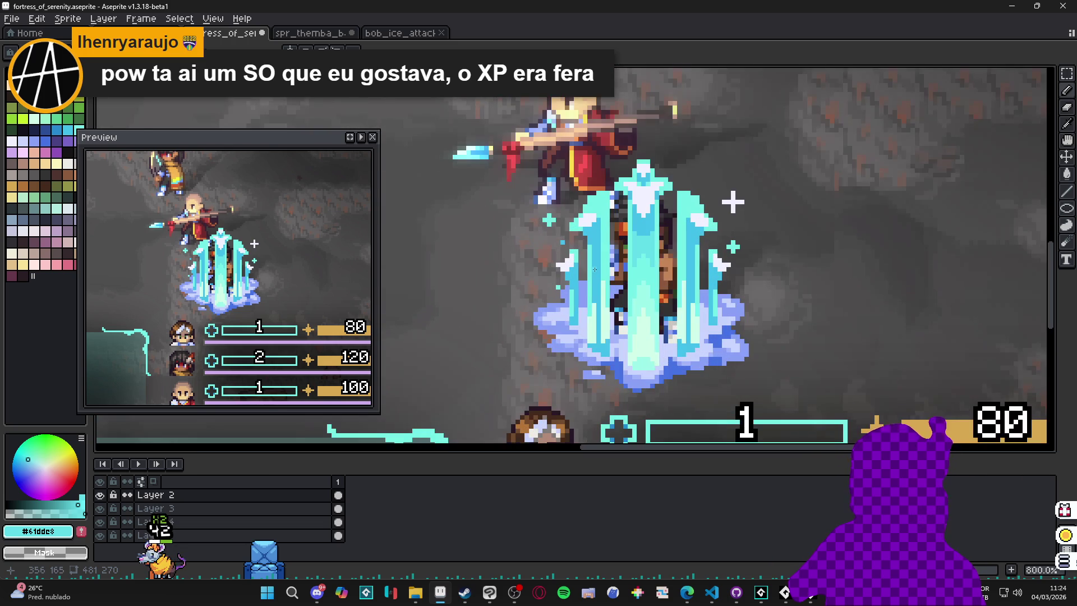
scroll(592, 221, "up", 2)
left_click(594, 198, "alt")
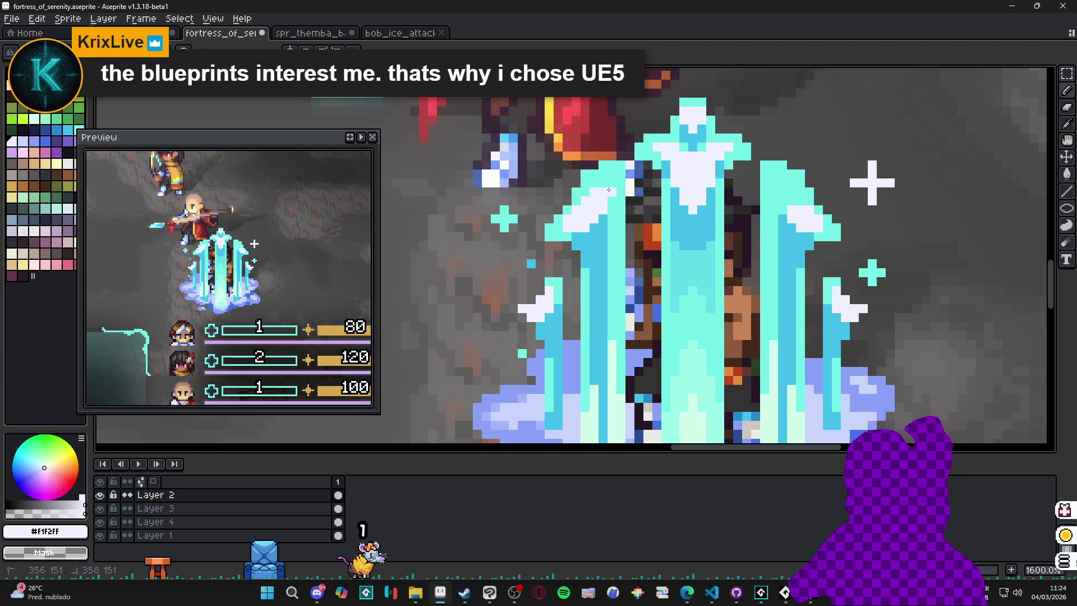
- Eyedrop #73efe8, then #42bfe8, then #73efe8 again from the ice pillar
left_click(600, 187, "alt")
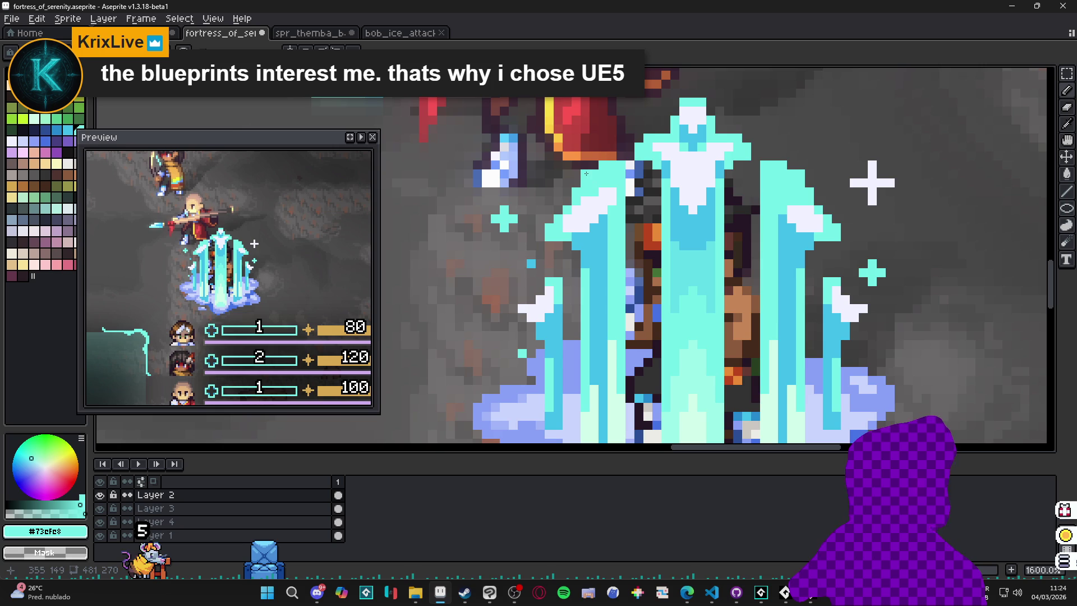
scroll(587, 173, "down", 3)
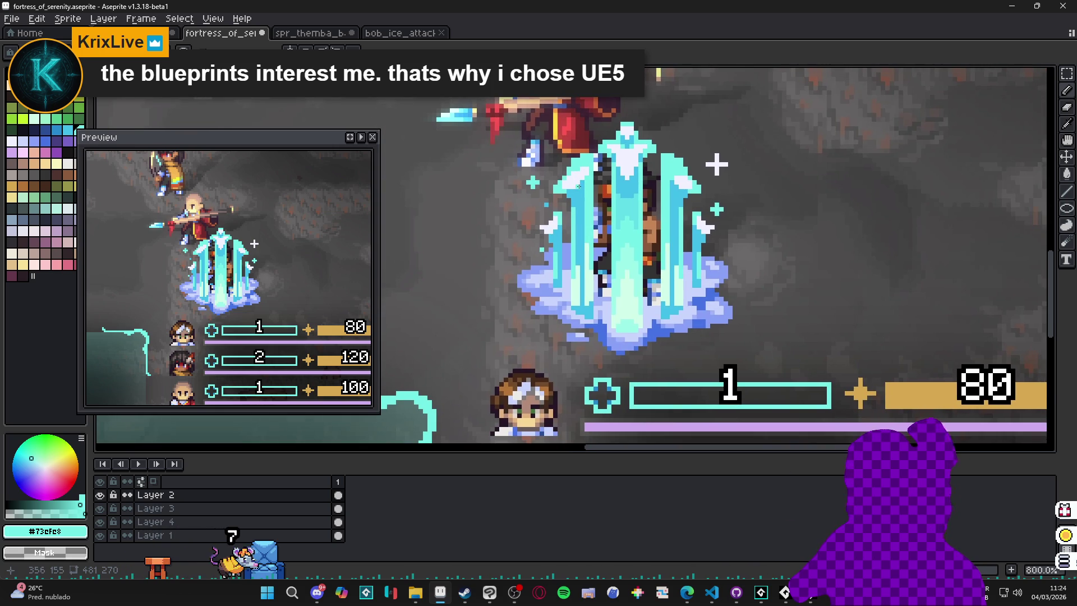
scroll(579, 187, "up", 3)
left_click(598, 200, "alt")
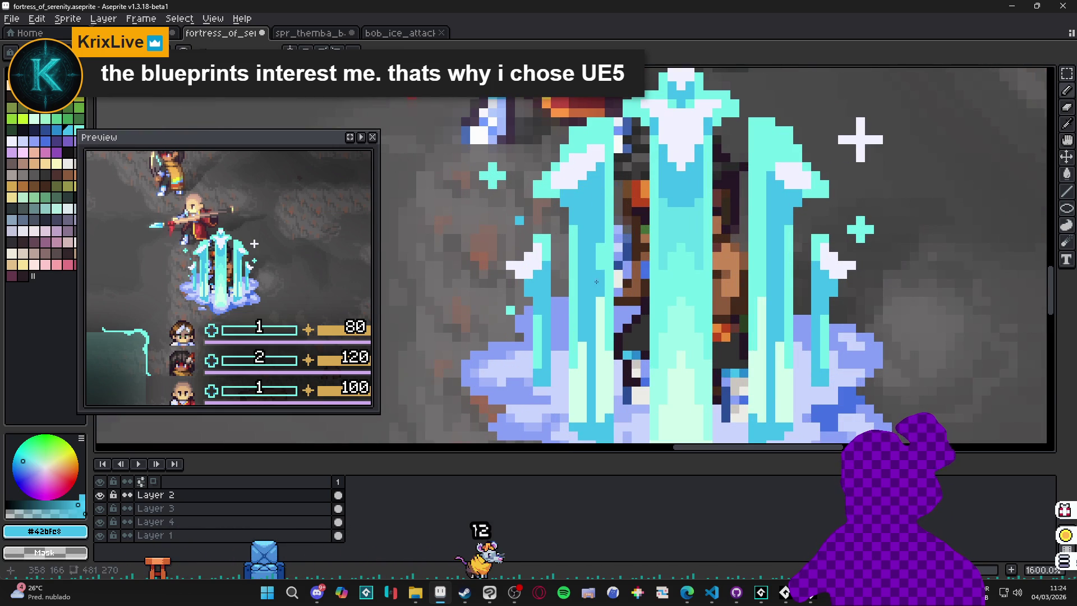
left_click(599, 288, "alt")
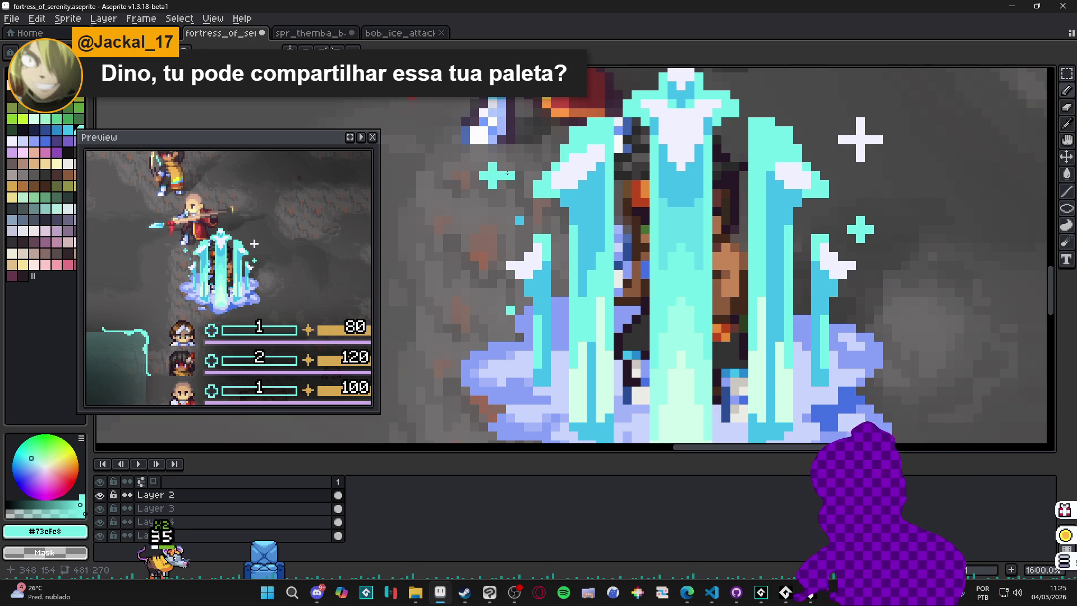
- Move the Preview panel slightly up and right, and open the palette presets list
scroll(562, 164, "down", 1)
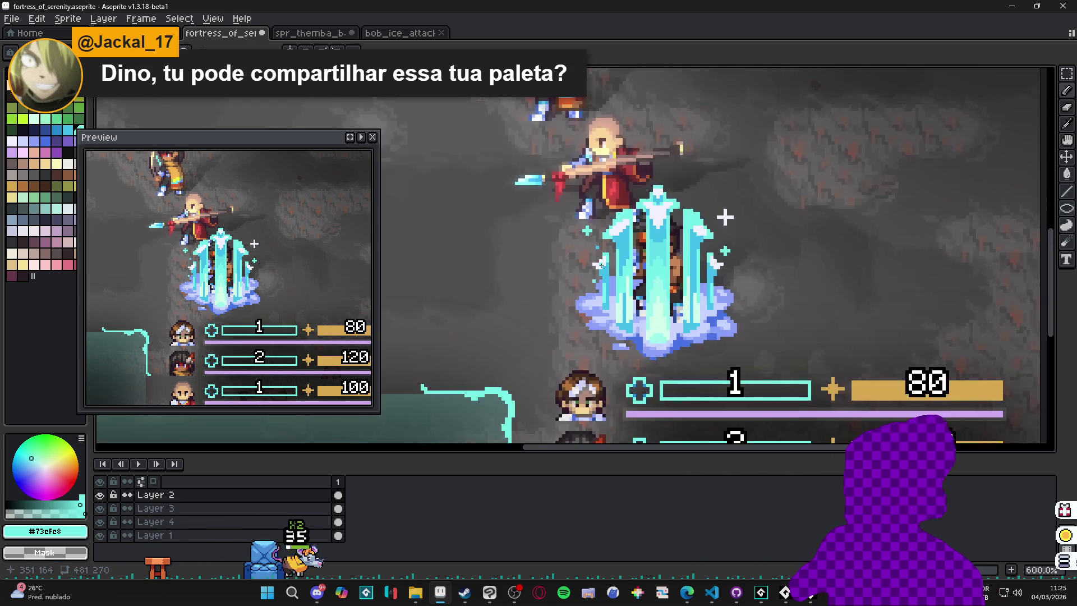
scroll(600, 225, "up", 1)
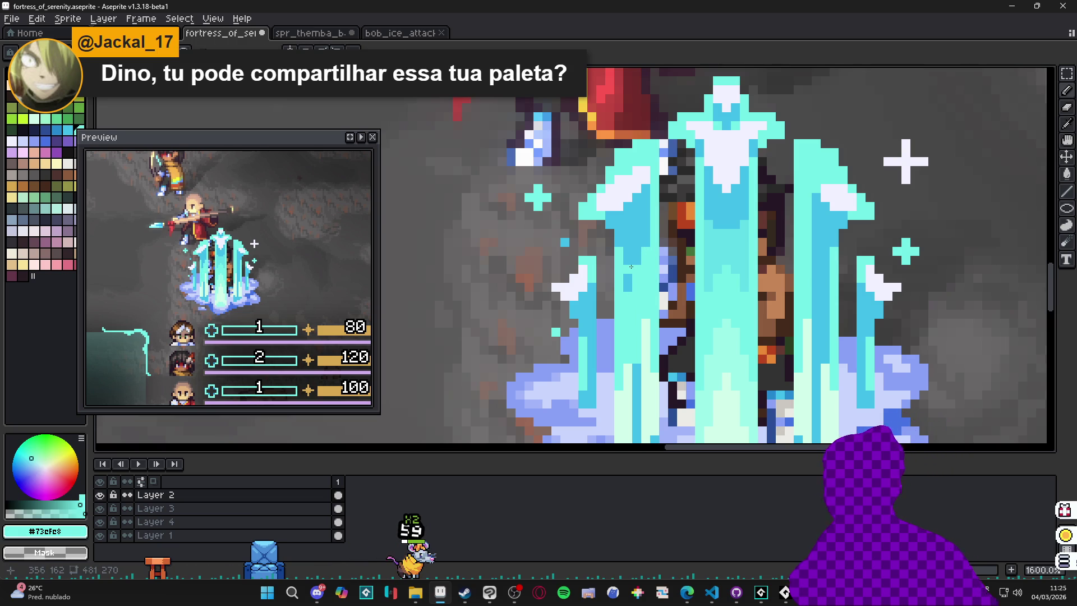
left_click_drag(269, 139, 313, 121)
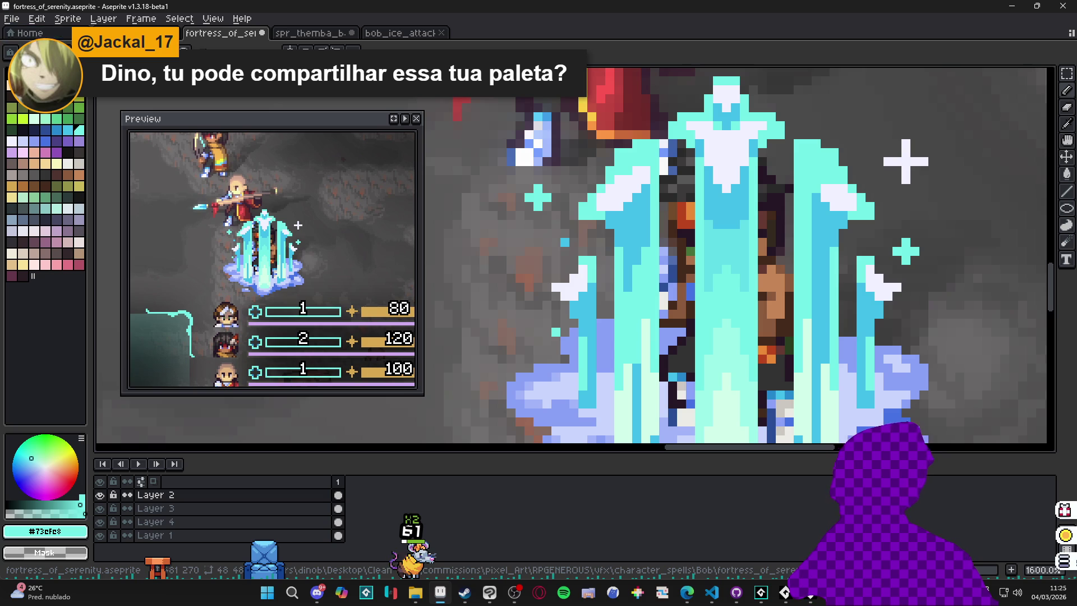
left_click(22, 52)
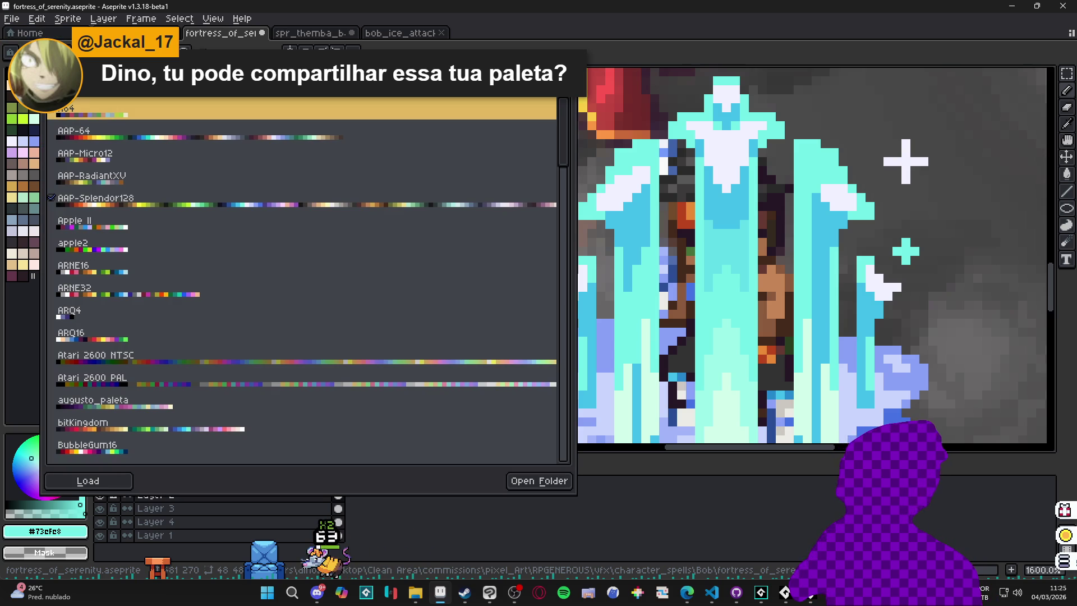
- Dismiss the palette presets list, reopen it twice, and close it each time
left_click(15, 330)
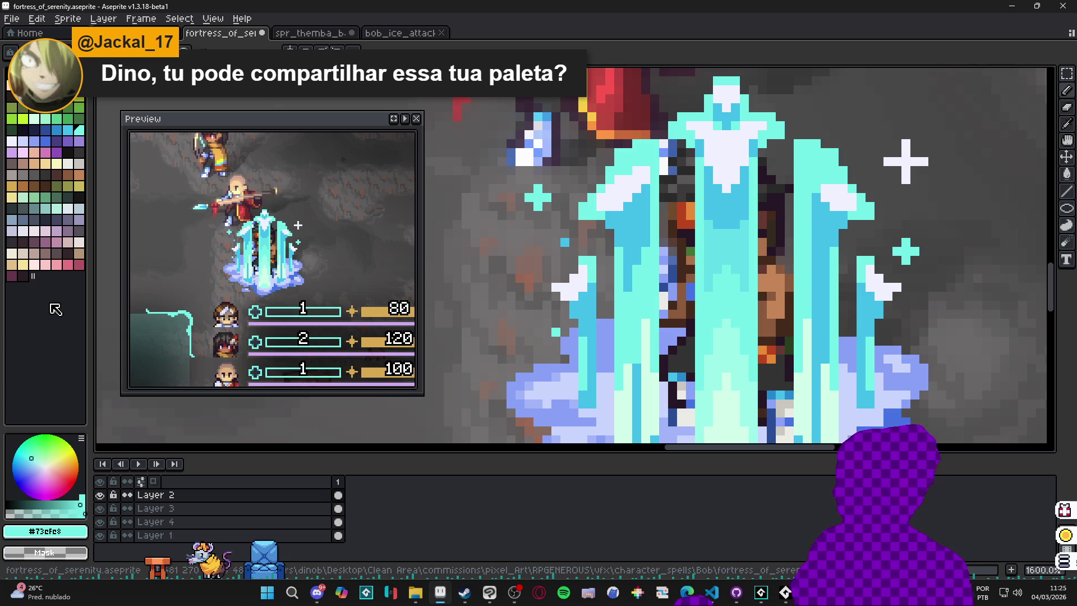
scroll(606, 269, "down", 4)
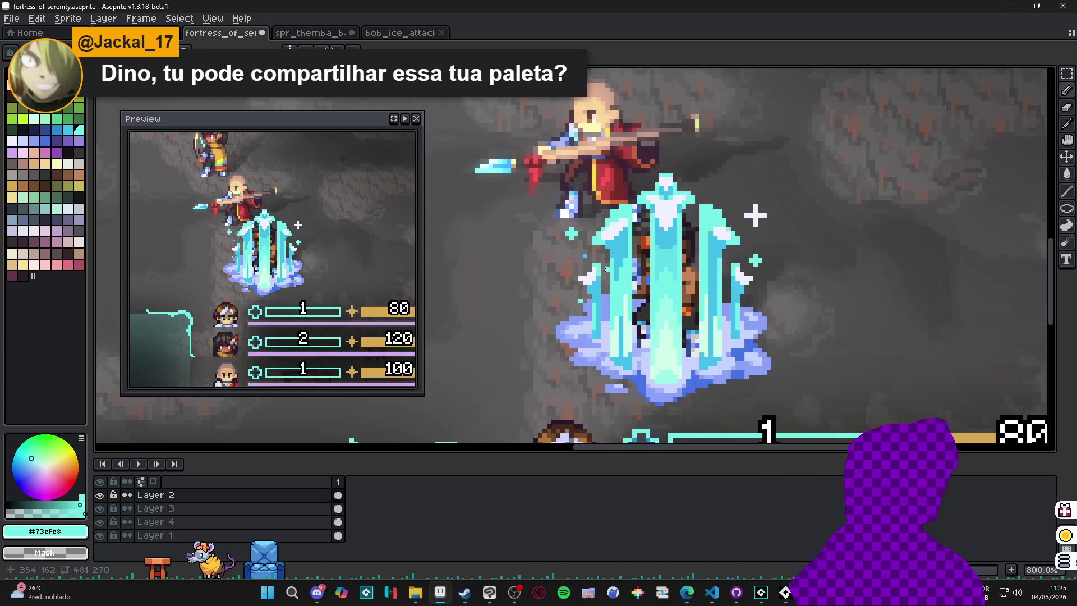
scroll(612, 259, "down", 1)
scroll(616, 259, "down", 1)
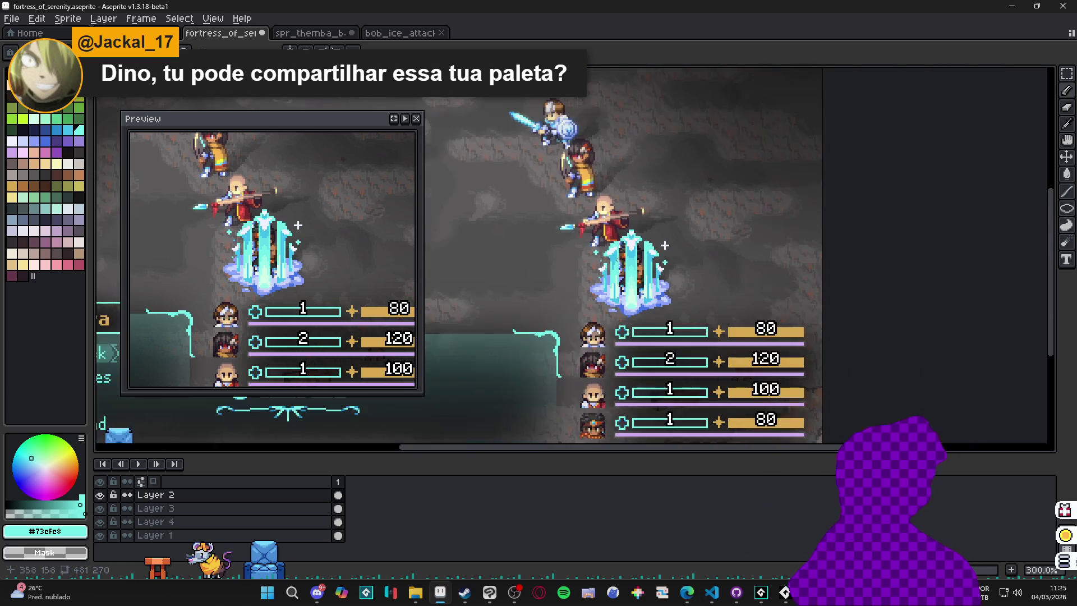
scroll(623, 260, "up", 4)
scroll(608, 260, "up", 3)
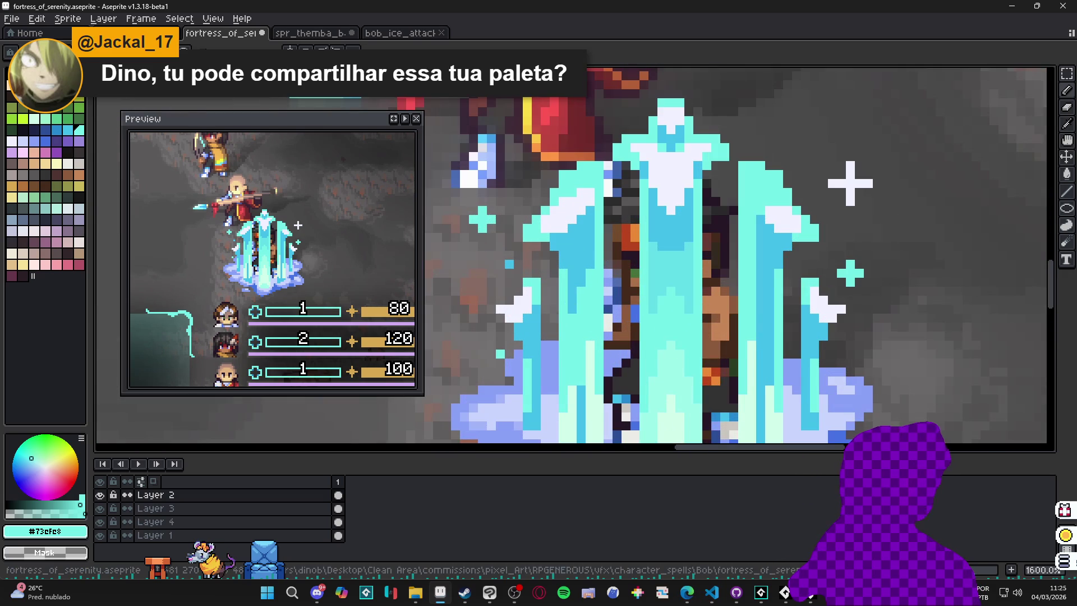
left_click(10, 52)
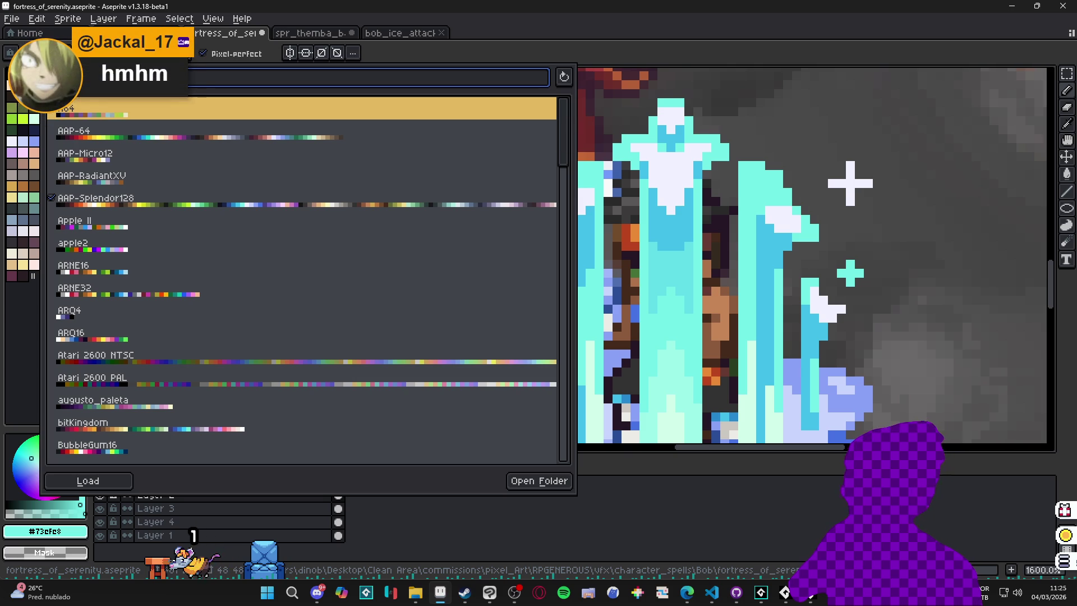
key("Escape")
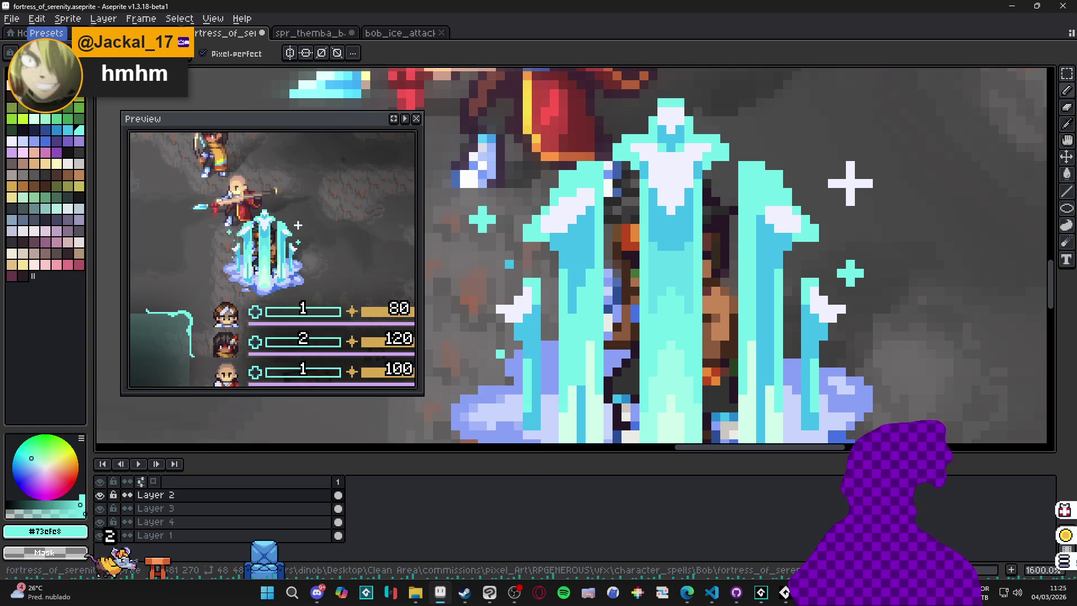
left_click(10, 52)
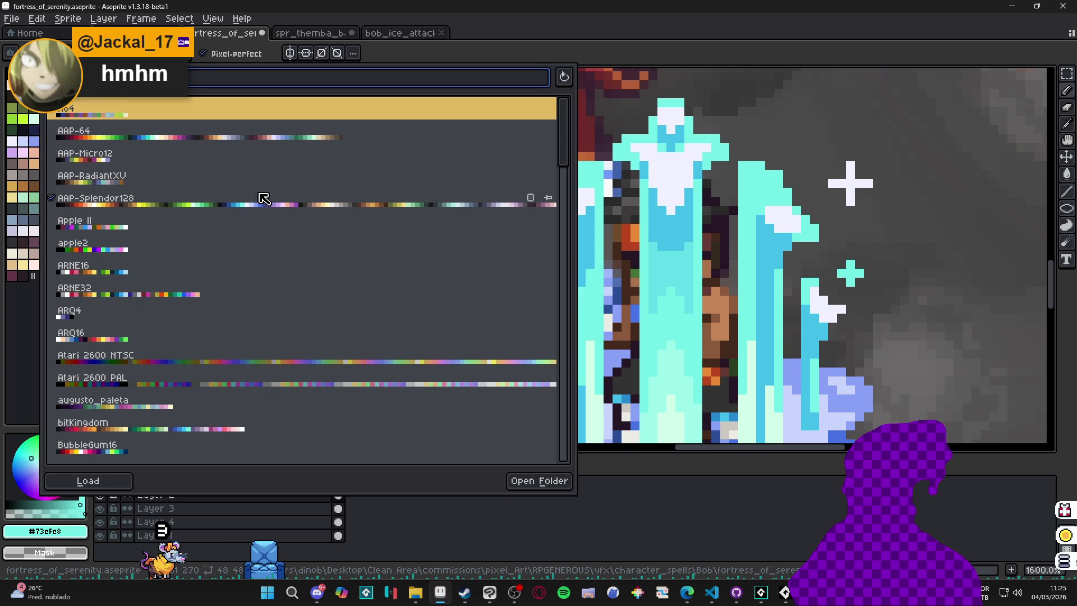
left_click(32, 329)
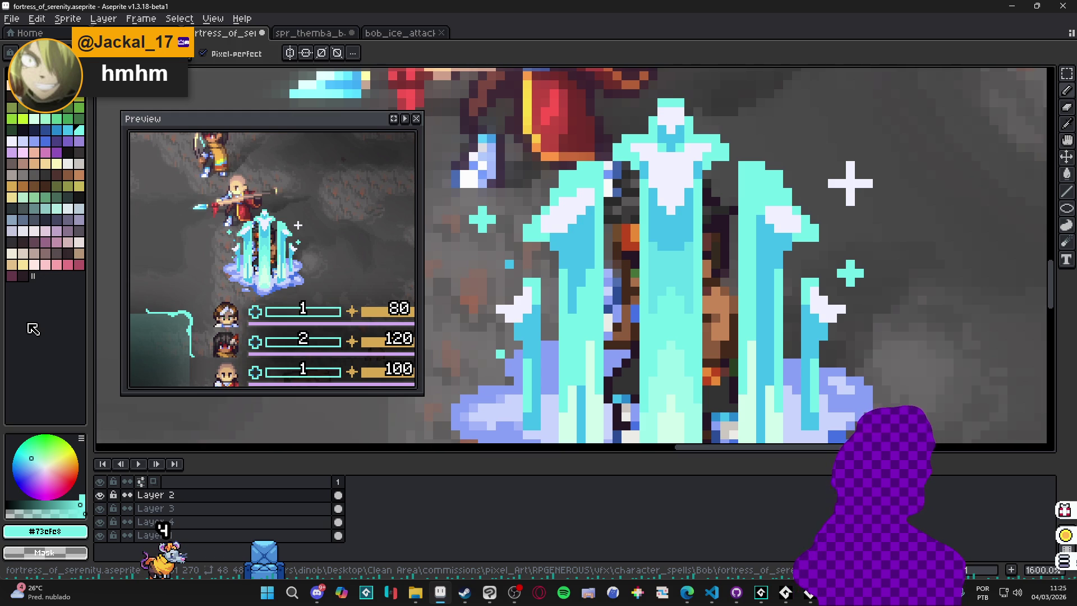
- Pan across the ice pillar and sample pale mint #d0ffea
scroll(680, 248, "down", 2)
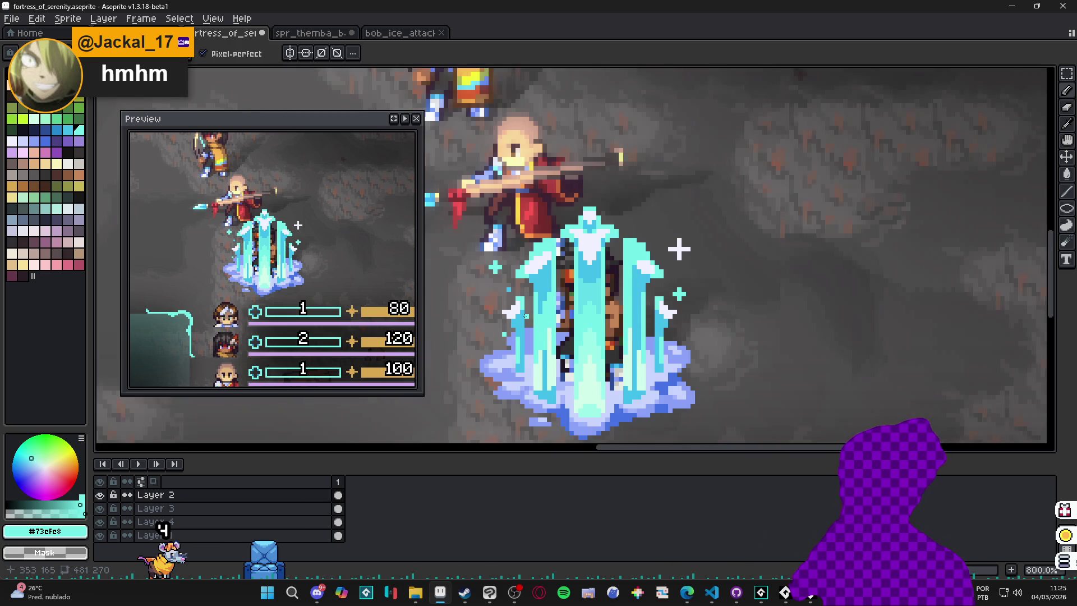
left_click_drag(681, 247, 680, 176)
scroll(544, 247, "up", 2)
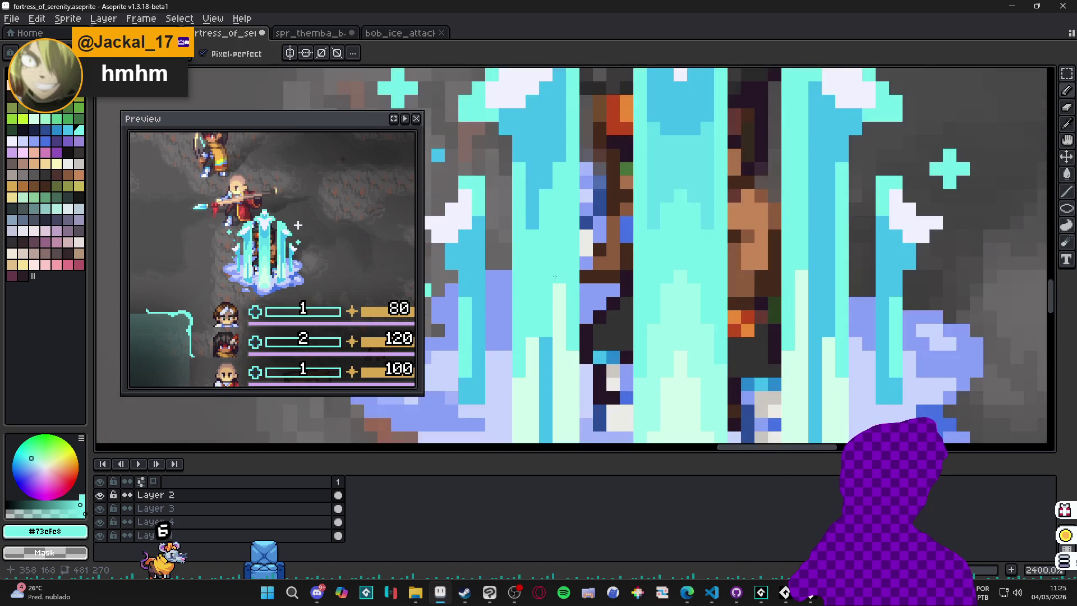
left_click(546, 271, "alt")
scroll(544, 258, "down", 1)
scroll(541, 232, "up", 1)
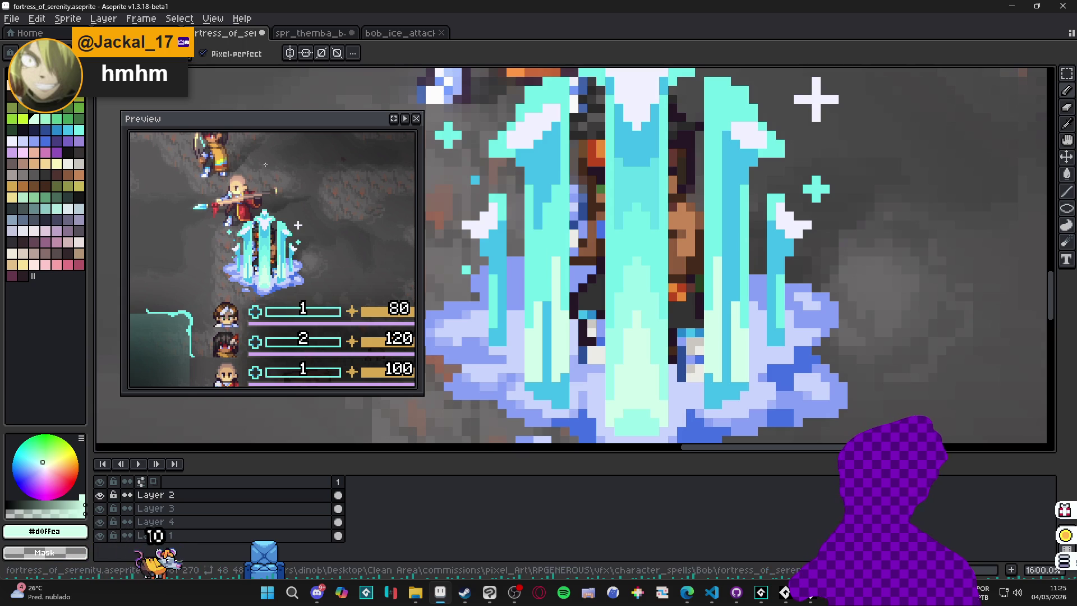
- Sample cyan #61dde8 from the pillar, then pan to show more HP bars
scroll(546, 246, "down", 1)
mouse_move(555, 253)
left_mouse_down()
mouse_move(558, 273)
mouse_move(570, 217)
left_mouse_up()
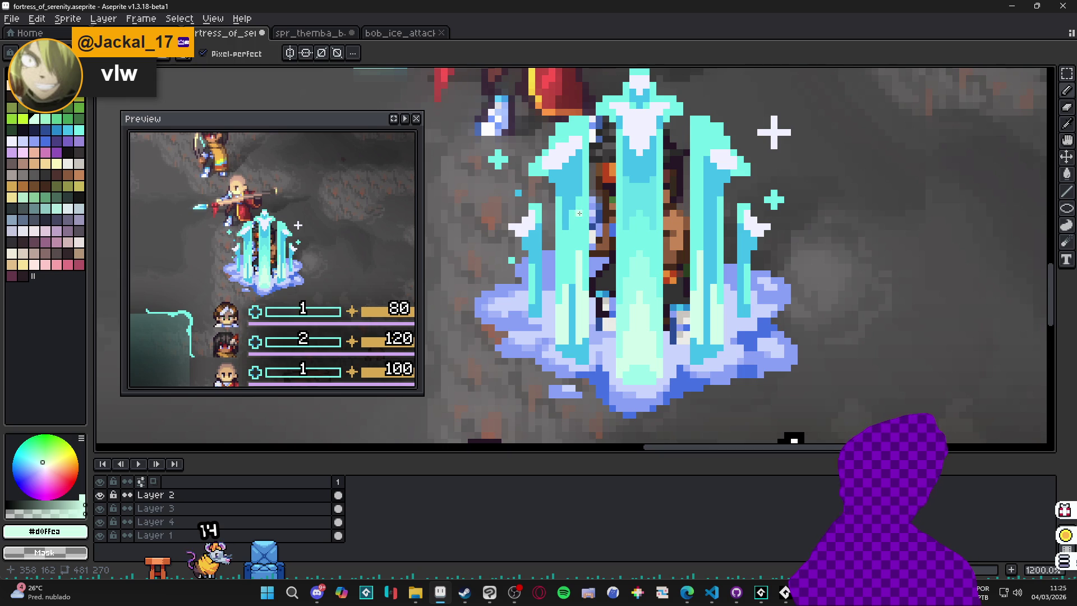
scroll(580, 214, "up", 2)
left_click(580, 214, "alt")
scroll(578, 213, "up", 1)
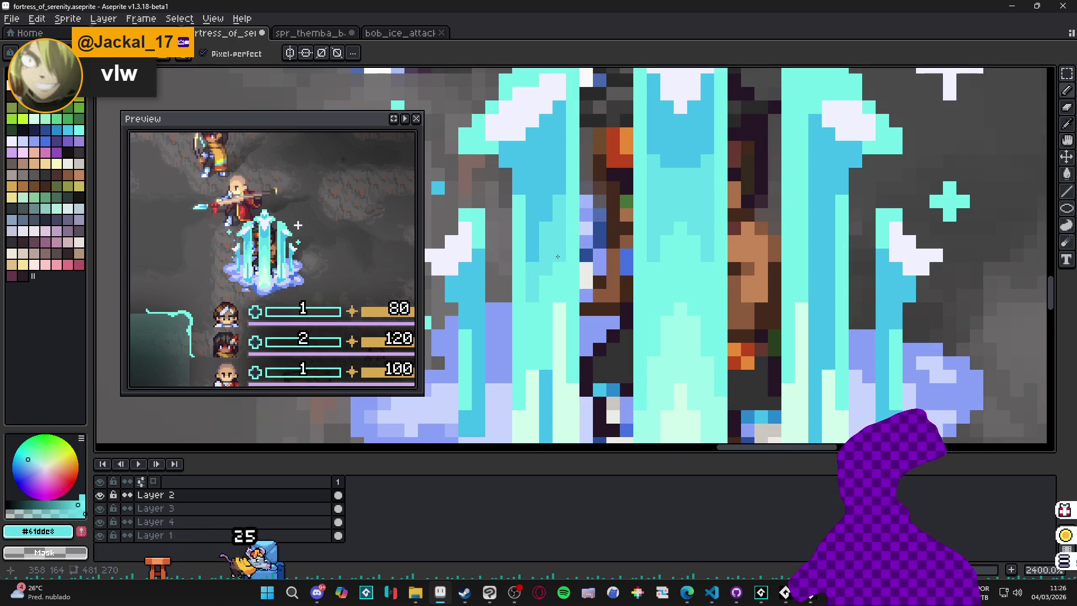
scroll(526, 300, "down", 1)
scroll(526, 264, "up", 1)
scroll(530, 236, "down", 3)
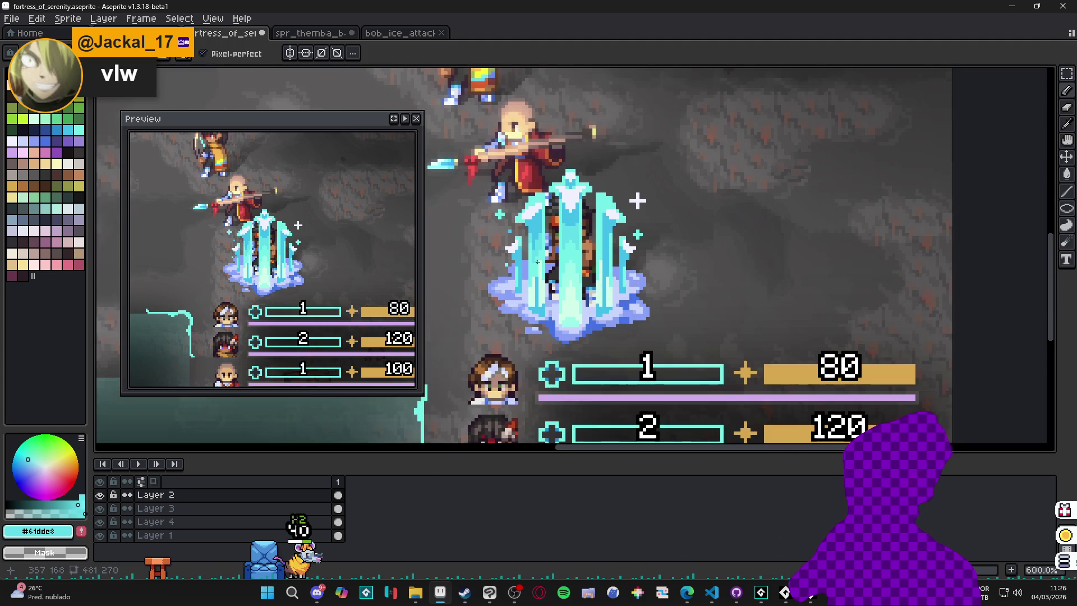
left_click_drag(581, 296, 600, 264)
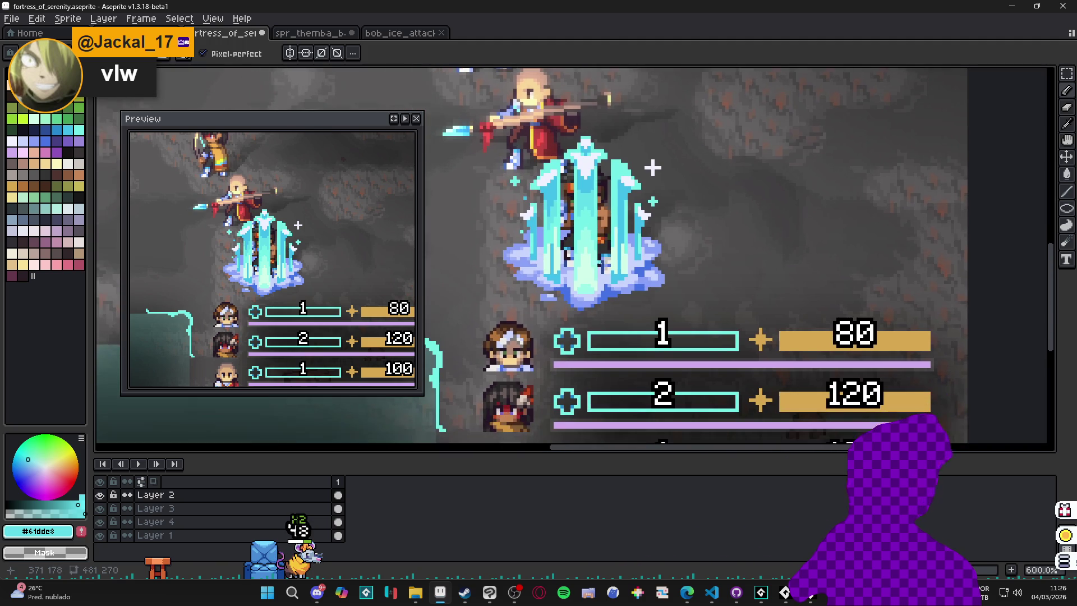
- Turn on vertical mirror symmetry with its axis at the ice pillar's centre
left_click(290, 52)
scroll(566, 153, "down", 2)
scroll(566, 153, "down", 1)
scroll(584, 129, "up", 2)
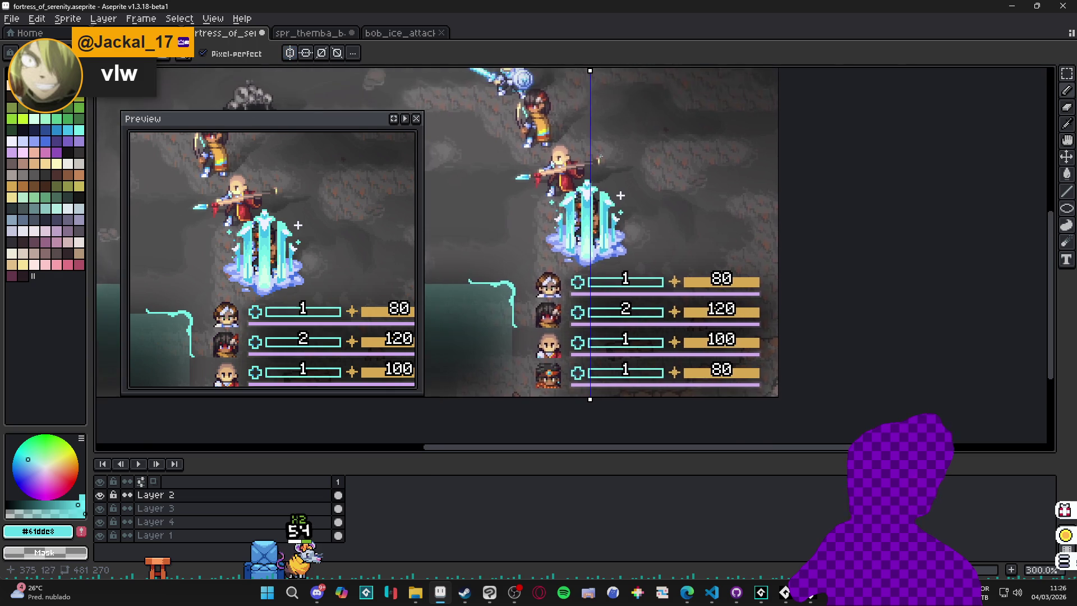
left_click_drag(588, 71, 583, 71)
scroll(586, 140, "up", 5)
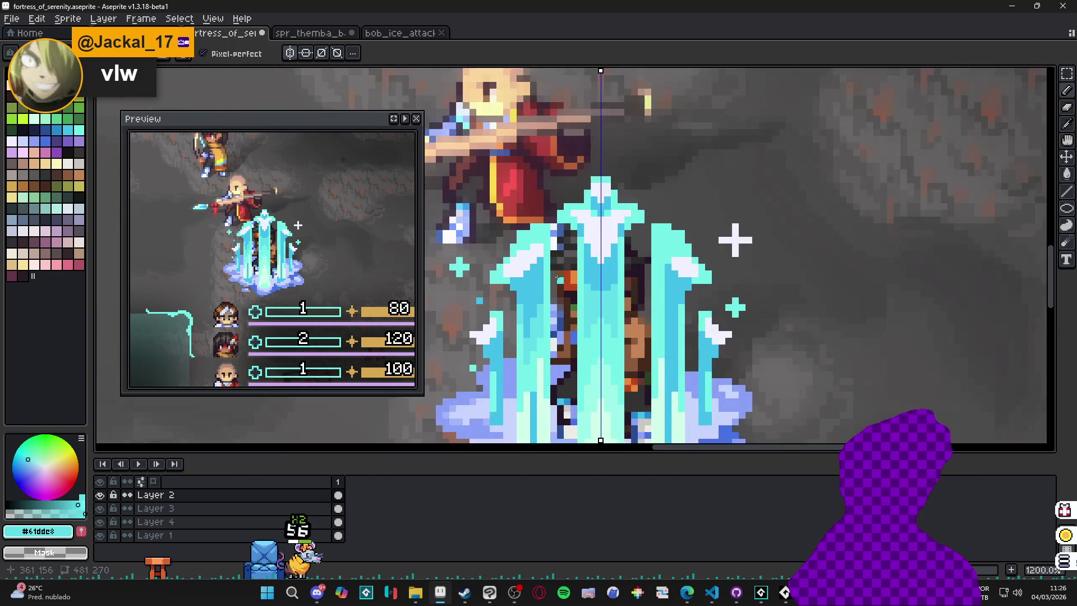
- Eyedrop the pale mint #d0ffea and draw a short mirrored mint line on the pillar
left_click(588, 152)
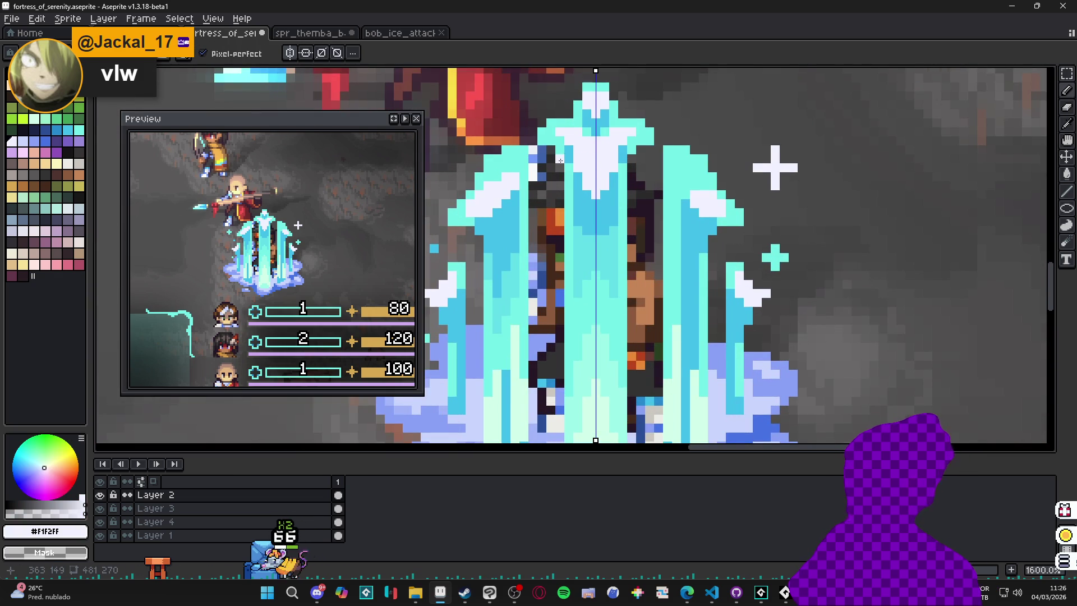
scroll(563, 157, "down", 3)
scroll(560, 251, "up", 4)
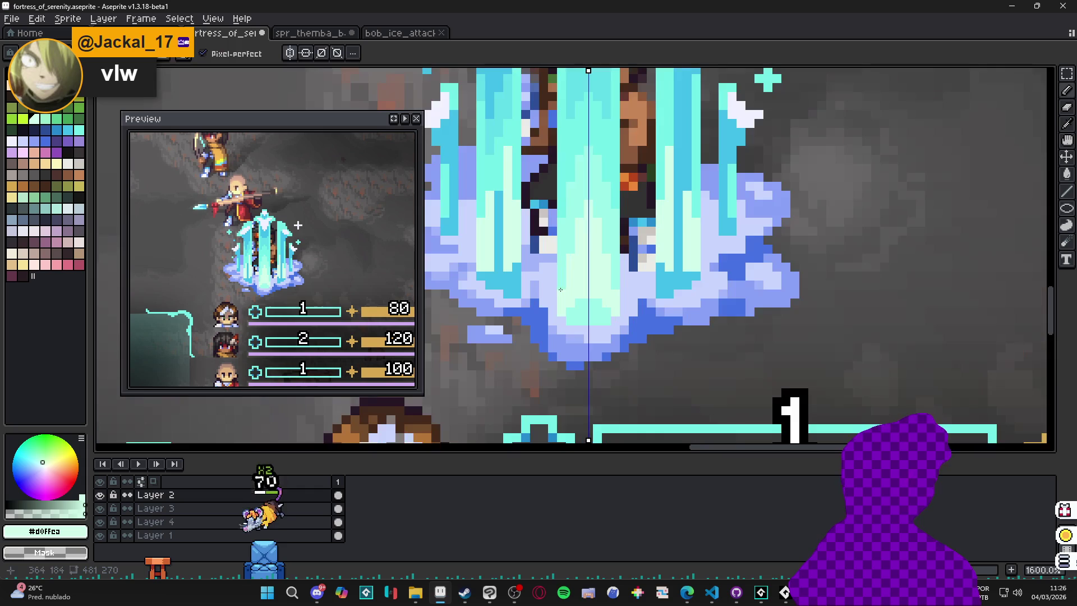
left_click(560, 279, "alt")
scroll(556, 268, "up", 3)
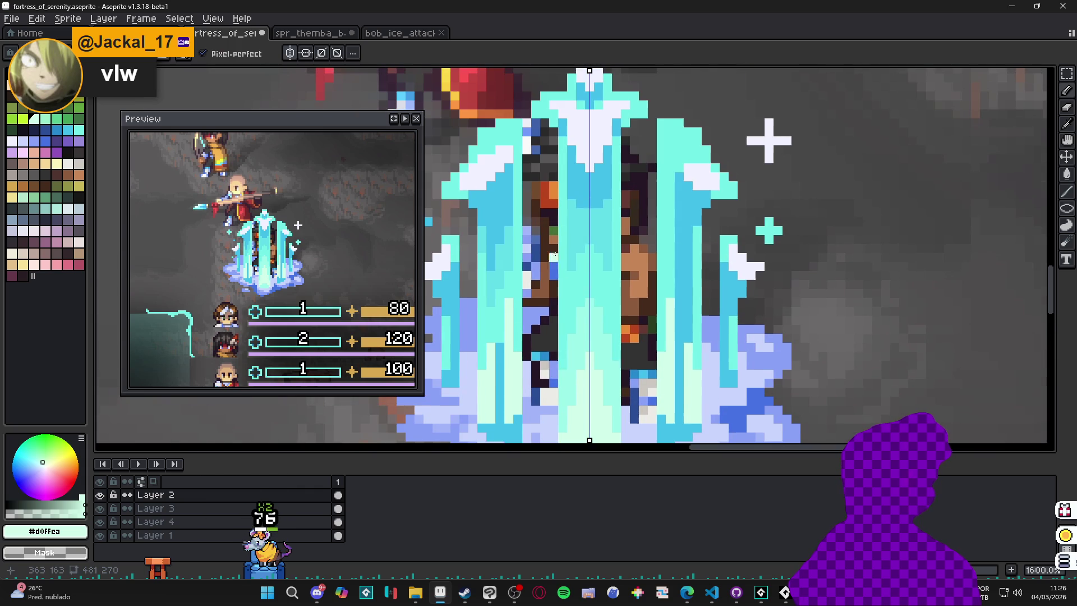
left_click(560, 131, "shift")
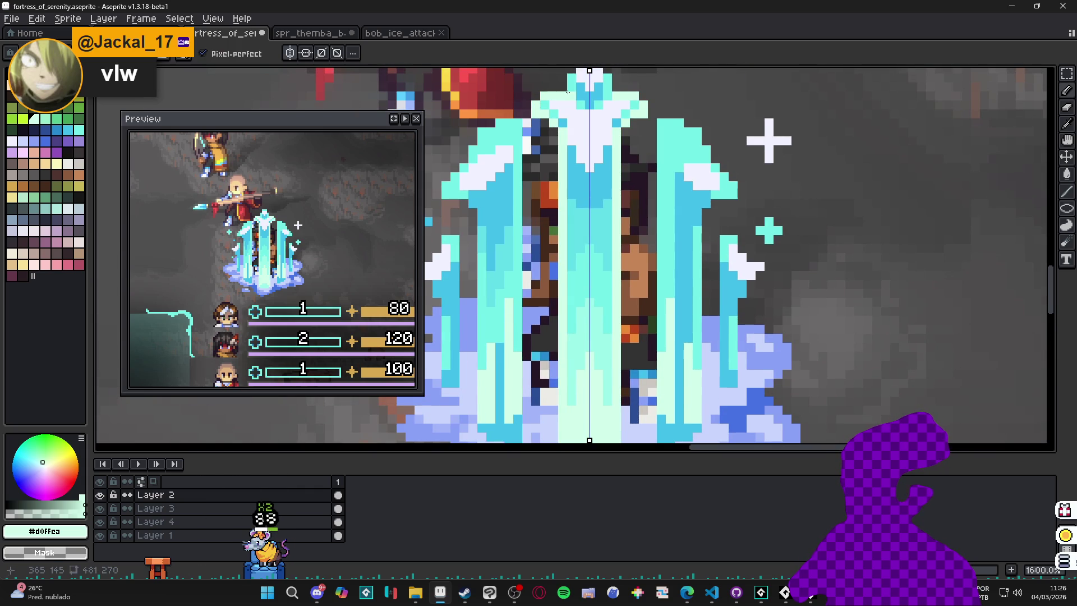
- Paint pale cyan along the crystal's outline, mirrored on both sides
scroll(572, 106, "down", 2)
scroll(577, 119, "up", 2)
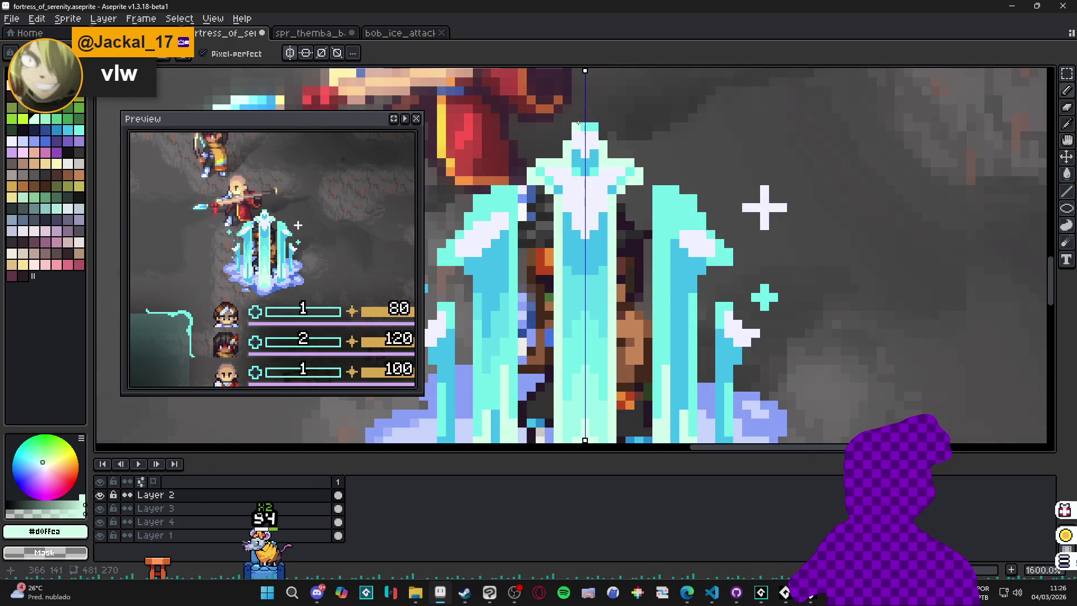
scroll(583, 169, "down", 4)
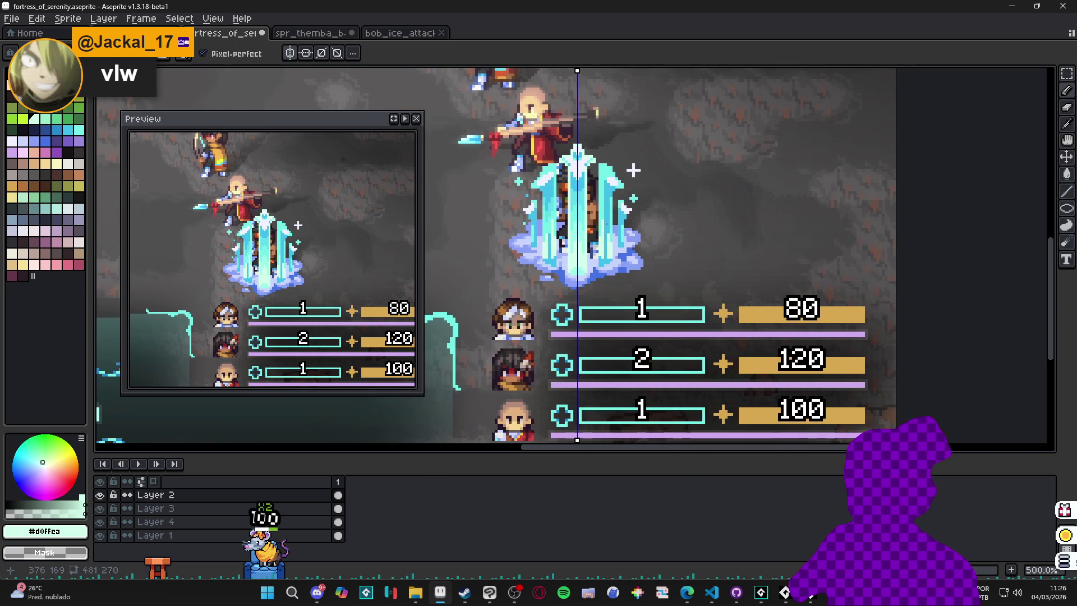
scroll(541, 195, "up", 1)
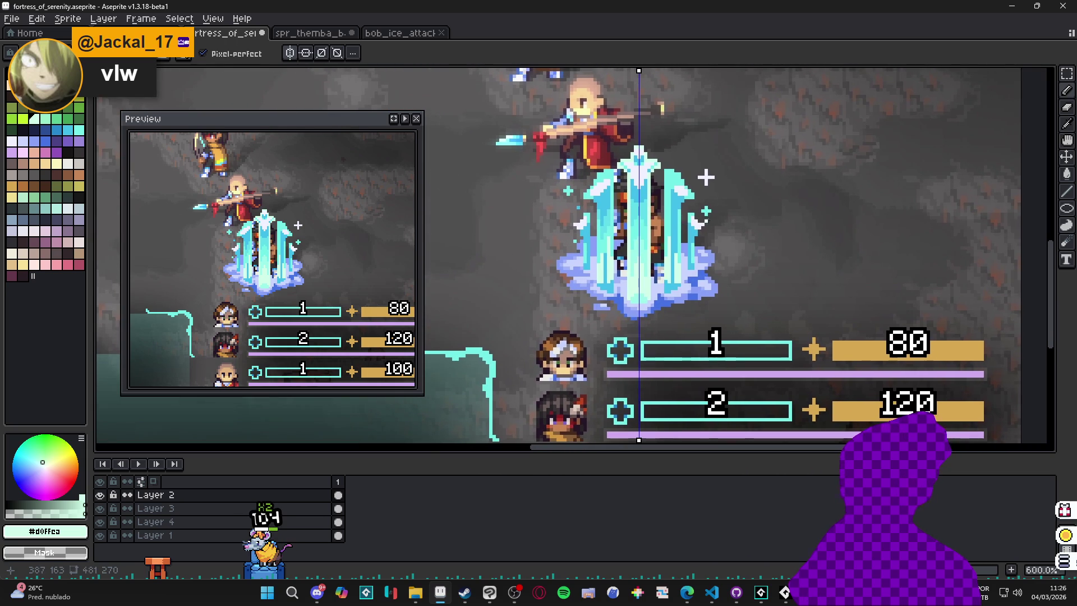
scroll(636, 230, "up", 4)
scroll(585, 355, "down", 1)
scroll(560, 146, "up", 2)
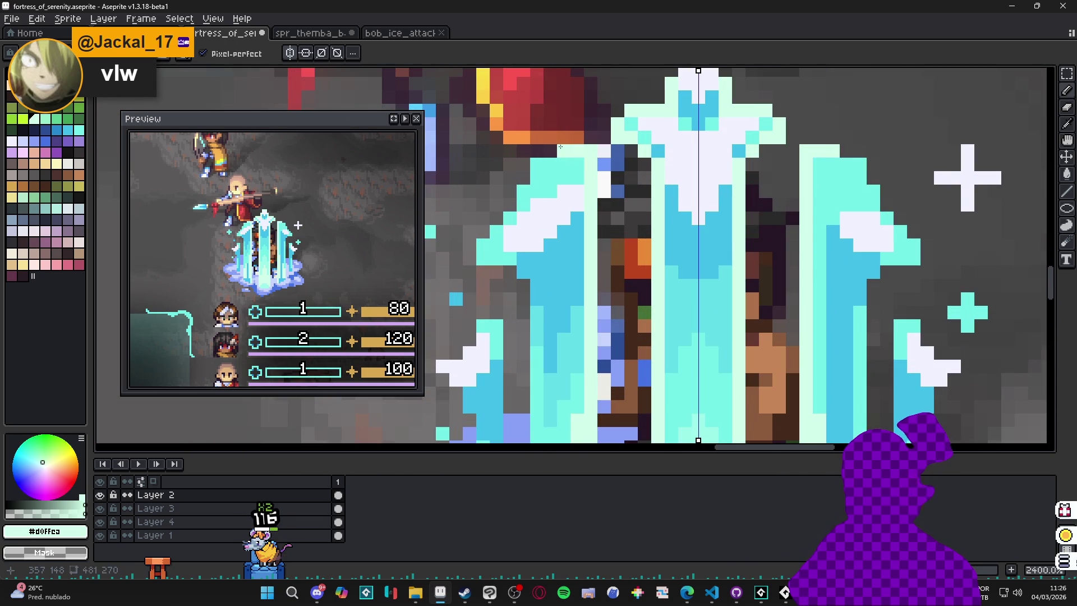
mouse_move(545, 166)
left_mouse_down()
mouse_move(483, 258)
mouse_move(509, 260)
left_mouse_up()
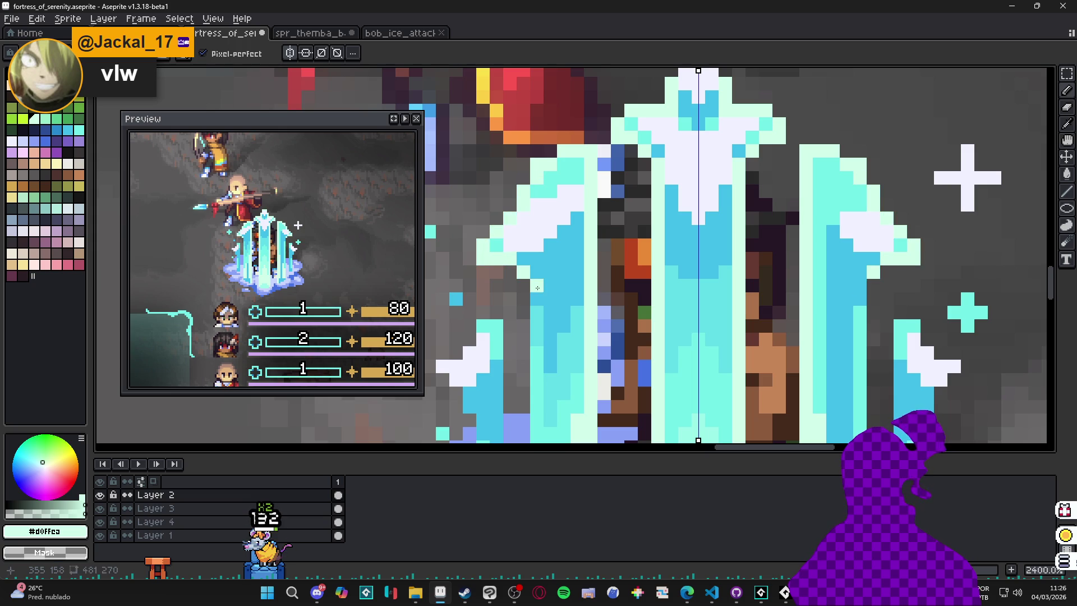
- Eyedrop the mid blue #42bfe8 and draw a mirrored vertical blue line on the pillar
scroll(537, 288, "down", 3)
scroll(551, 390, "down", 2)
scroll(552, 390, "down", 1)
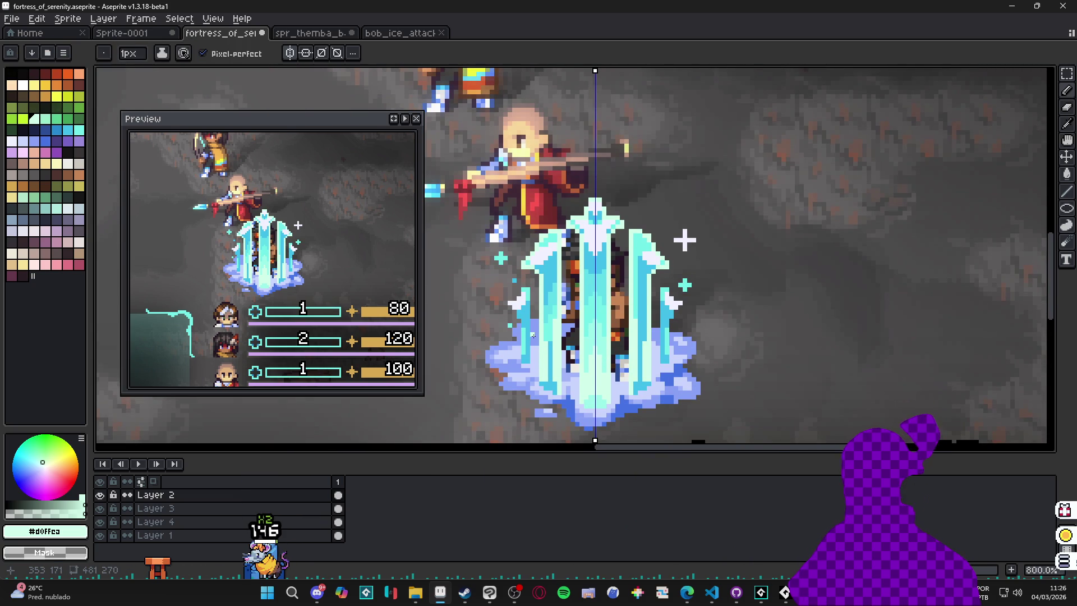
scroll(600, 419, "up", 2)
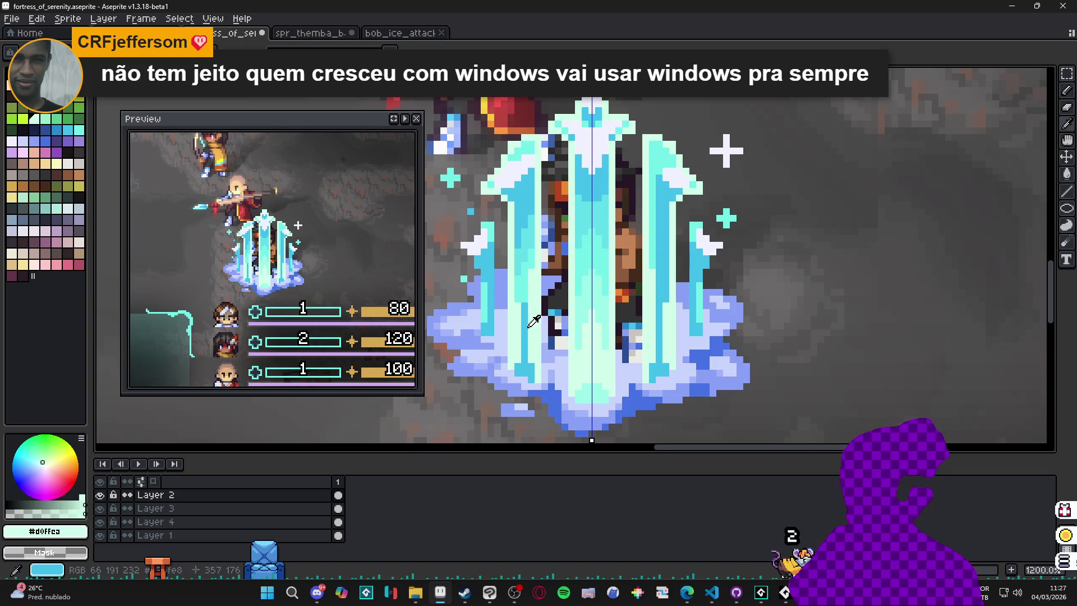
left_click(528, 330, "alt")
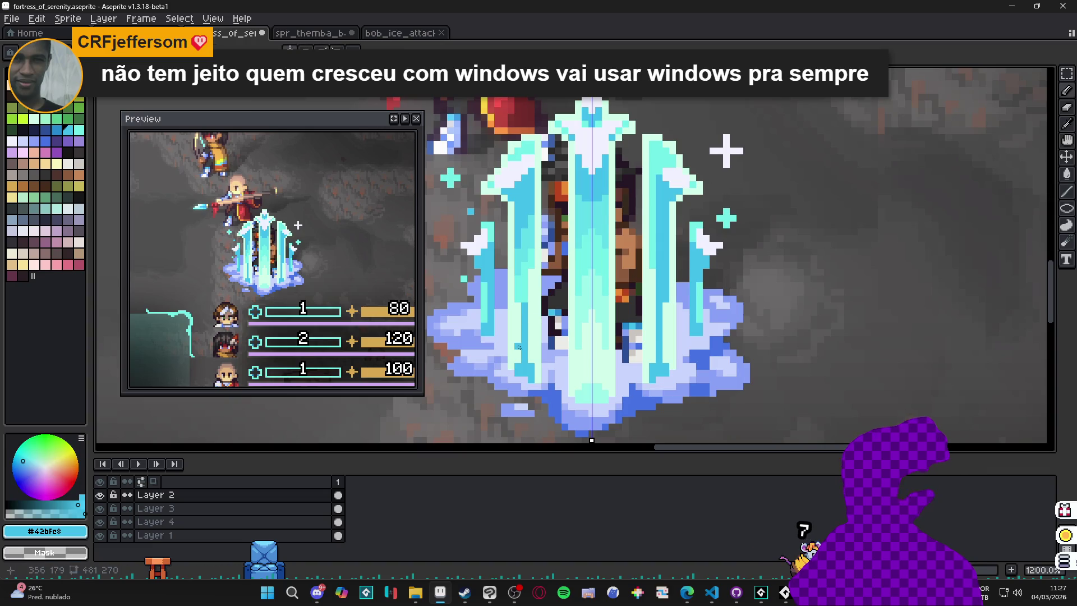
left_click_drag(518, 363, 520, 320)
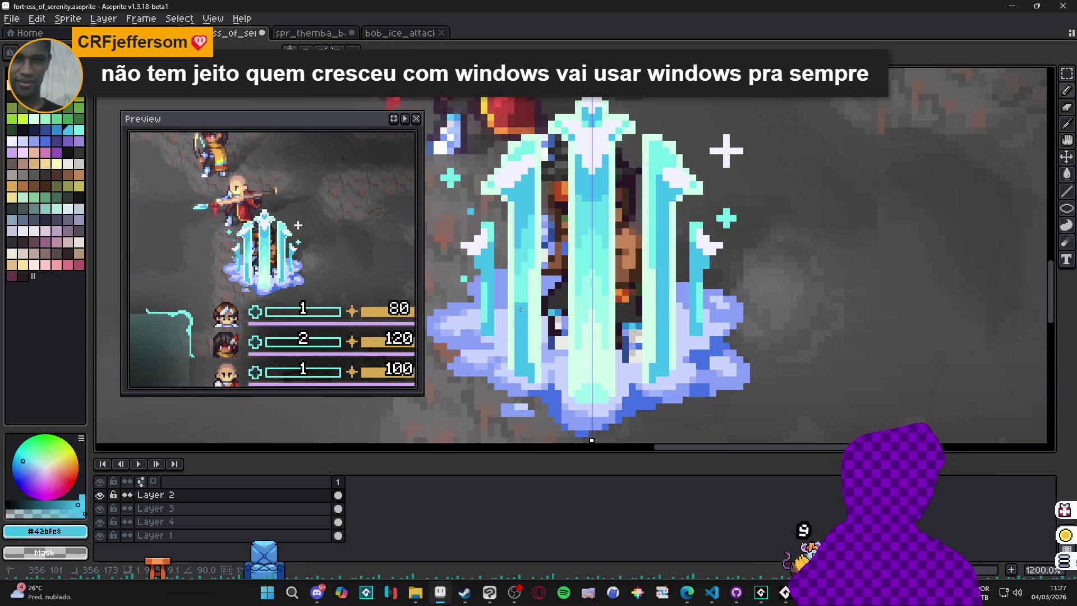
- Add a mirrored mid-blue vertical line and a cyan #61dde8 pixel lower on the pillar
left_click(517, 302, "alt")
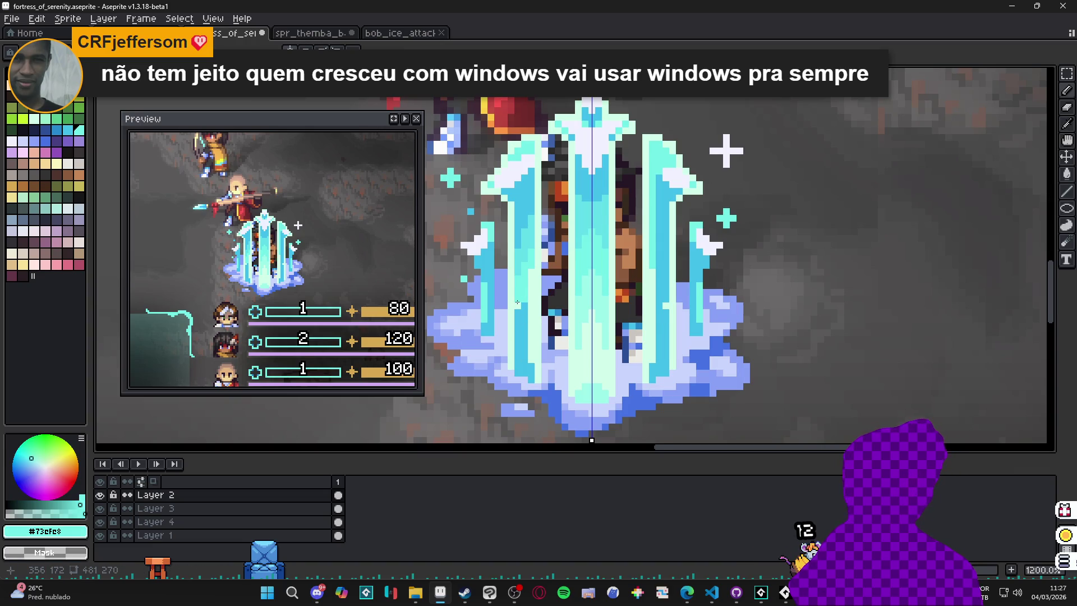
left_click(526, 335, "alt")
left_click_drag(533, 307, 531, 368)
left_click(524, 294, "alt")
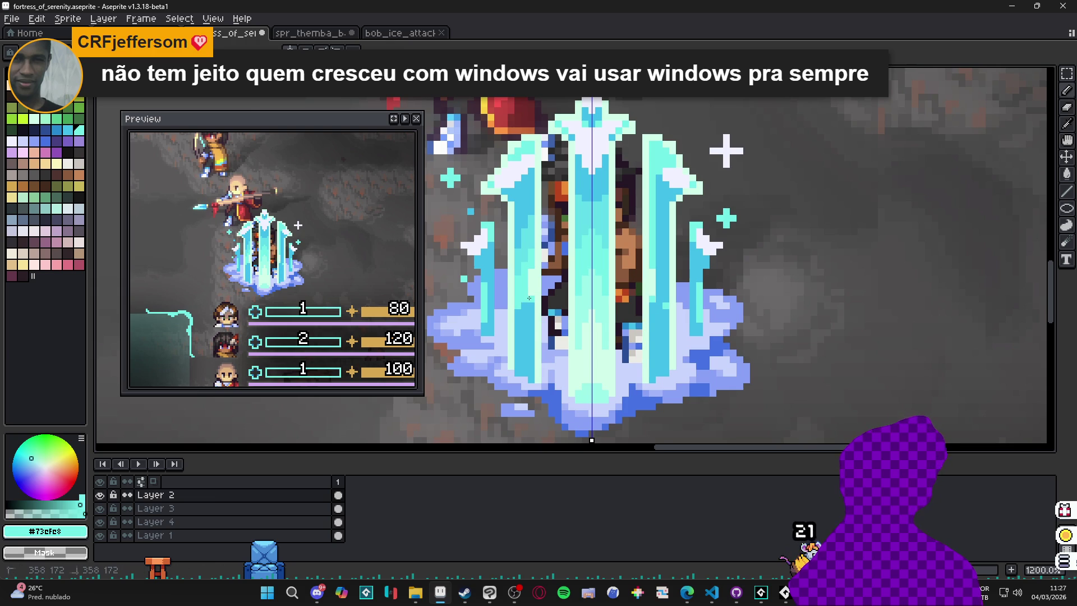
scroll(530, 272, "down", 3)
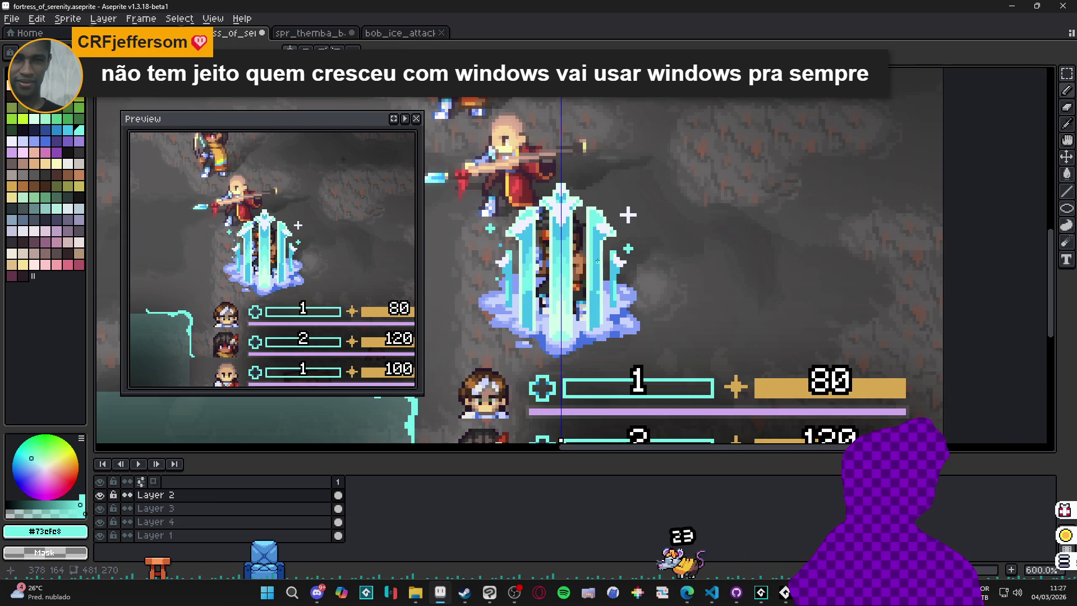
scroll(595, 263, "up", 7)
left_click(546, 214, "alt")
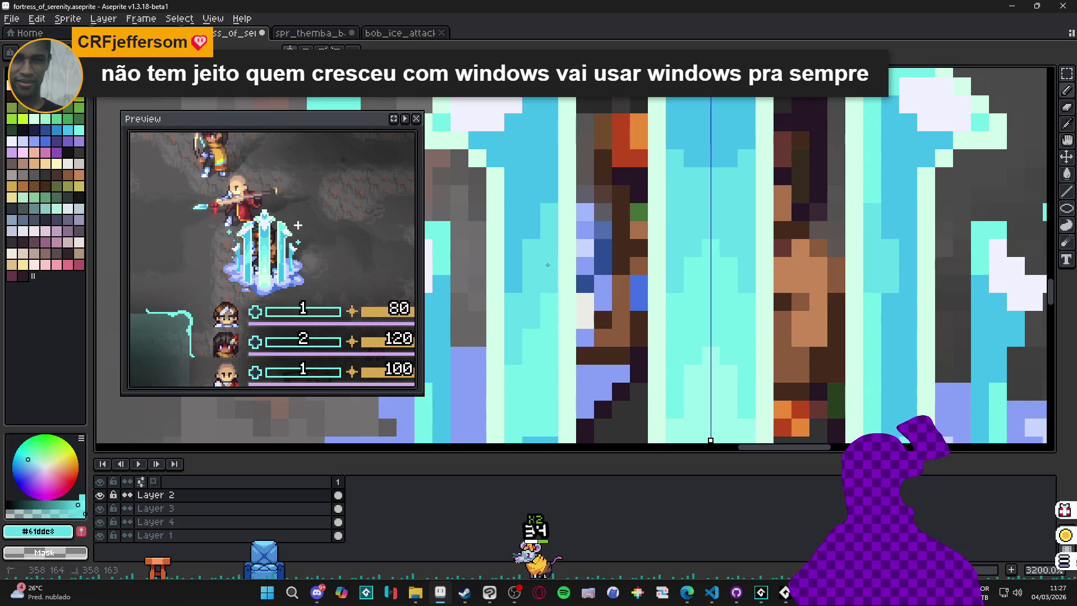
left_click(531, 321)
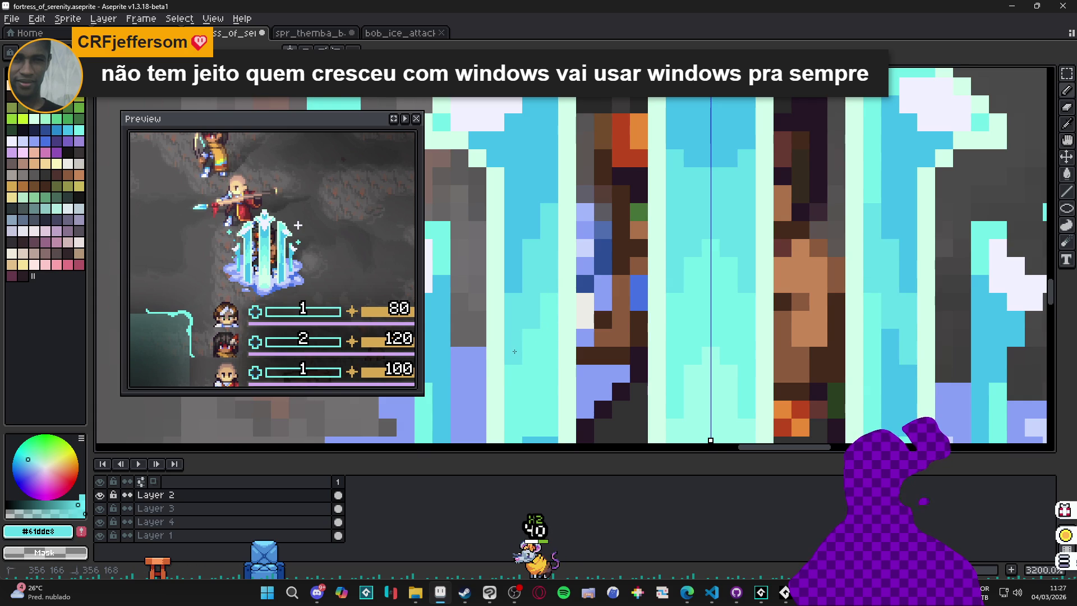
- Paint a mirrored light cyan #73efe8 vertical stroke on the pillar
scroll(514, 358, "down", 1)
left_click(512, 269, "alt")
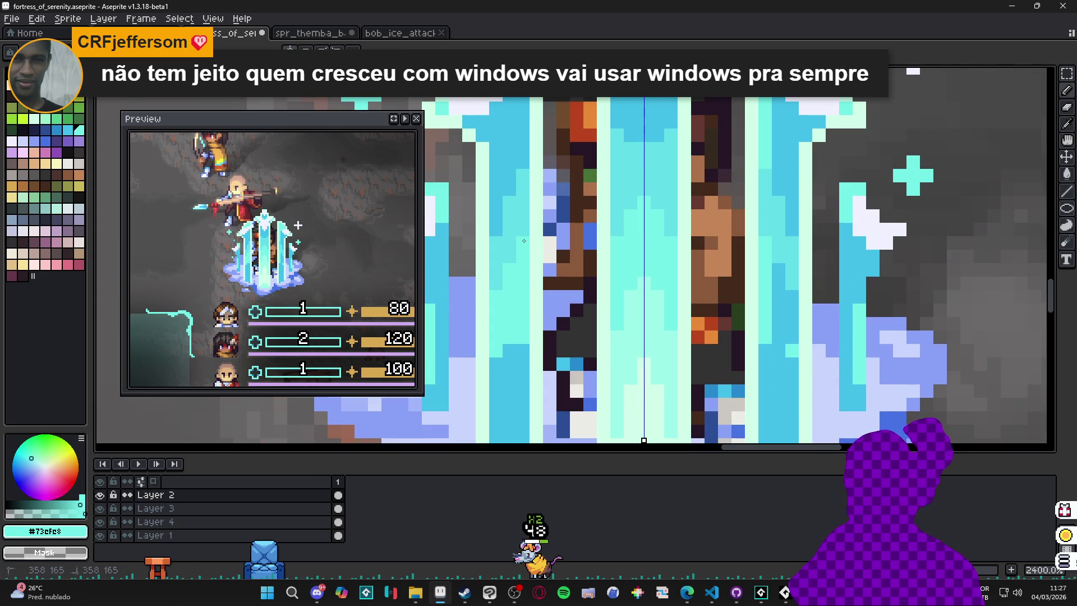
left_click_drag(517, 275, 511, 340)
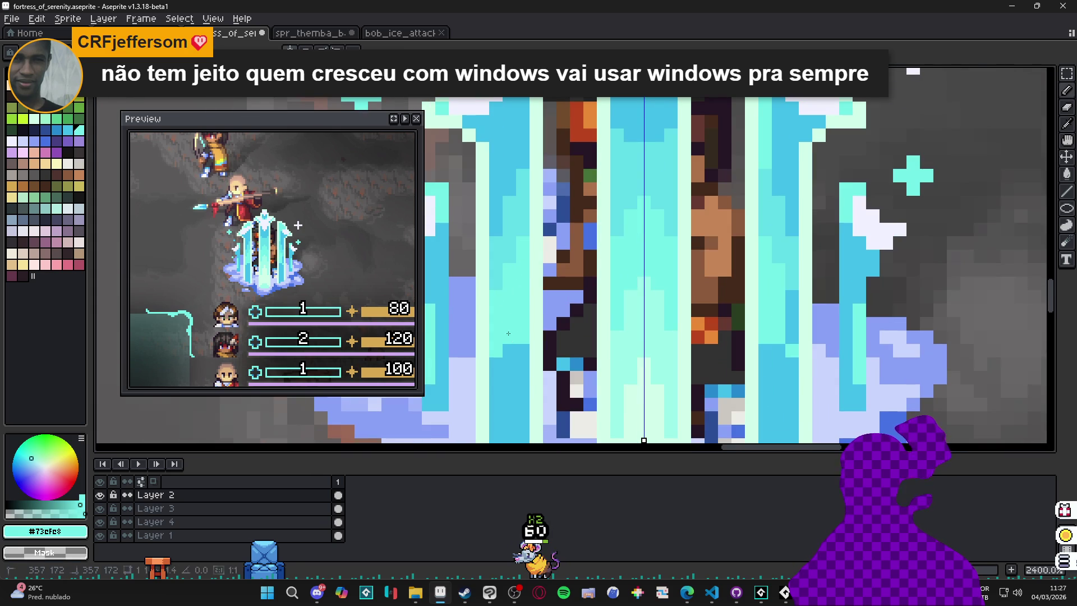
left_click(513, 353, "alt")
scroll(512, 347, "down", 3)
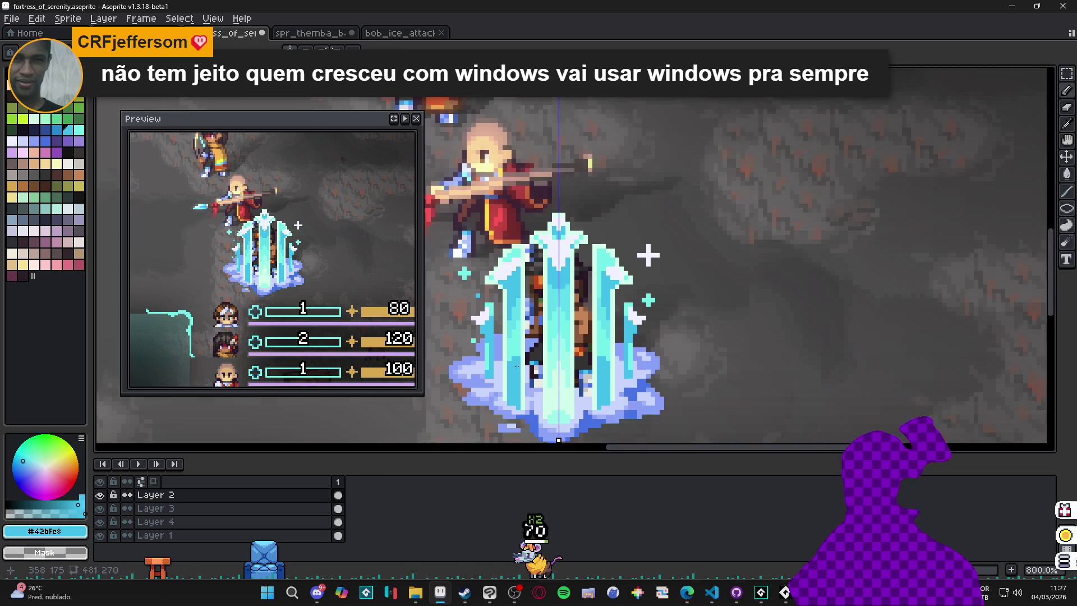
scroll(555, 279, "down", 2)
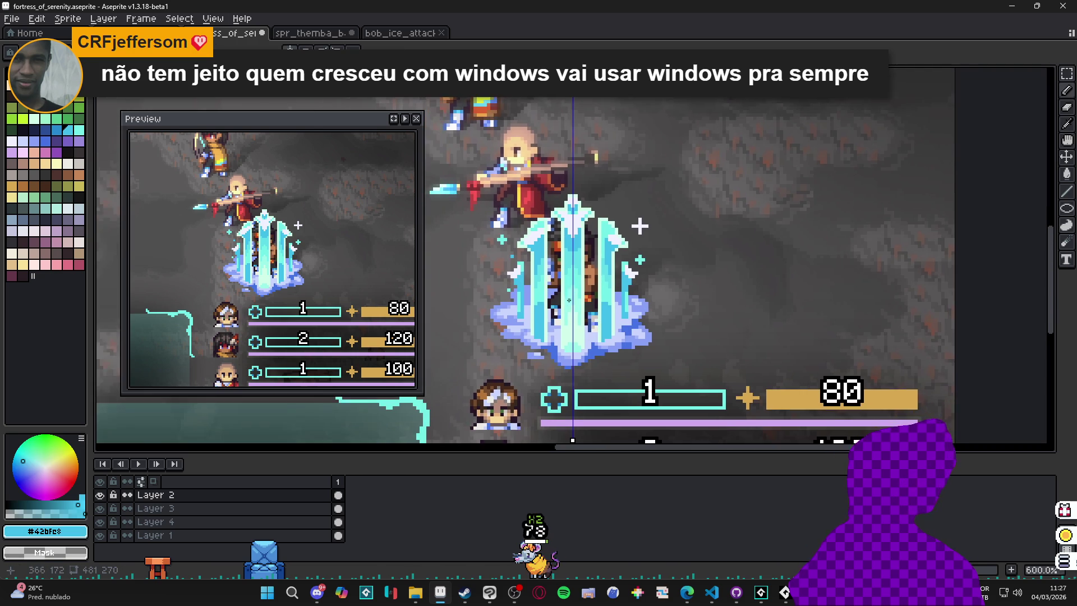
scroll(569, 238, "up", 2)
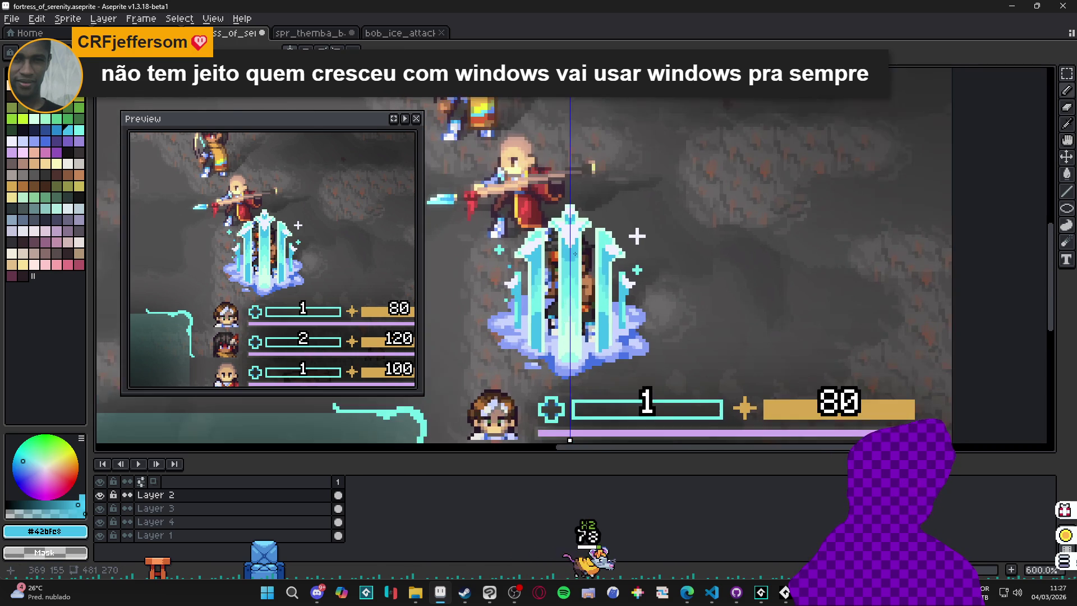
scroll(533, 241, "up", 4)
- Pick the light mint and paint a mirrored highlight up the left pillar edge
left_click(503, 220, "alt")
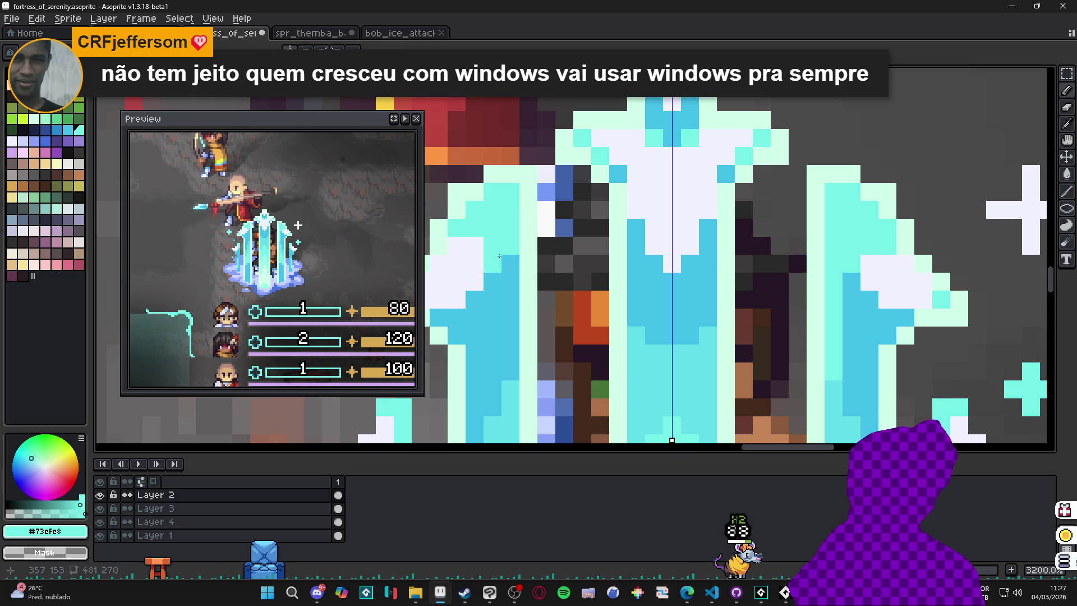
left_click(473, 232, "alt")
scroll(670, 247, "down", 3)
scroll(670, 247, "up", 2)
scroll(691, 243, "down", 2)
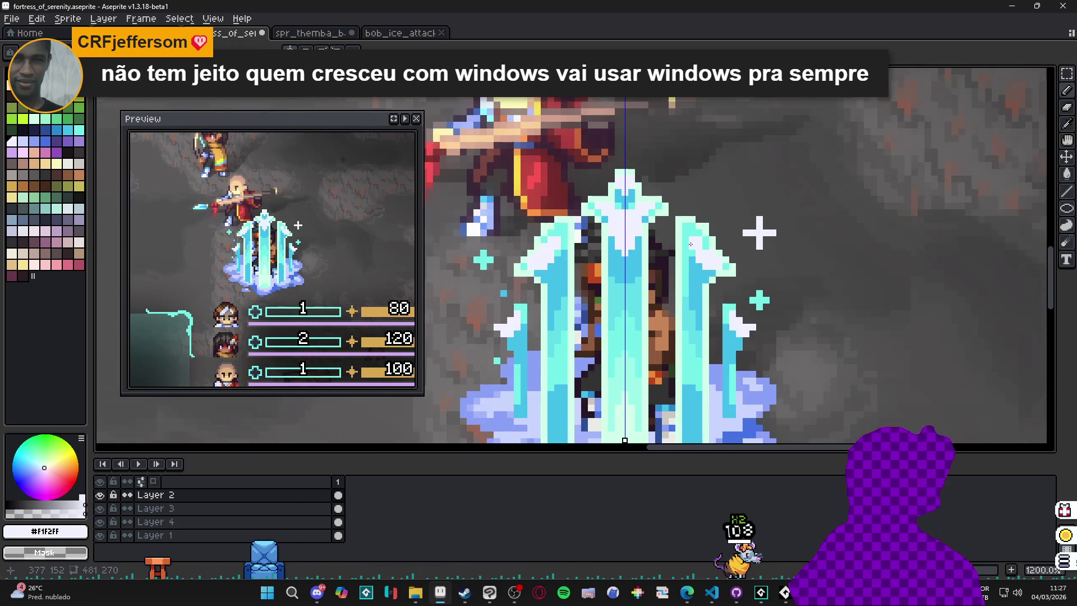
left_click_drag(642, 271, 650, 243)
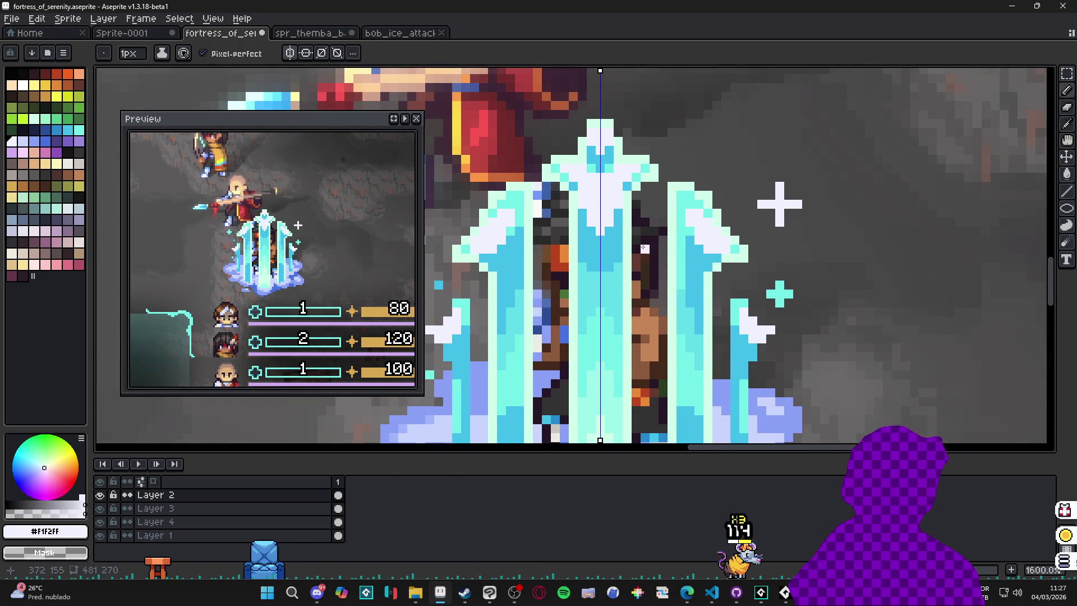
scroll(635, 285, "down", 2)
scroll(587, 299, "up", 2)
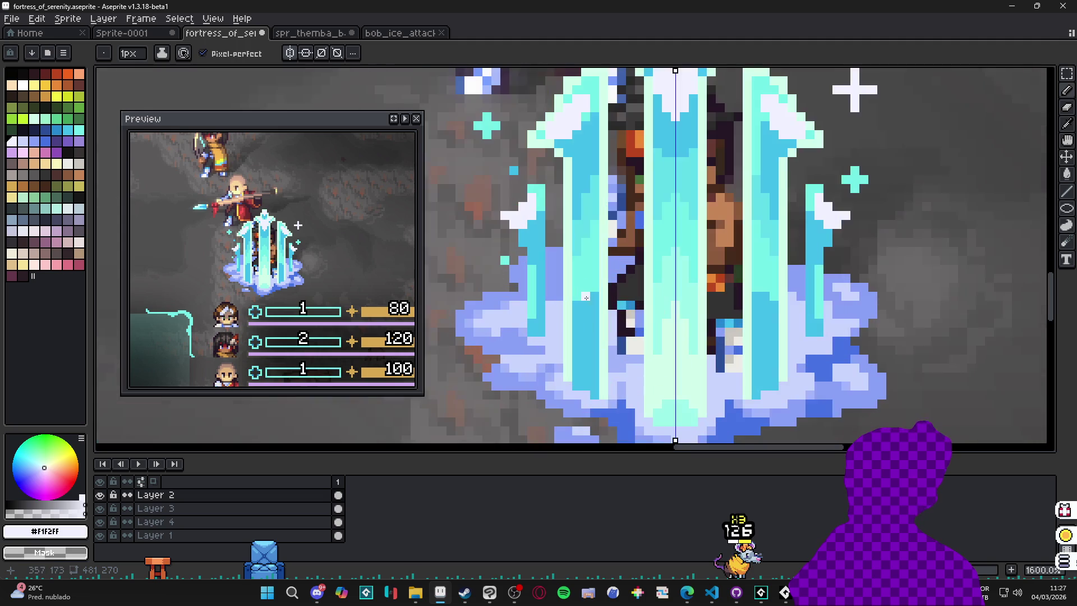
left_click(535, 331, "alt")
mouse_move(542, 331)
left_mouse_down()
mouse_move(541, 182)
mouse_move(499, 214)
left_mouse_up()
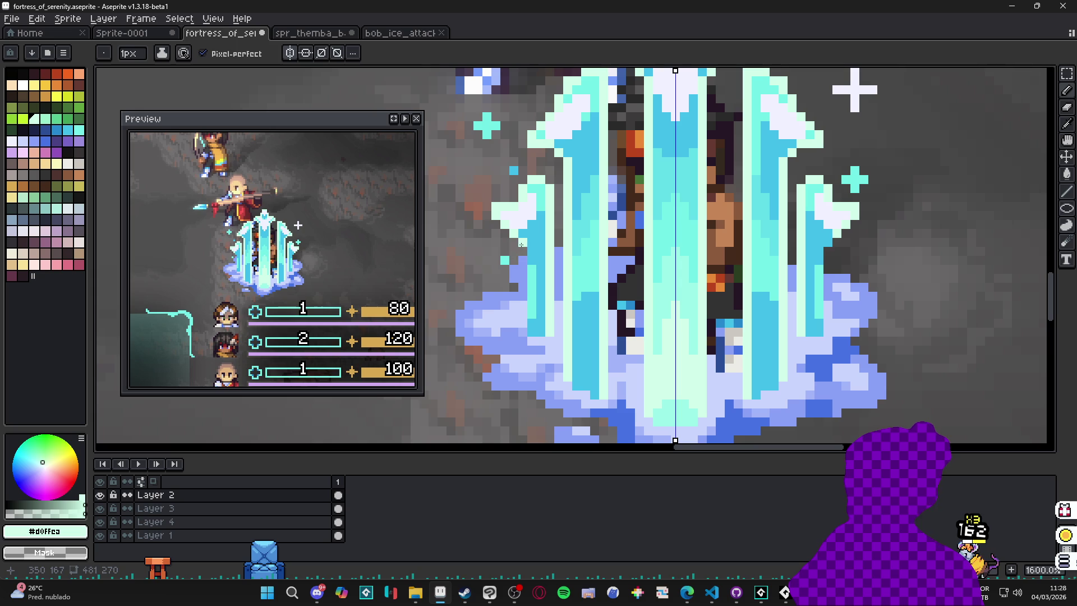
- Shrink the pencil to 1px and repaint the darker cyan strip in light mint
scroll(527, 330, "down", 3)
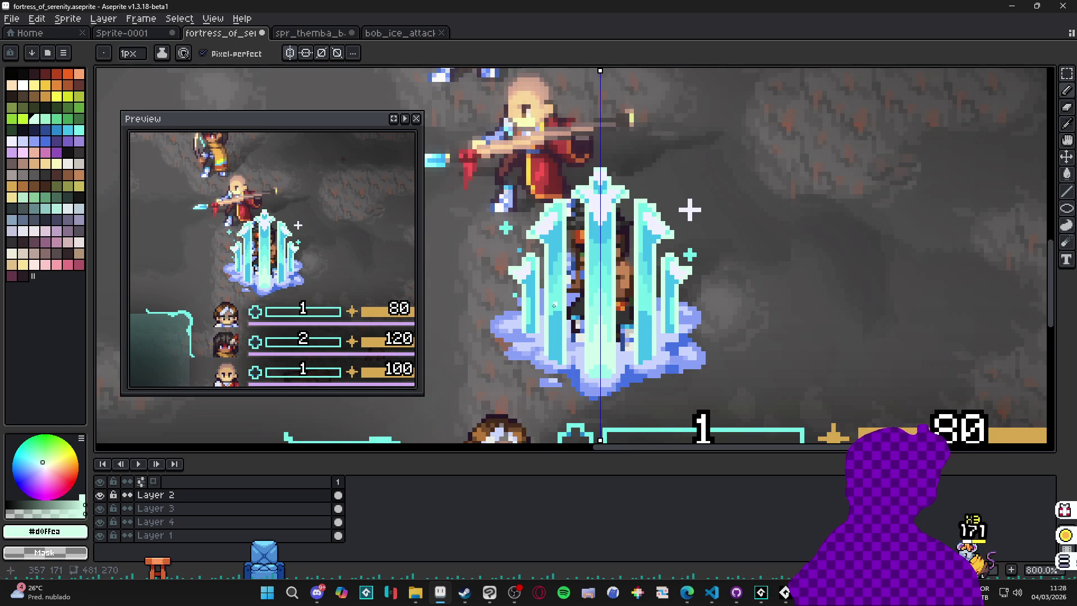
left_click_drag(553, 306, 561, 307)
scroll(612, 304, "down", 1)
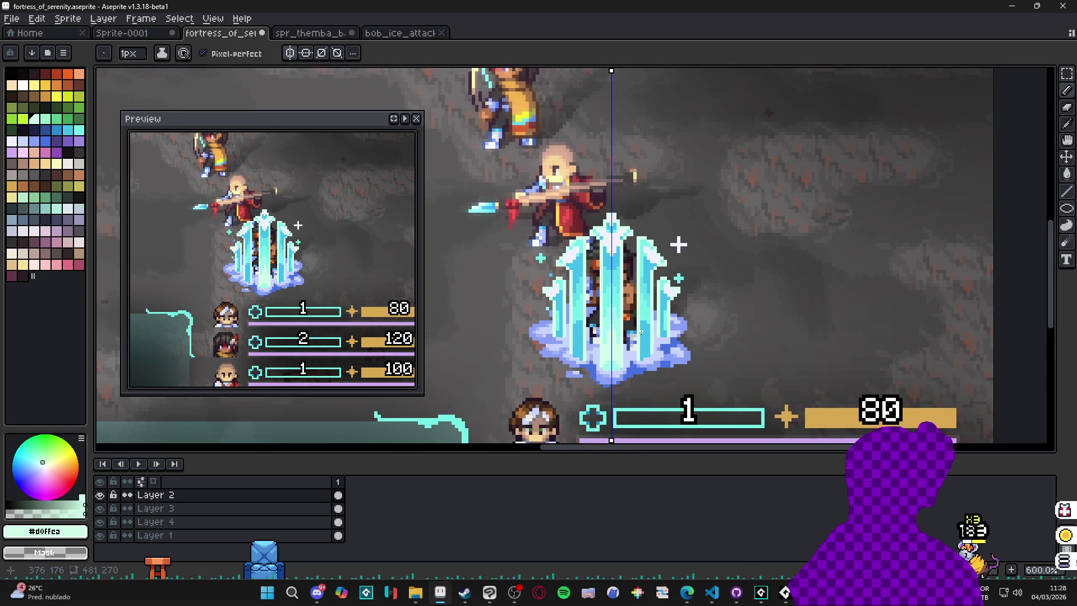
scroll(599, 349, "up", 3)
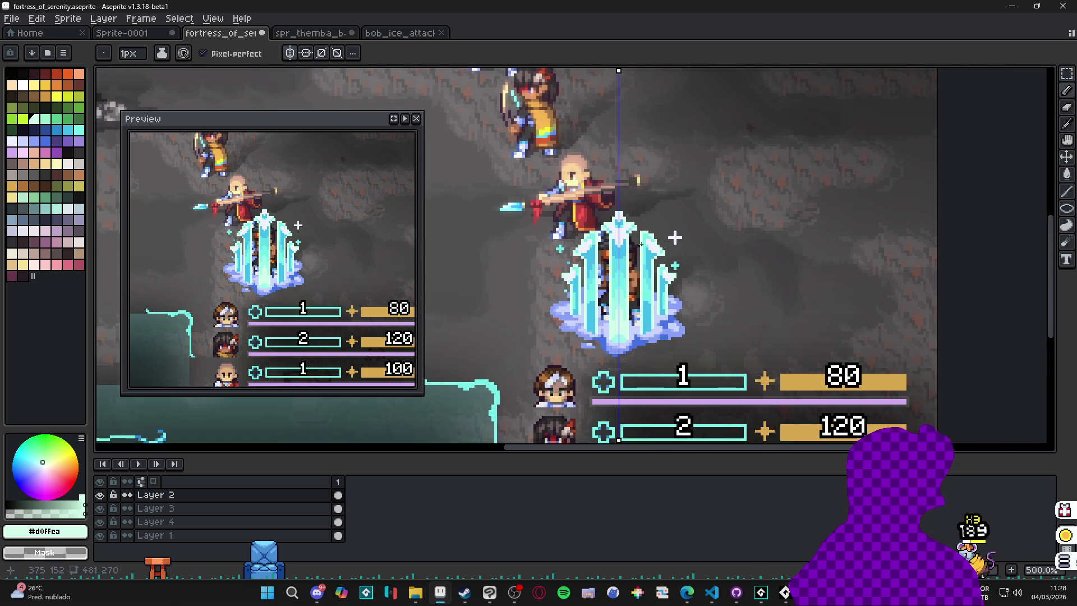
scroll(560, 342, "up", 1)
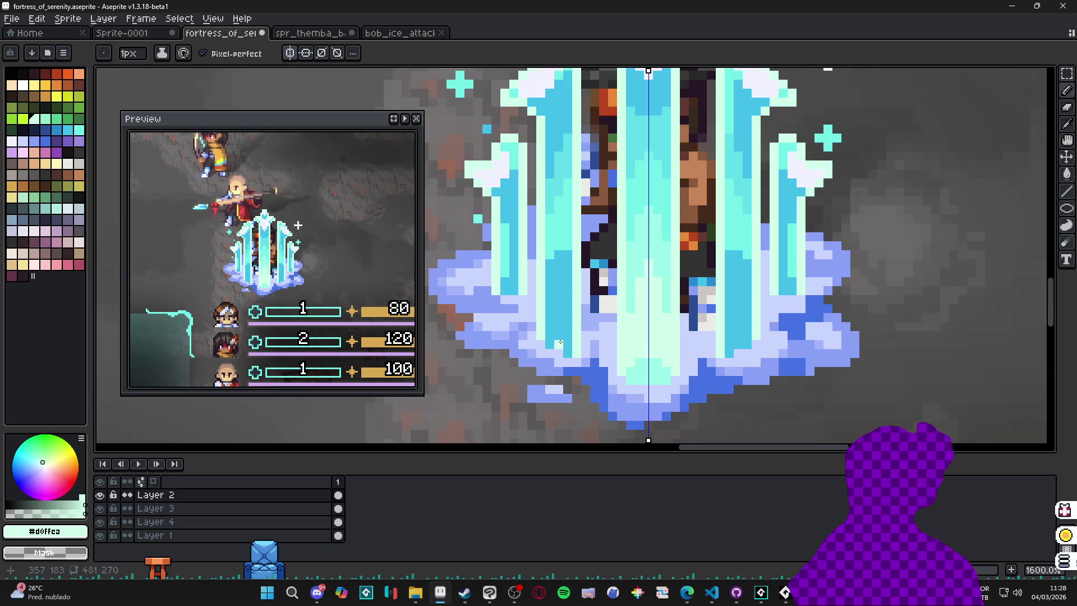
key("minus")
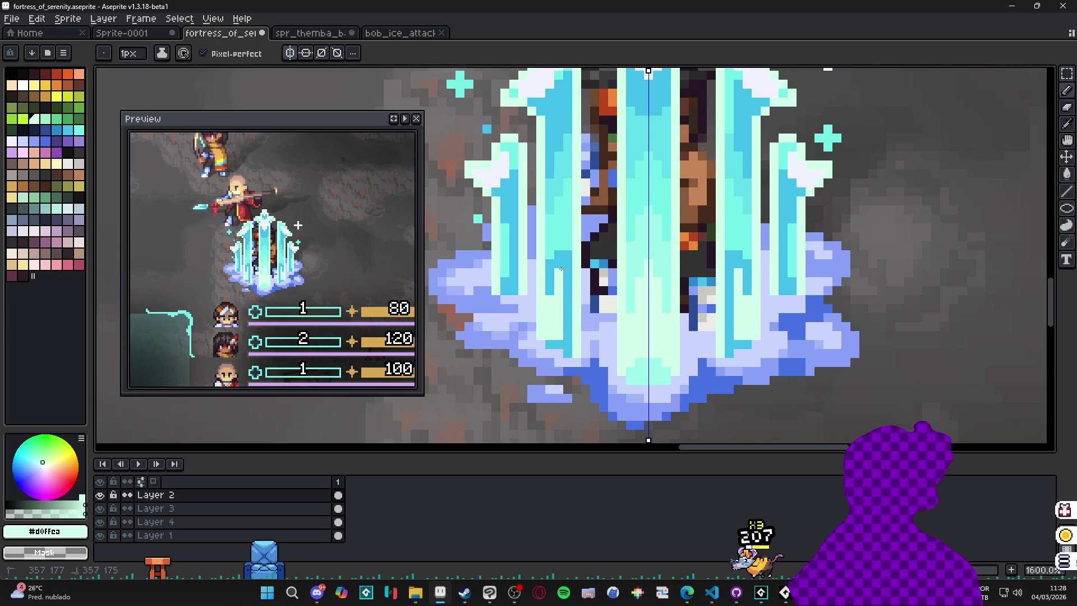
left_click_drag(566, 277, 565, 331)
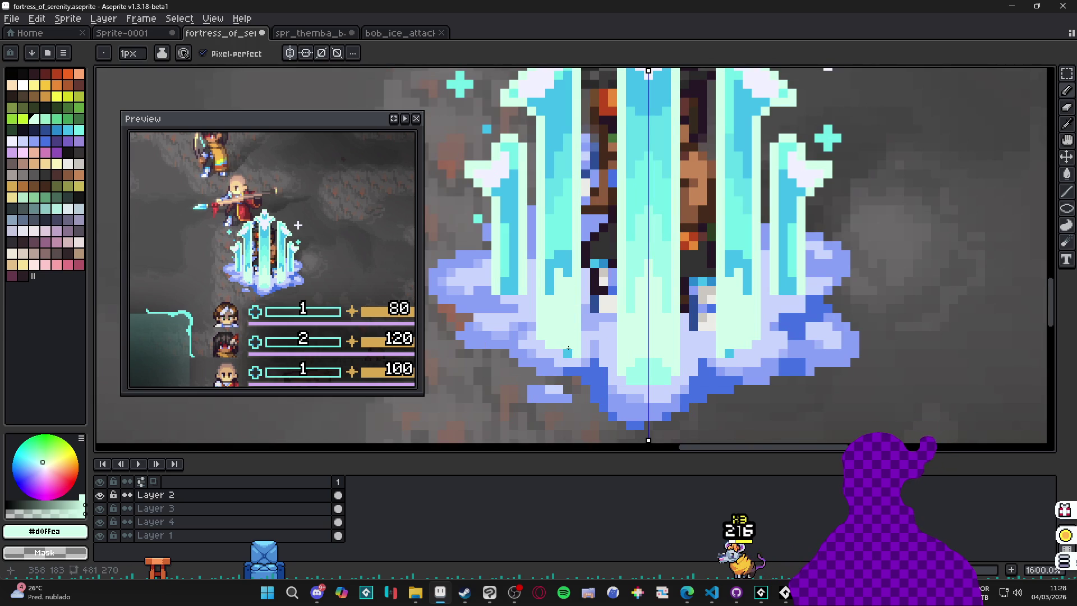
- Compare pillar shades and place a single mirrored pale mint pixel on the pillar
left_click(568, 268, "alt")
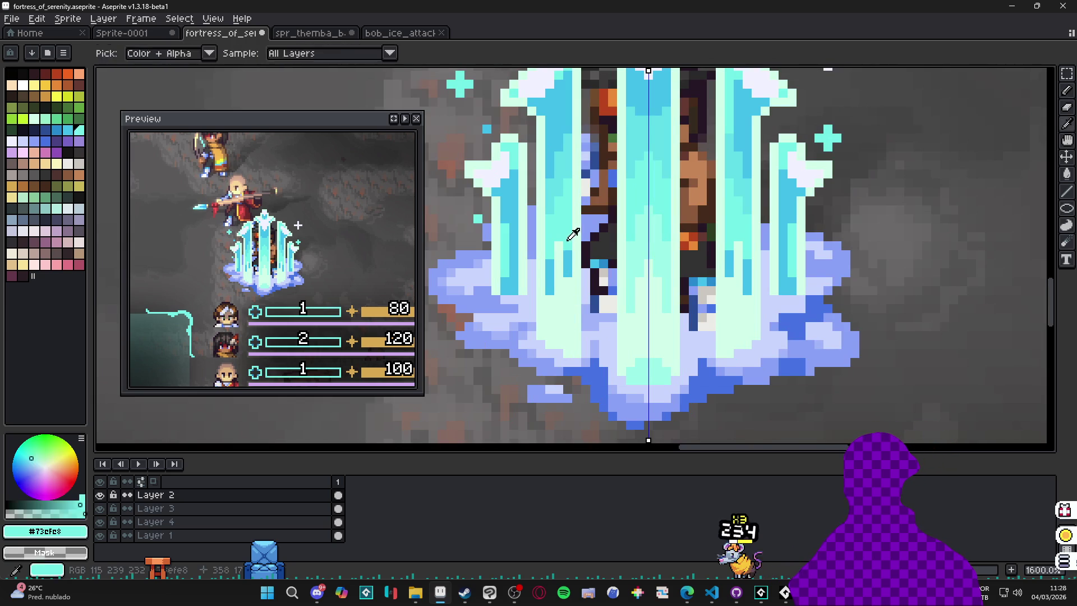
left_click(552, 282, "alt")
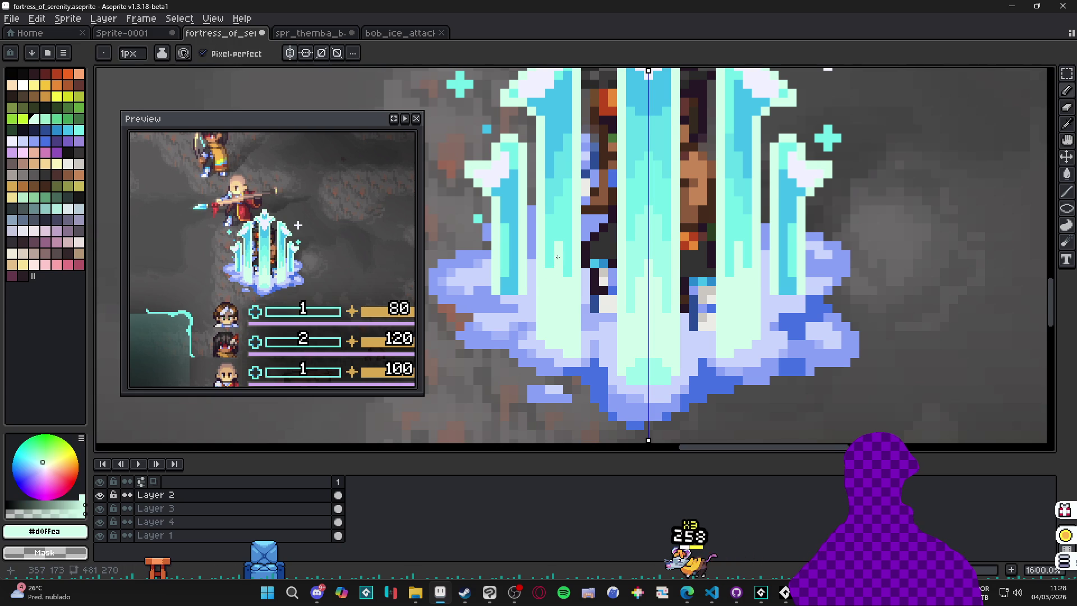
left_click(631, 286, "alt")
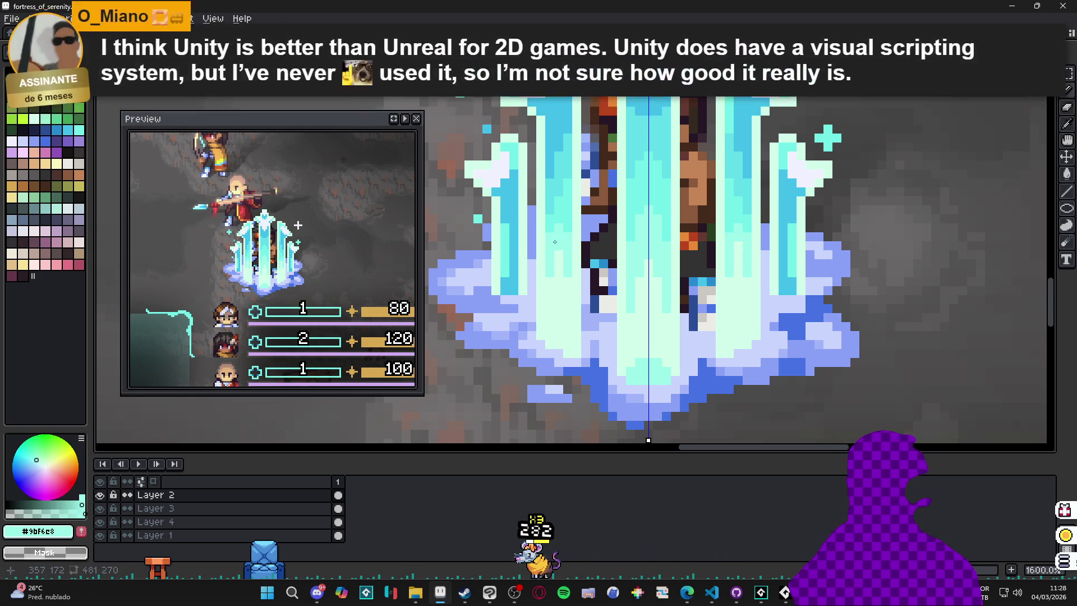
left_click_drag(550, 250, 551, 251)
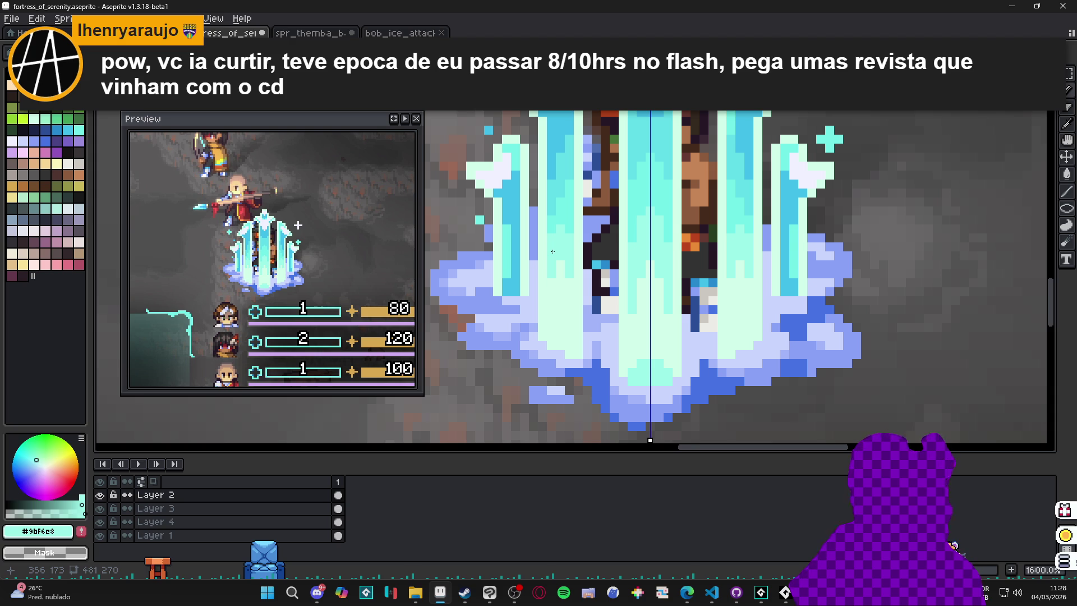
left_click(512, 261, "alt")
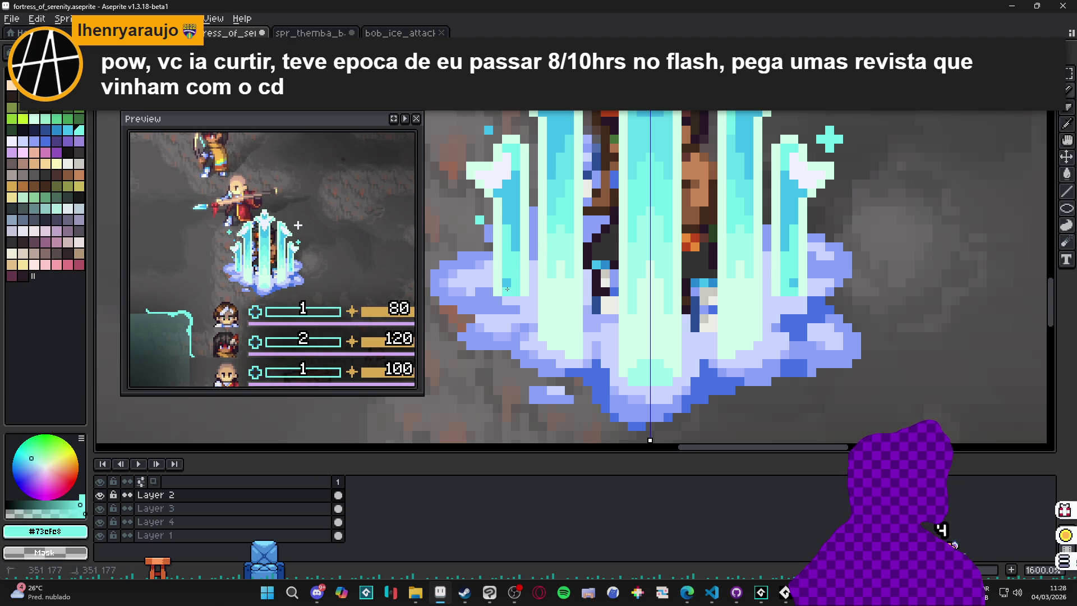
left_click(515, 247, "alt")
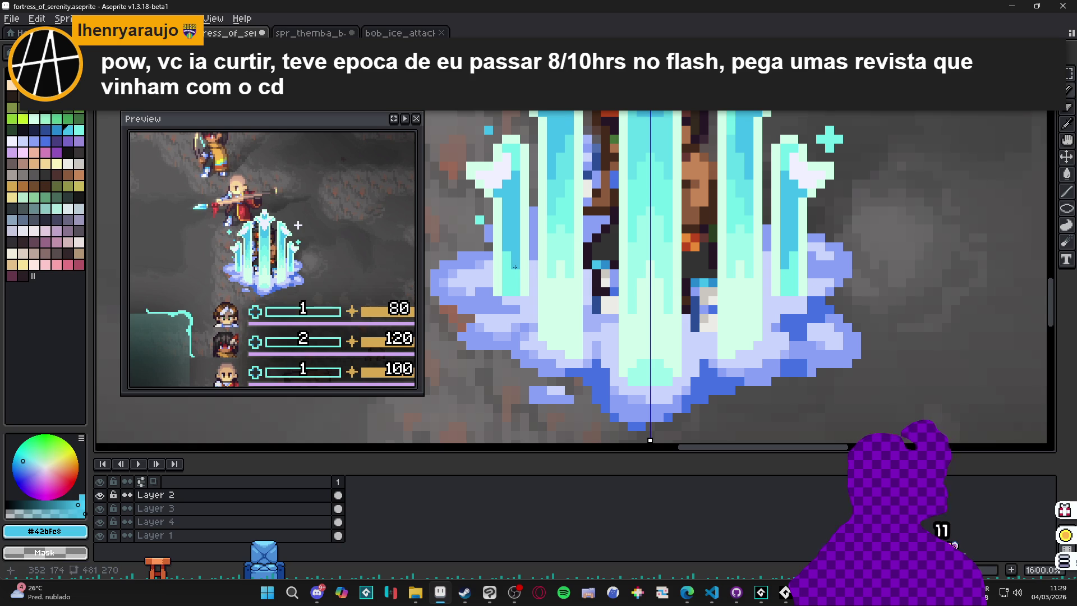
left_click(514, 259, "alt")
left_click(514, 258)
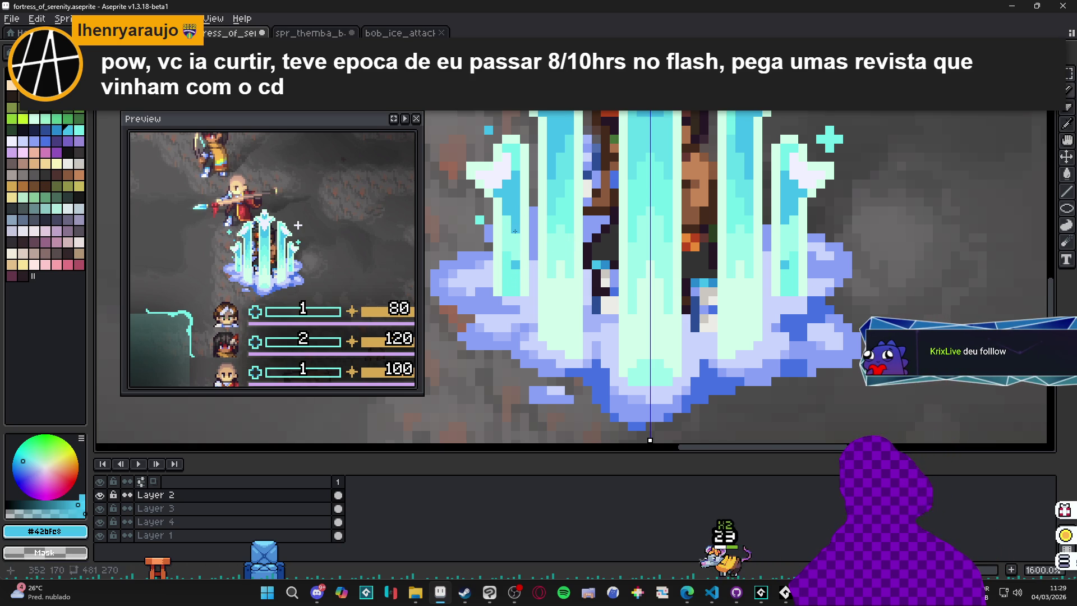
left_click(517, 215, "alt")
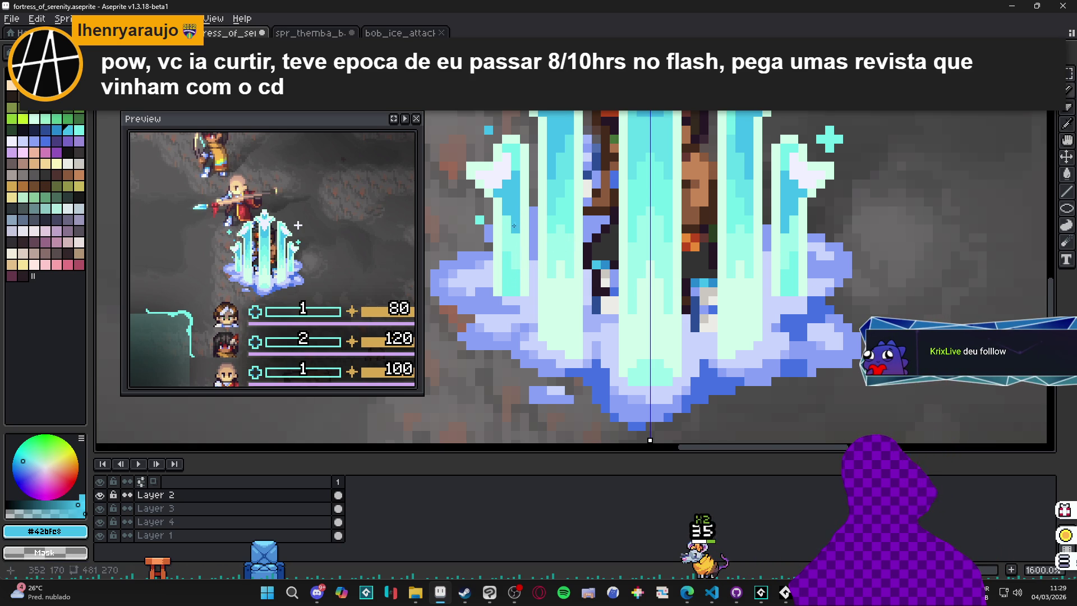
left_click(514, 243, "alt")
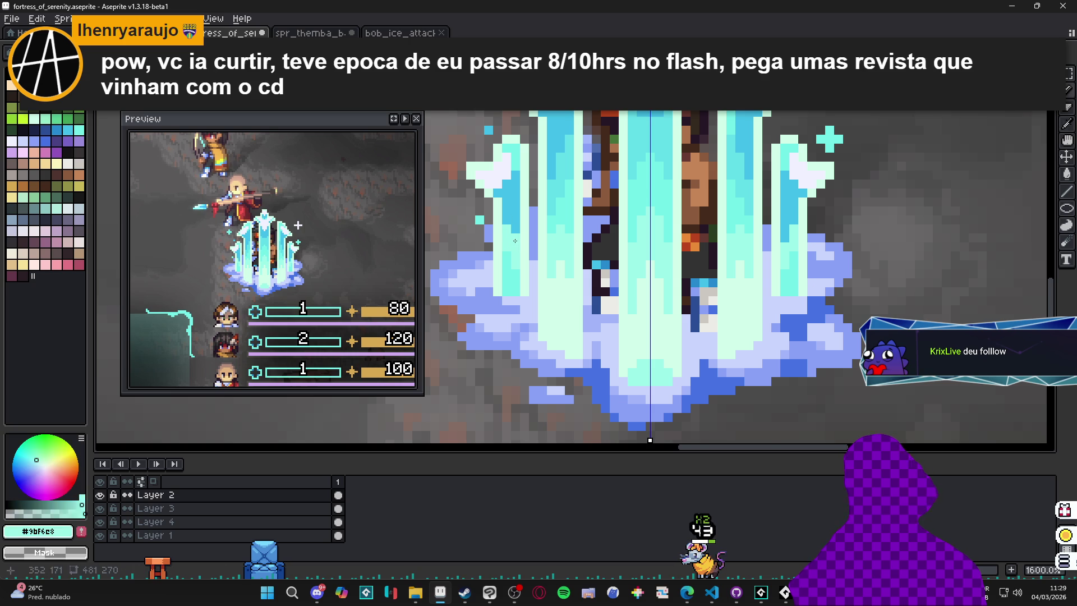
scroll(591, 285, "down", 3)
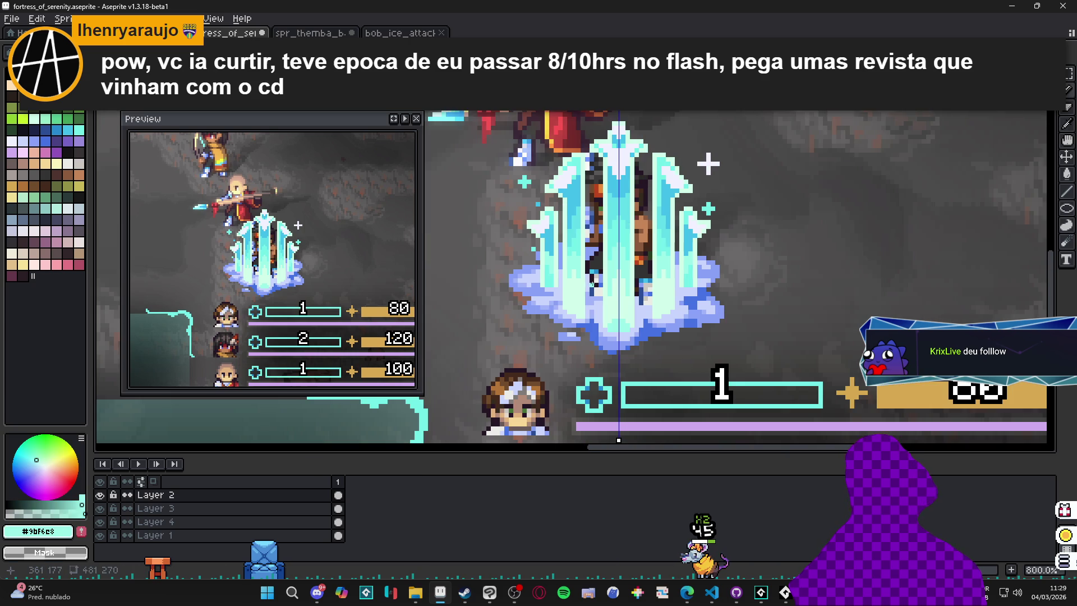
- Eyedrop the pillar's deeper blue, pale mint and bright cyan to compare shades
scroll(591, 285, "down", 1)
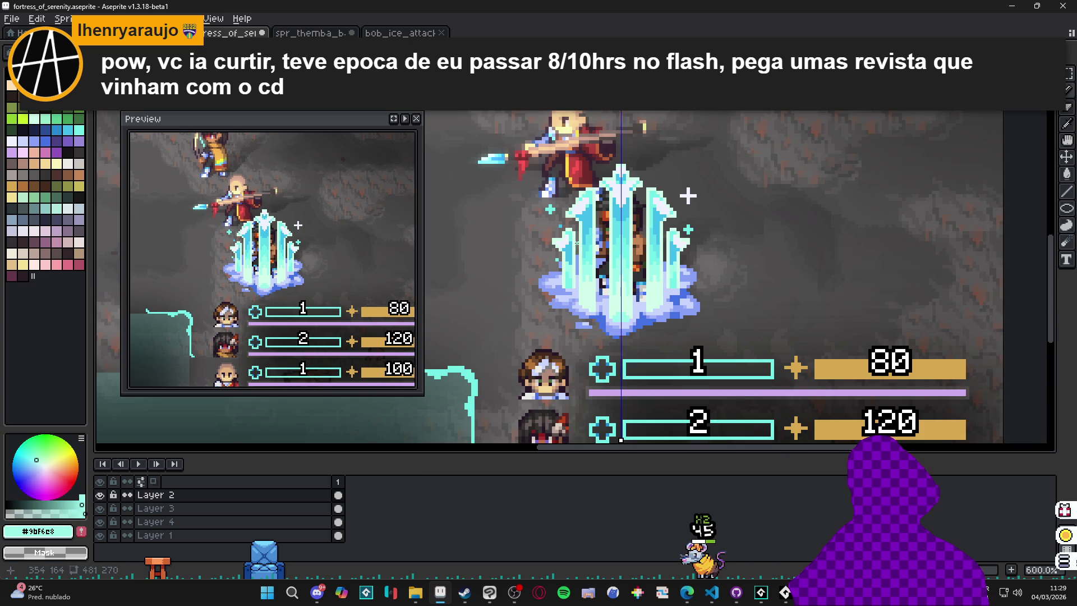
scroll(573, 244, "up", 1)
scroll(571, 237, "up", 3)
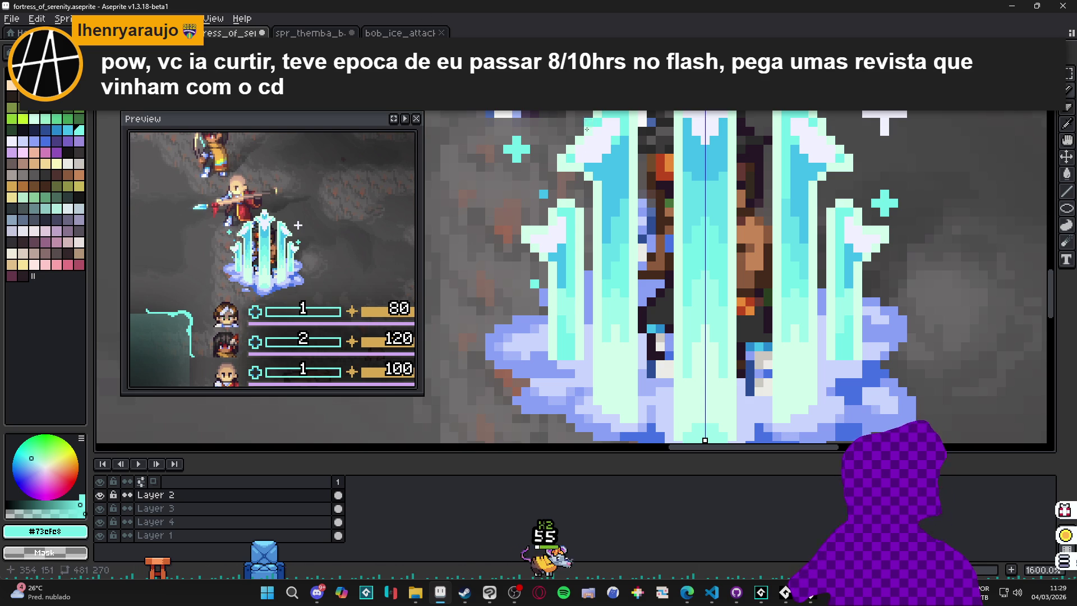
scroll(615, 244, "up", 2)
left_click(541, 251, "alt")
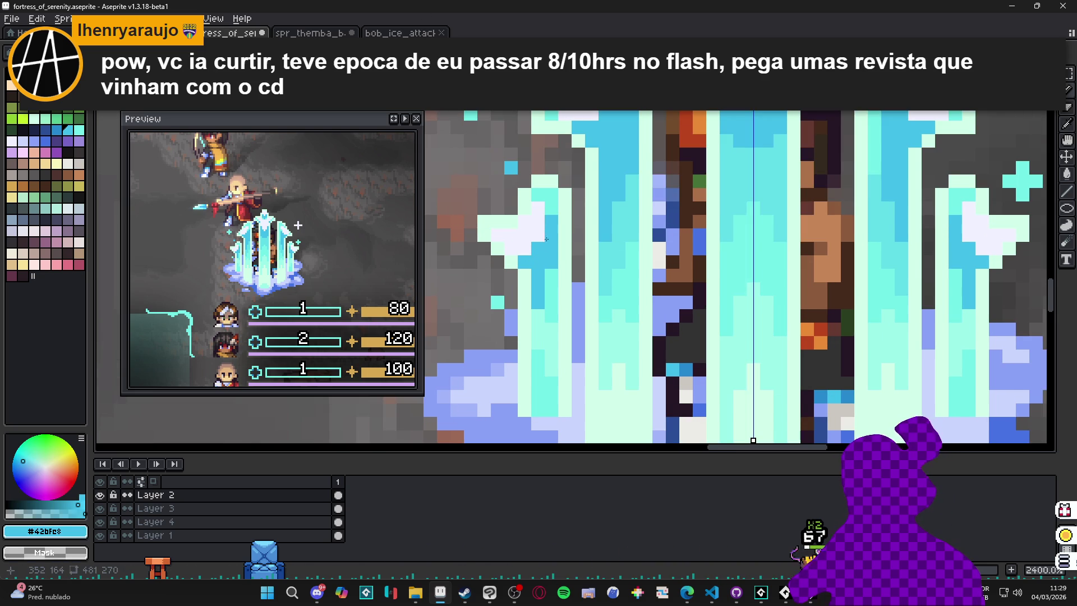
scroll(549, 271, "down", 2)
scroll(549, 271, "down", 3)
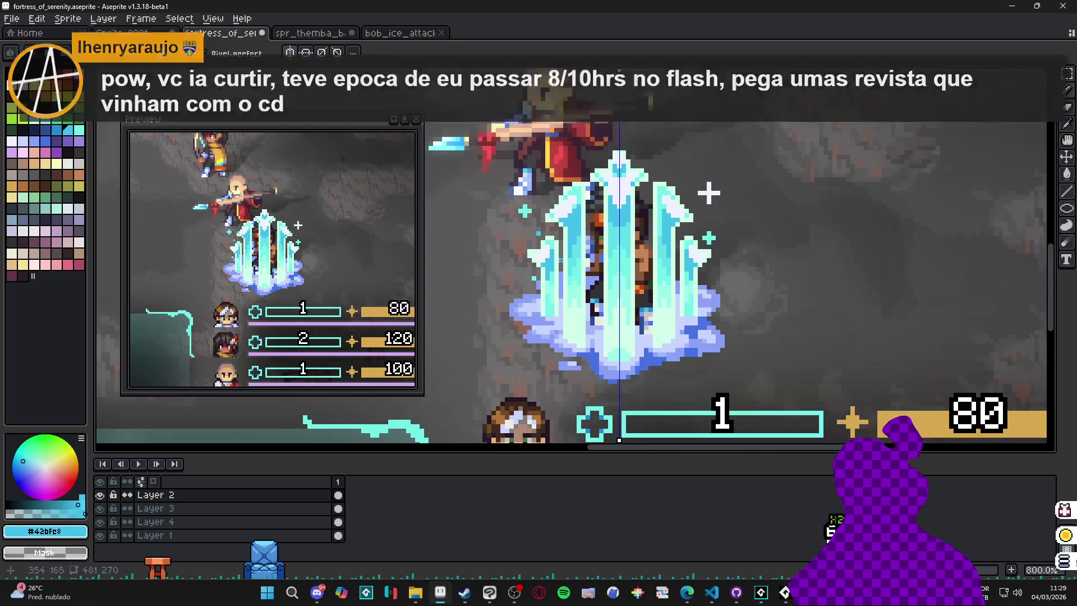
scroll(571, 259, "up", 5)
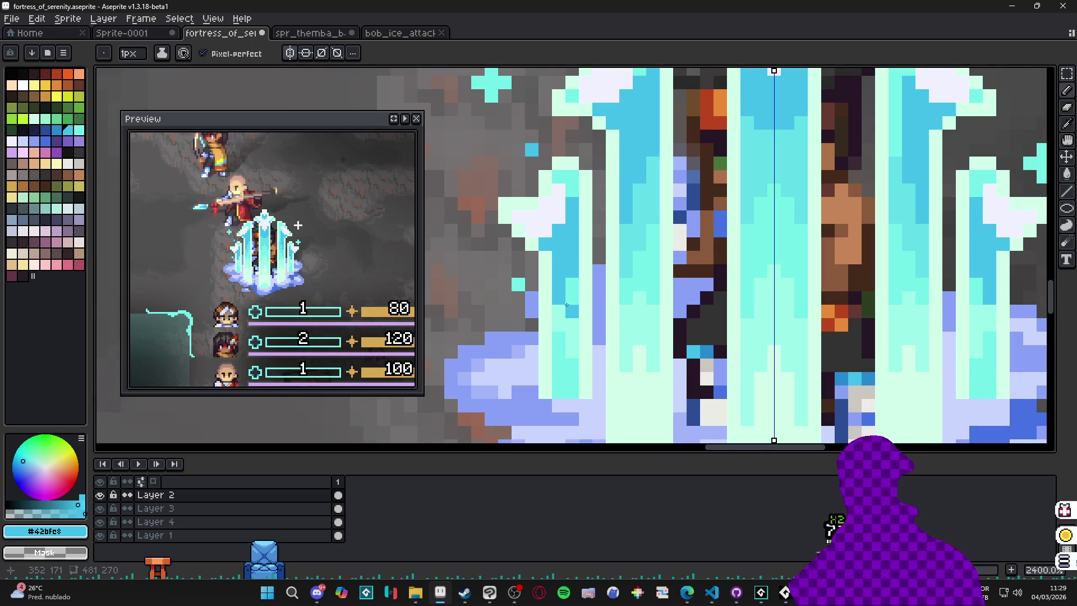
scroll(564, 304, "down", 3)
scroll(568, 280, "up", 1)
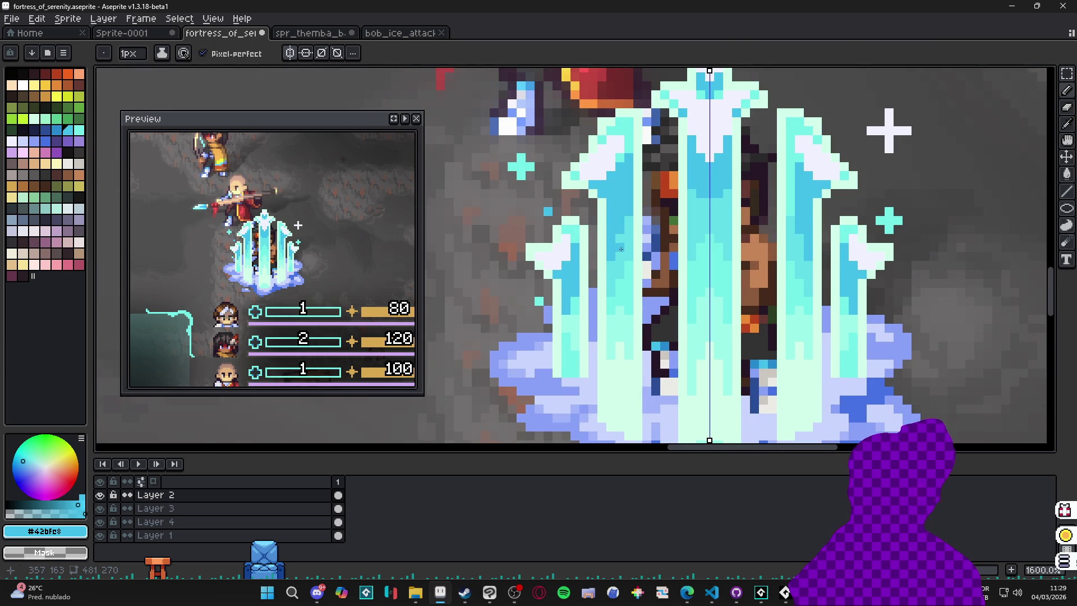
left_click(584, 282, "alt")
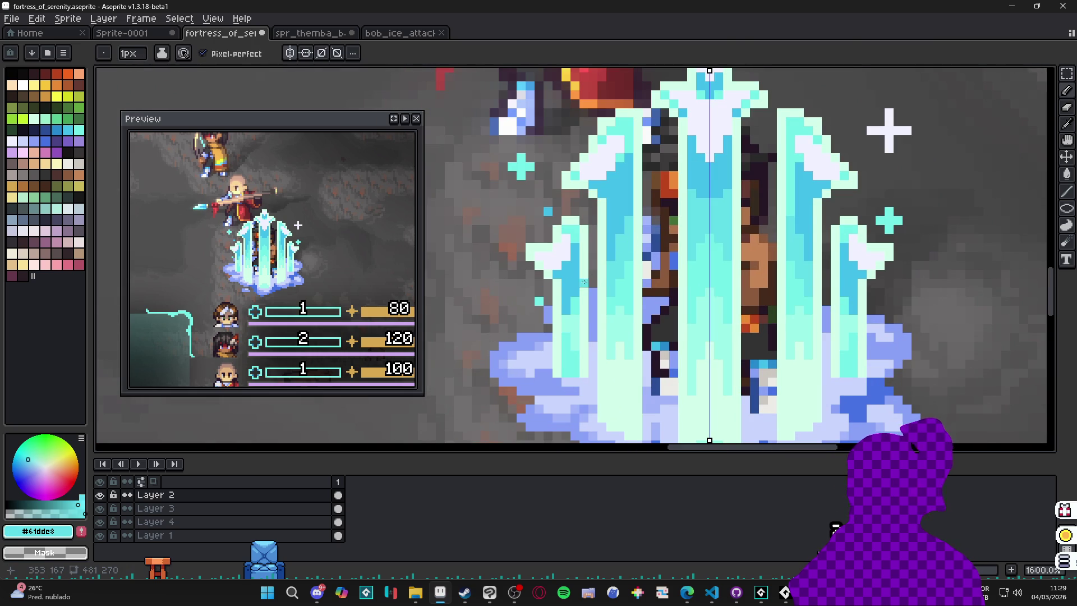
left_click(570, 327, "alt")
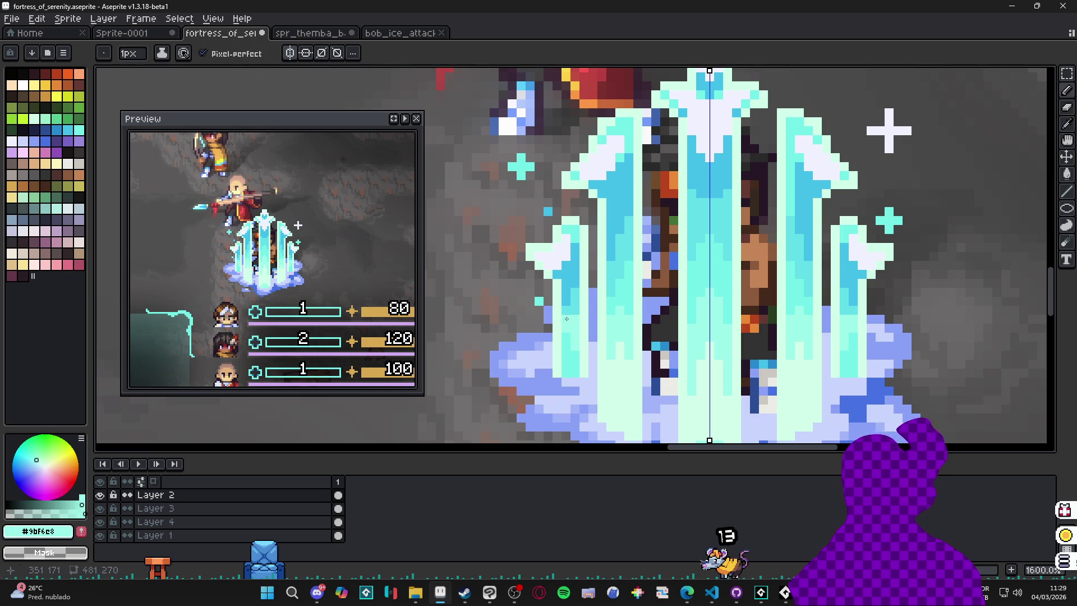
key("alt")
left_click(578, 297, "alt")
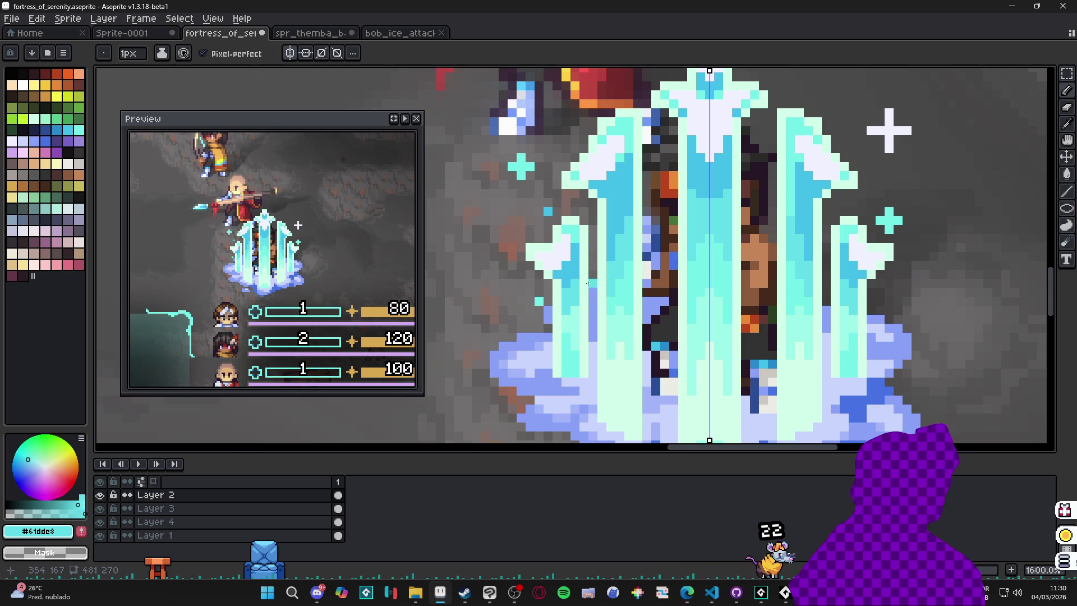
- Recentre on the crystal and sample its near-white, light mint and cyan #9bf6e8
scroll(596, 284, "down", 4)
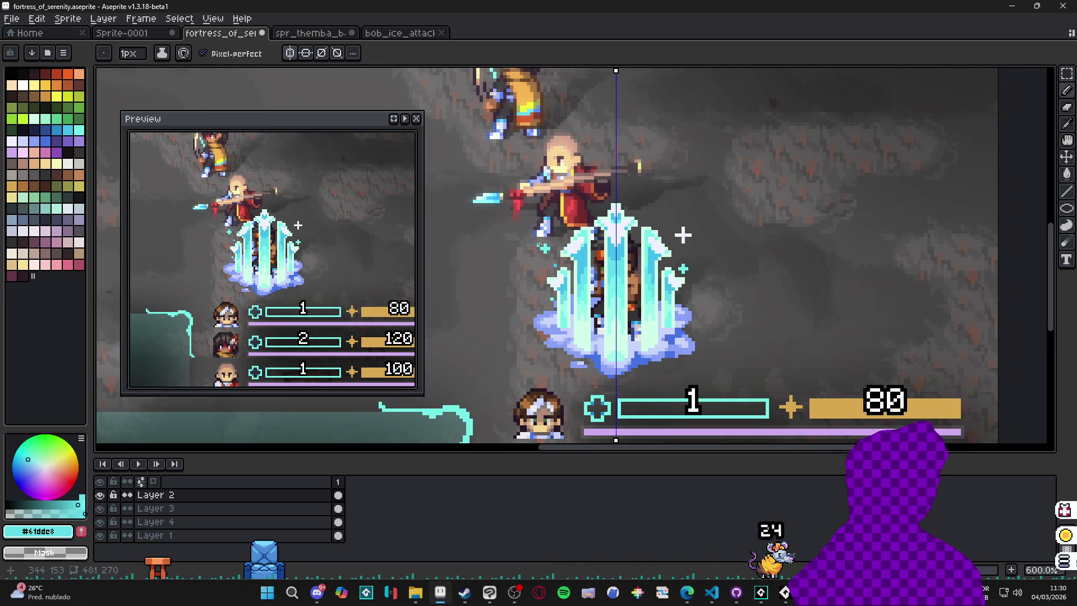
scroll(607, 240, "up", 4)
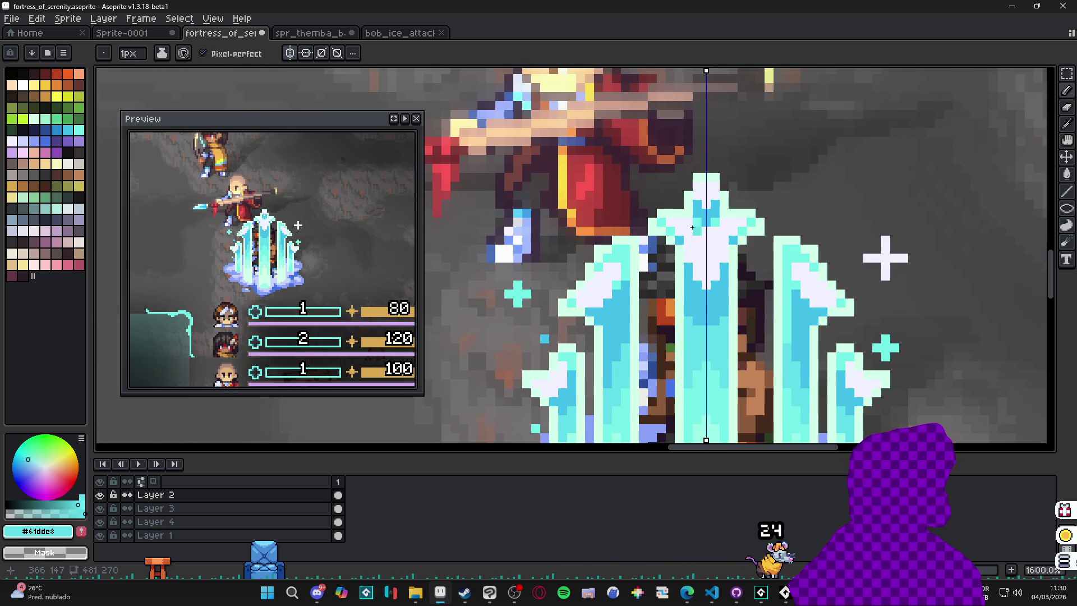
scroll(693, 226, "down", 4)
left_click(687, 222, "alt")
scroll(681, 219, "up", 4)
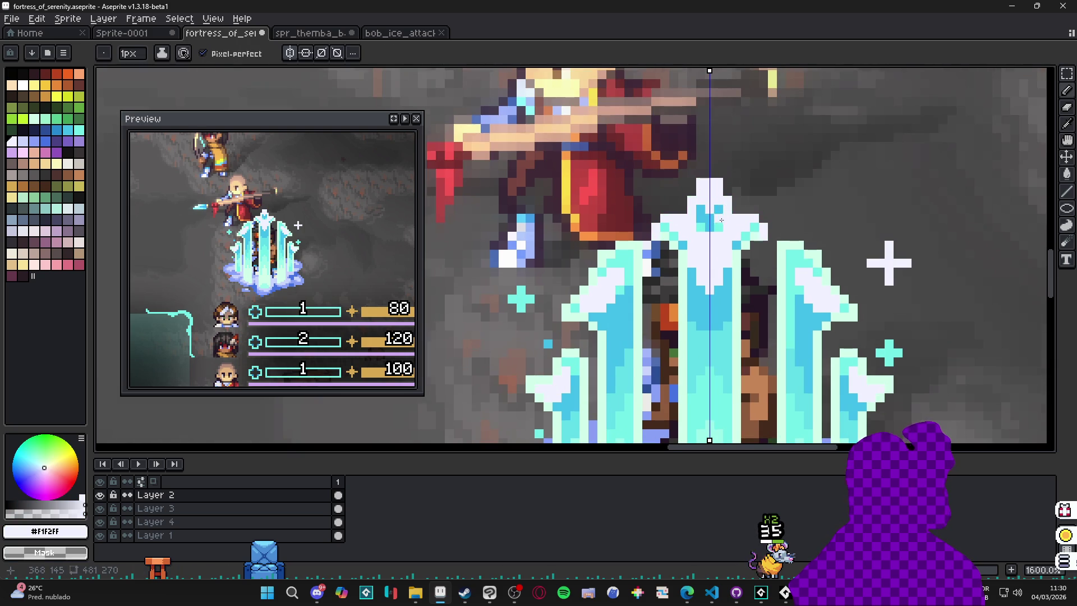
scroll(721, 217, "down", 4)
left_click_drag(700, 260, 687, 247)
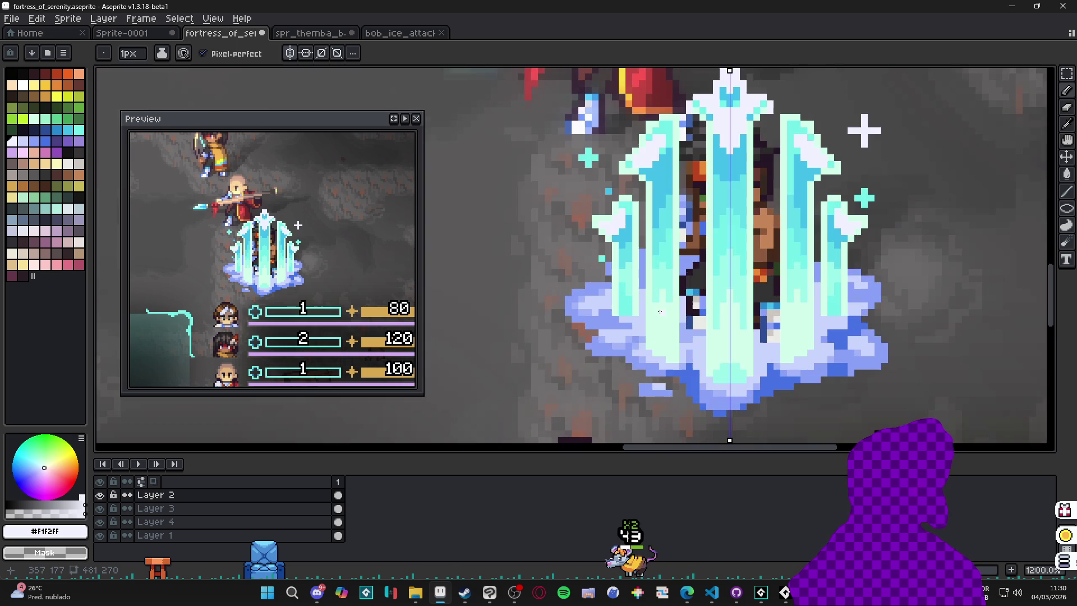
scroll(656, 275, "up", 4)
left_click(631, 312, "alt")
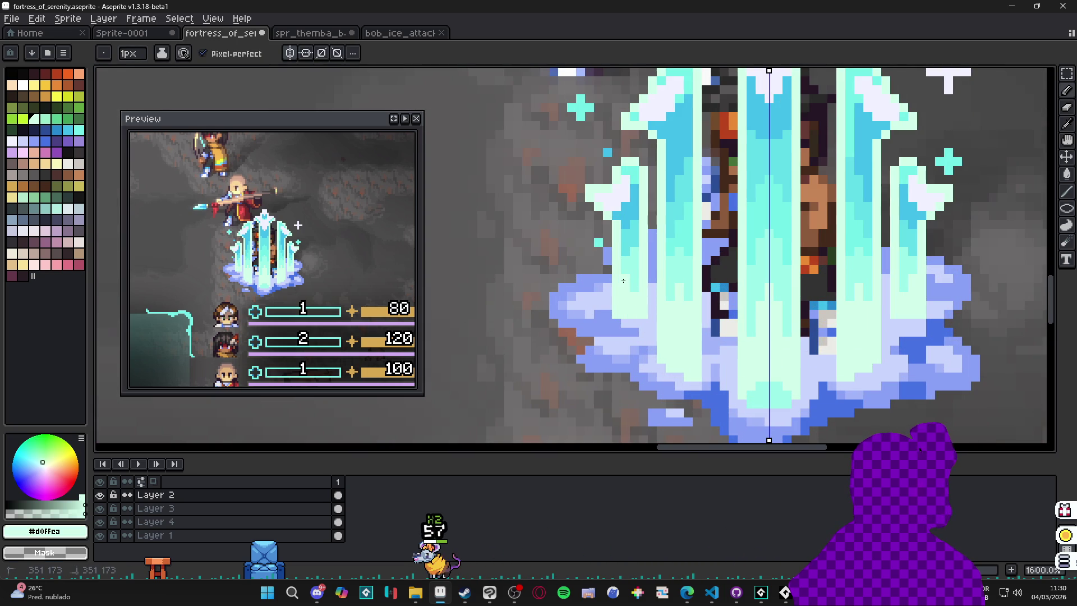
left_click(637, 280, "alt")
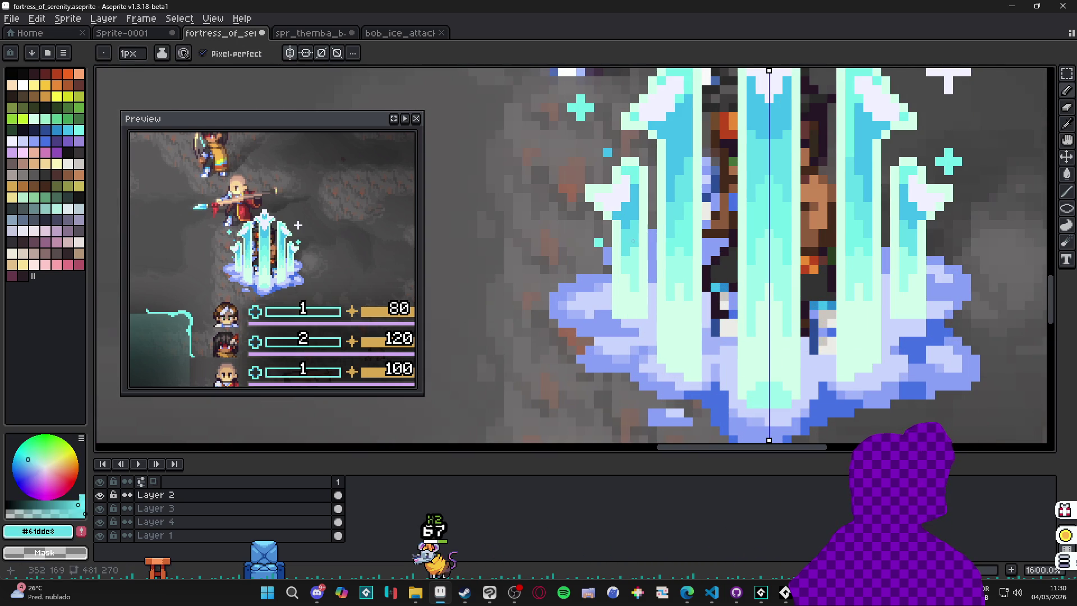
left_click(639, 263, "alt")
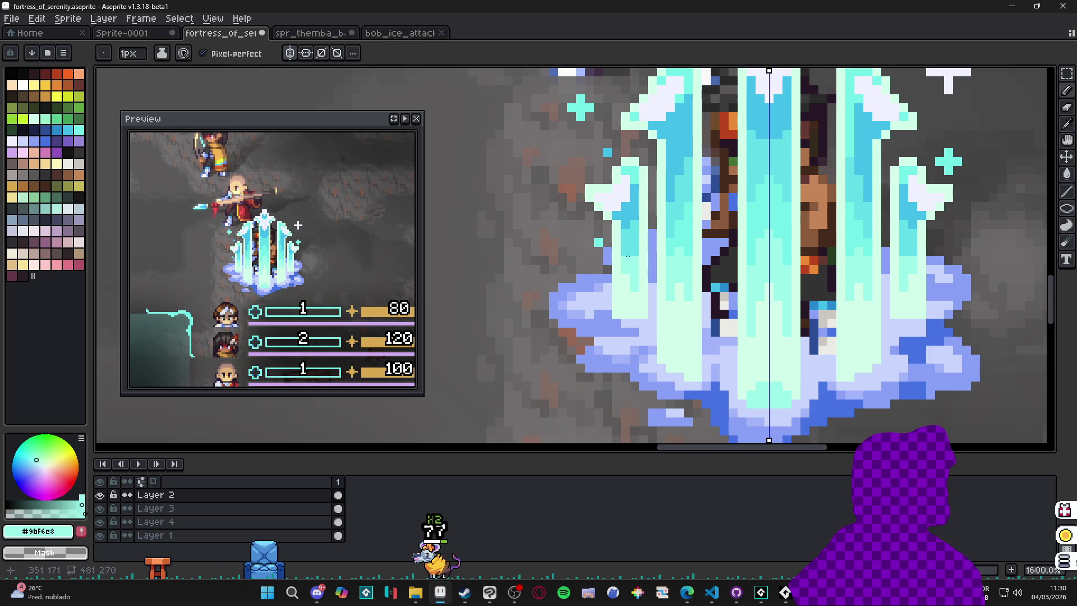
scroll(635, 261, "down", 4)
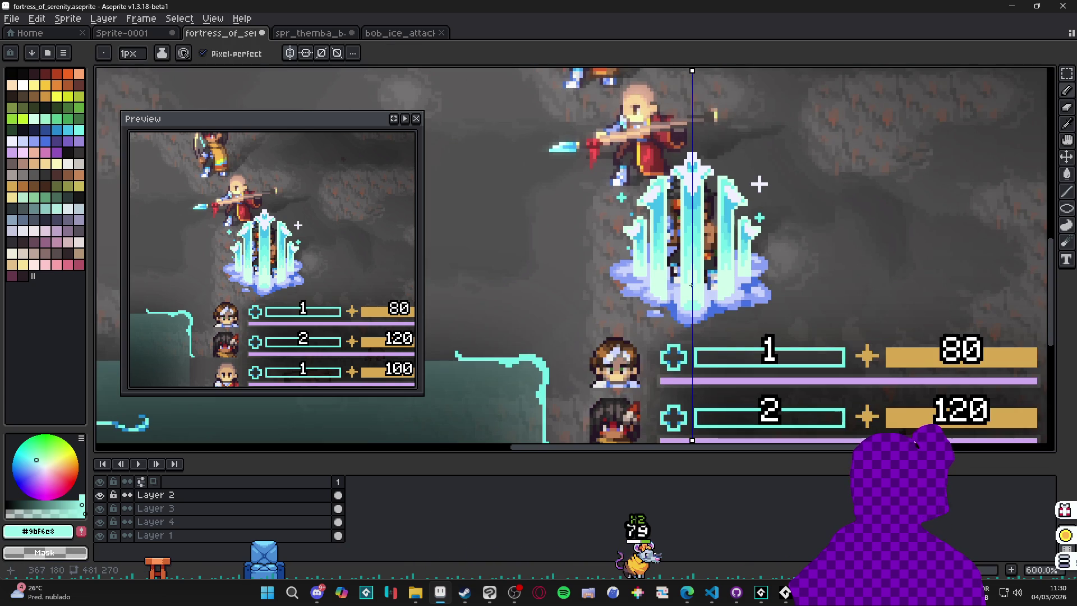
scroll(695, 263, "up", 1)
scroll(707, 241, "down", 1)
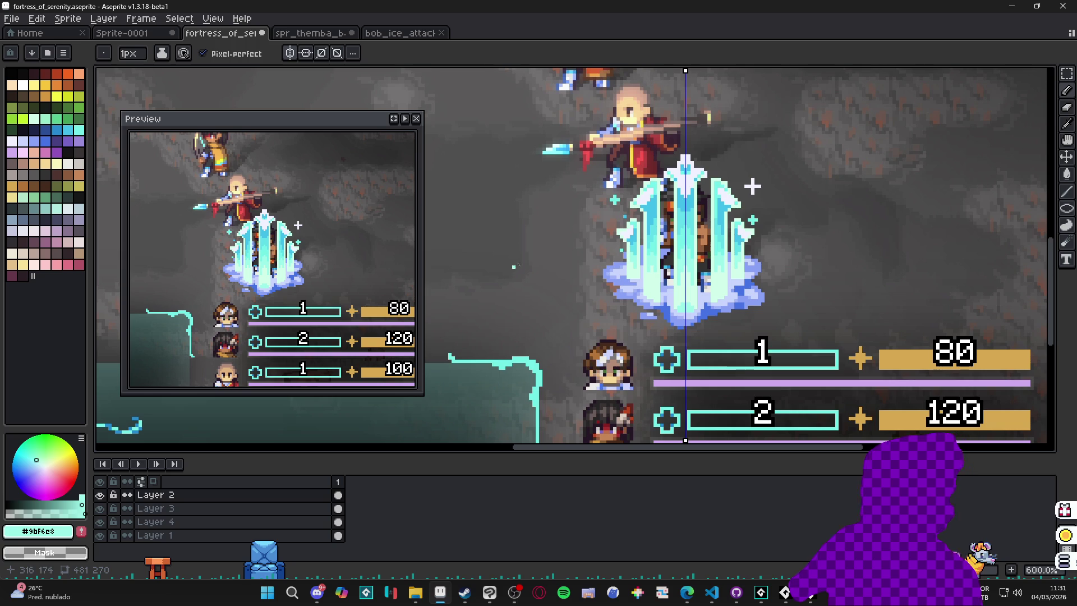
- Pick the sparkle's near-white #F1F2FF, then recentre the view with the ice pillar higher
scroll(617, 194, "up", 2)
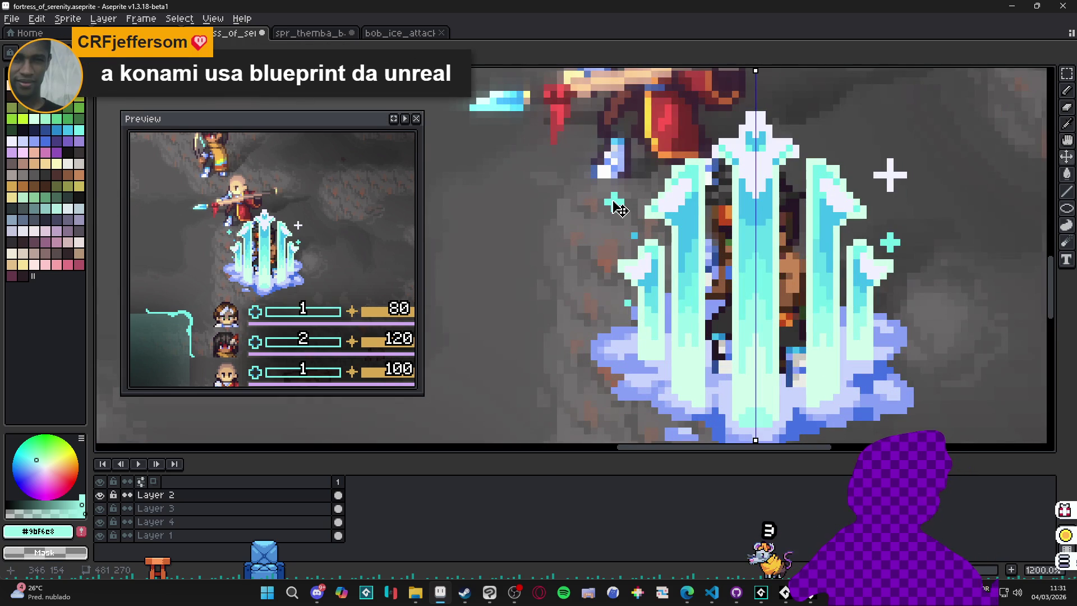
scroll(617, 208, "down", 3)
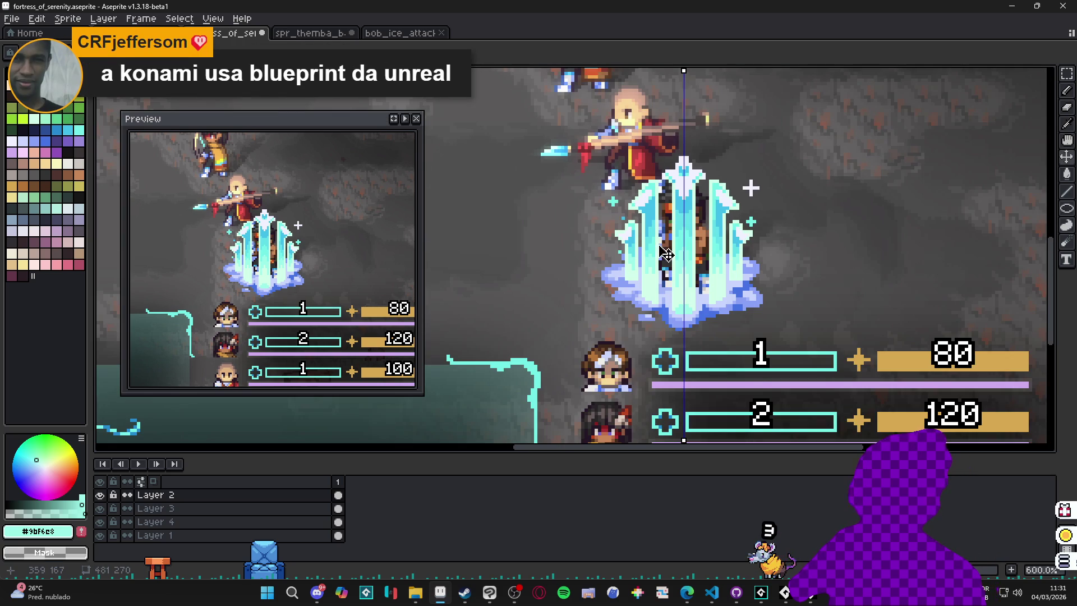
scroll(757, 188, "up", 2)
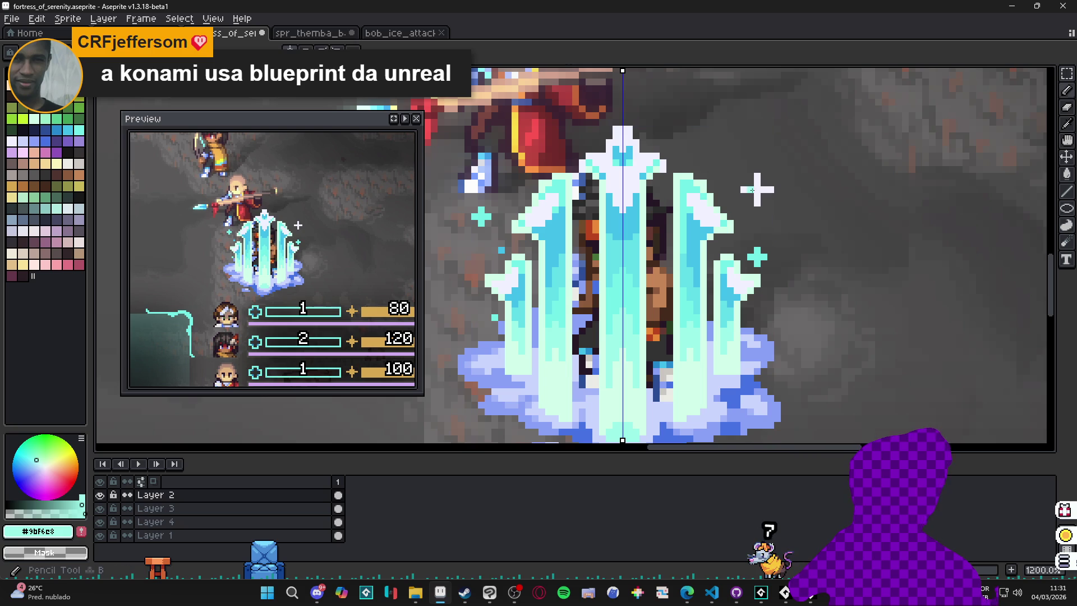
left_click(757, 188, "alt")
scroll(756, 188, "down", 2)
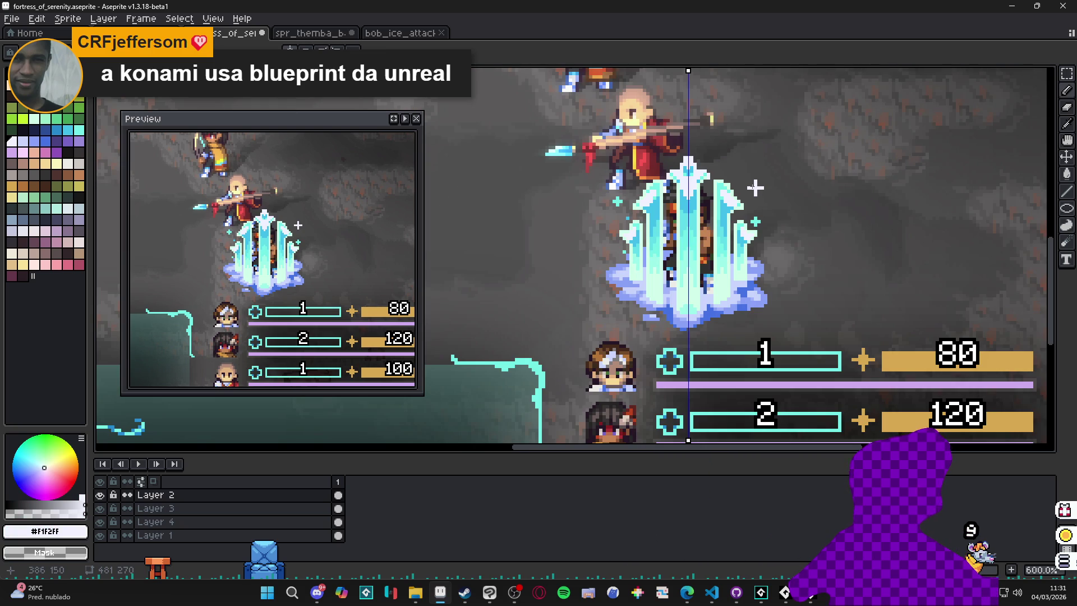
scroll(630, 253, "up", 2)
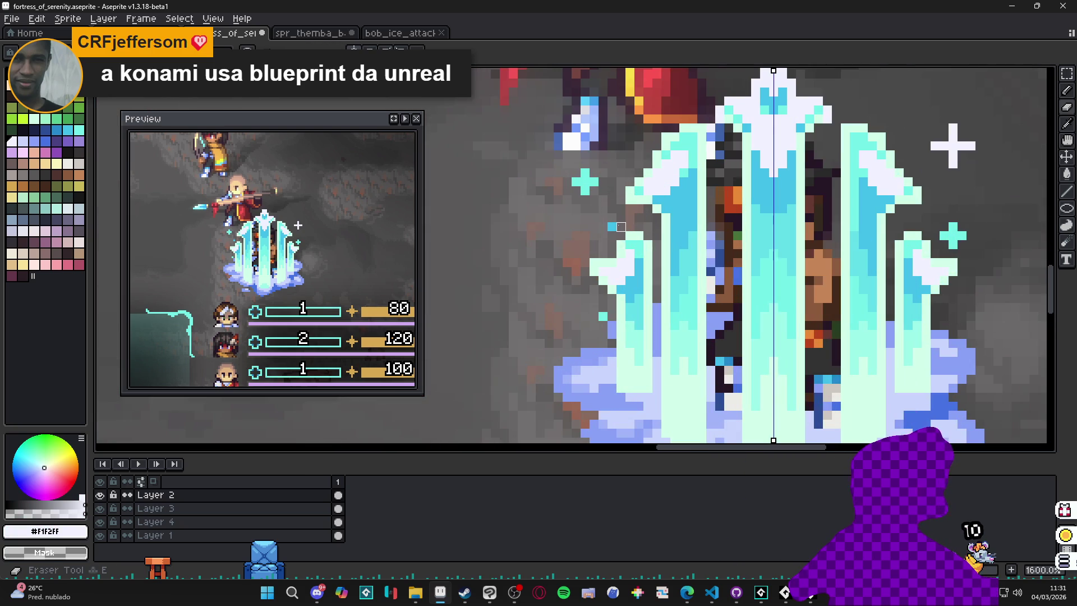
scroll(628, 233, "down", 2)
left_click_drag(628, 233, 621, 227)
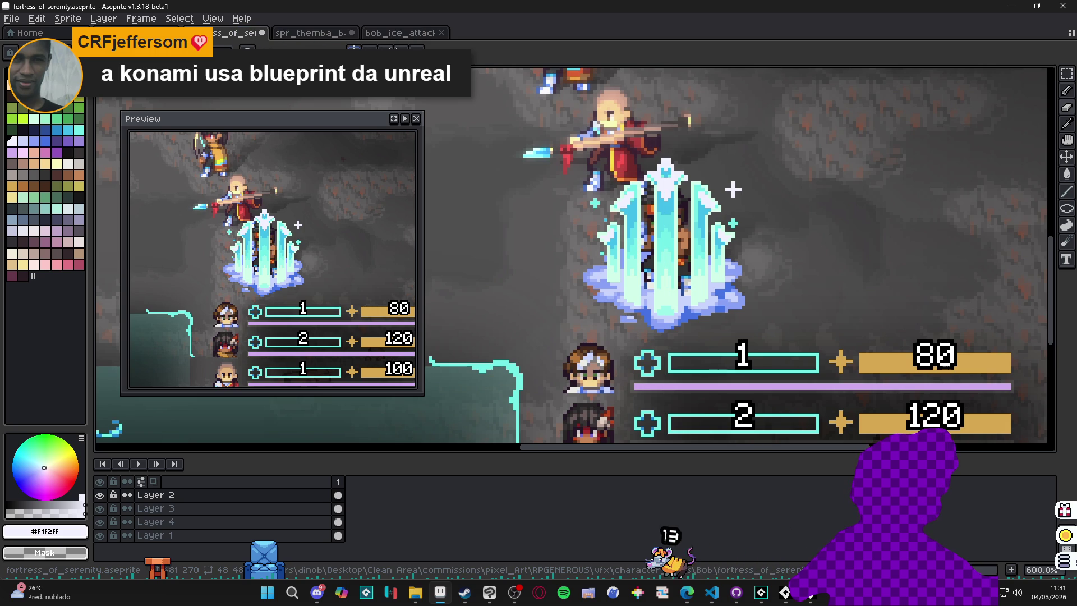
left_click_drag(684, 230, 707, 185)
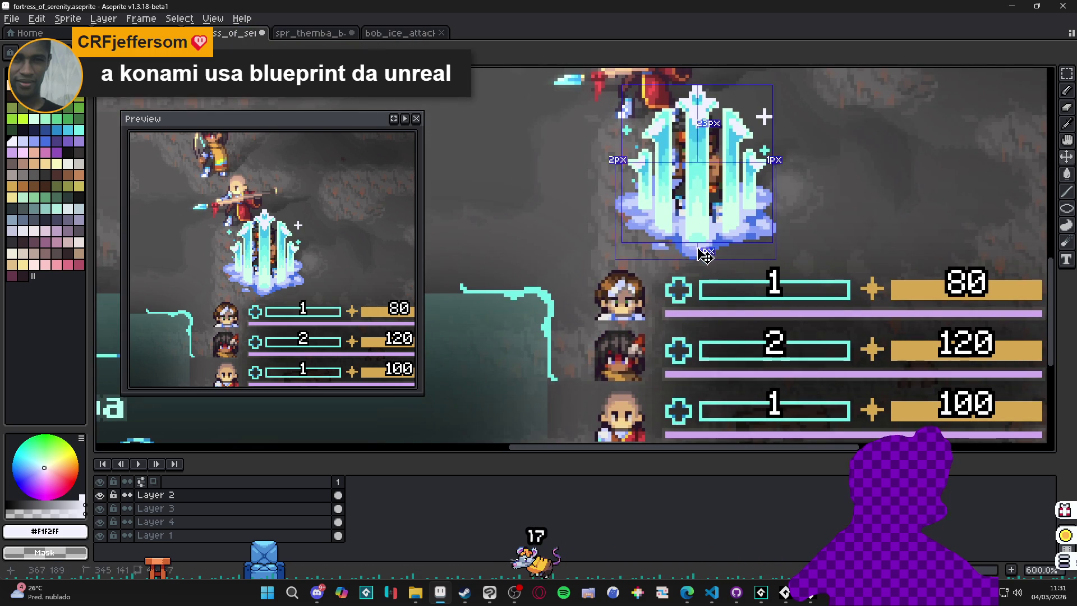
- Jump to the cloud's layer and erase the pale blue cloud under the ice pillar
left_click(703, 250, "alt")
scroll(709, 233, "up", 3)
scroll(708, 234, "down", 3)
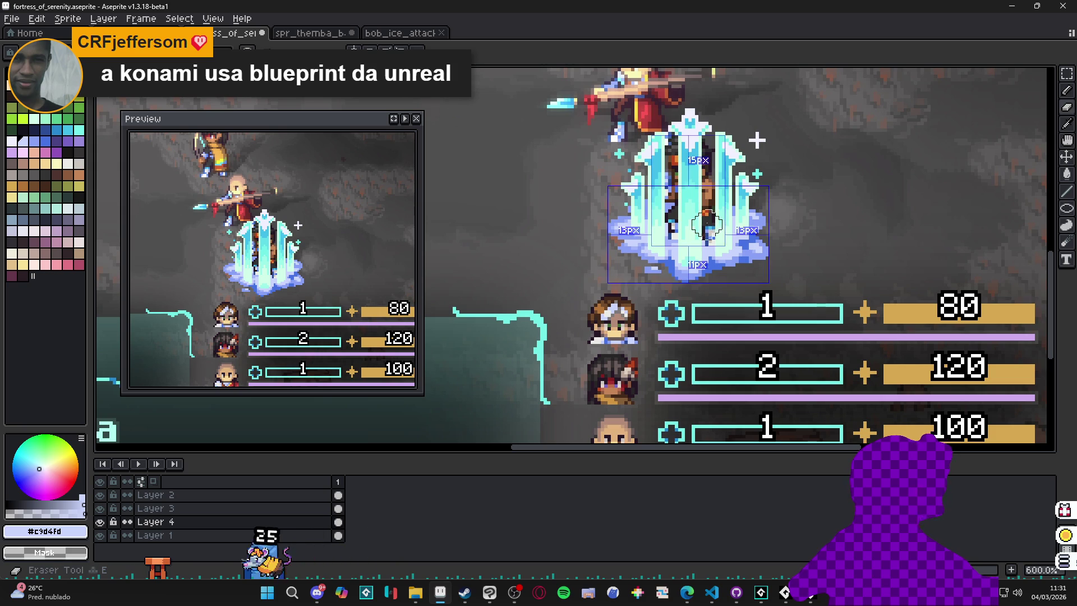
mouse_move(753, 226)
left_mouse_down()
mouse_move(729, 253)
mouse_move(759, 217)
left_mouse_up()
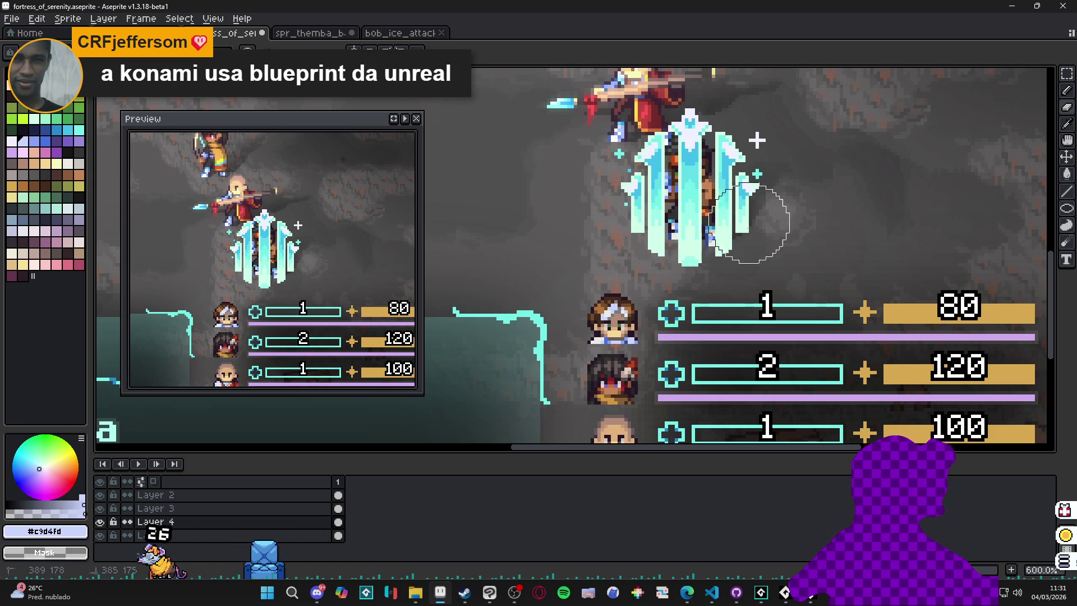
scroll(702, 216, "down", 1)
- Save the file, then pick the pillar's light cyan #9bf6e8 to return to its layer
key("ctrl+s")
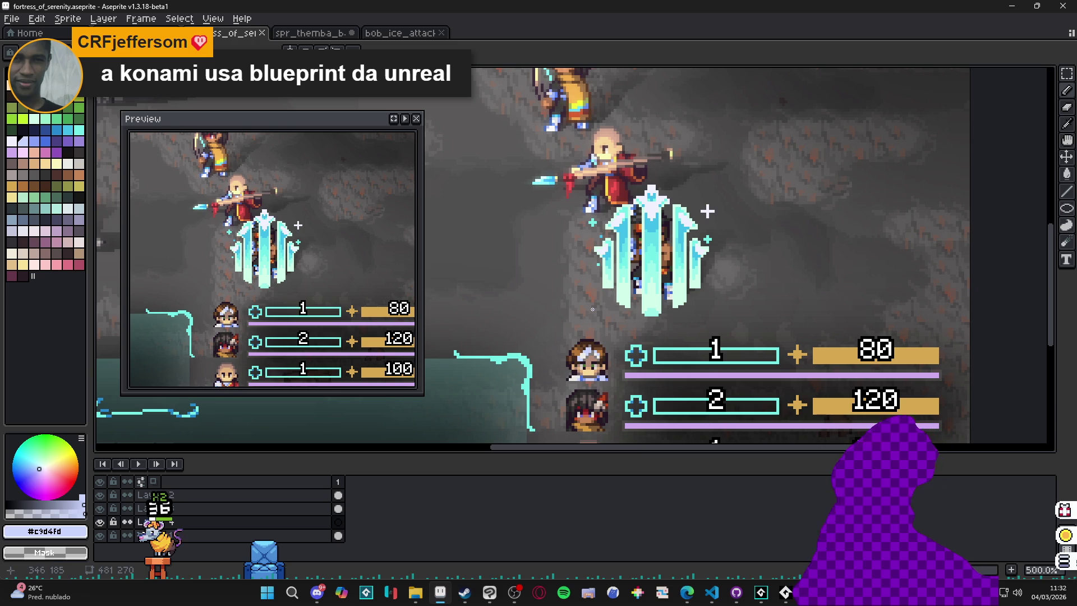
scroll(651, 258, "up", 5)
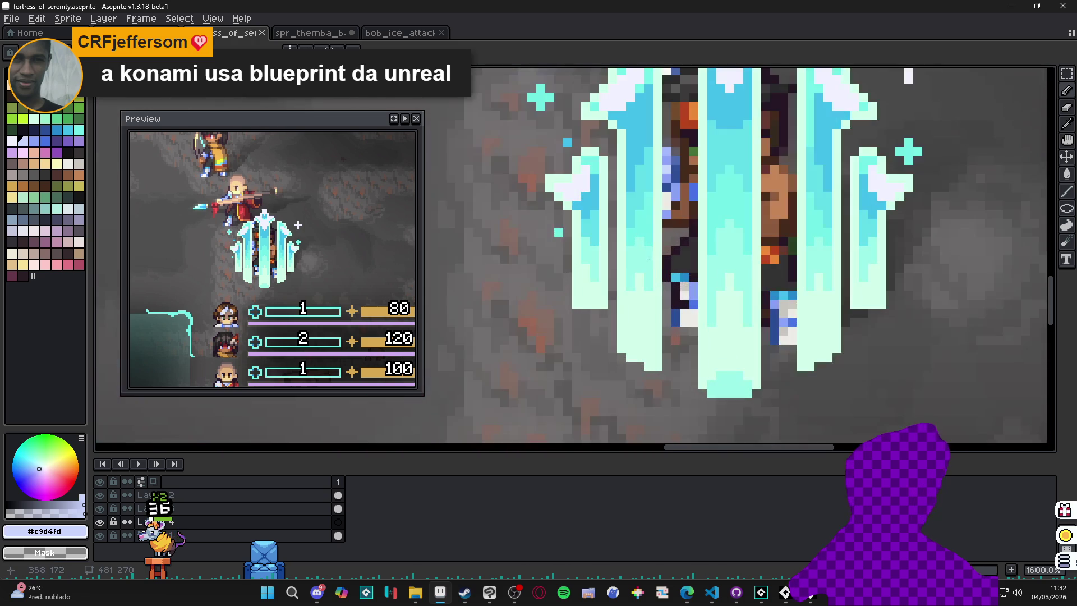
left_click(649, 267, "ctrl")
left_click(637, 284, "alt")
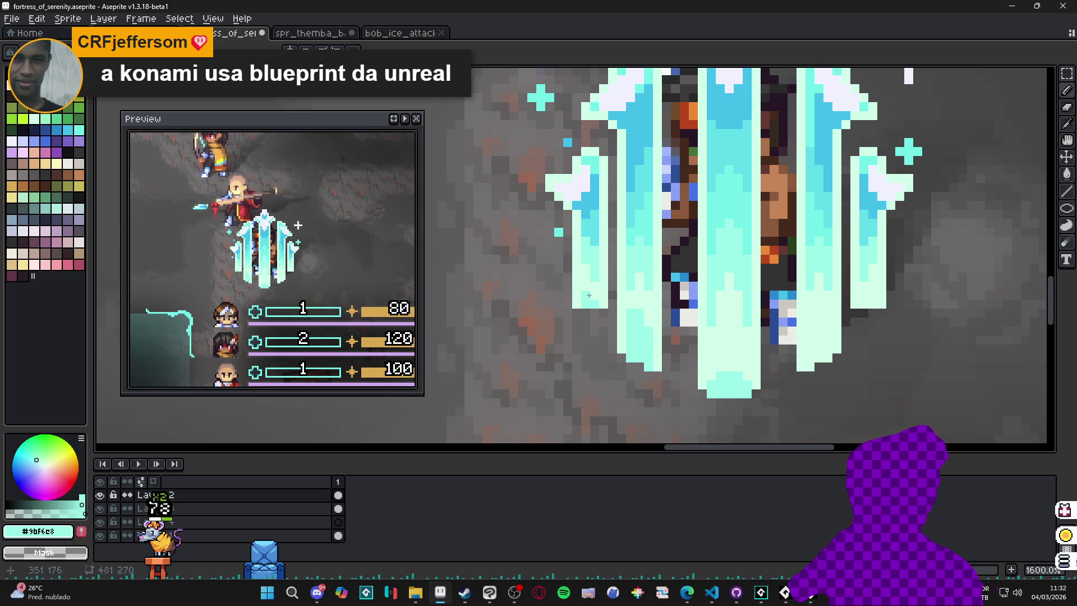
scroll(832, 294, "down", 2)
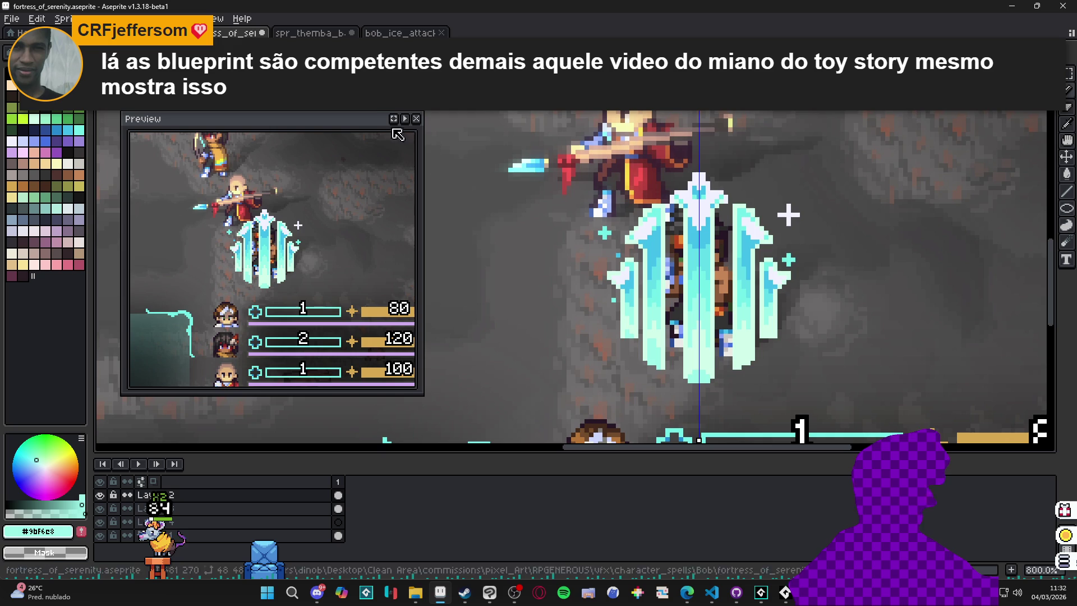
- Zoom into the ice pillar and pick its pale mint #d0ffea
scroll(646, 359, "up", 3)
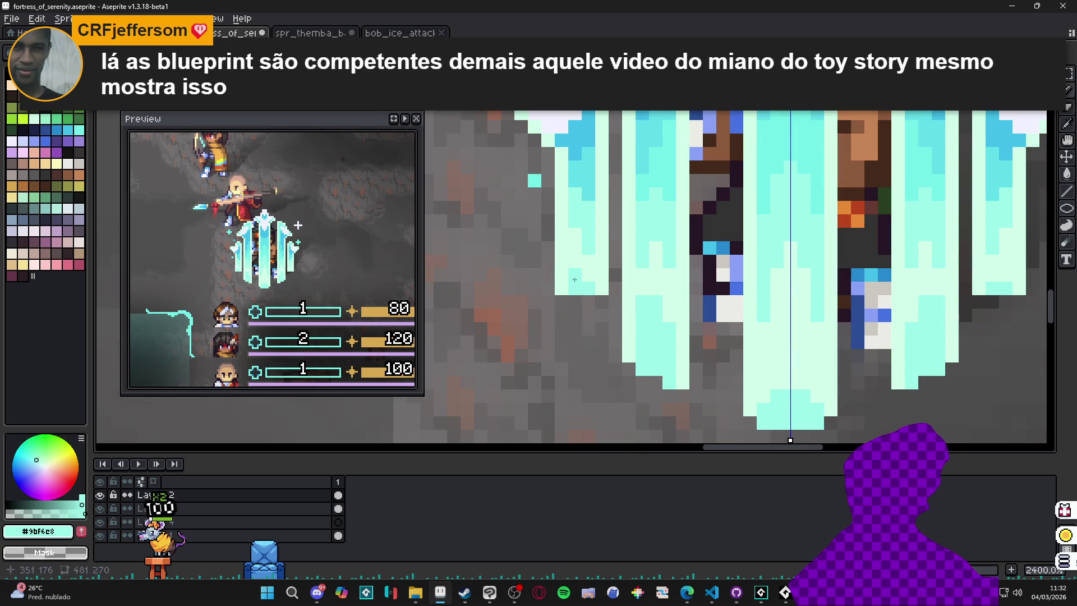
scroll(575, 280, "down", 6)
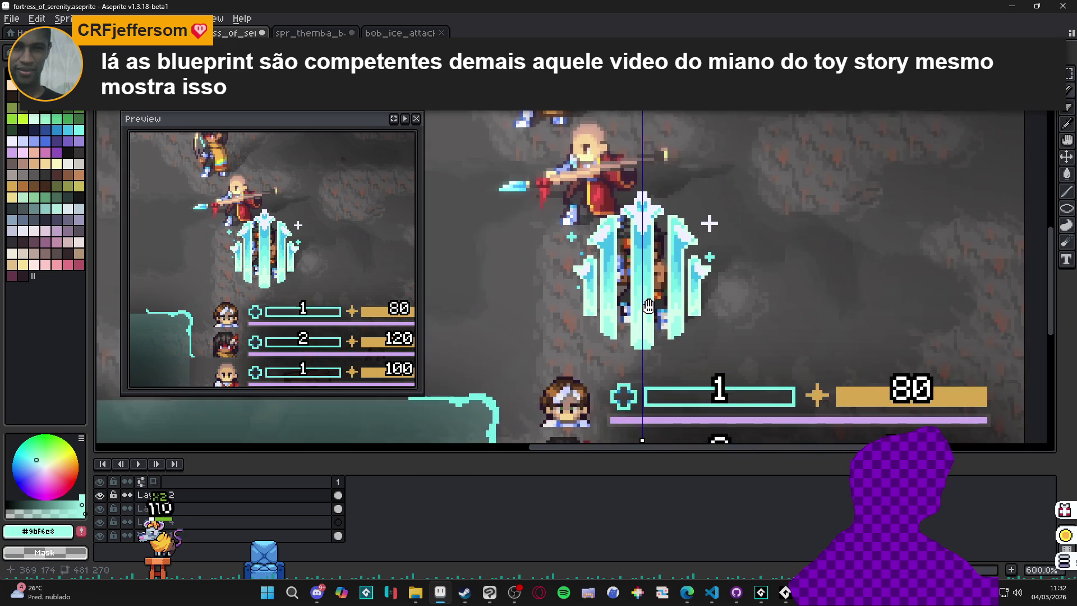
scroll(656, 301, "up", 2)
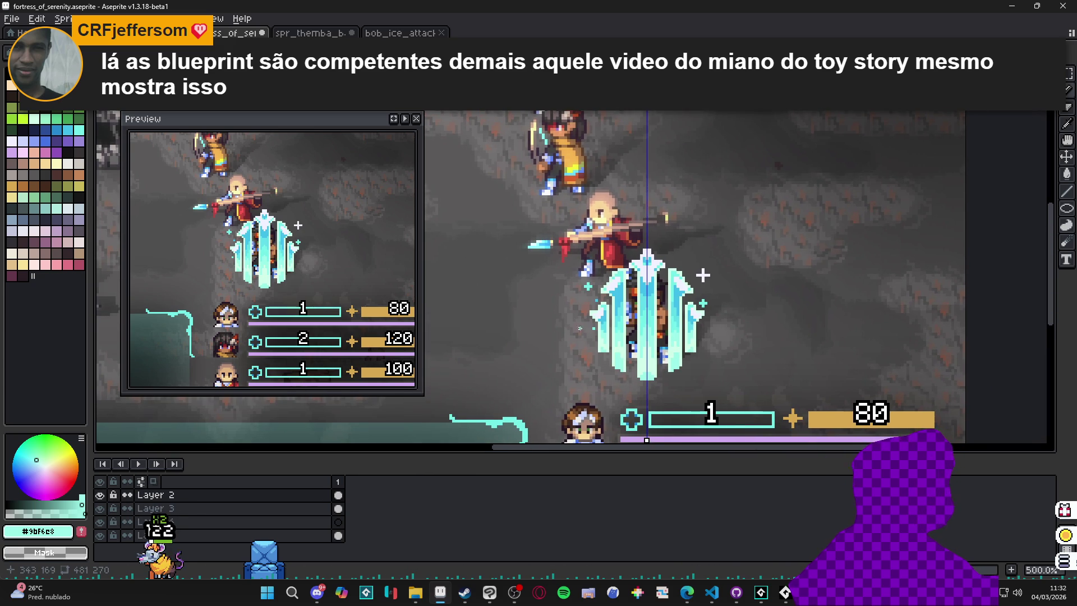
scroll(624, 320, "left", 1)
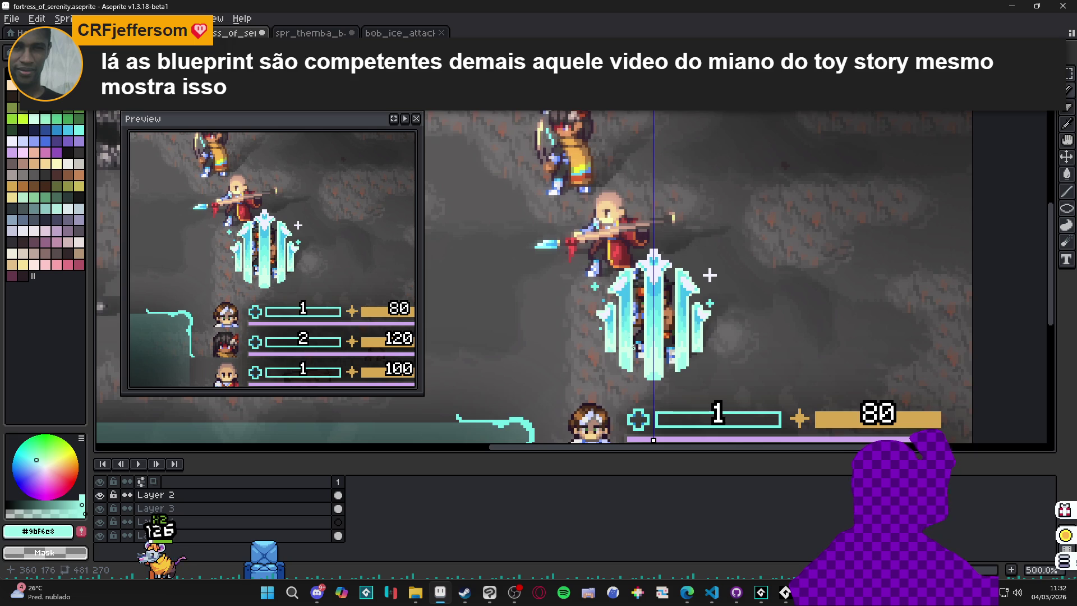
scroll(634, 347, "up", 5)
left_click(619, 358, "alt")
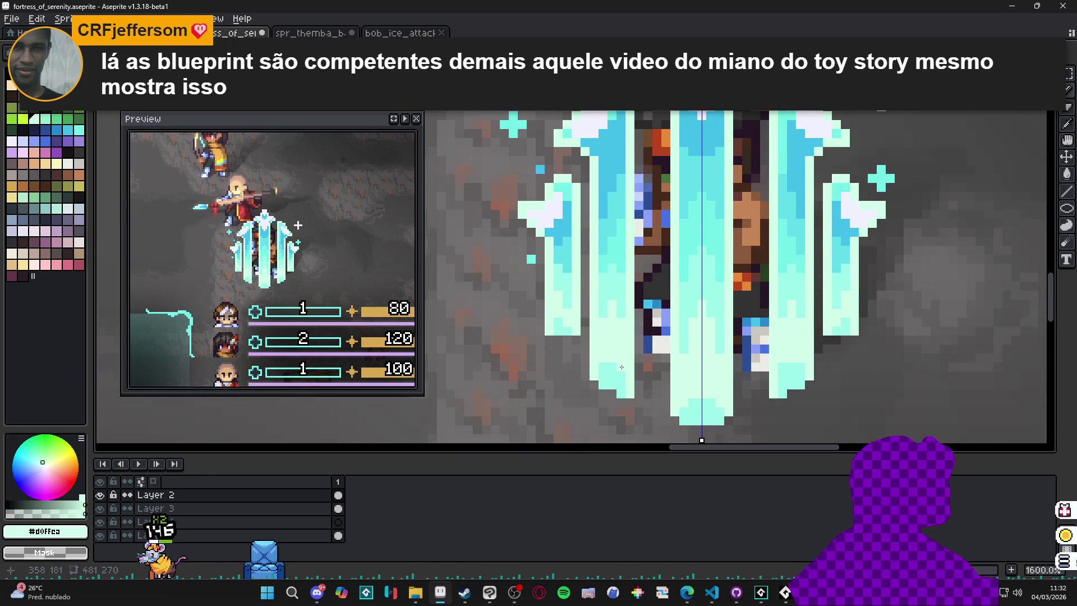
- Zoom out, recentre the ice pillar in view and save the file
scroll(621, 367, "down", 5)
scroll(586, 356, "up", 5)
scroll(587, 356, "down", 5)
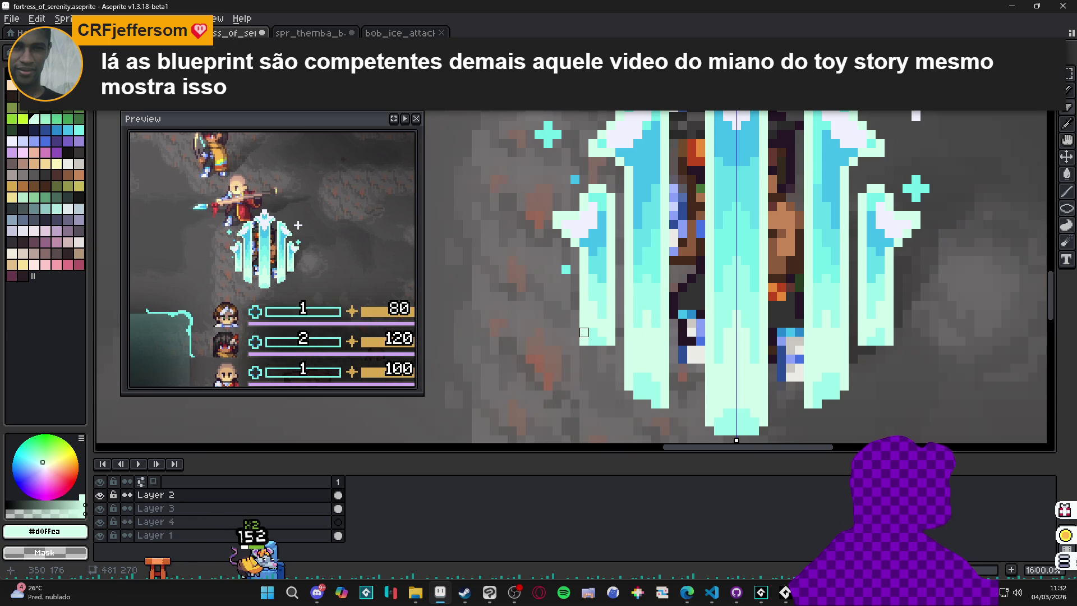
scroll(597, 356, "down", 4)
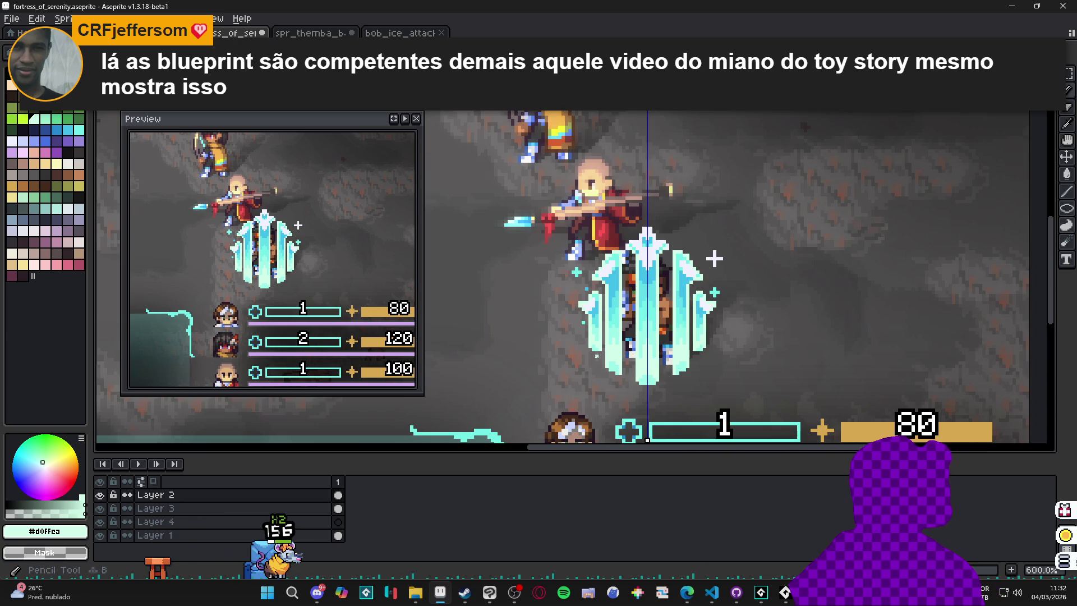
scroll(597, 356, "down", 1)
left_click_drag(585, 369, 609, 341)
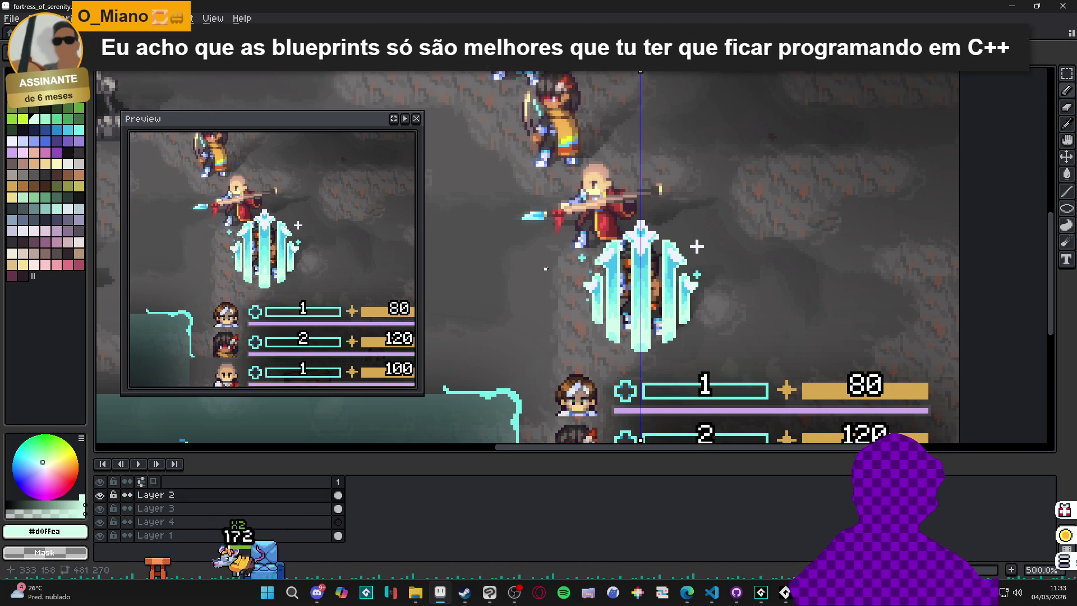
key("ctrl+s")
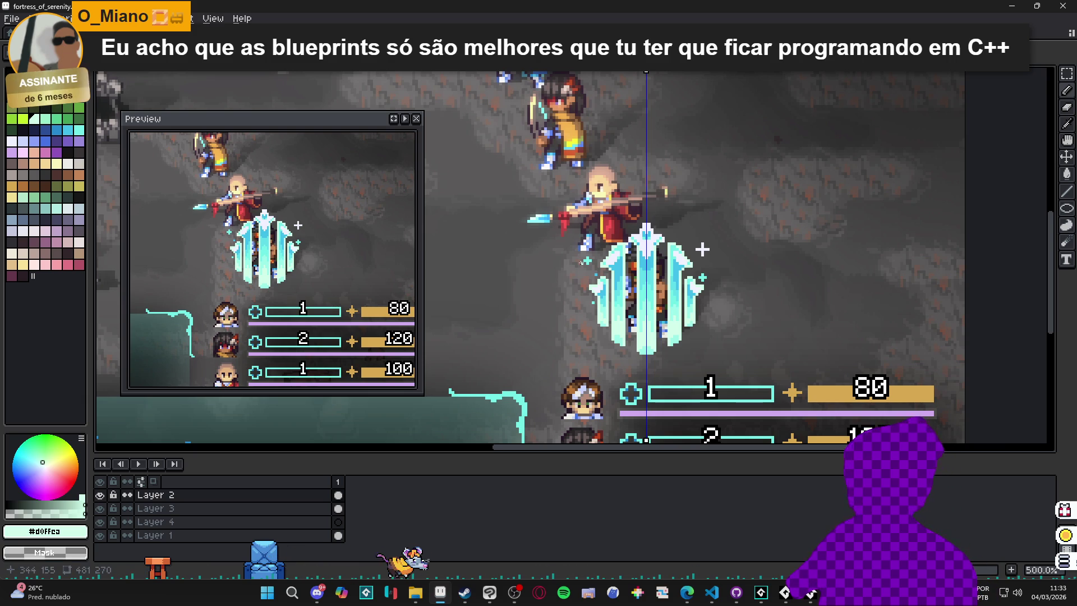
- Toggle the ice layer and Layer 3 on and off to compare their effect
scroll(615, 280, "up", 1)
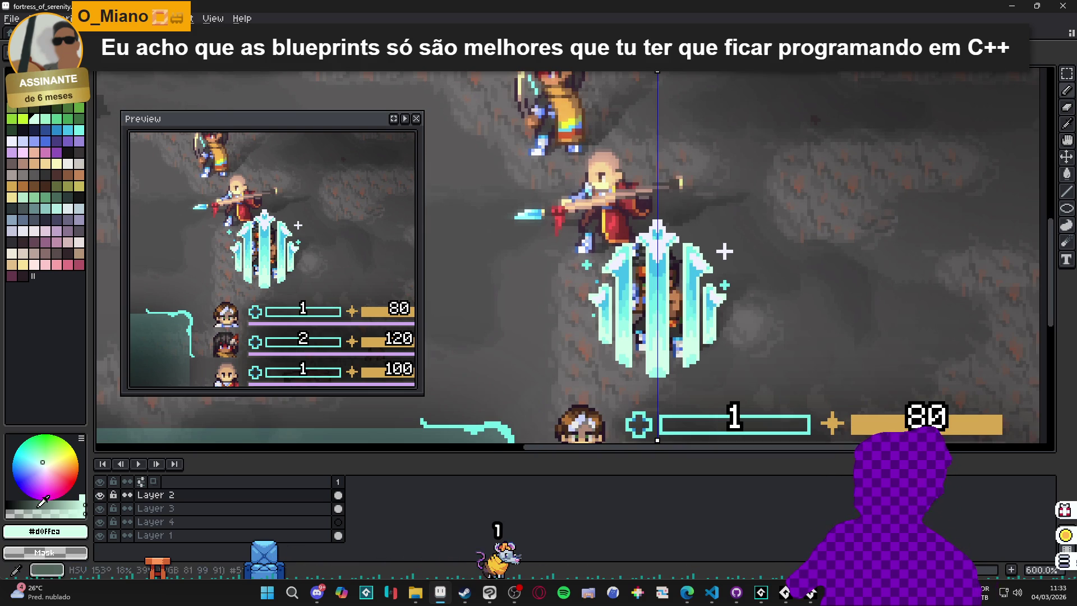
left_click(101, 497)
left_click(101, 497)
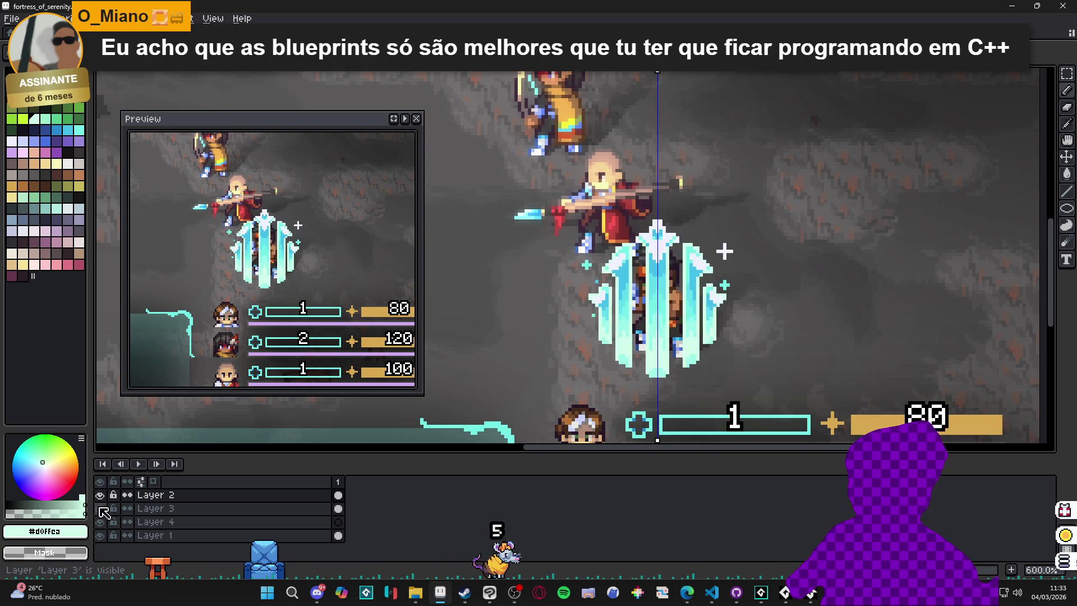
left_click(101, 497)
left_click(101, 497)
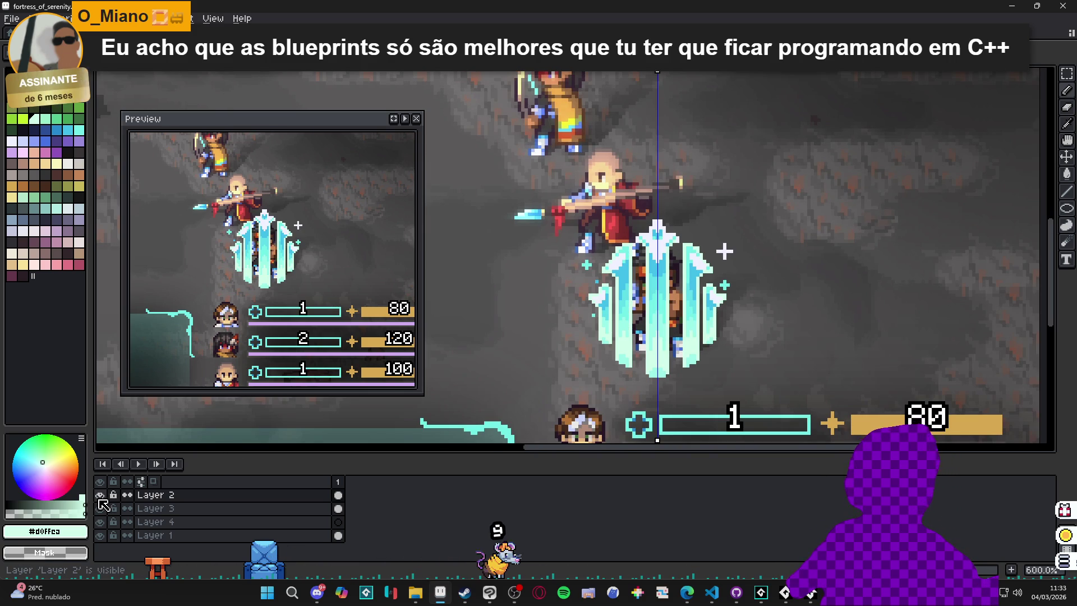
left_click(101, 497)
left_click(101, 497)
left_click(101, 497)
left_click(101, 496)
left_click(101, 497)
left_click(101, 497)
left_click(99, 509)
left_click(100, 508)
left_click(99, 508)
left_click(99, 508)
left_click(98, 509)
left_click(98, 511)
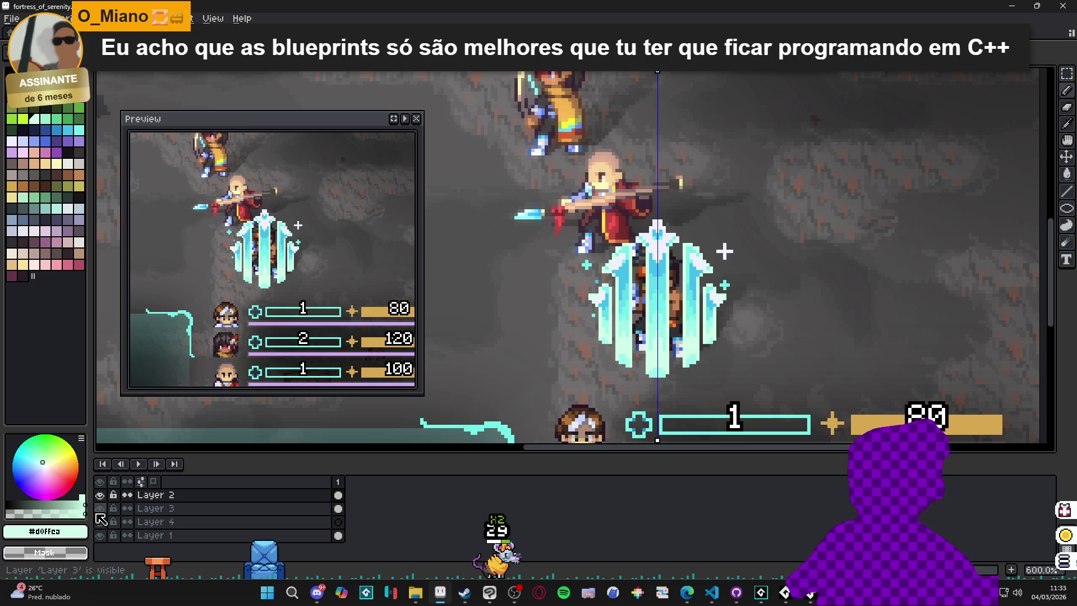
left_click(101, 509)
left_click(102, 509)
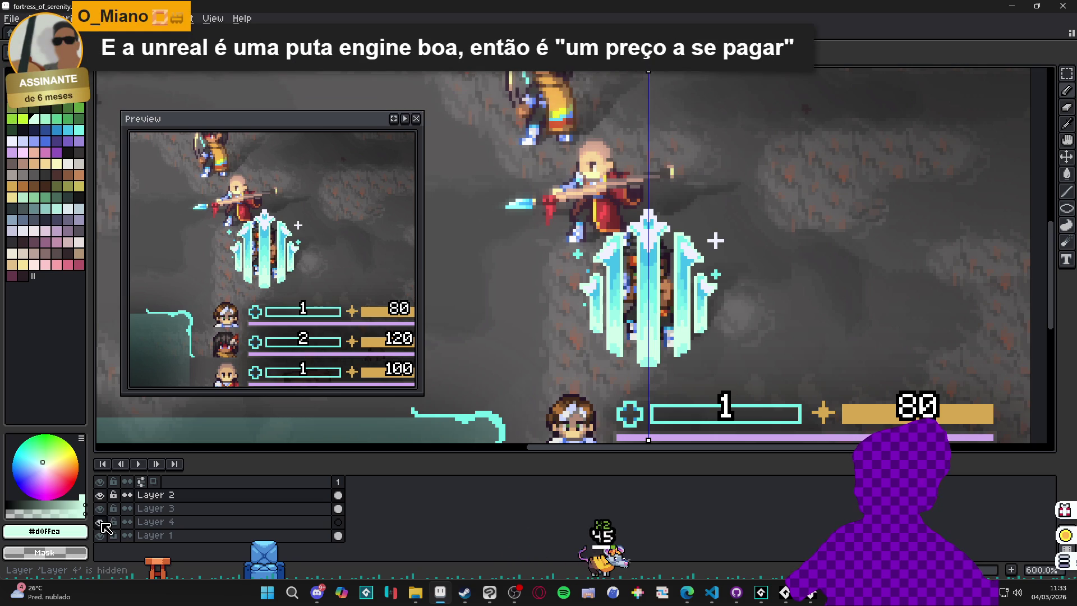
- Make Layer 4 active and set pale cyan palette entry 88 as the drawing colour
left_click(166, 524)
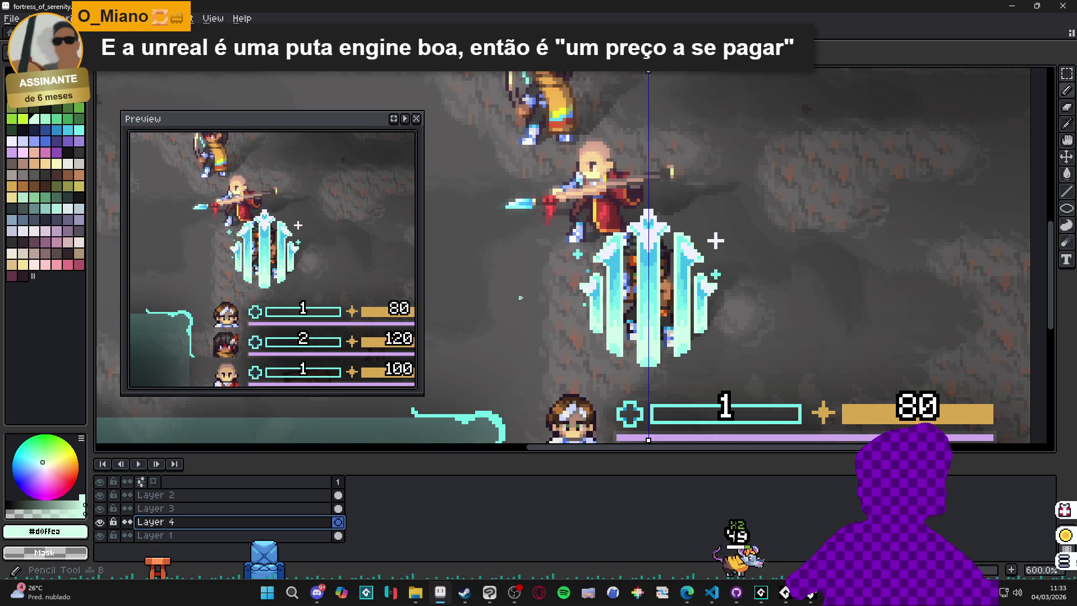
left_click(23, 140)
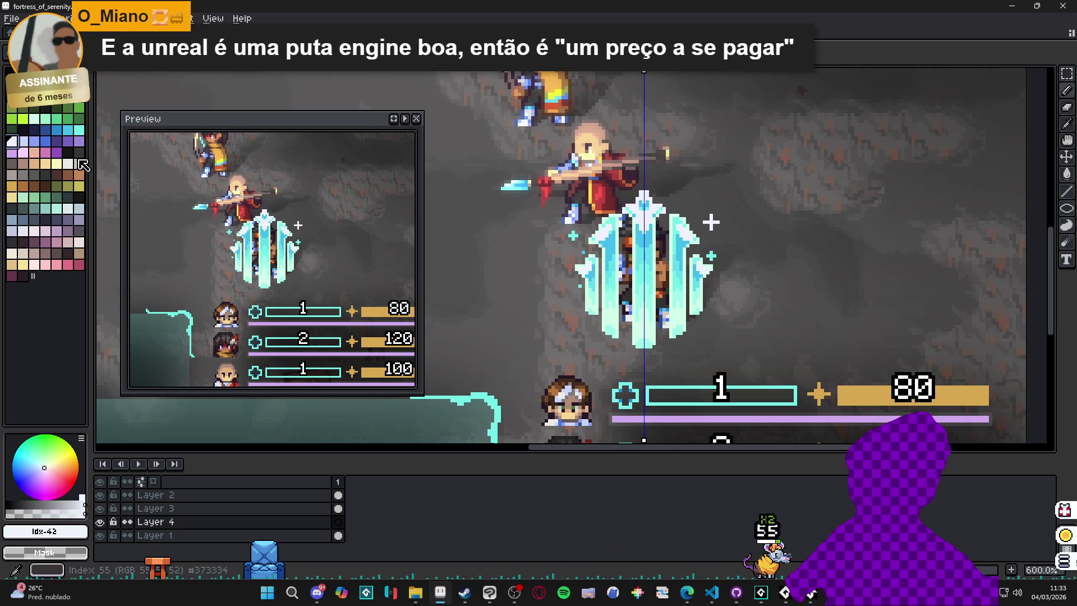
left_click(57, 208)
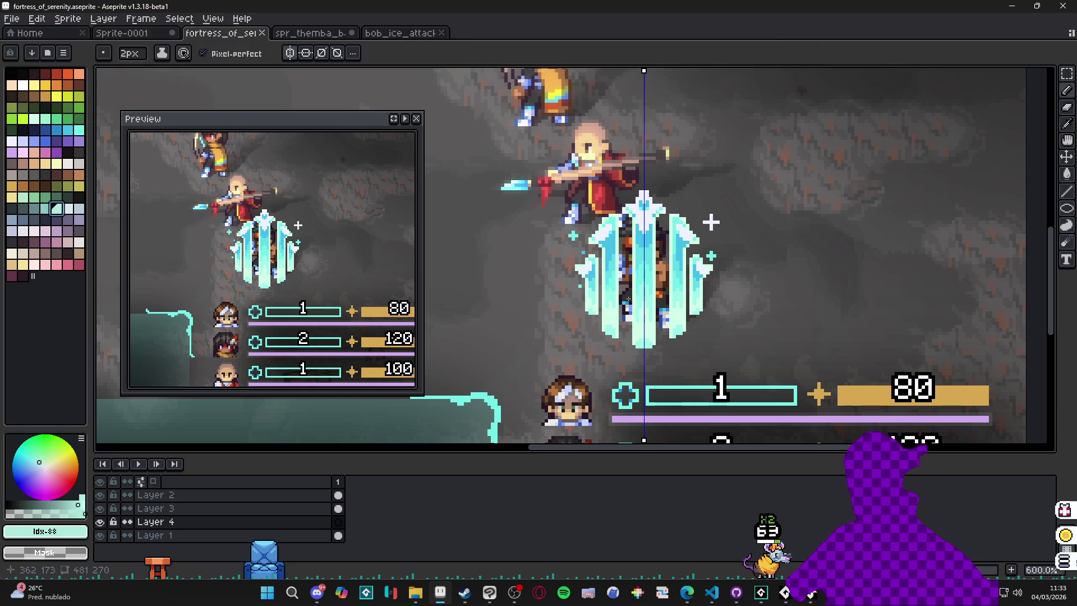
- Try a cyan swirl outline under the pillar, flood-fill it light cyan, then undo the fill
mouse_move(586, 307)
left_mouse_down()
mouse_move(556, 317)
mouse_move(603, 351)
mouse_move(636, 351)
left_mouse_up()
key("ctrl+z")
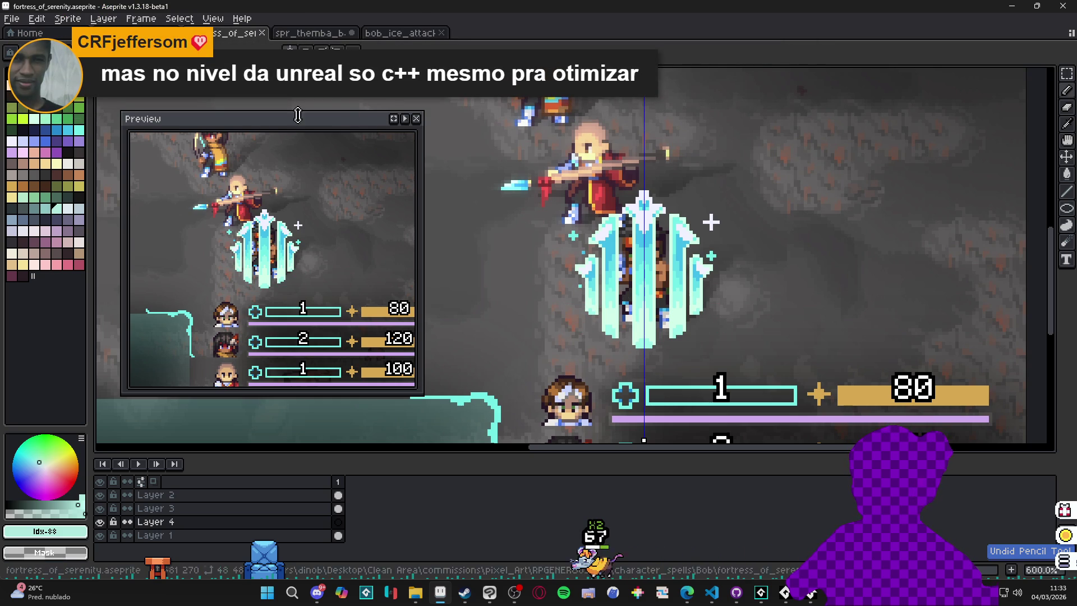
left_click_drag(580, 301, 593, 333)
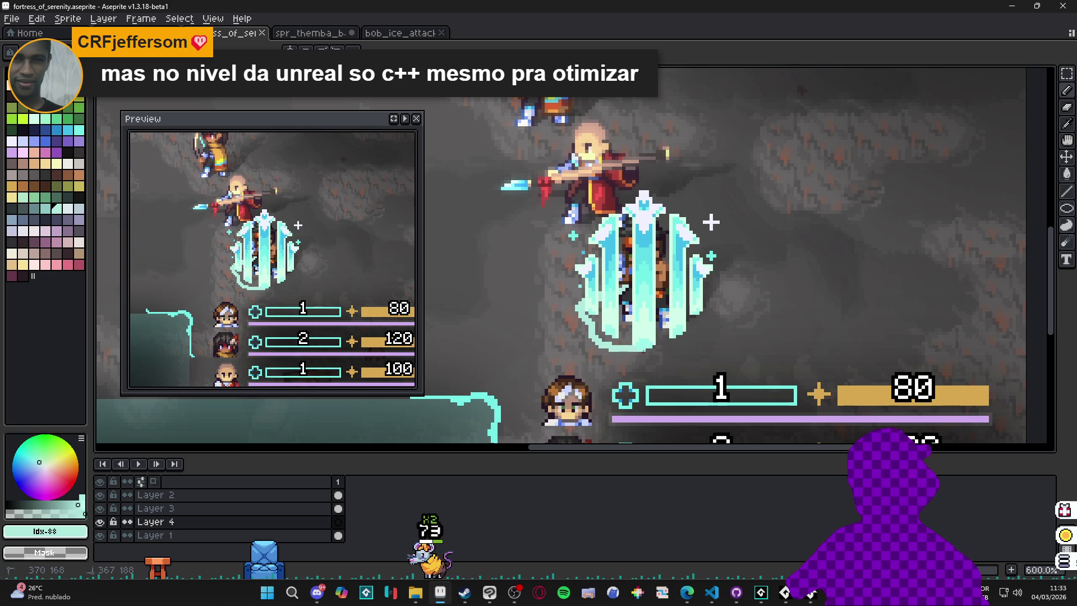
left_click_drag(672, 356, 712, 337)
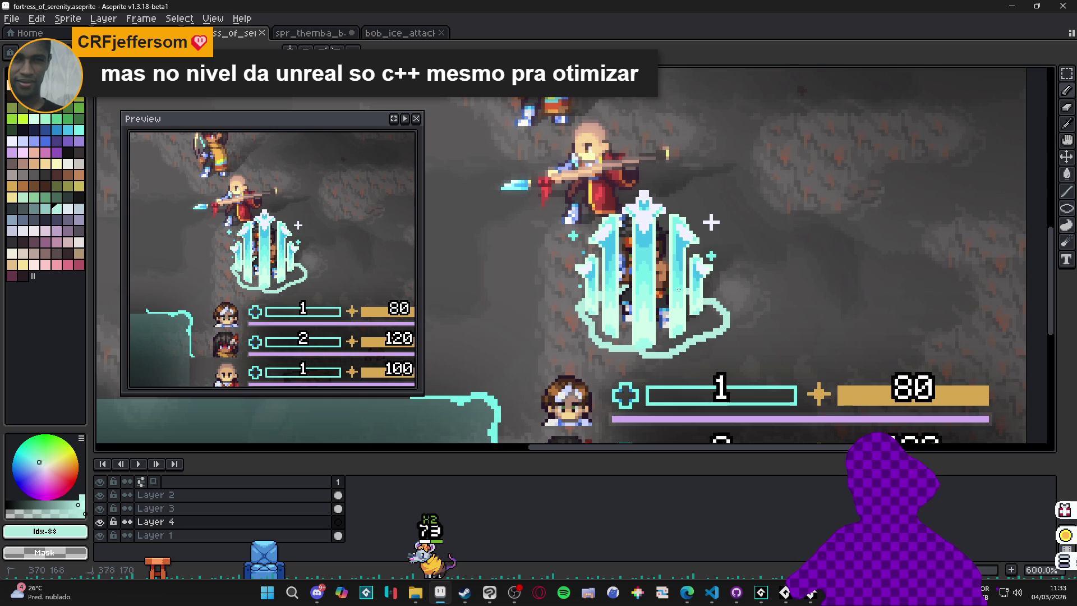
key("g")
left_click(677, 329)
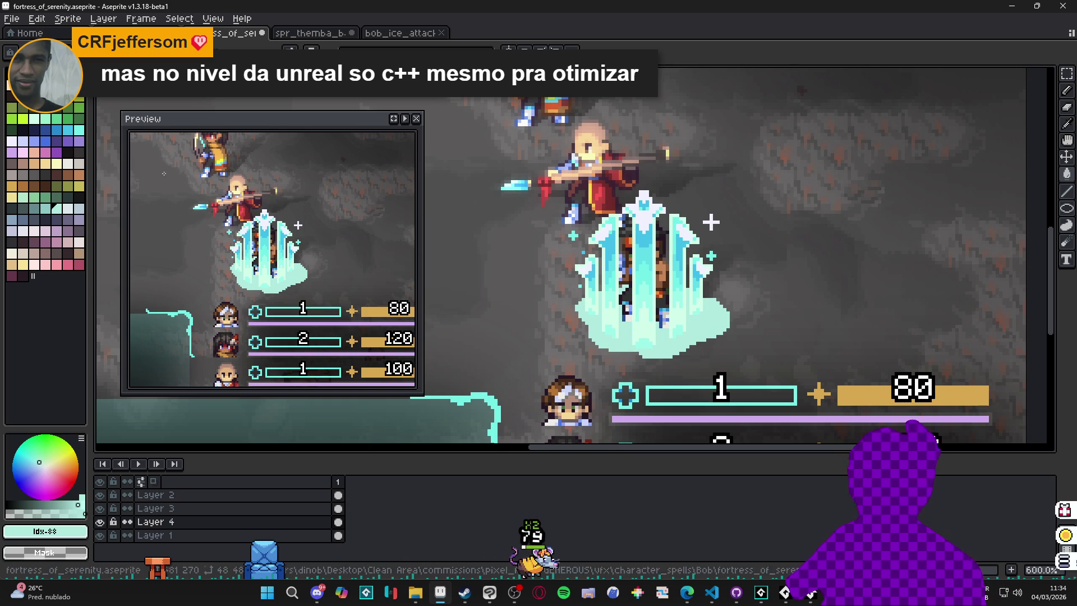
key("ctrl+z")
- Discard the swirl, save the fortress_of_serenity scene, and switch to bob_ice_attack_mockup
left_click(12, 141)
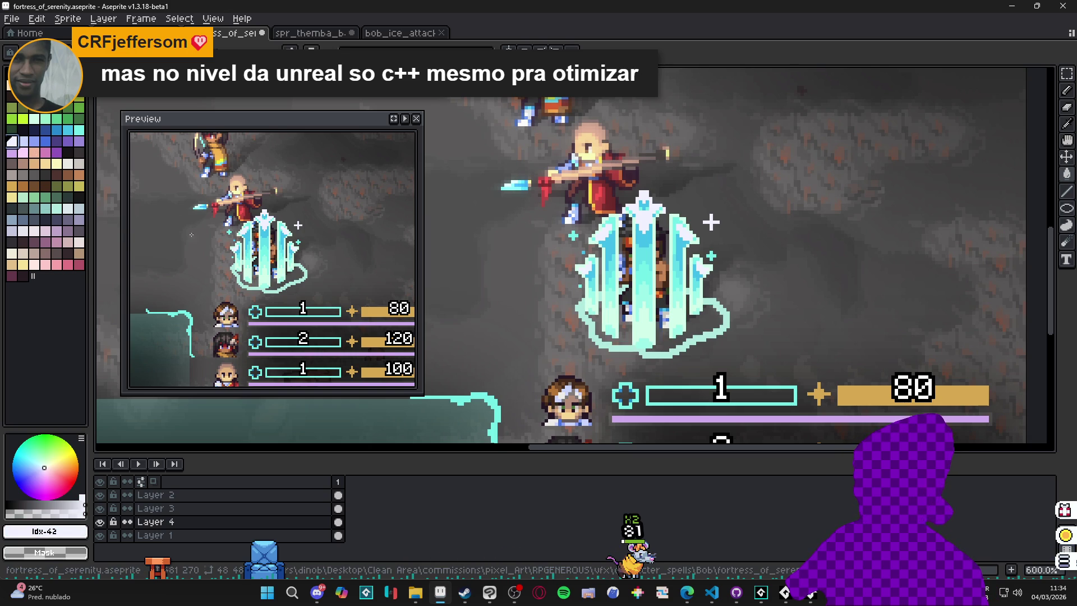
key("ctrl+z")
left_click(79, 208)
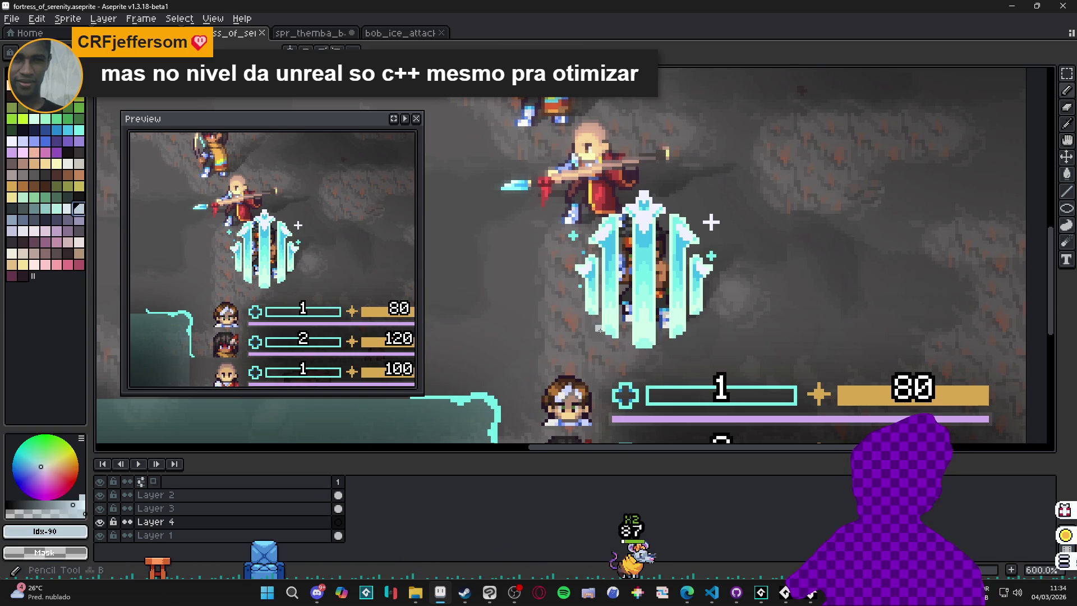
left_click_drag(630, 296, 575, 310)
key("ctrl+s")
key("ctrl+Tab")
key("ctrl+Tab")
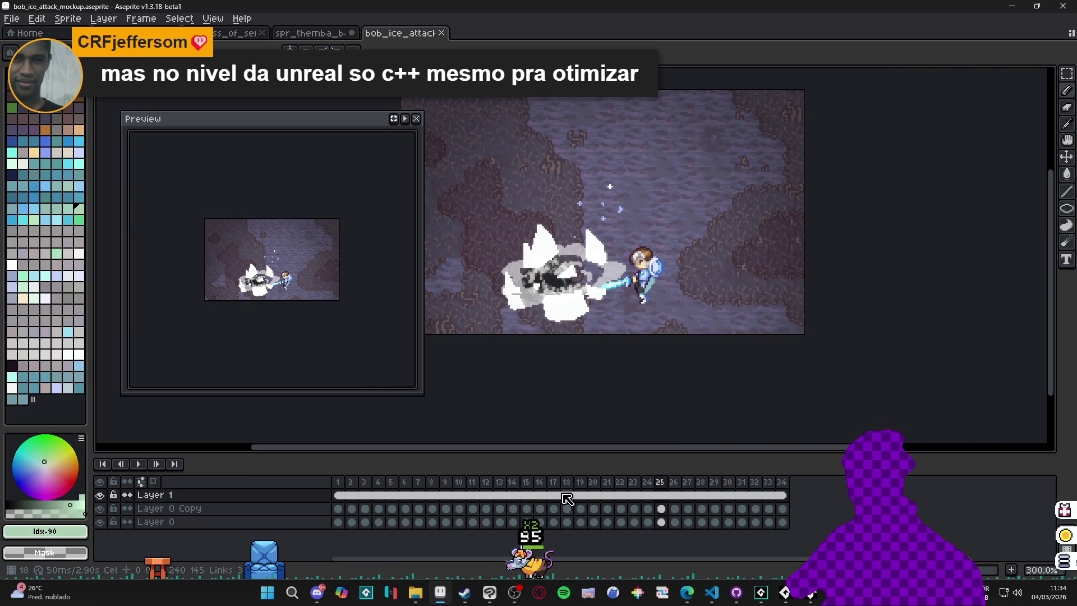
- Step through the ice attack animation from frame 21 to frame 28
left_click(568, 498)
left_click(580, 495)
left_click(608, 495)
left_click(648, 494)
left_click(660, 494)
left_click(674, 494)
left_click(687, 495)
left_click(701, 495)
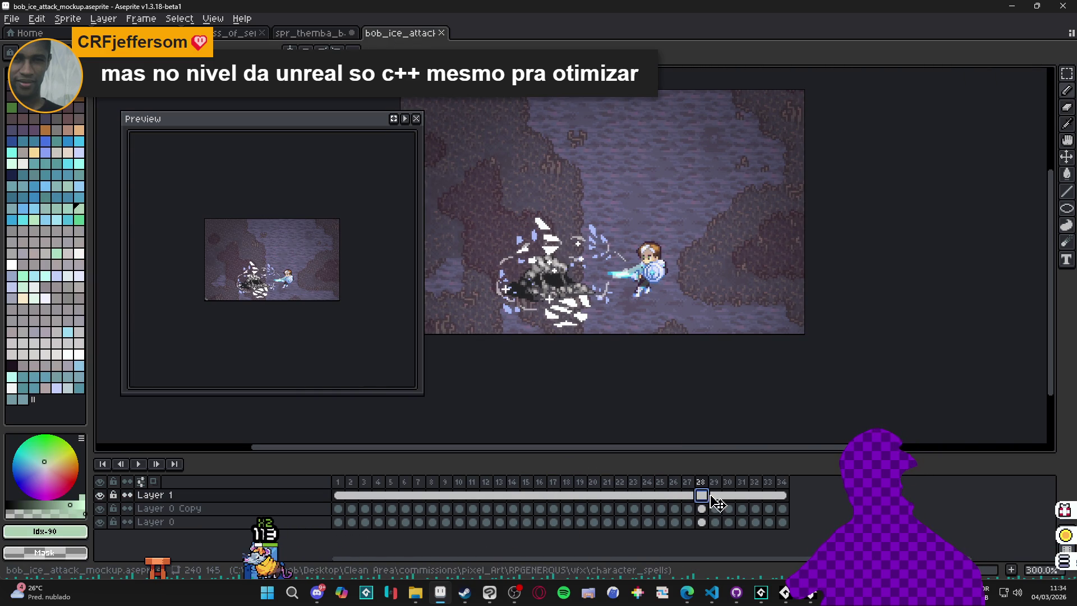
scroll(642, 231, "up", 3)
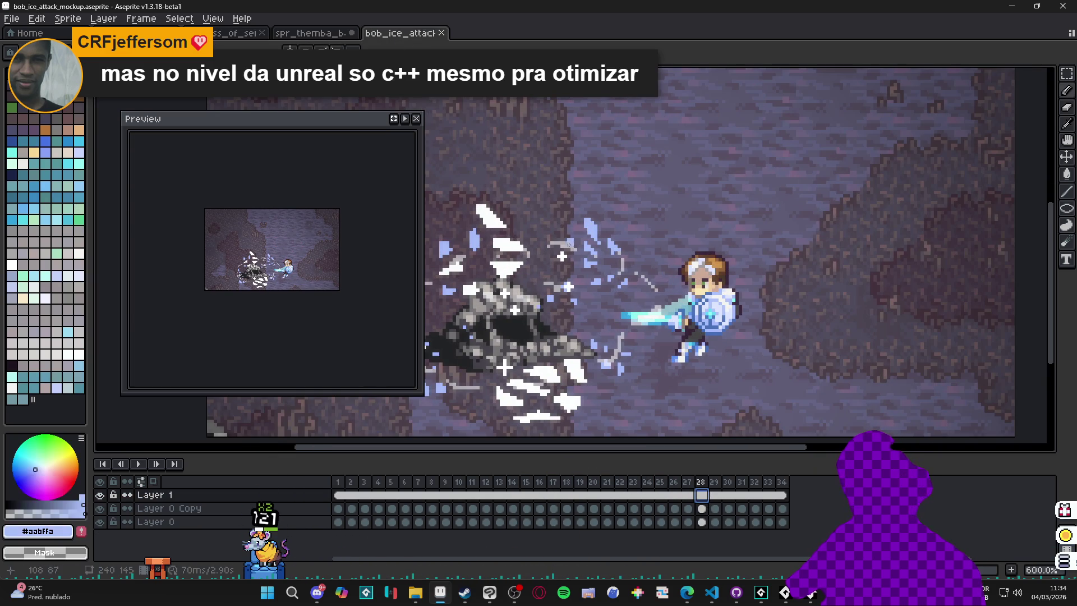
- Glance at spr_themba_battle, return to fortress_of_serenity, and pick white as the drawing colour
left_click(325, 33)
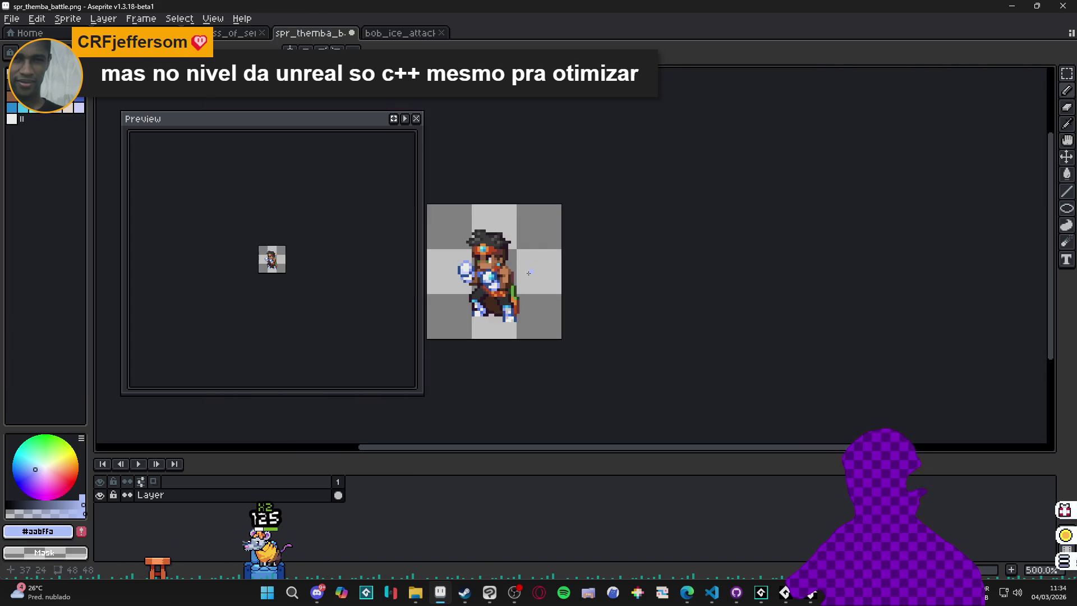
key("ctrl+shift+Tab")
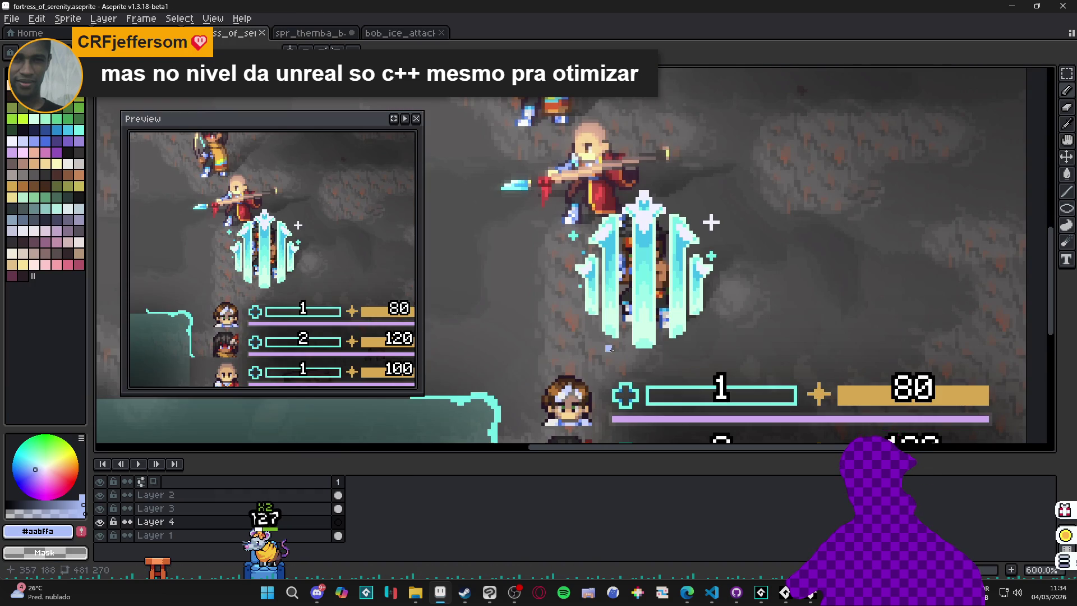
left_click(25, 148)
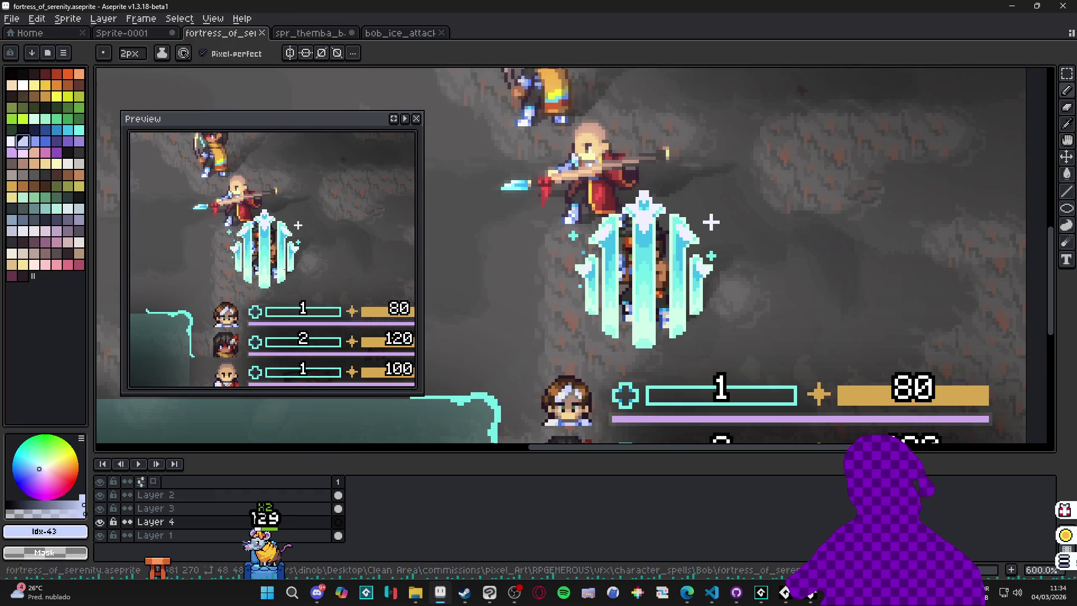
- Draw a light ring line at the pillar's base and flood-fill it light lavender
left_click_drag(624, 352, 622, 324)
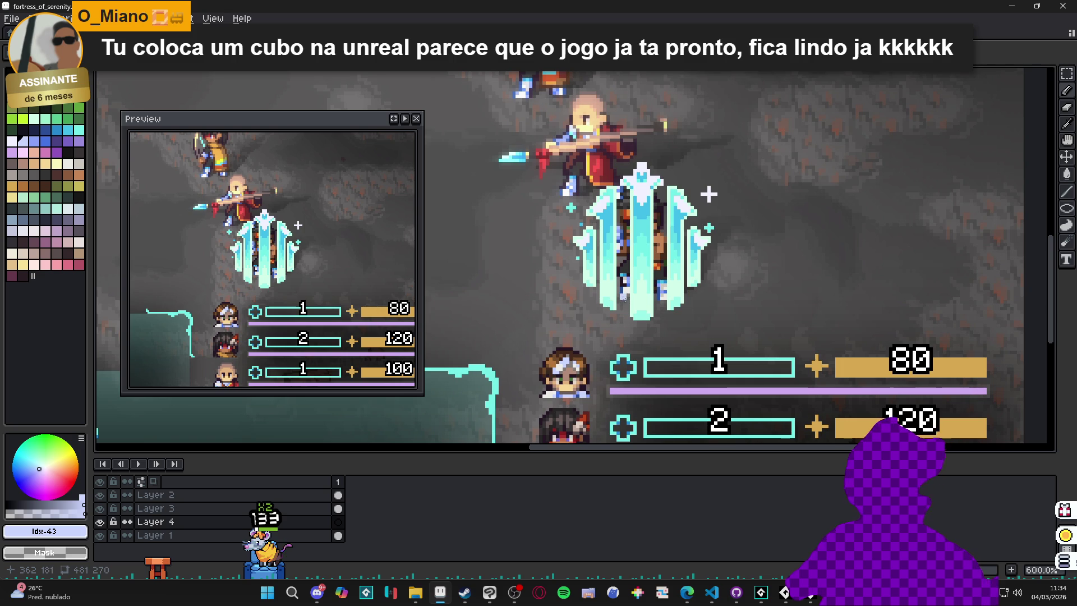
scroll(637, 323, "up", 1)
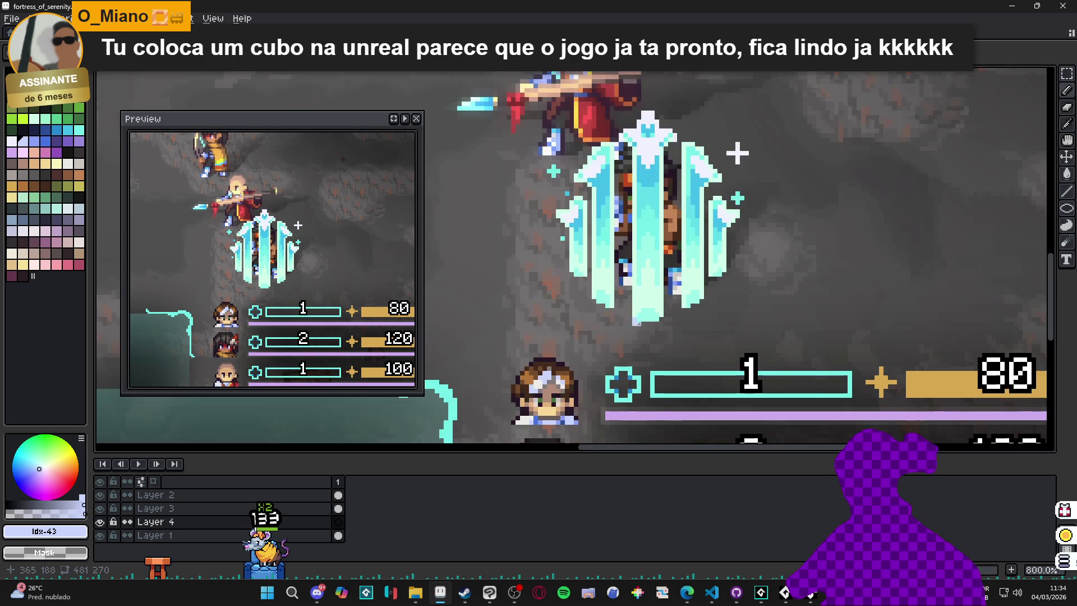
mouse_move(636, 324)
left_mouse_down()
mouse_move(667, 323)
mouse_move(741, 265)
mouse_move(709, 260)
left_mouse_up()
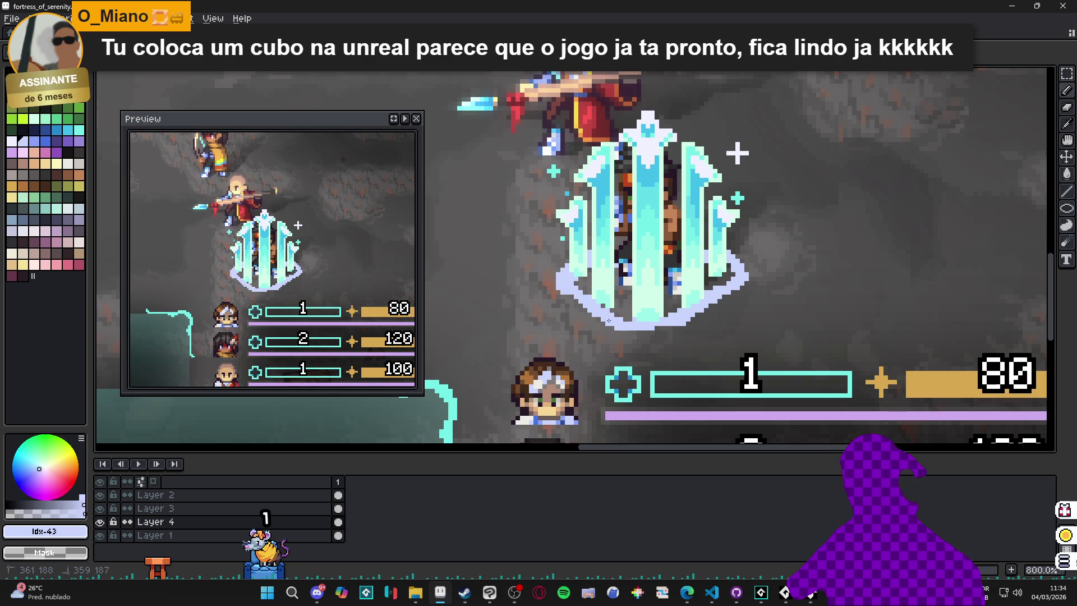
key("g")
left_click(613, 299)
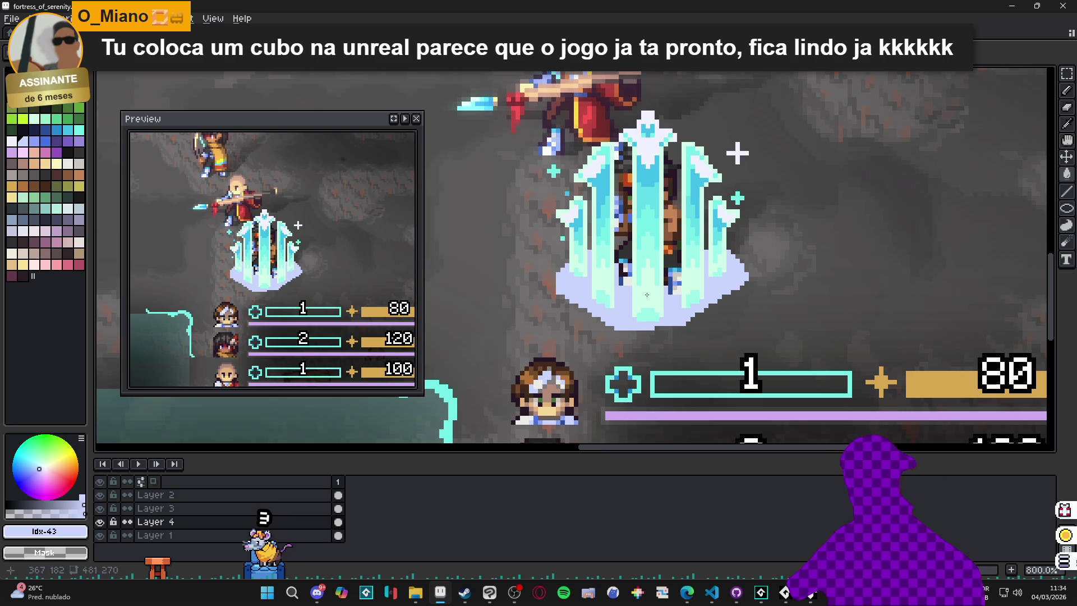
- Touch up the bottom-right edge of the lavender mist base with the pencil
scroll(646, 294, "down", 2)
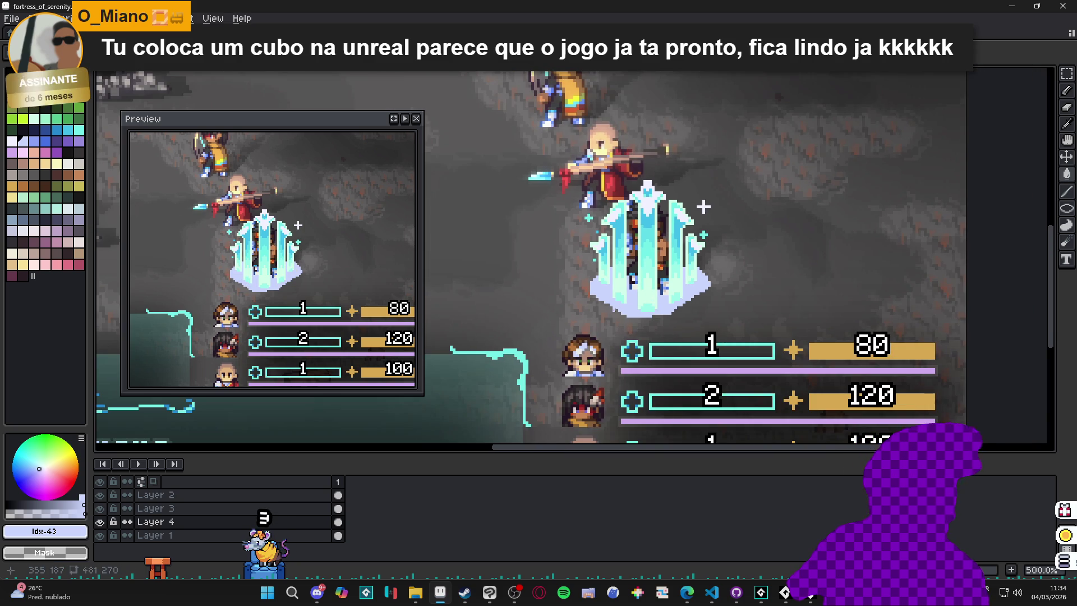
scroll(649, 311, "up", 4)
key("e")
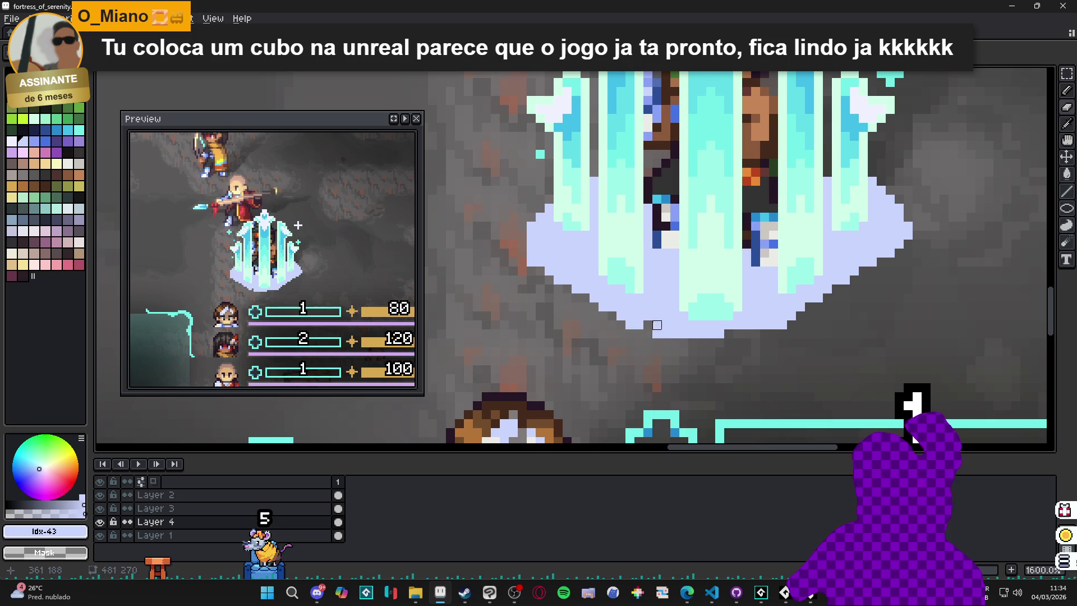
key("b")
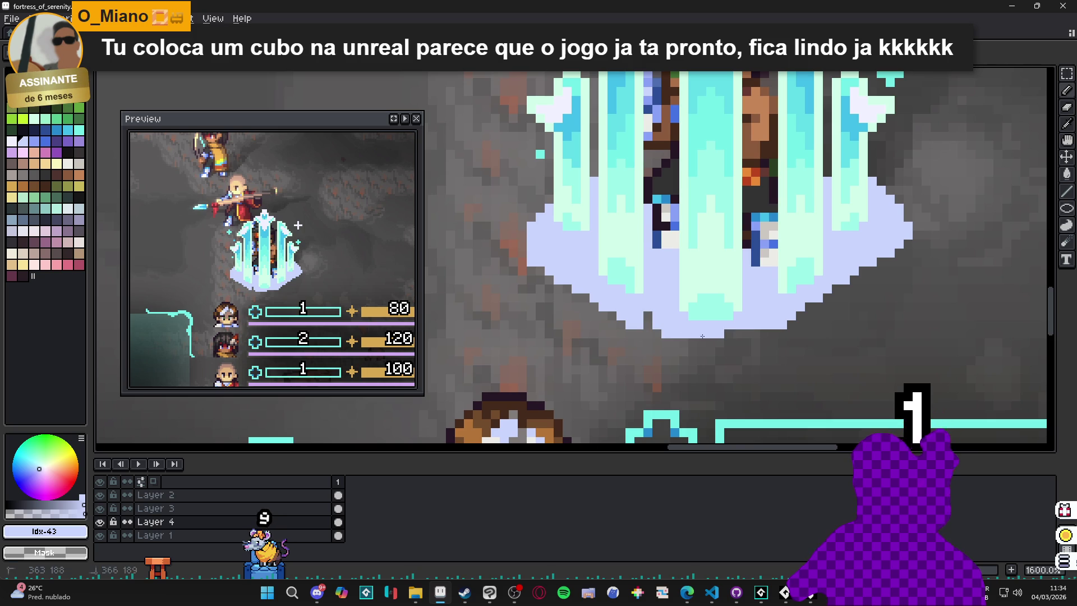
mouse_move(754, 332)
left_mouse_down()
mouse_move(774, 333)
mouse_move(842, 287)
left_mouse_up()
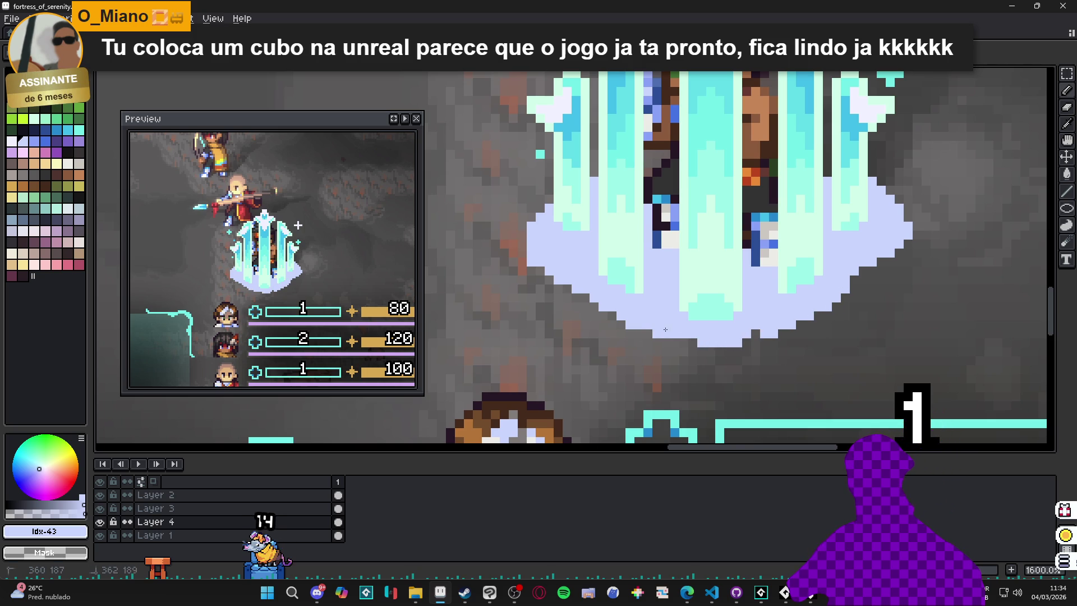
scroll(618, 304, "down", 4)
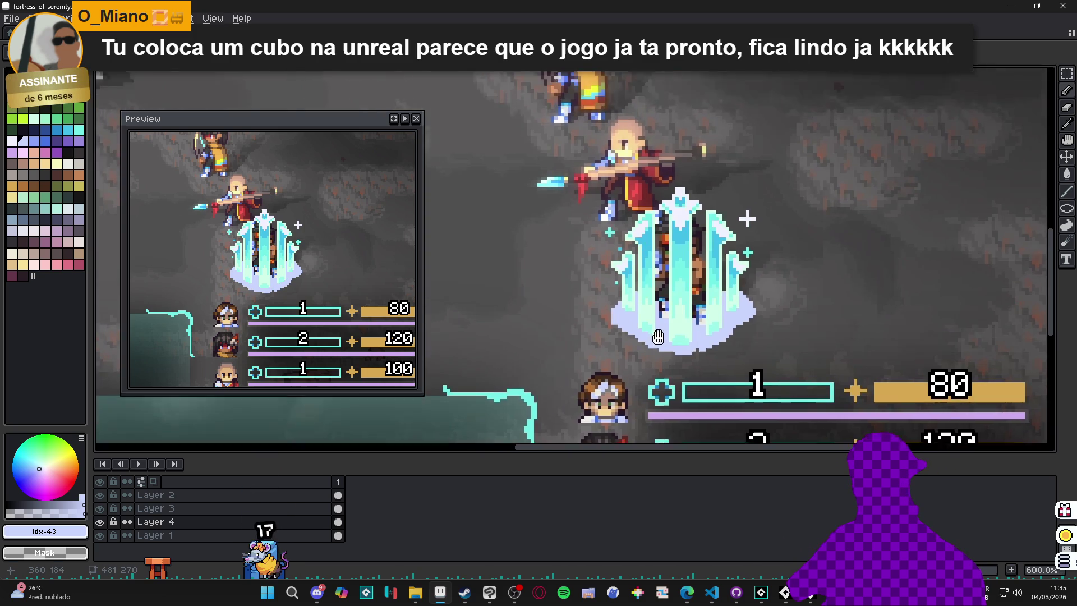
scroll(670, 360, "down", 2)
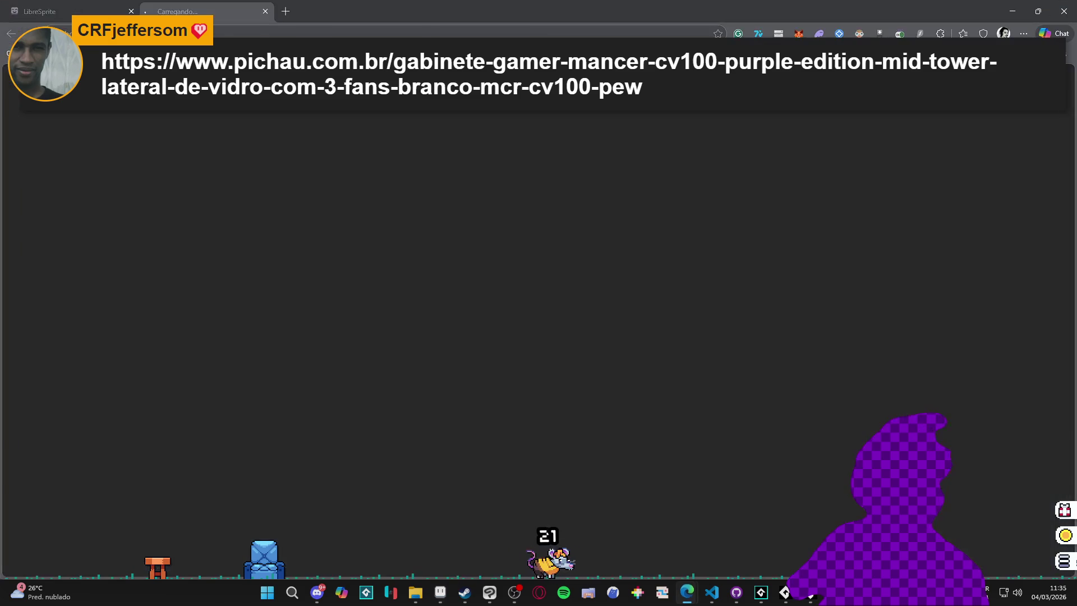
scroll(329, 270, "down", 4)
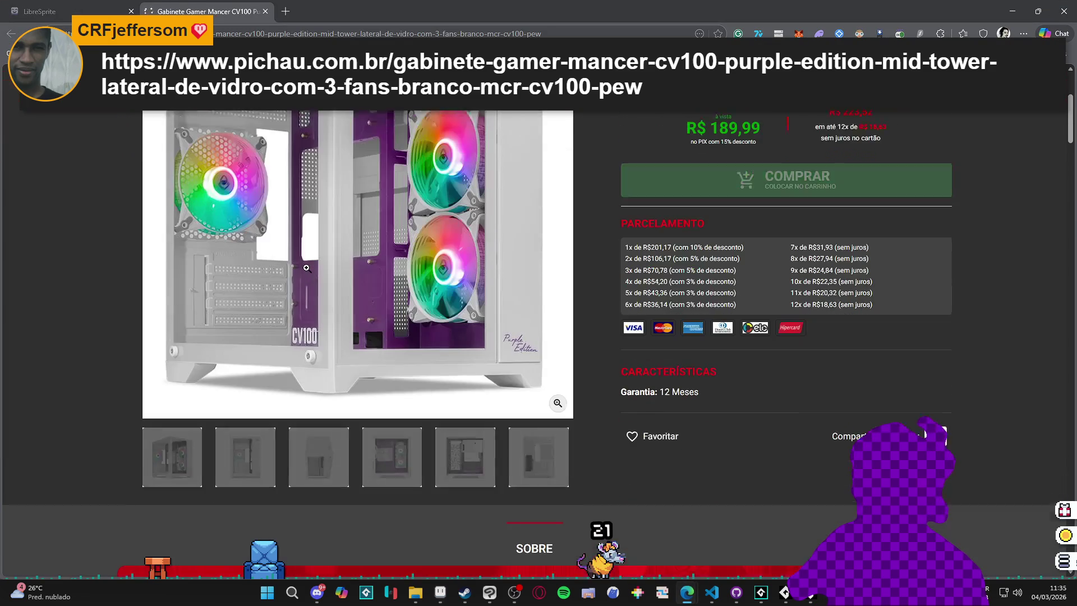
scroll(310, 254, "up", 3)
scroll(310, 253, "down", 1)
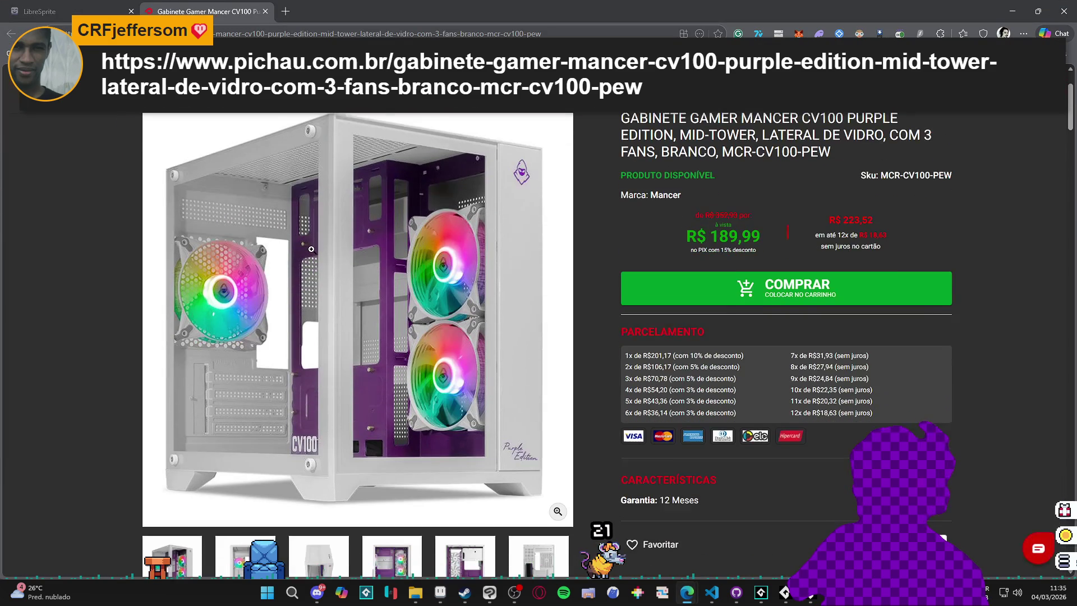
scroll(328, 232, "down", 1)
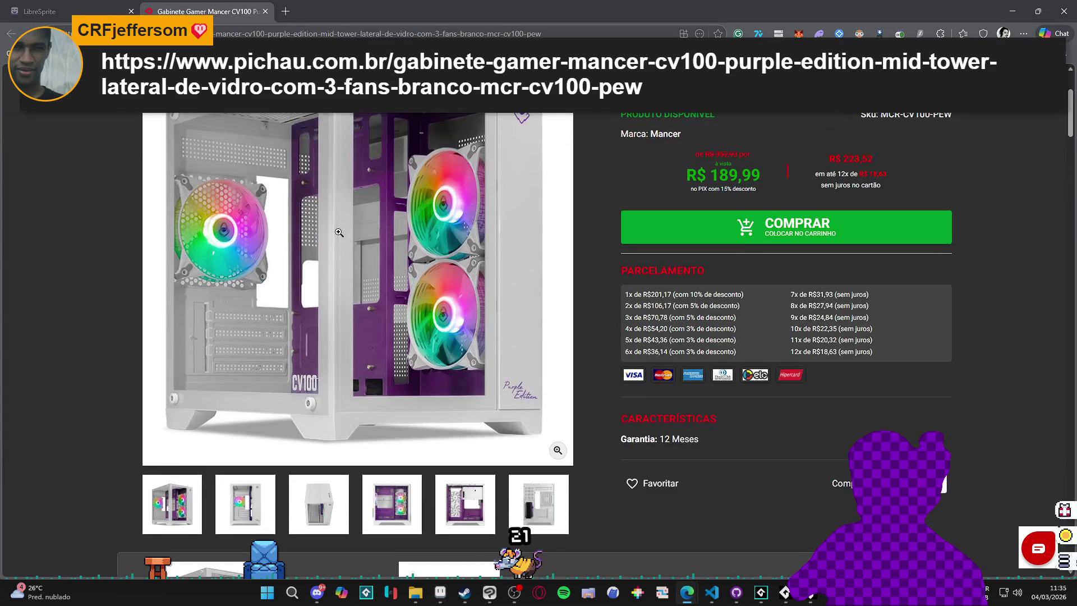
scroll(359, 246, "up", 1)
scroll(365, 252, "down", 2)
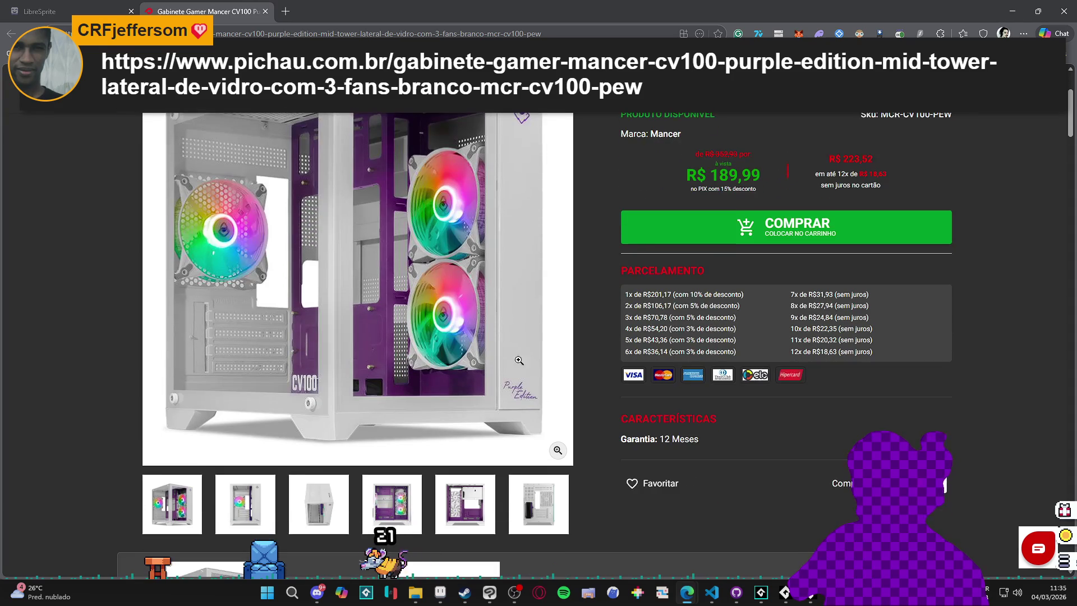
scroll(574, 396, "up", 4)
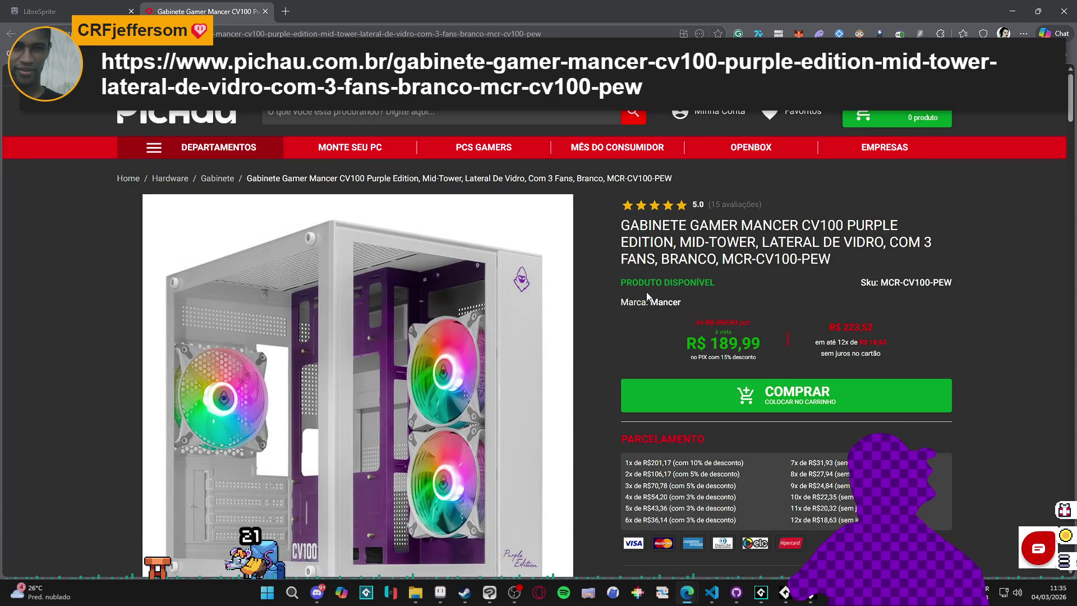
scroll(600, 342, "down", 1)
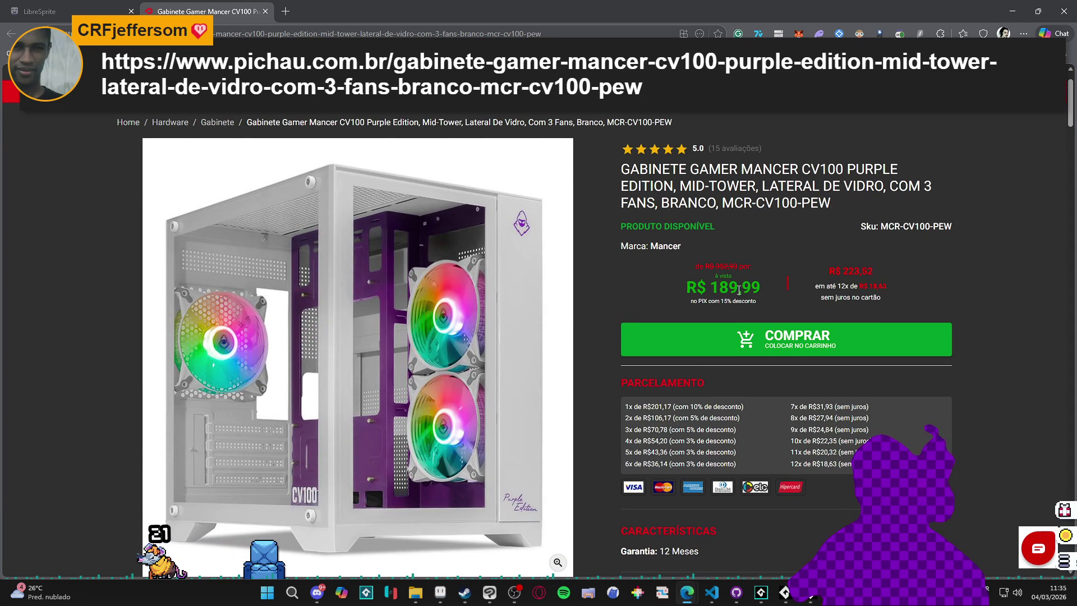
scroll(426, 280, "down", 2)
scroll(415, 301, "up", 4)
scroll(414, 301, "down", 2)
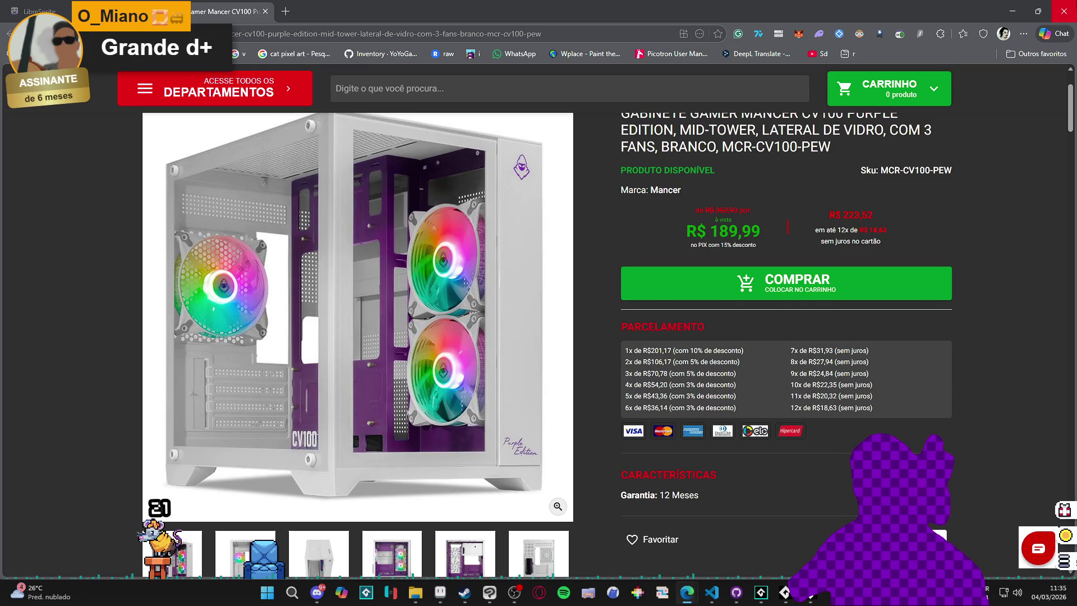
scroll(693, 238, "up", 2)
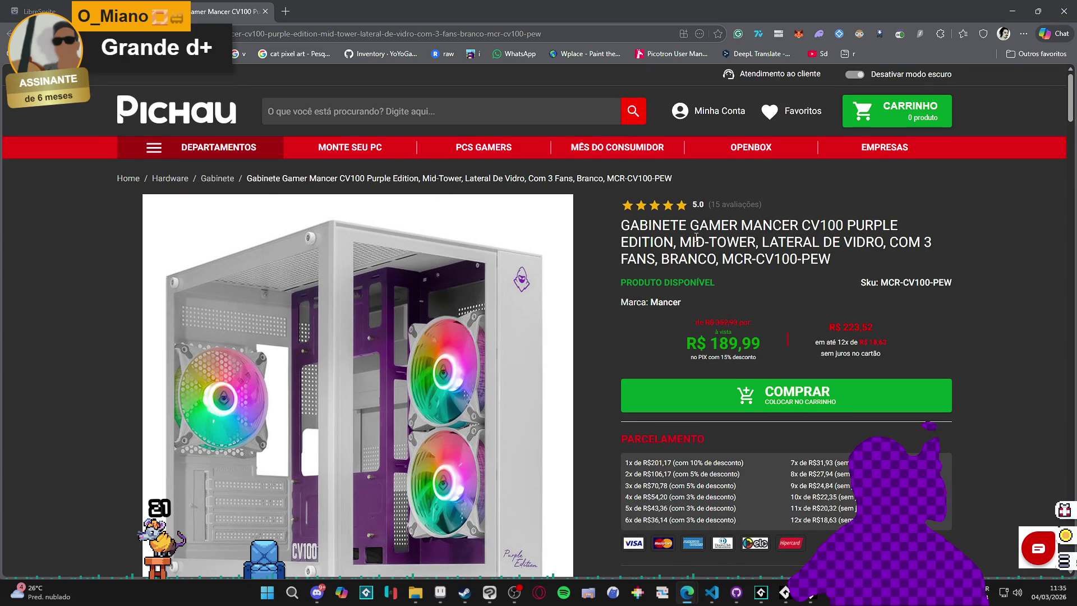
key("alt+Tab")
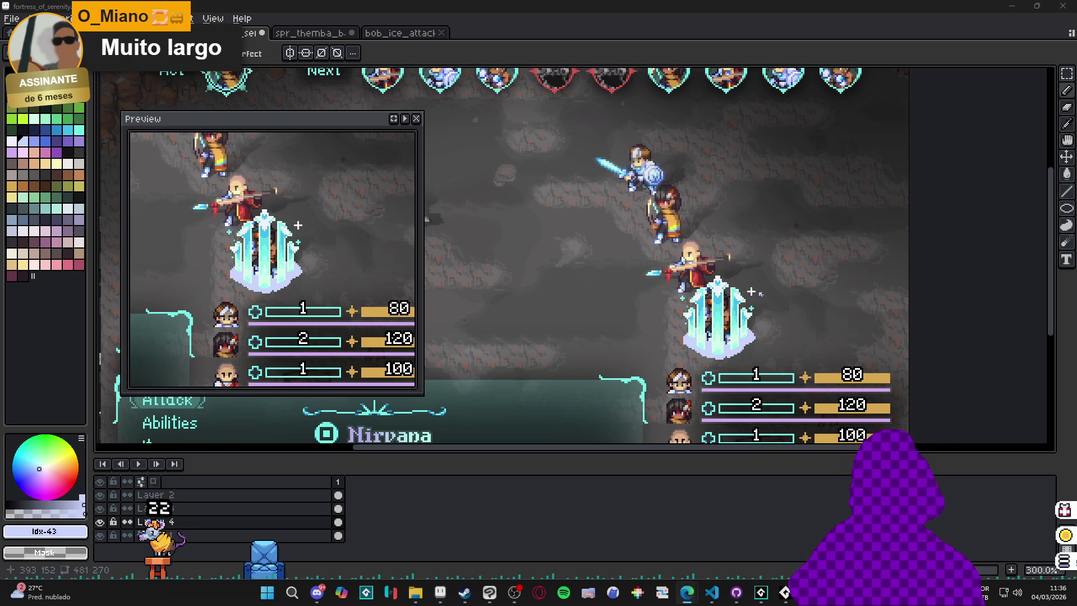
- Paint periwinkle (index 44) pixels on the mist base's left edge, replacing a misplaced one
scroll(761, 297, "up", 4)
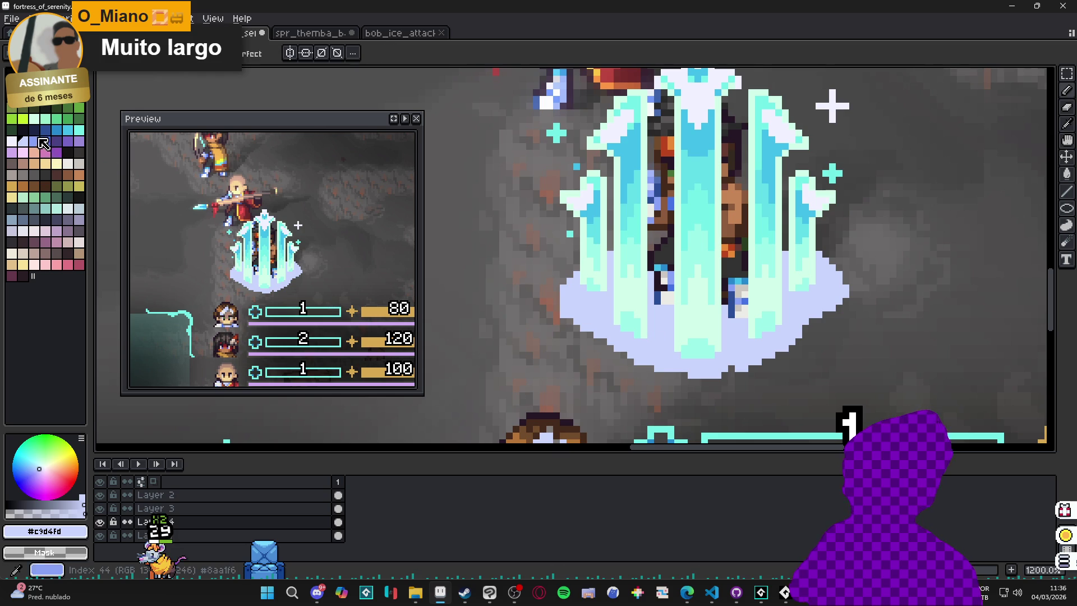
key("bracketright")
left_click(624, 349)
scroll(624, 349, "up", 1)
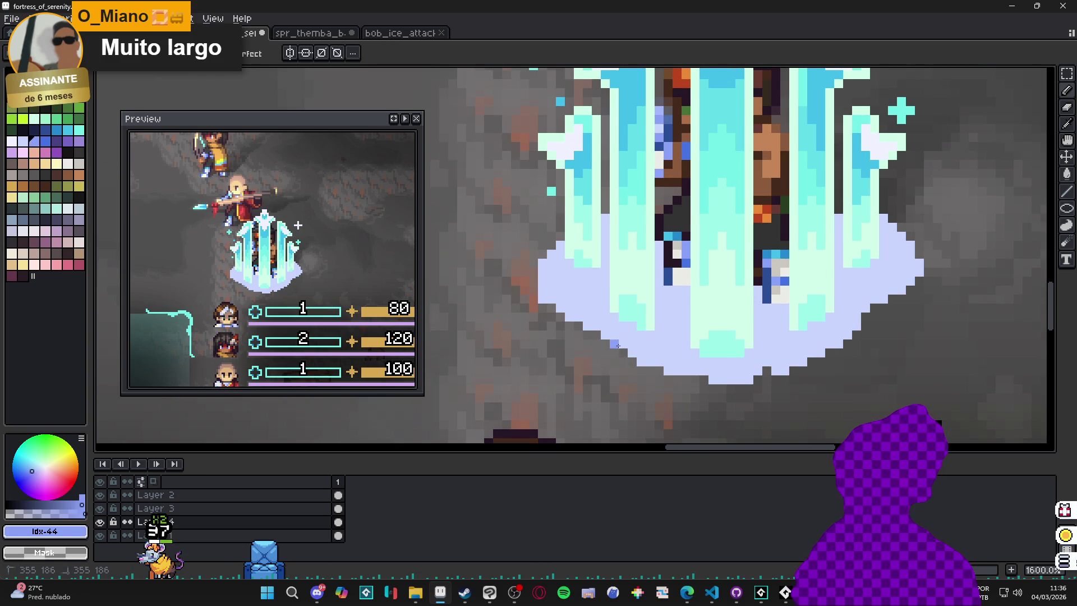
key("ctrl+z")
left_click(543, 298)
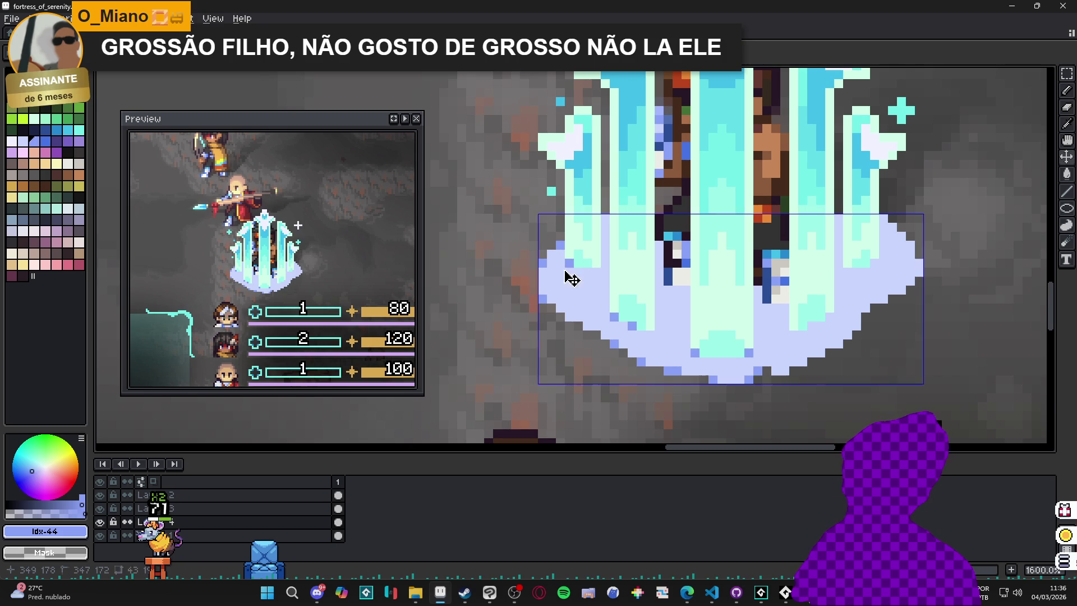
left_click(564, 266)
- Shade the base's left edge with a short pixel run and add a pixel on its right edge
left_click(542, 254)
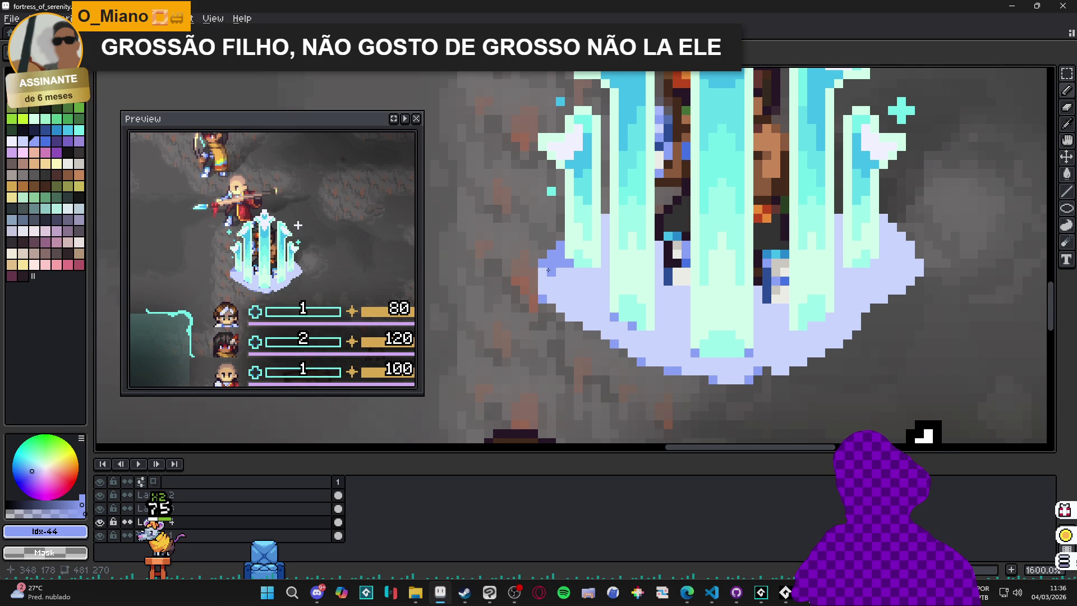
left_click_drag(547, 276, 544, 287)
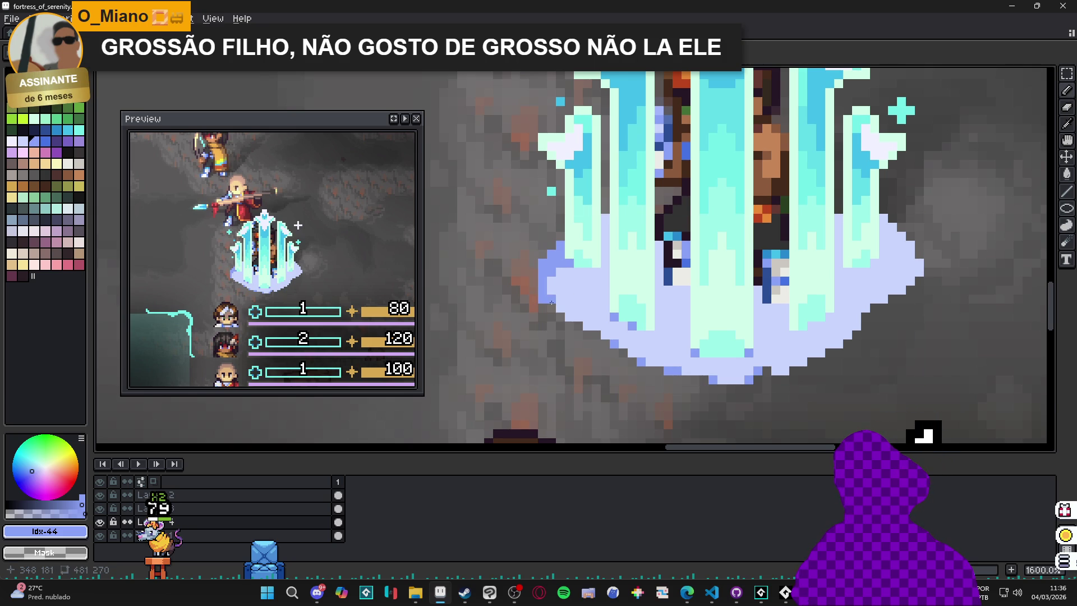
left_click(920, 267)
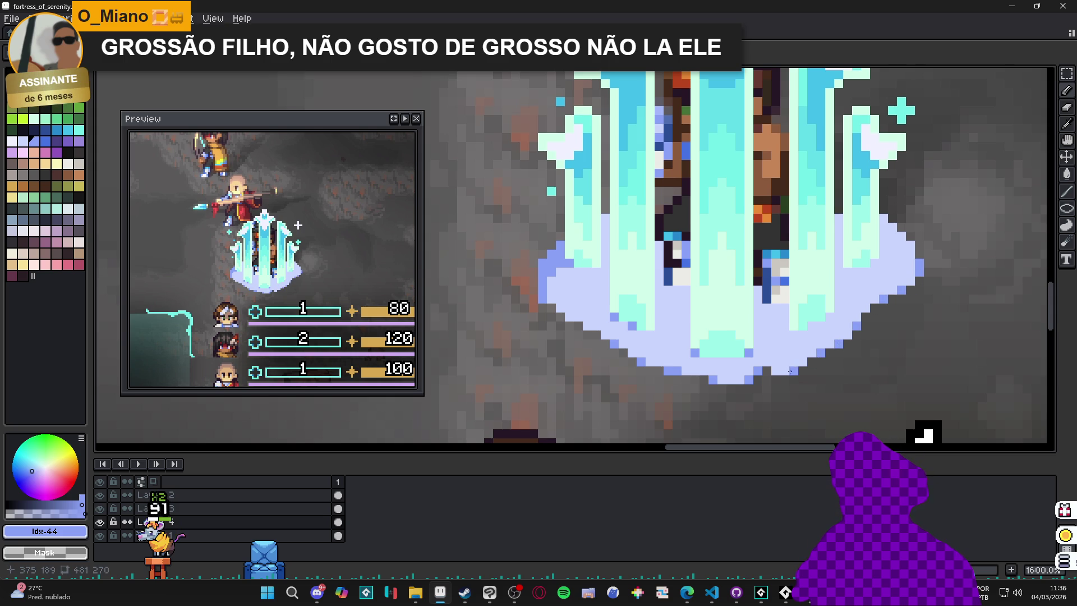
scroll(795, 362, "down", 3)
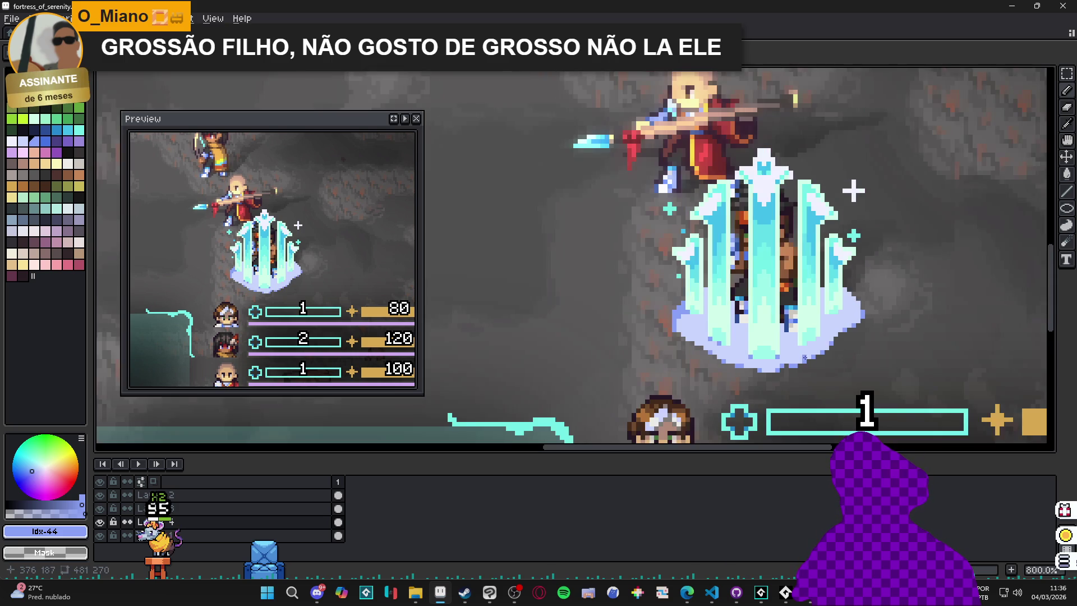
scroll(824, 321, "up", 5)
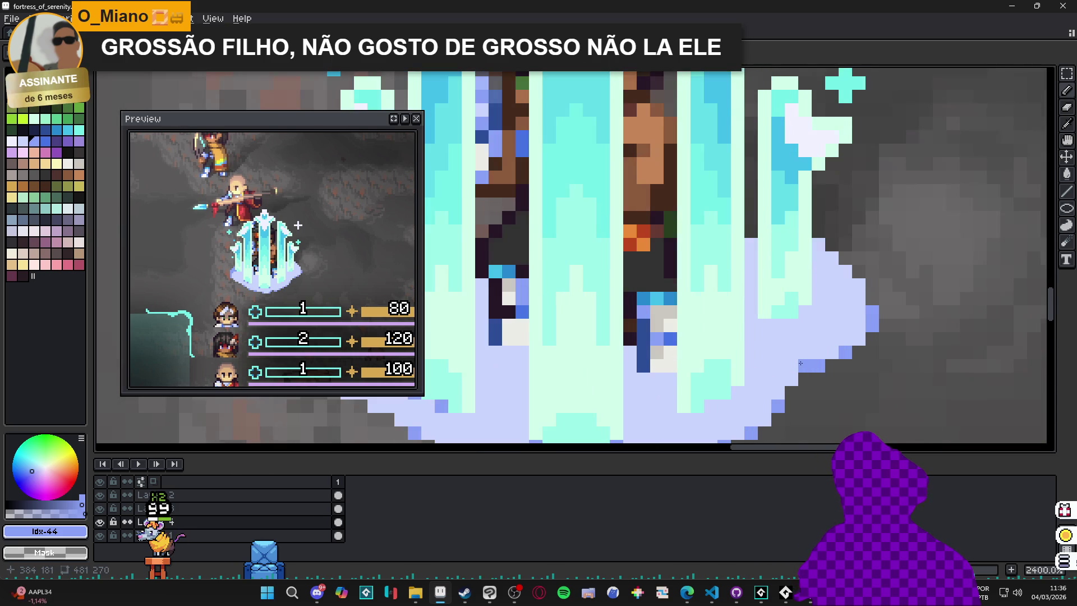
- Deselect, then add darker blue outline pixels along the base's lower and right edges
key("ctrl+d")
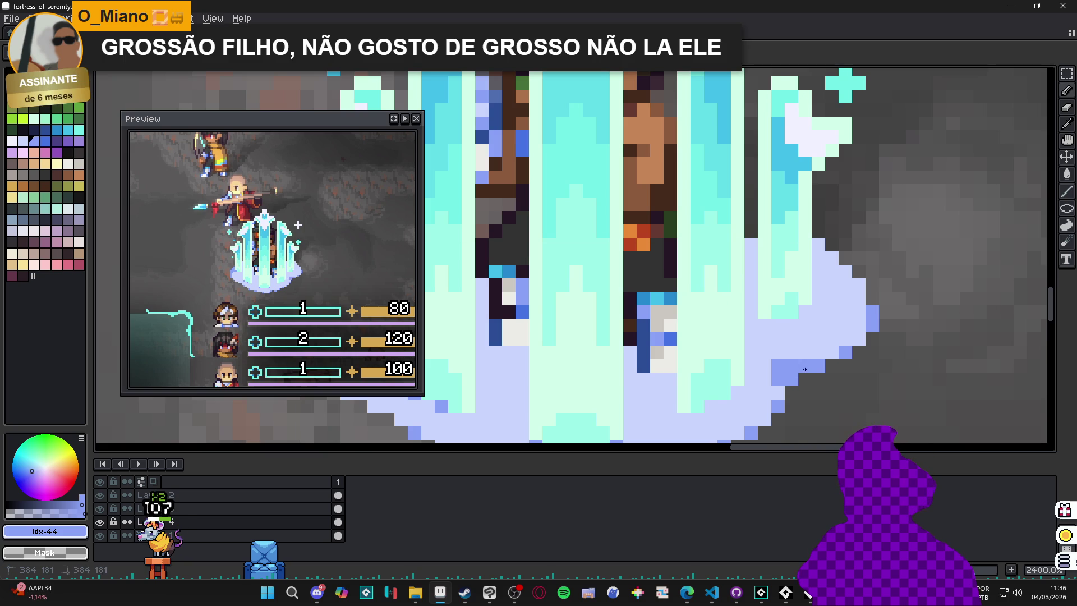
left_click(753, 353)
left_click(766, 353)
left_click(747, 340)
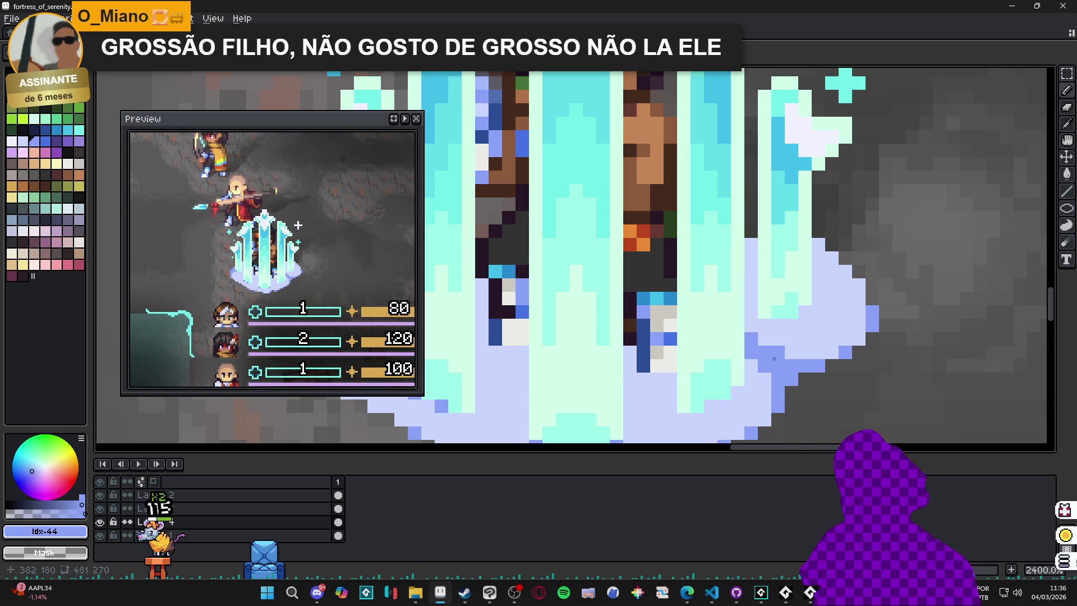
left_click(858, 285)
left_click(818, 245)
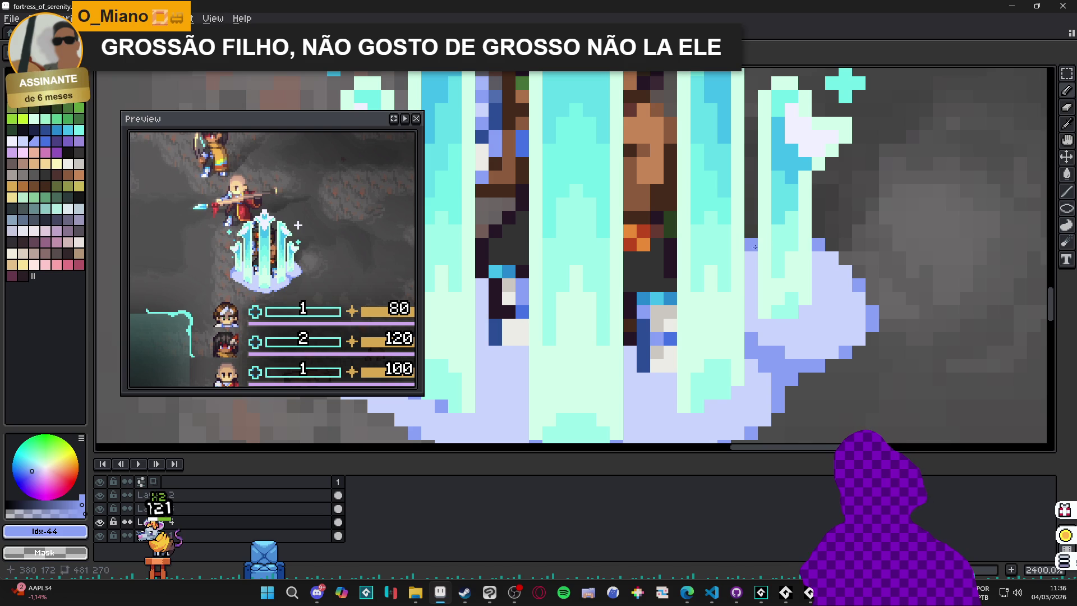
scroll(752, 247, "down", 4)
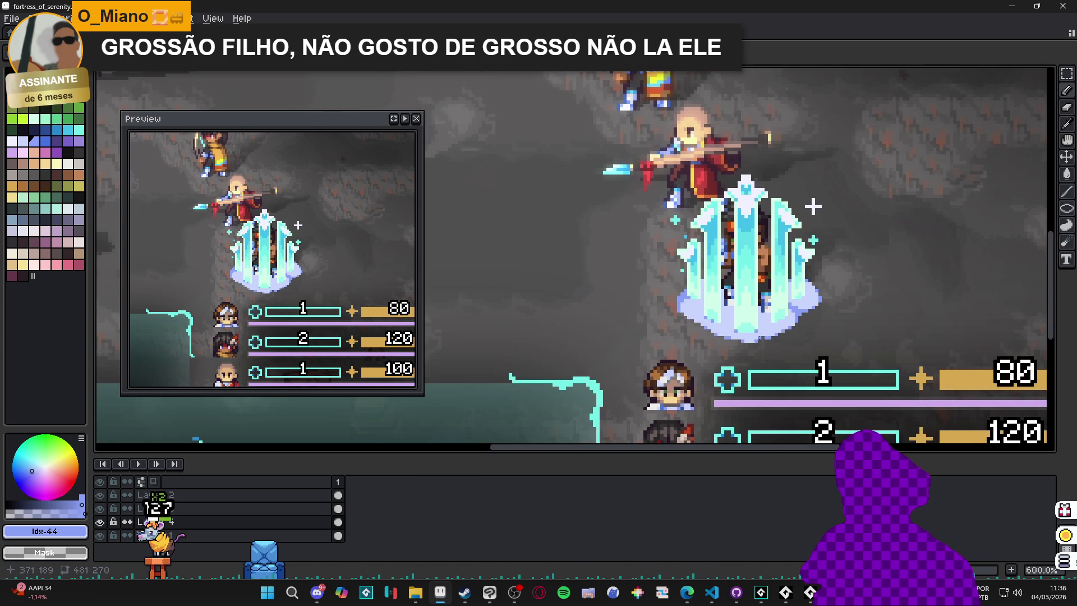
scroll(760, 337, "up", 3)
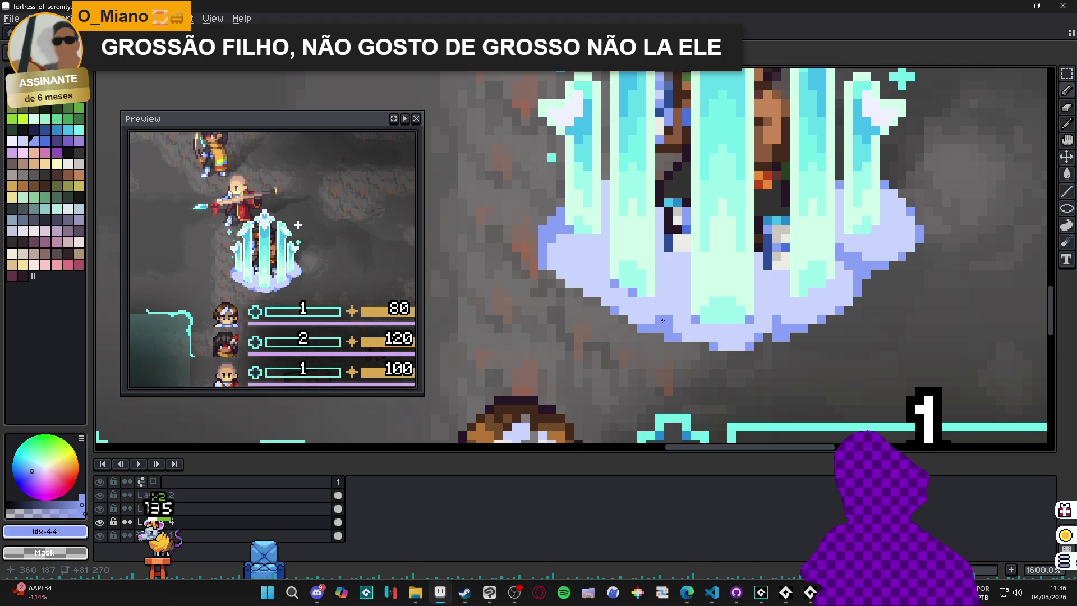
scroll(672, 308, "down", 4)
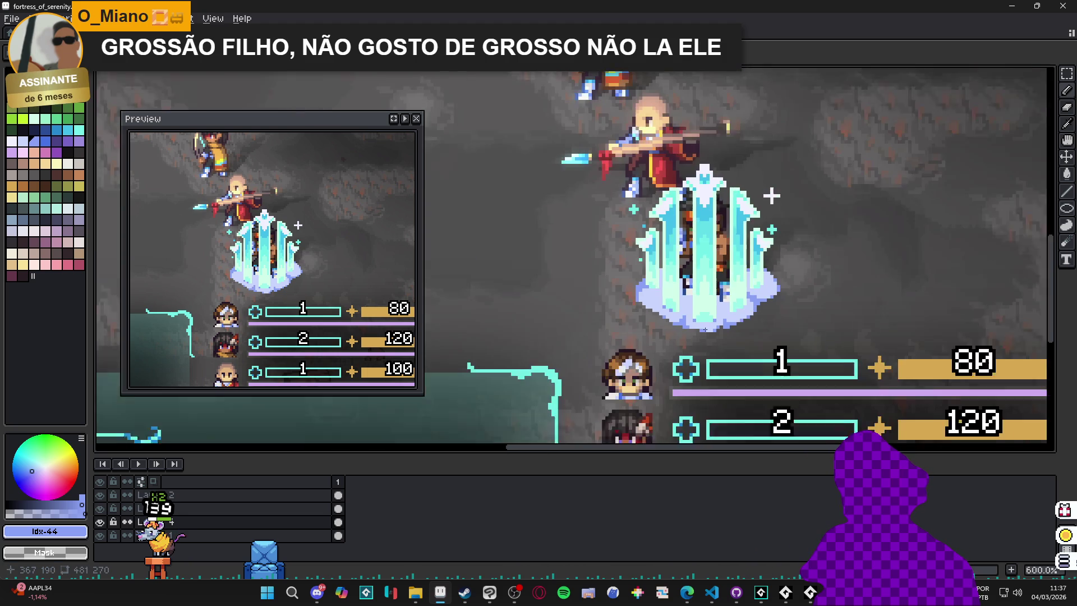
scroll(688, 313, "up", 5)
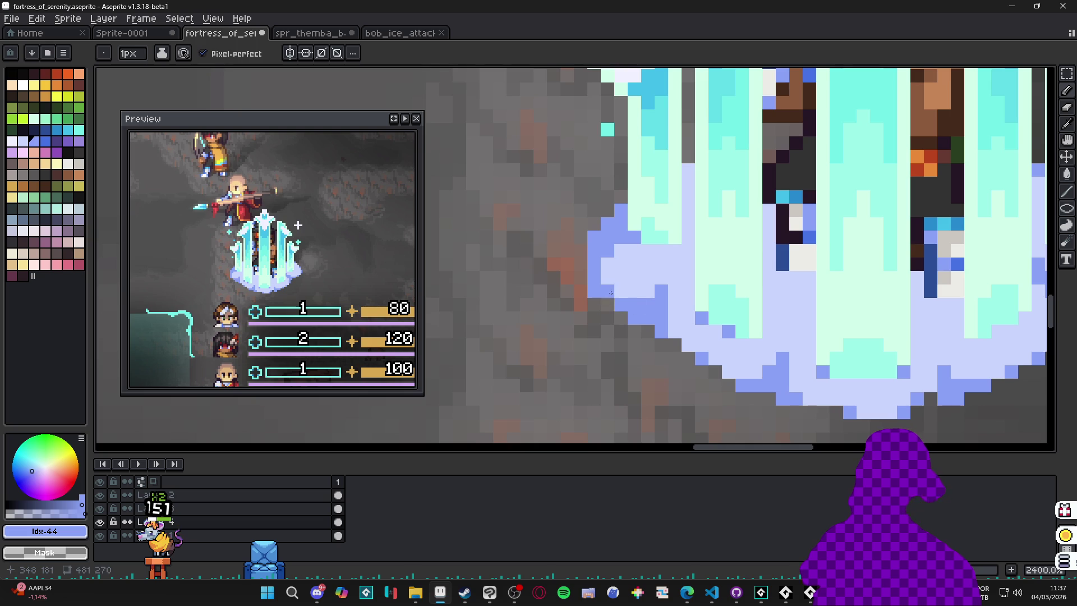
scroll(628, 292, "down", 7)
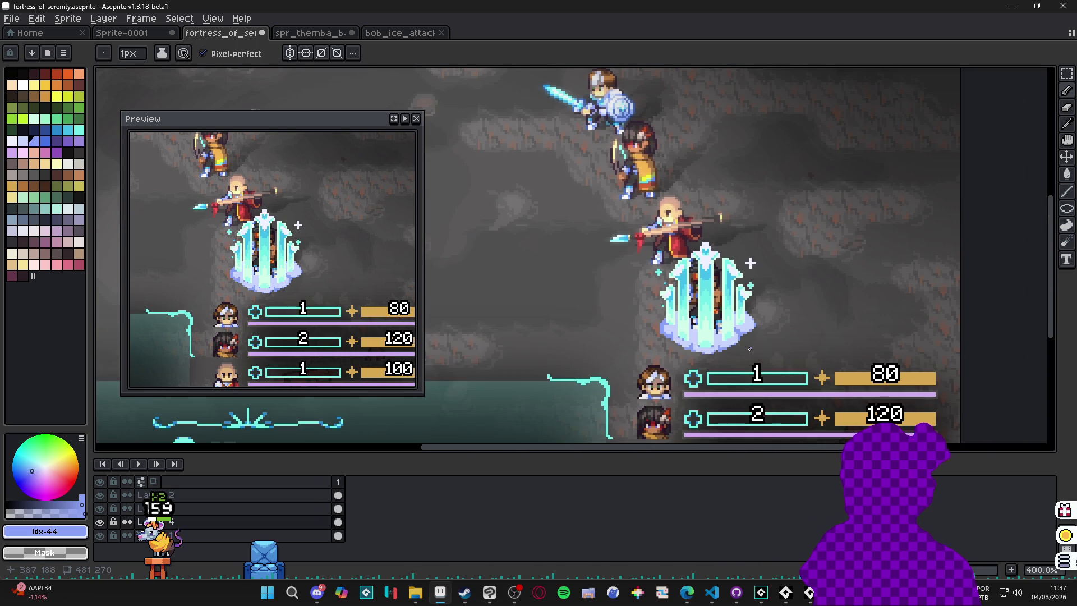
scroll(751, 344, "up", 5)
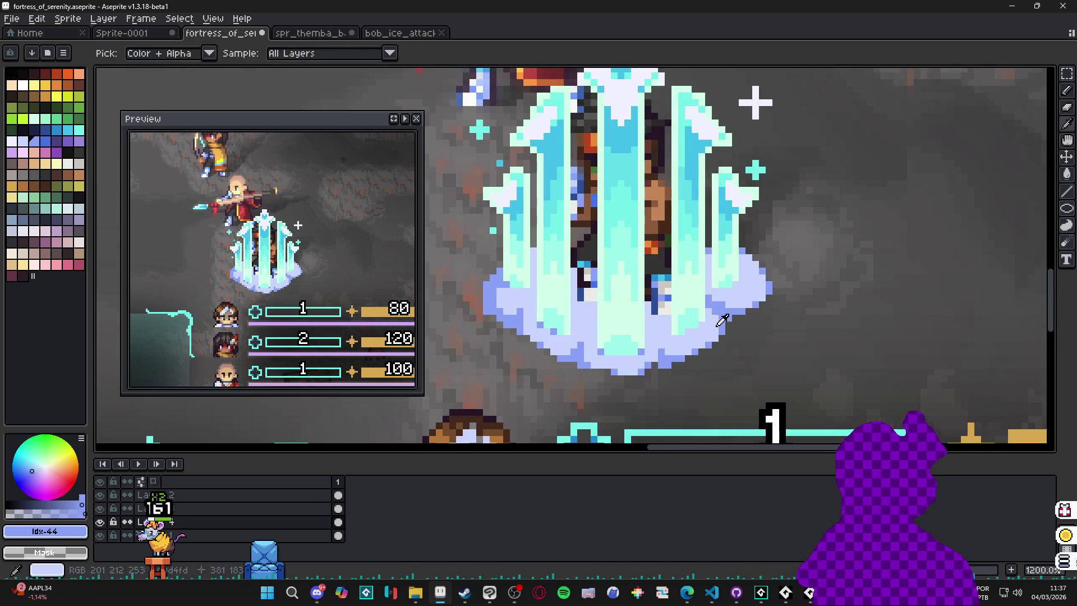
- Sample the mist's light blue and dab a small wisp beside the base with 2px and 1px brushes
left_click(738, 318, "alt")
left_click(749, 325, "alt")
key("plus")
left_click(761, 332)
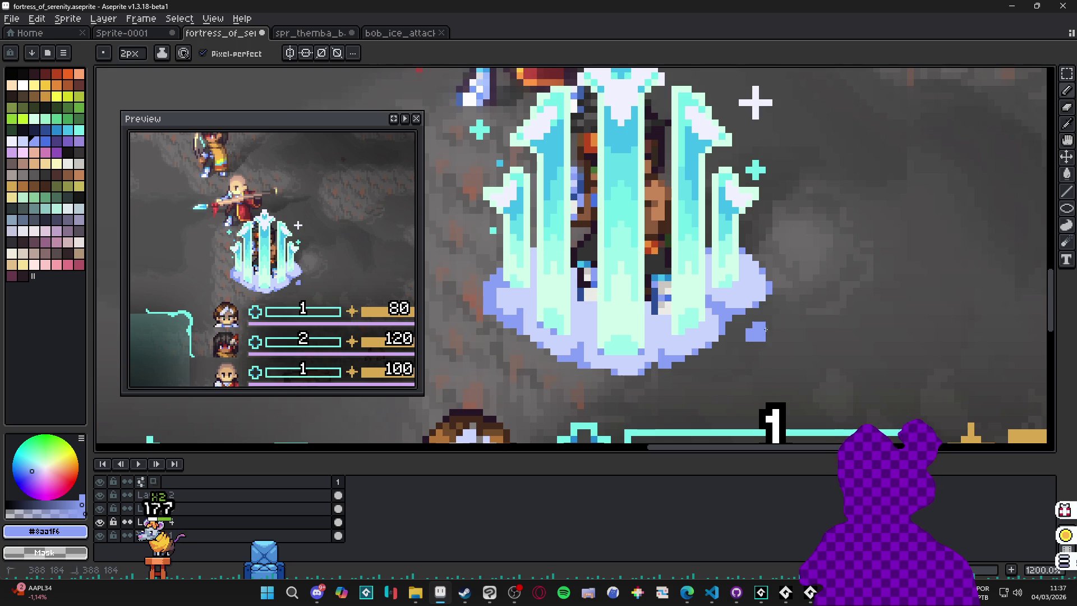
key("minus")
left_click_drag(776, 331, 766, 320)
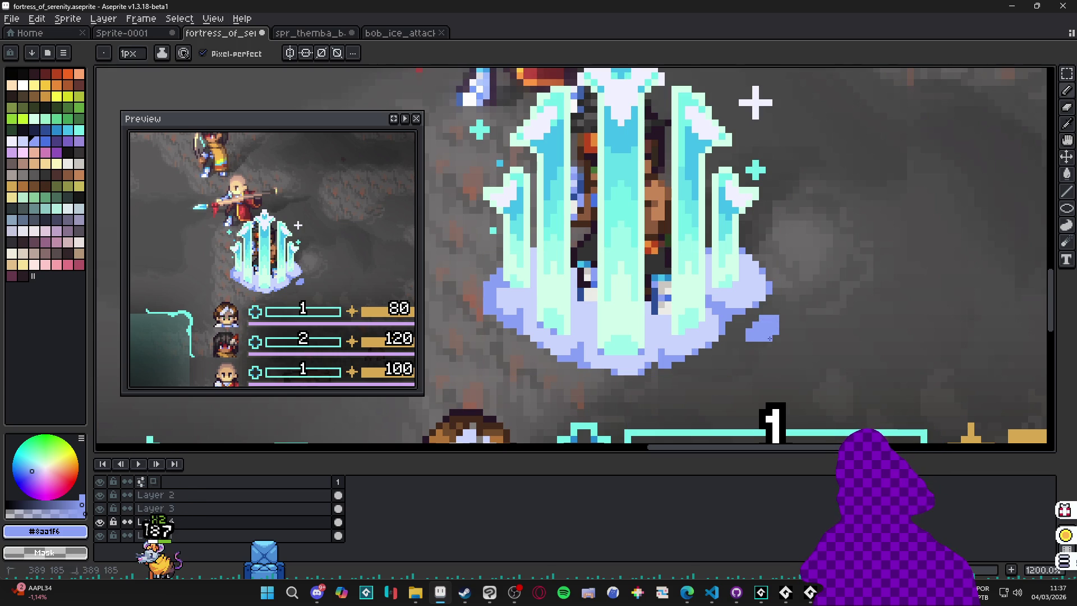
key("plus")
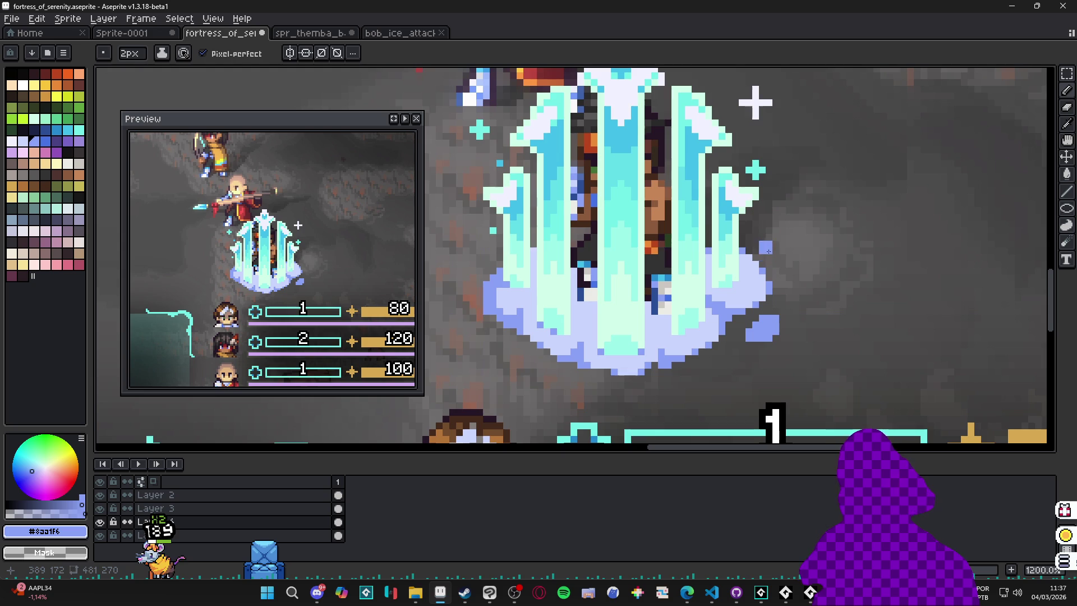
key("minus")
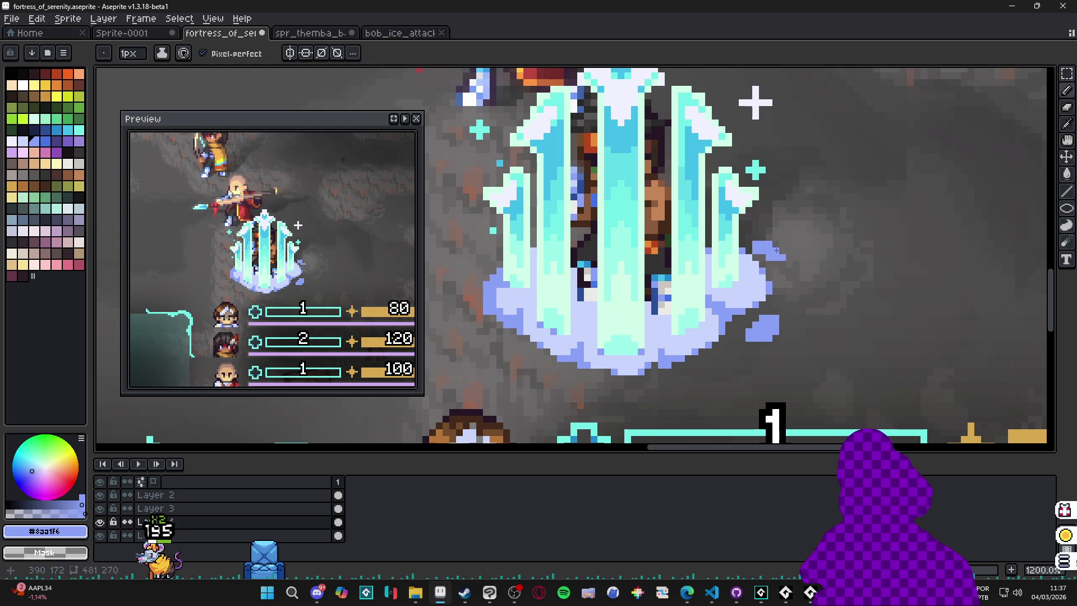
- Add two light blue wisp pixels just left of the mist base
scroll(777, 246, "down", 4)
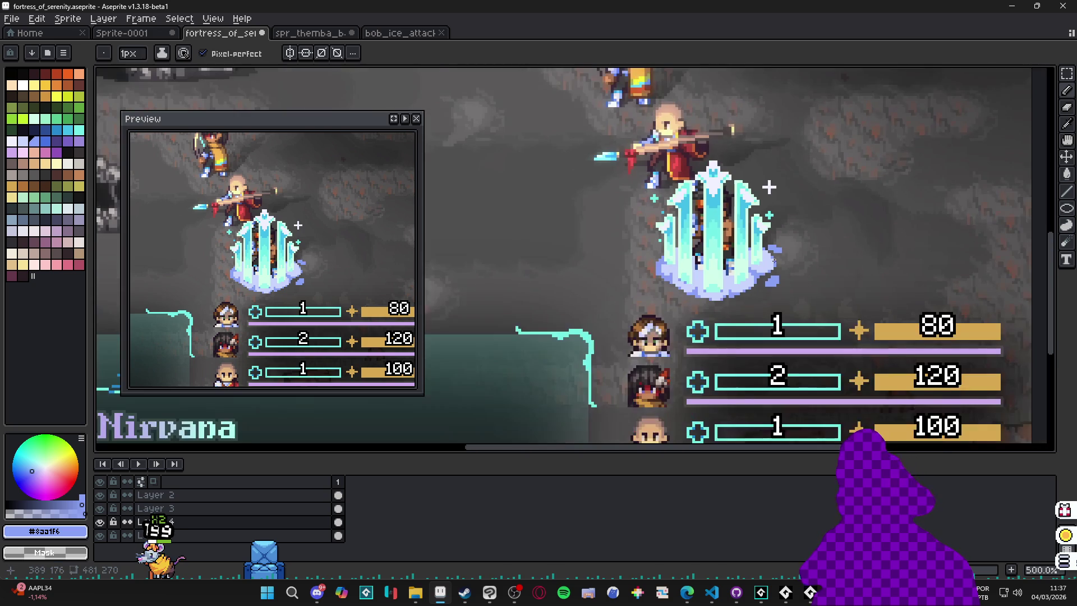
scroll(691, 258, "up", 5)
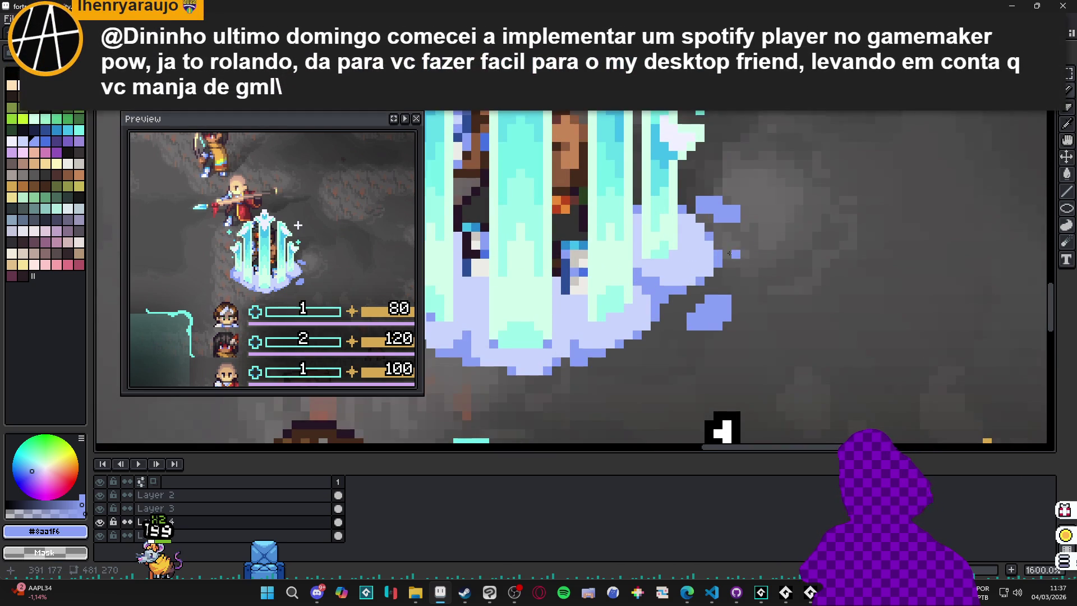
left_click_drag(691, 258, 730, 258)
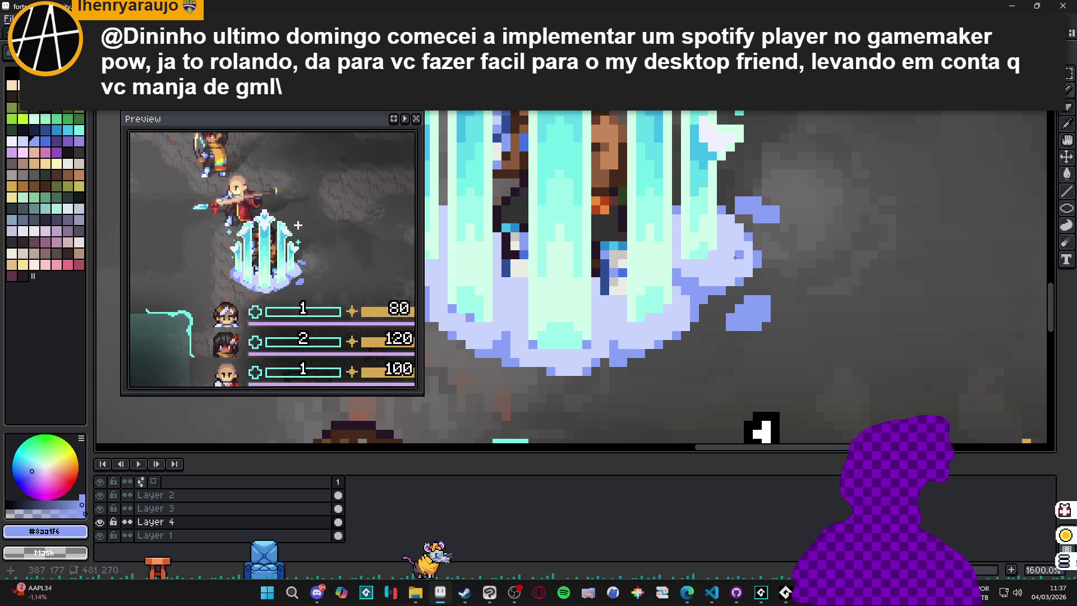
scroll(706, 263, "down", 5)
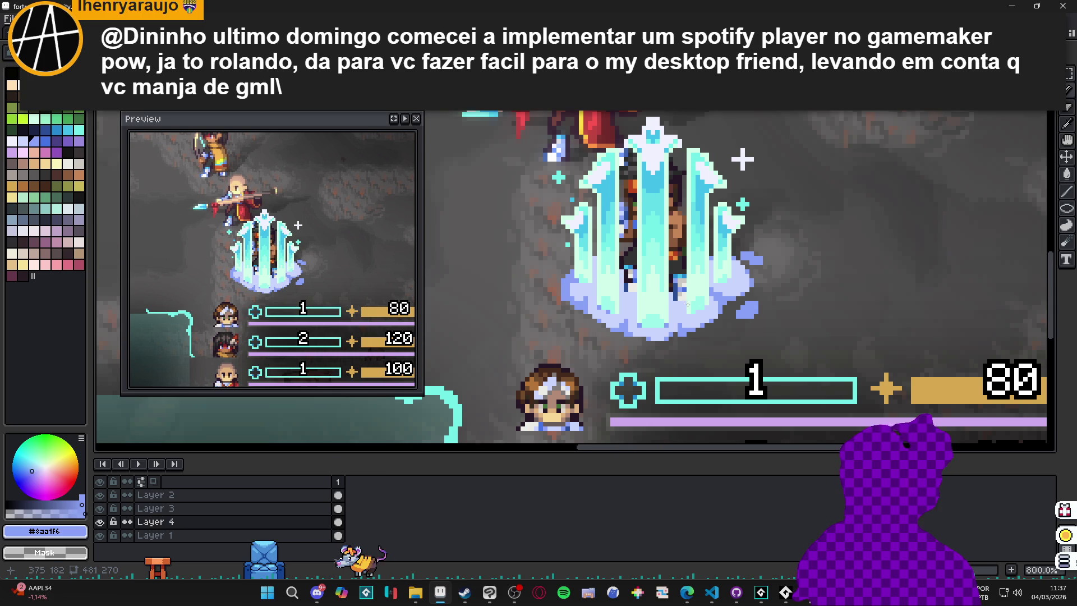
scroll(610, 321, "up", 5)
scroll(610, 320, "up", 1)
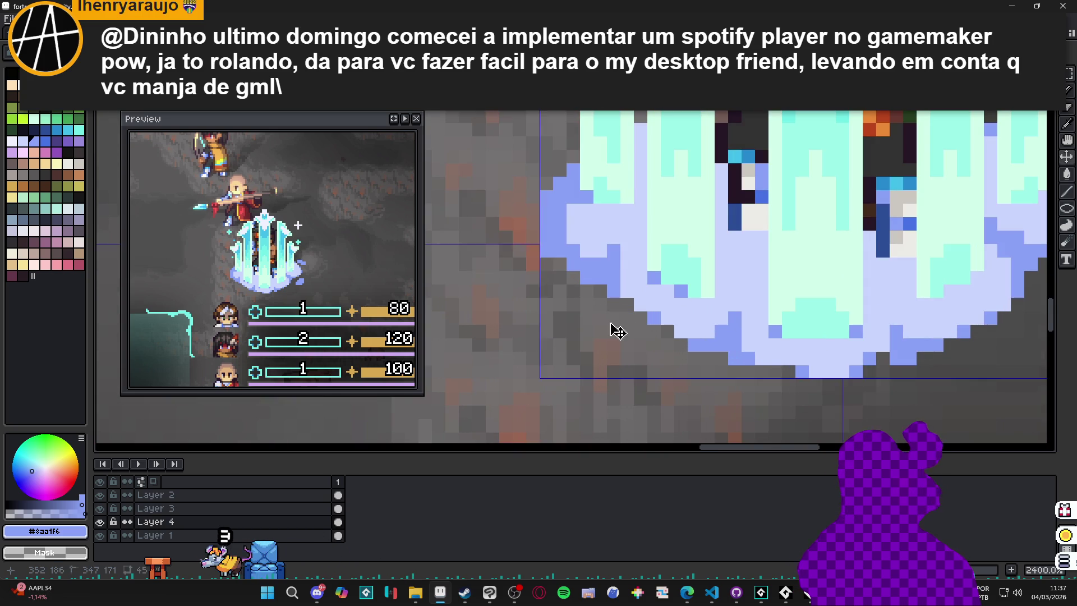
left_click_drag(587, 318, 573, 318)
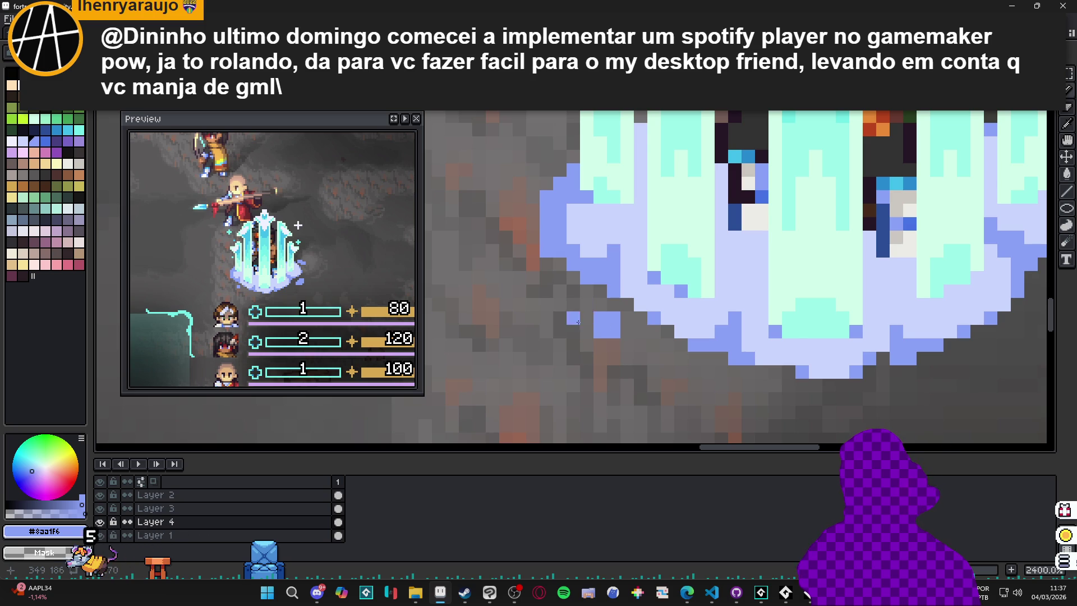
- Refocus the canvas and paint a short stroke of blue wisp pixels left of the mist base
left_click(786, 593)
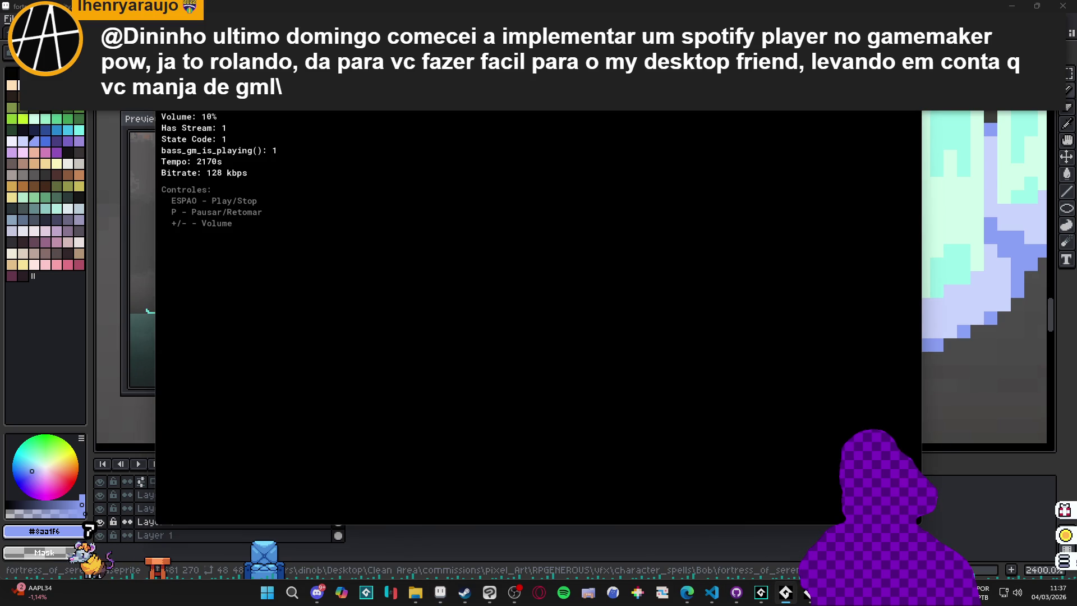
left_click(787, 594)
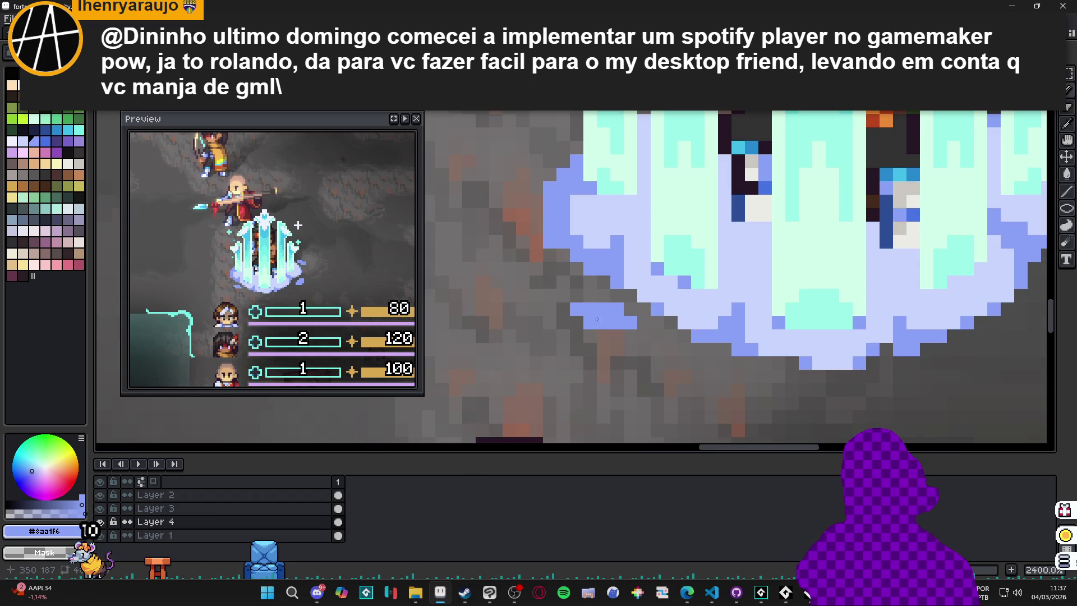
scroll(596, 319, "down", 2)
scroll(602, 245, "up", 2)
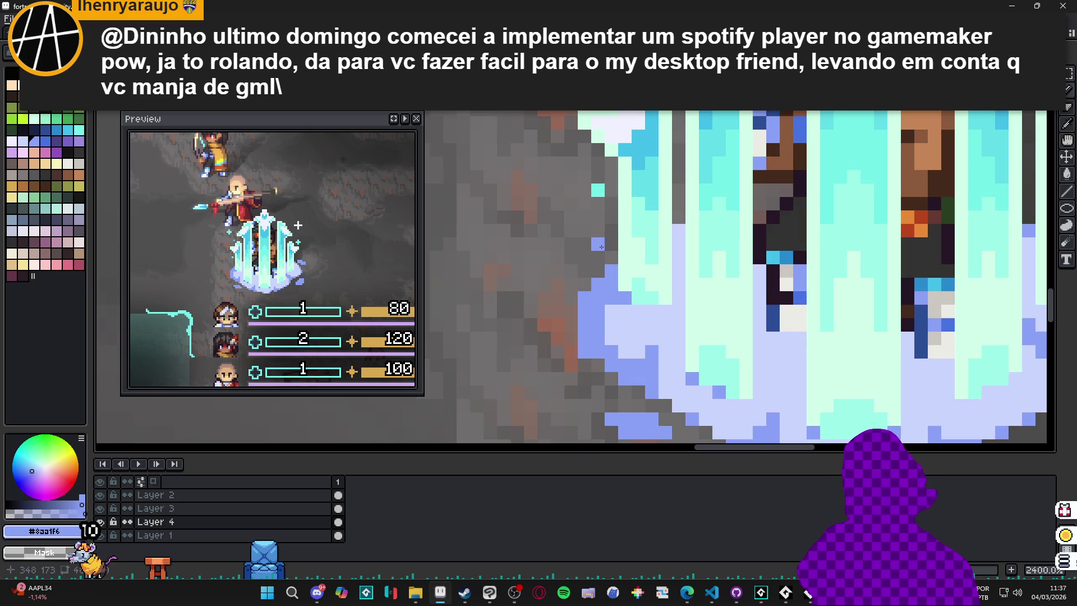
mouse_move(598, 230)
left_mouse_down()
mouse_move(584, 241)
mouse_move(588, 256)
left_mouse_up()
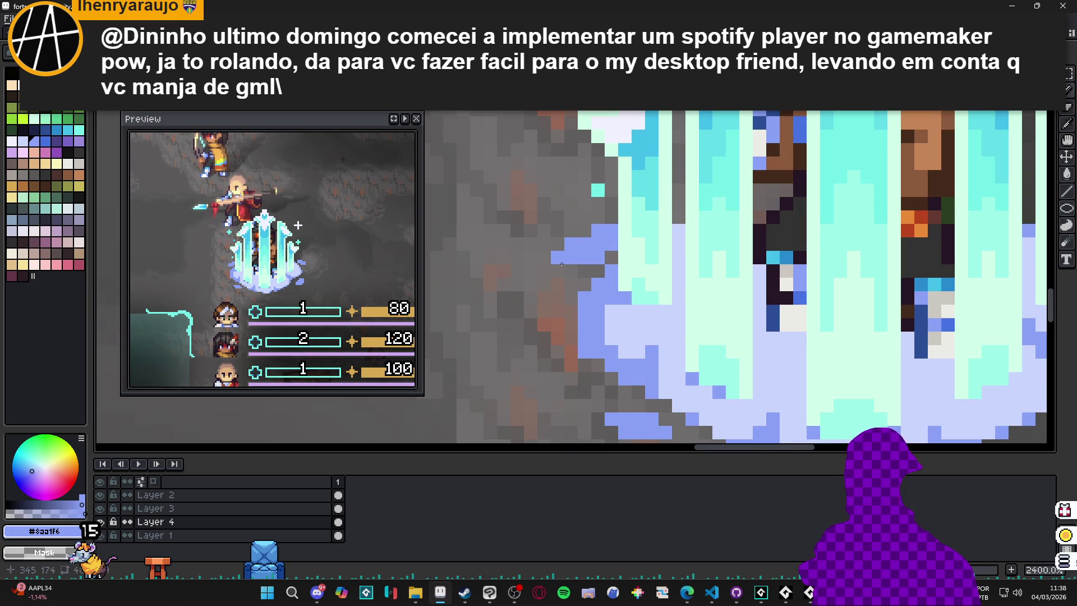
- Place a lavender pixel beside the mist base and grow it into a small block
scroll(560, 264, "down", 2)
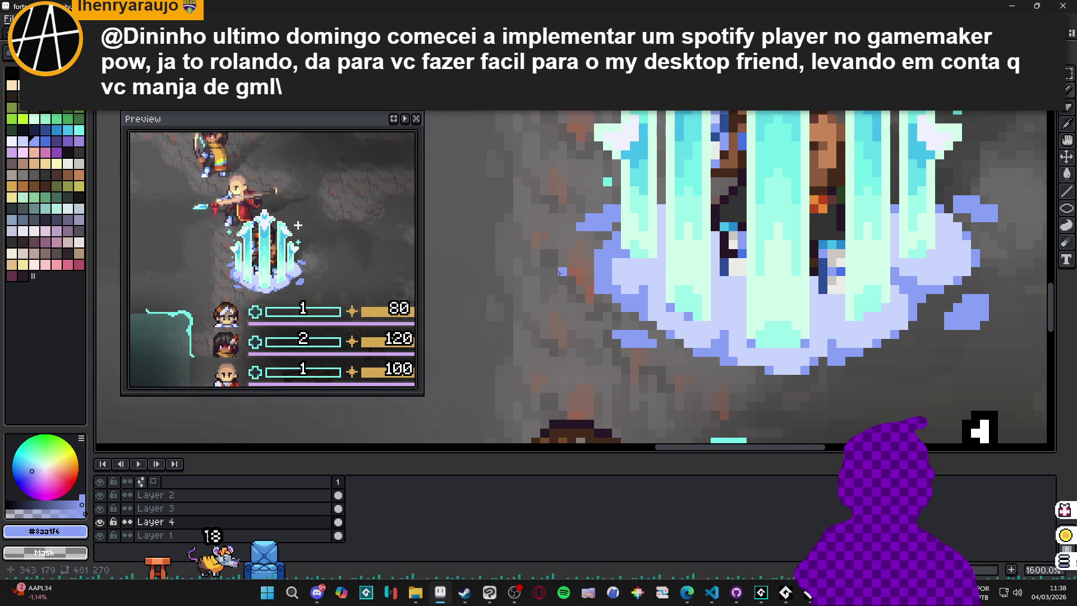
scroll(639, 225, "down", 1)
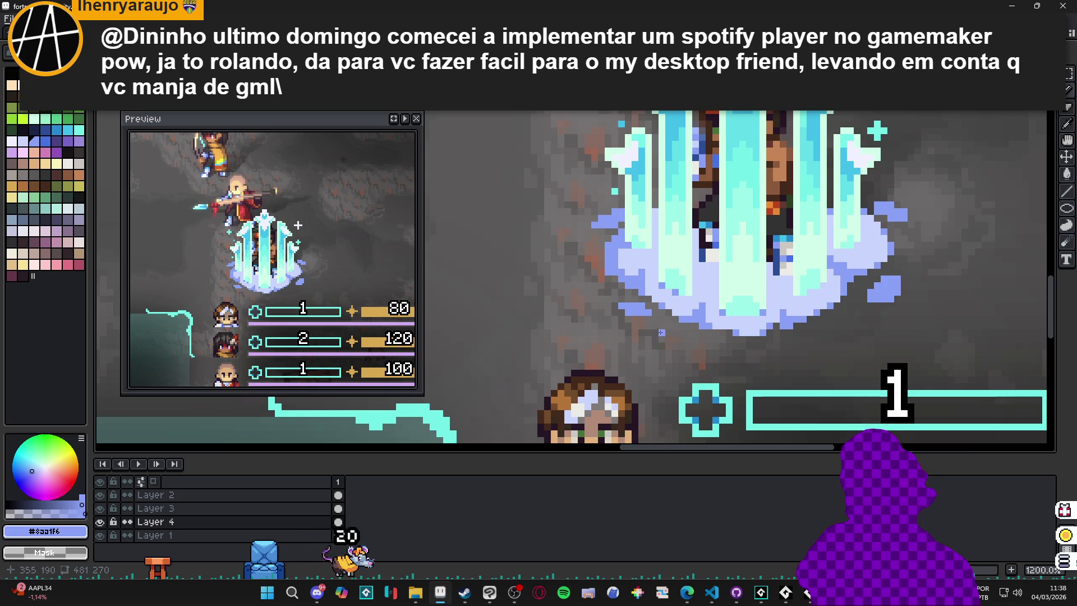
scroll(661, 333, "up", 2)
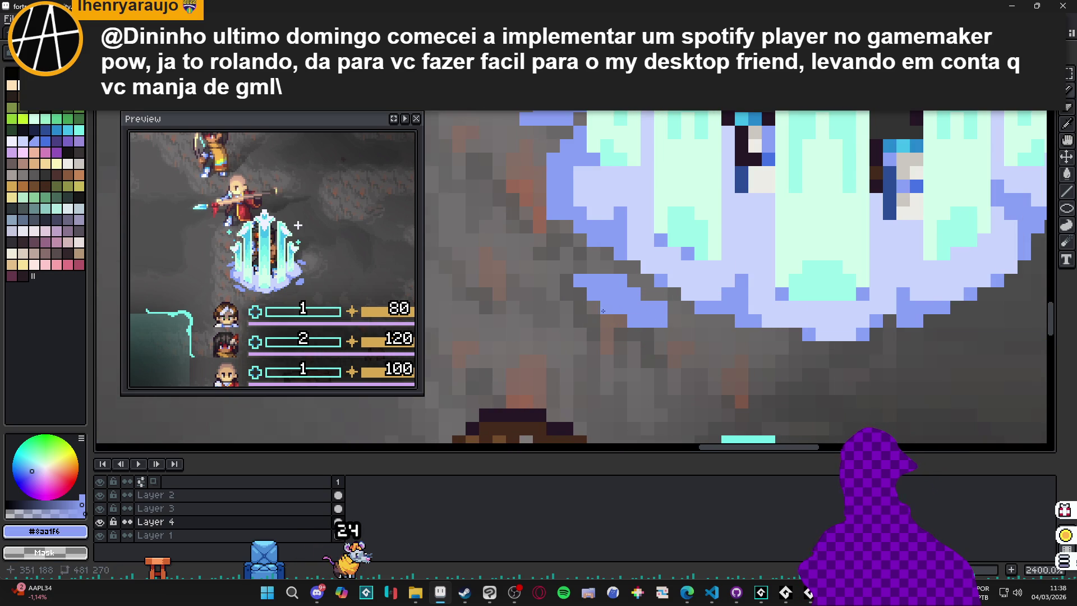
scroll(605, 308, "up", 1)
scroll(645, 330, "down", 1)
left_click(667, 335)
left_click_drag(686, 335, 656, 331)
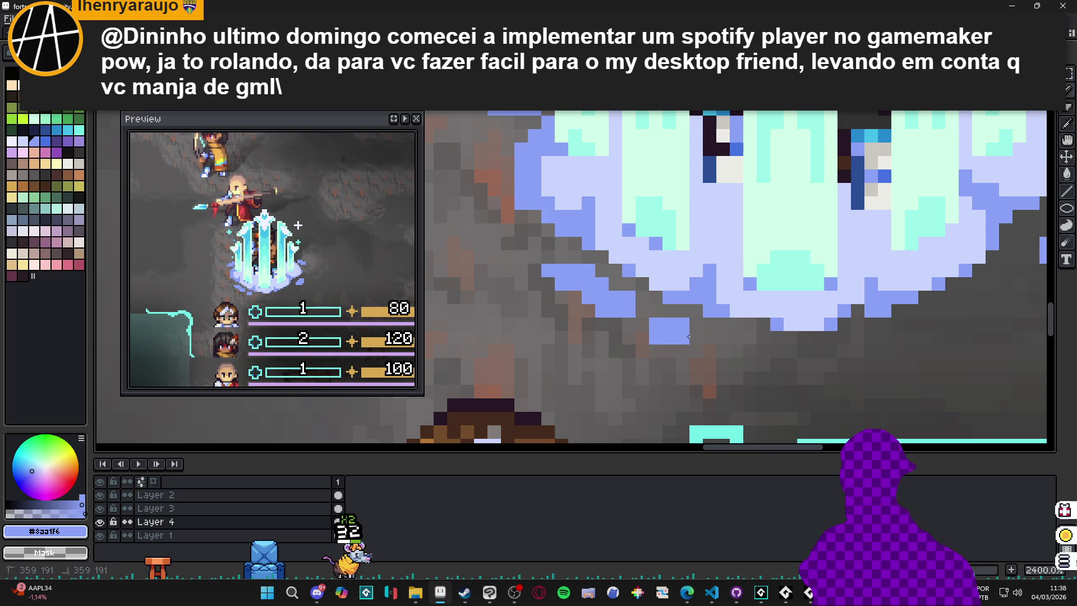
- Drag another stroke near the mist base and try the brush at 2 pixels before returning to 1
scroll(687, 336, "down", 5)
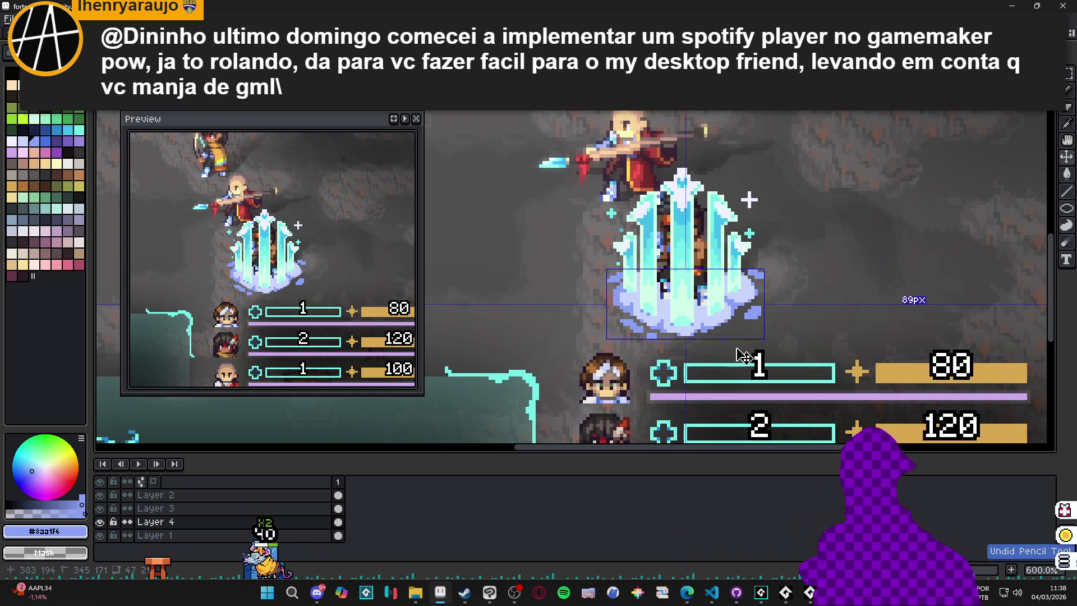
scroll(649, 340, "right", 1)
scroll(649, 339, "up", 5)
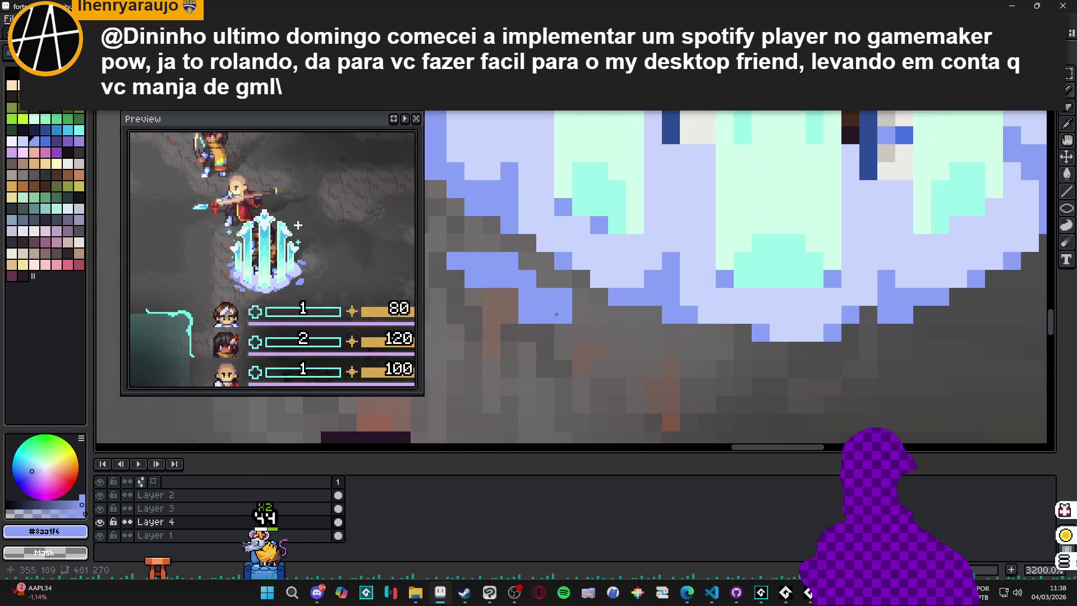
scroll(502, 307, "down", 2)
scroll(496, 317, "up", 2)
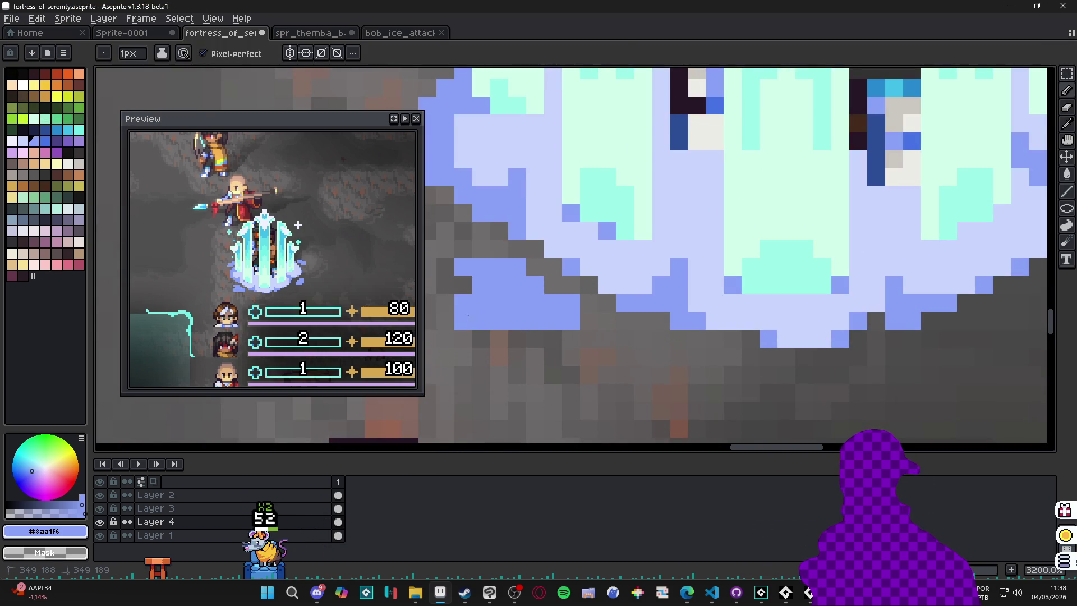
left_click_drag(468, 311, 613, 314)
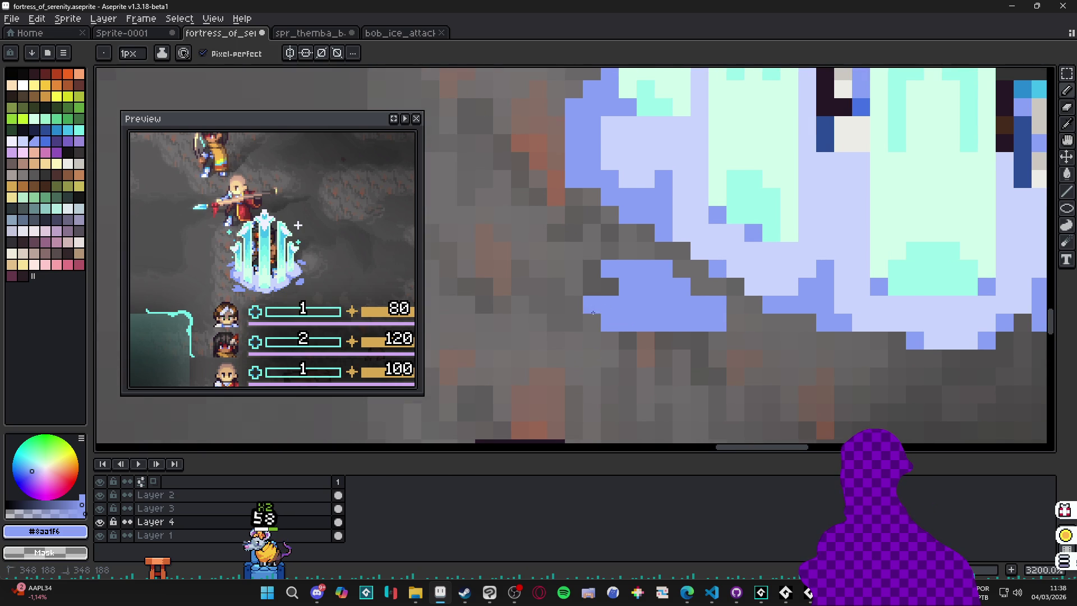
scroll(575, 302, "down", 2)
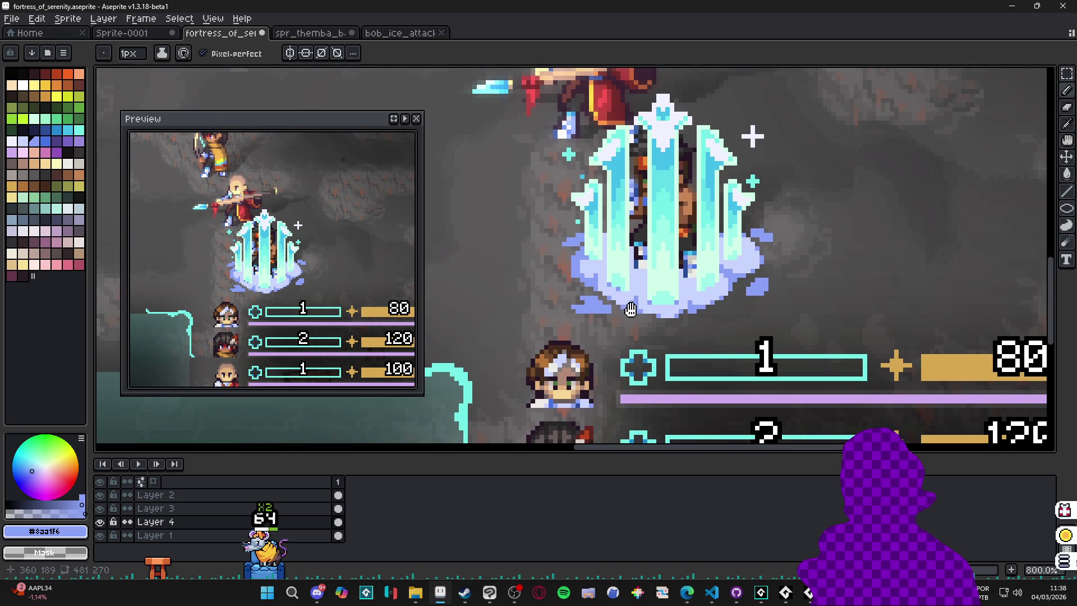
scroll(578, 314, "up", 1)
key("plus")
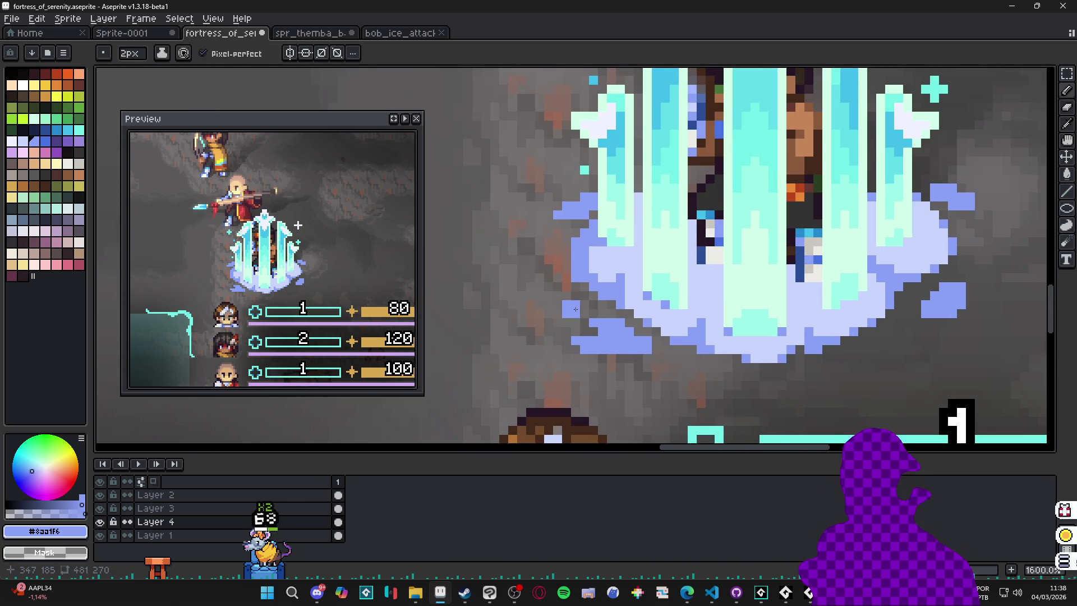
key("minus")
- Set the brush to 2 pixels and nudge the view along the mist edge
scroll(588, 317, "up", 2)
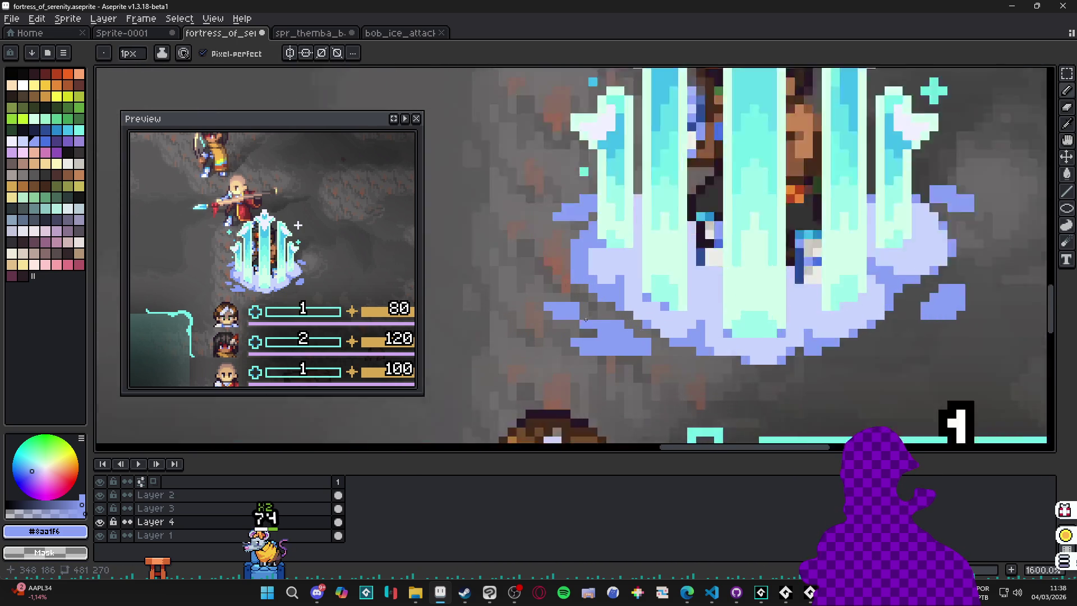
scroll(581, 324, "down", 1)
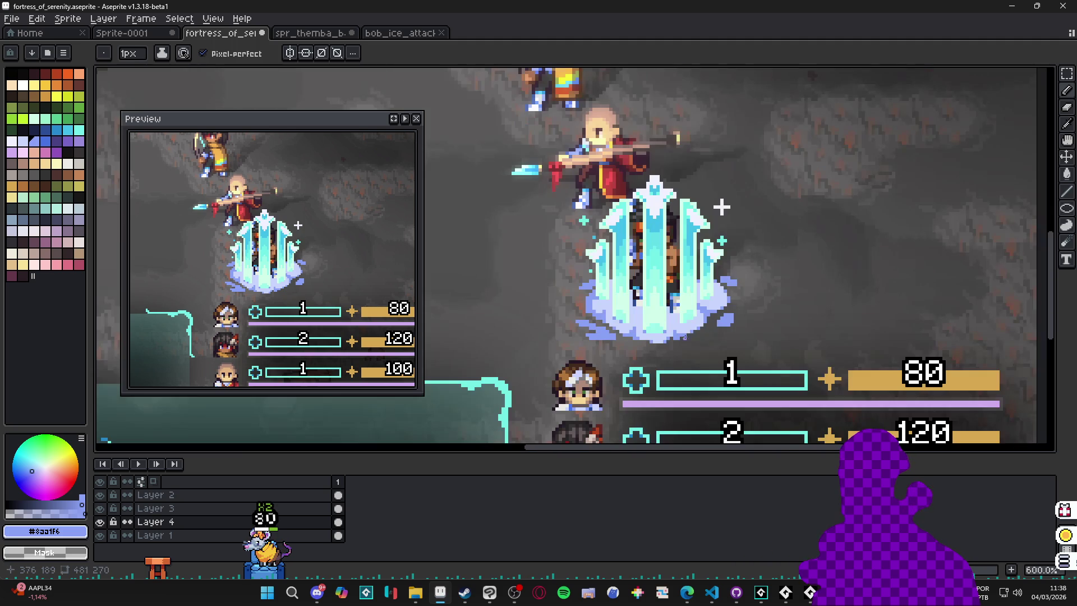
scroll(539, 317, "up", 2)
key("plus")
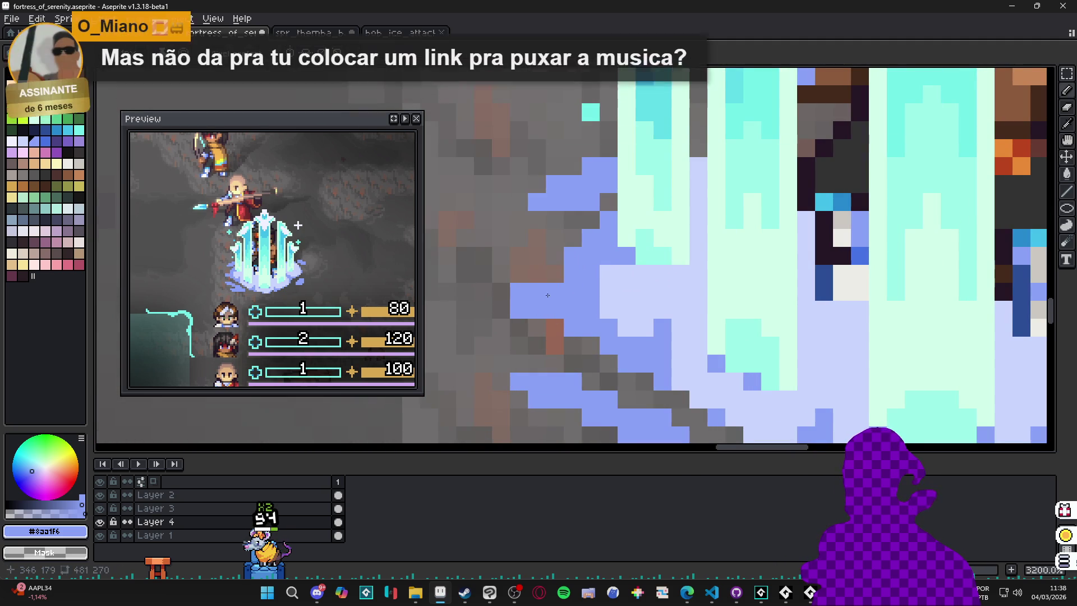
left_click_drag(548, 308, 566, 302)
- Recentre the ice pillar, switch to the eraser, and shape a small wisp below the mist's left edge
scroll(565, 301, "down", 4)
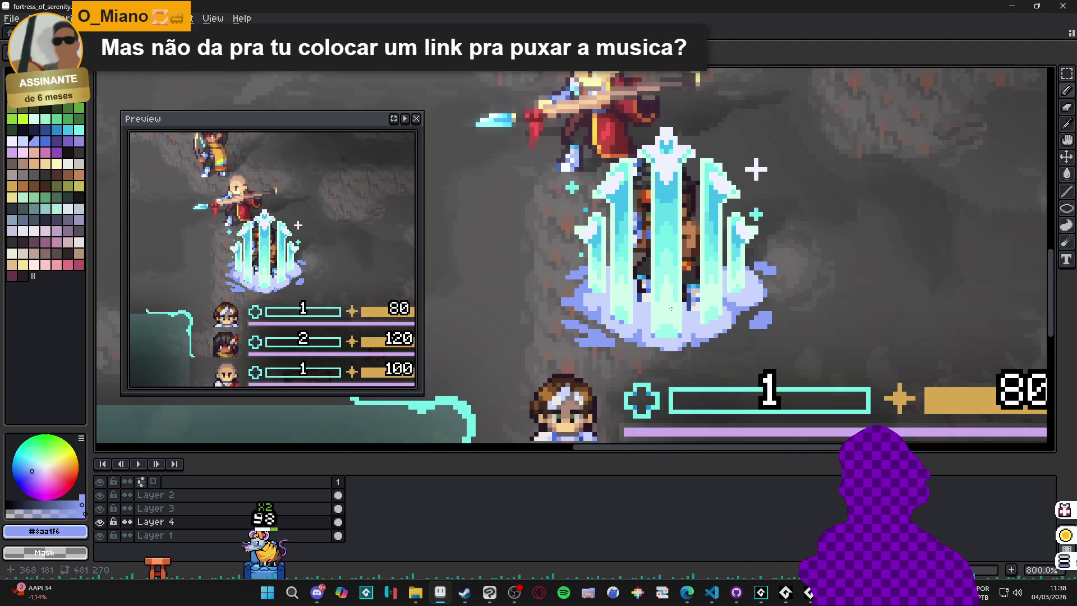
scroll(720, 294, "down", 3)
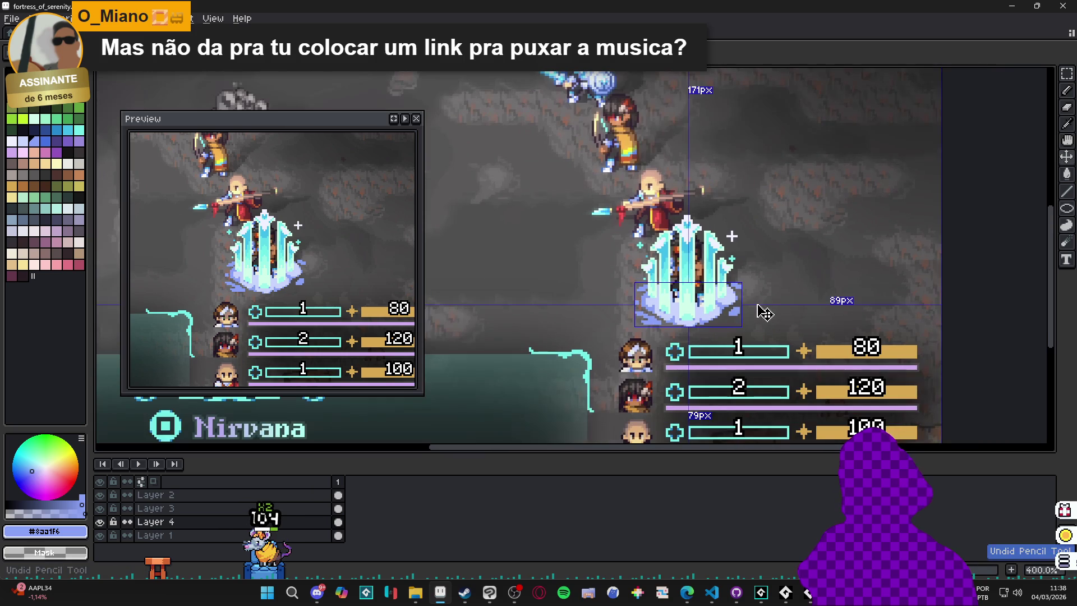
scroll(608, 312, "up", 2)
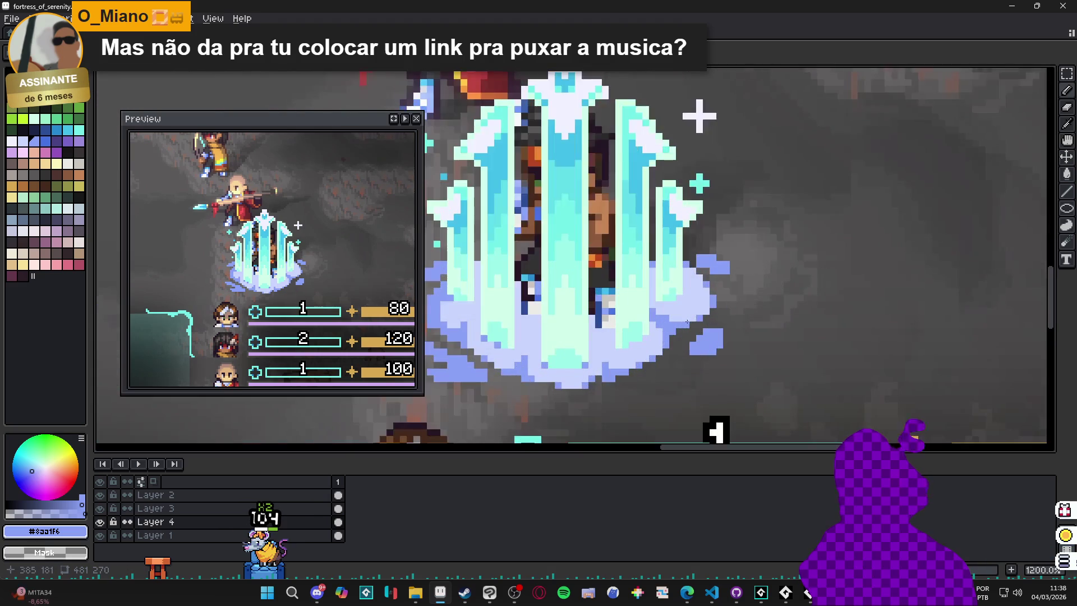
scroll(608, 312, "down", 1)
left_click_drag(607, 312, 797, 306)
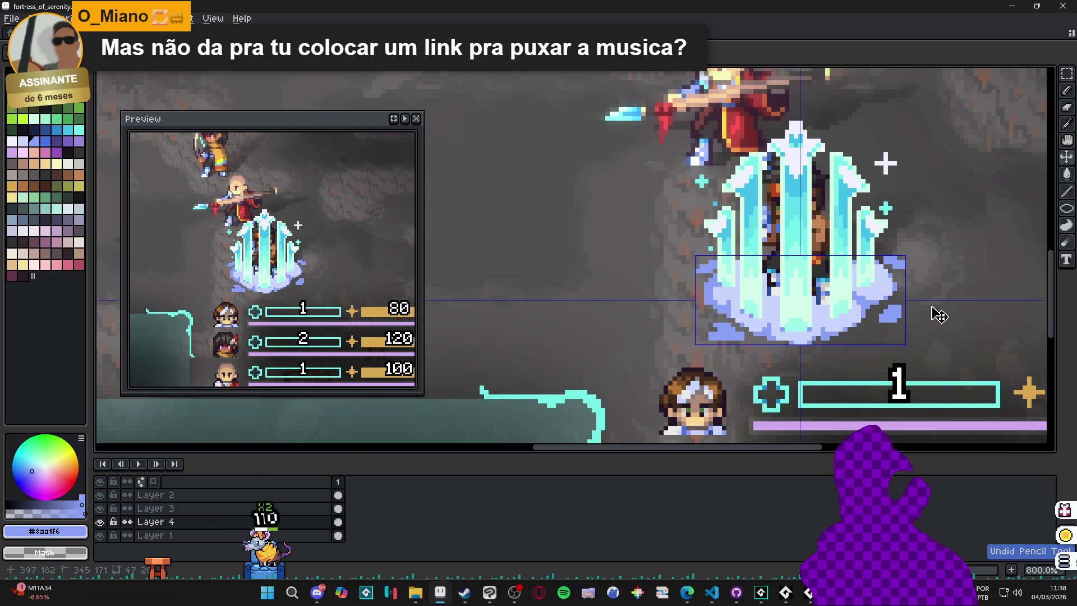
left_click_drag(932, 313, 860, 309)
scroll(675, 332, "up", 5)
key("e")
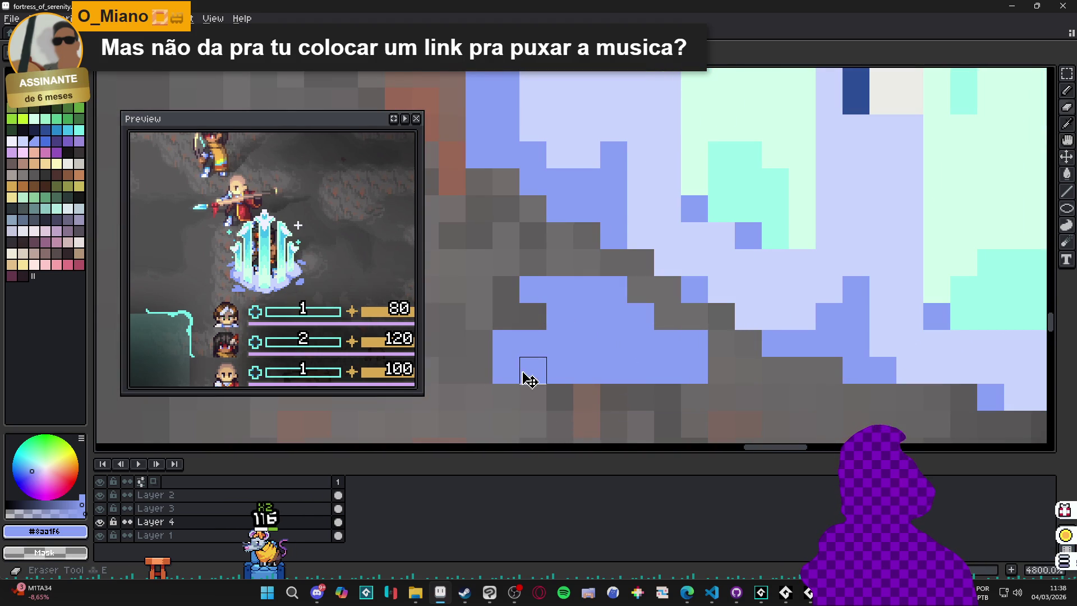
scroll(623, 403, "down", 6)
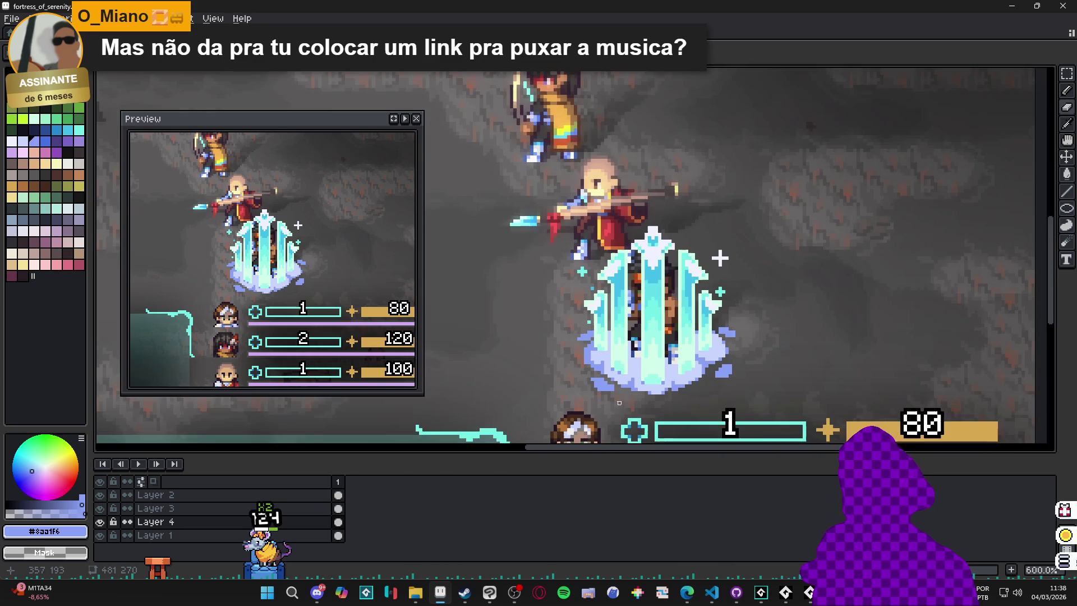
scroll(654, 353, "up", 4)
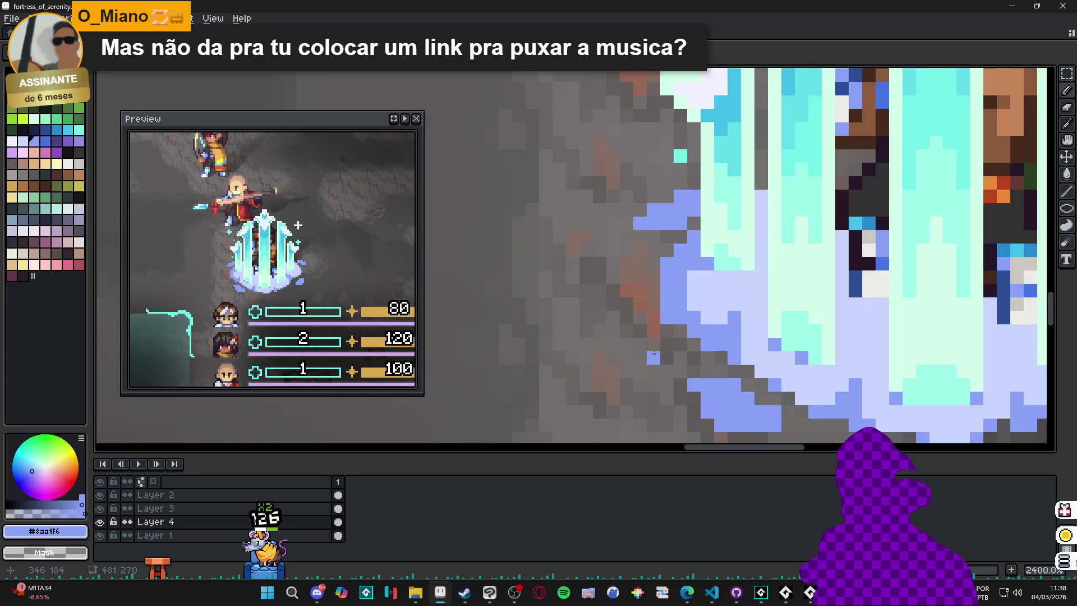
left_click_drag(660, 355, 640, 343)
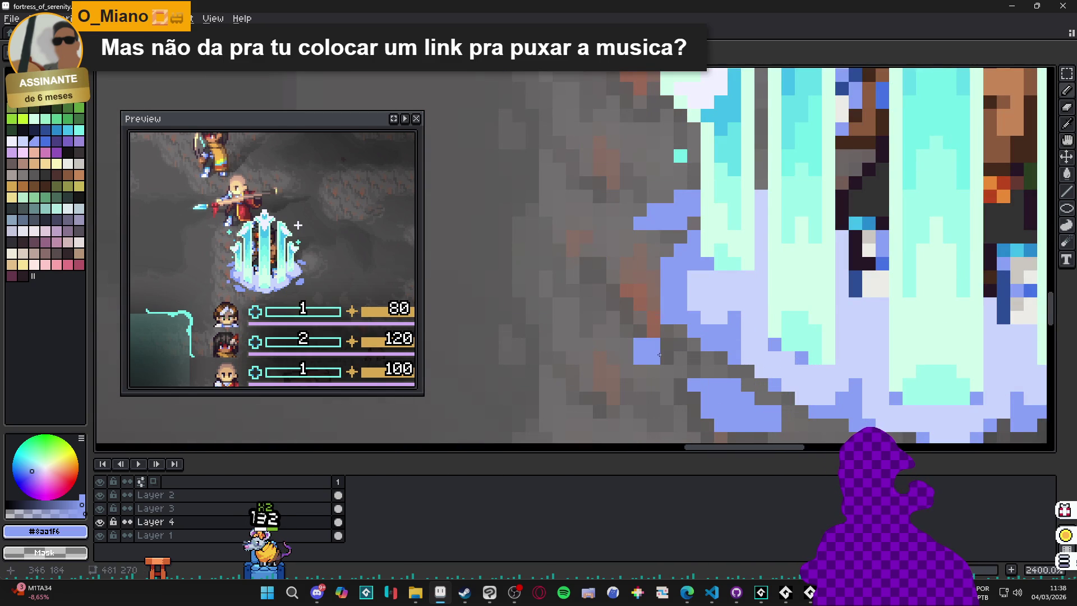
- Extend the lavender wisp below the mist with two more pixels
scroll(660, 354, "down", 3)
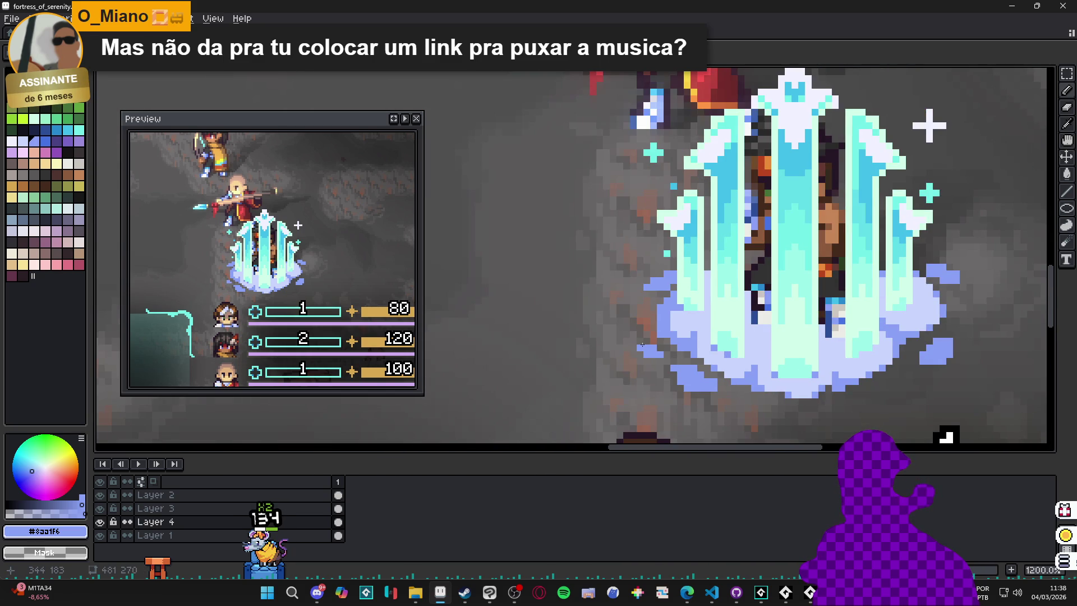
scroll(646, 340, "down", 2)
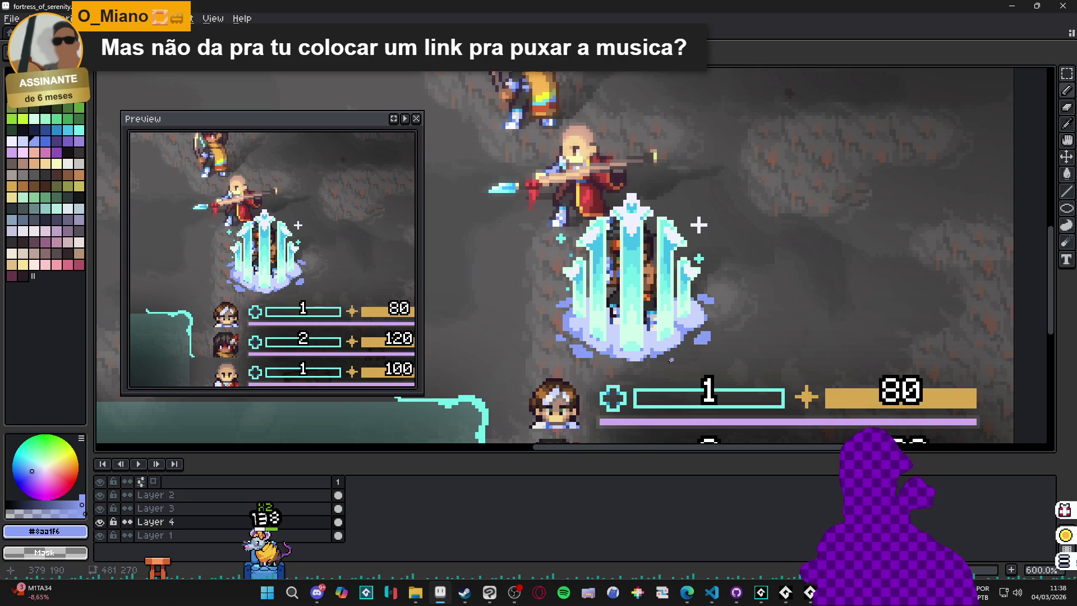
scroll(591, 358, "up", 3)
scroll(591, 359, "up", 1)
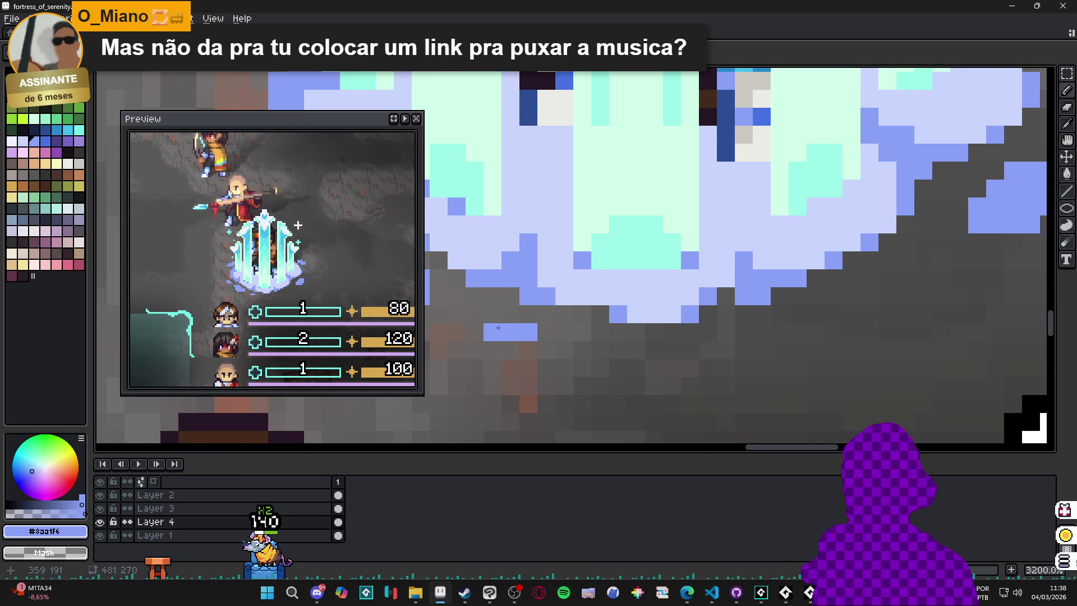
left_click_drag(497, 329, 652, 323)
left_click(630, 326)
left_click(640, 340)
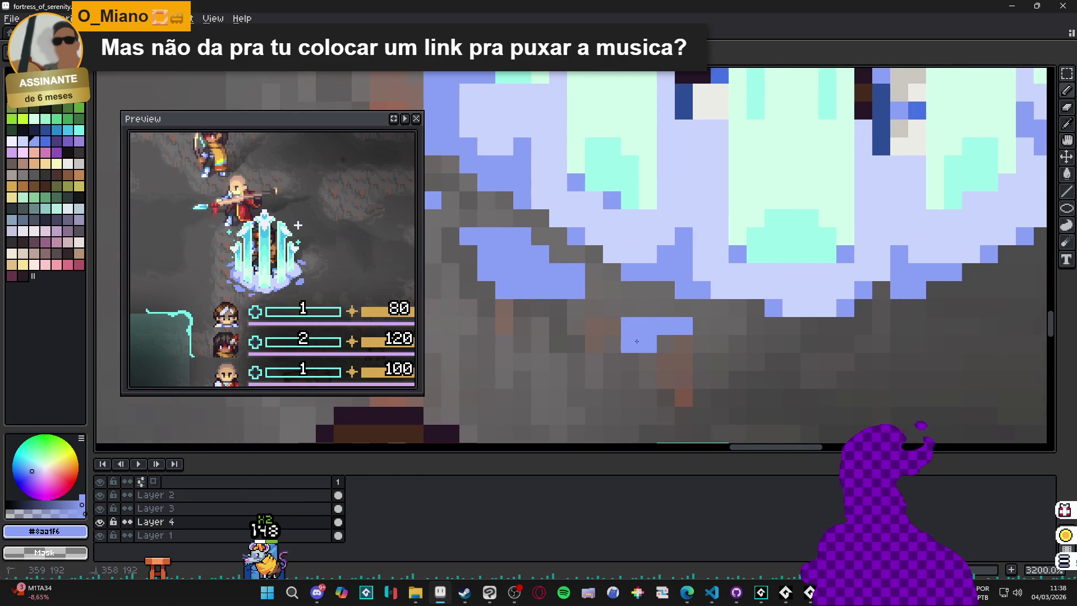
scroll(614, 332, "down", 2)
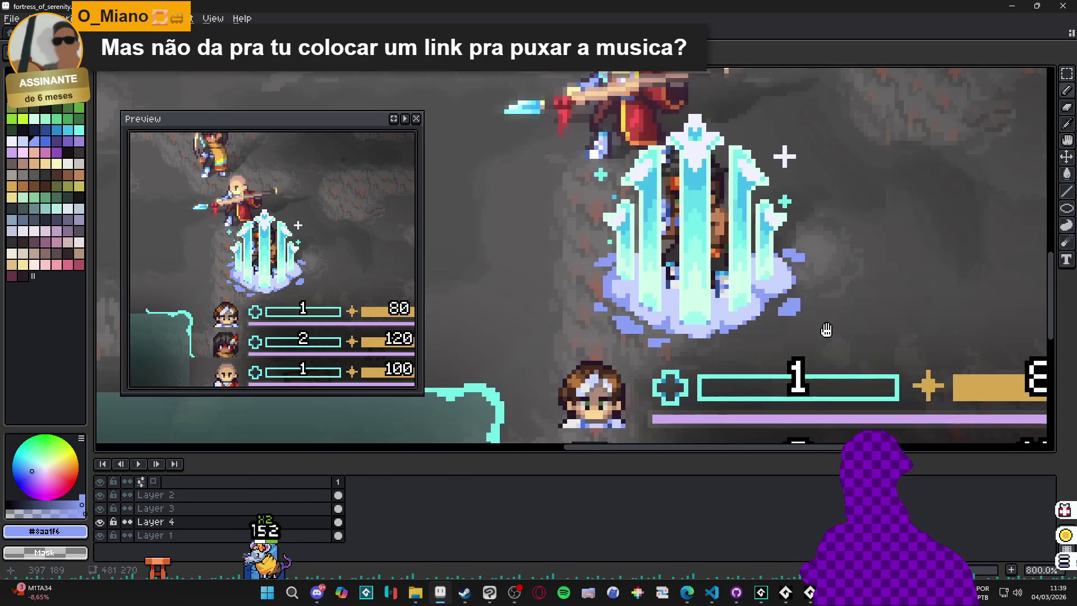
scroll(760, 319, "up", 1)
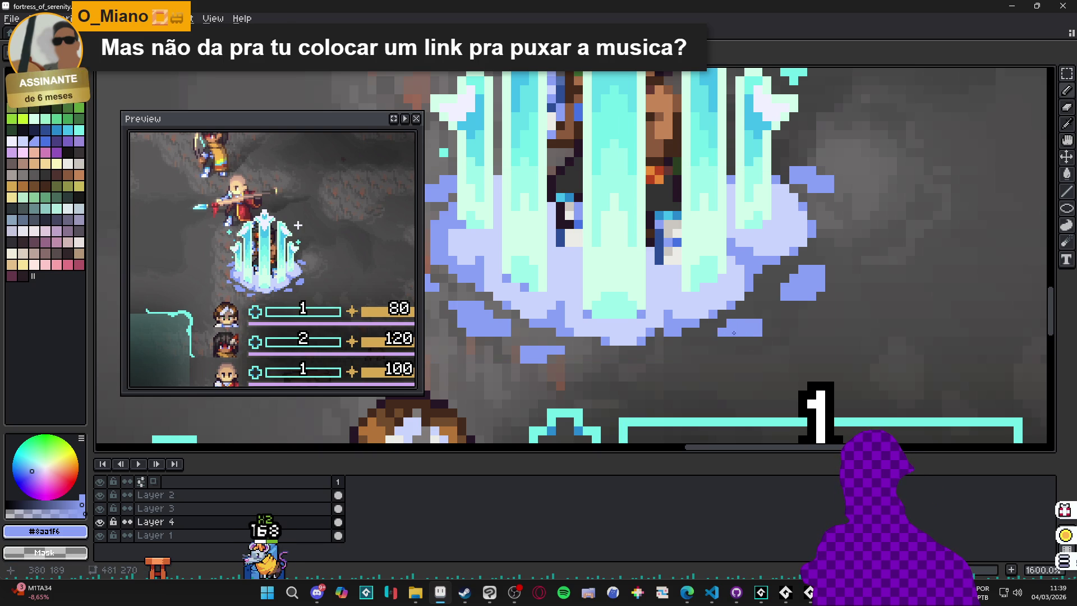
scroll(757, 328, "down", 2)
scroll(752, 320, "up", 1)
key("alt")
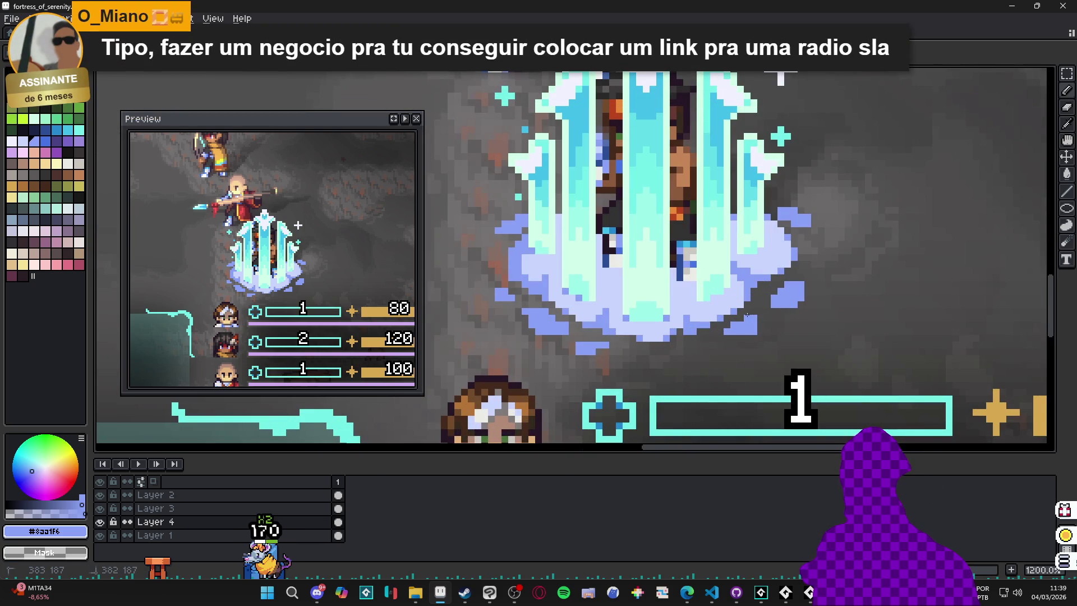
scroll(786, 328, "down", 3)
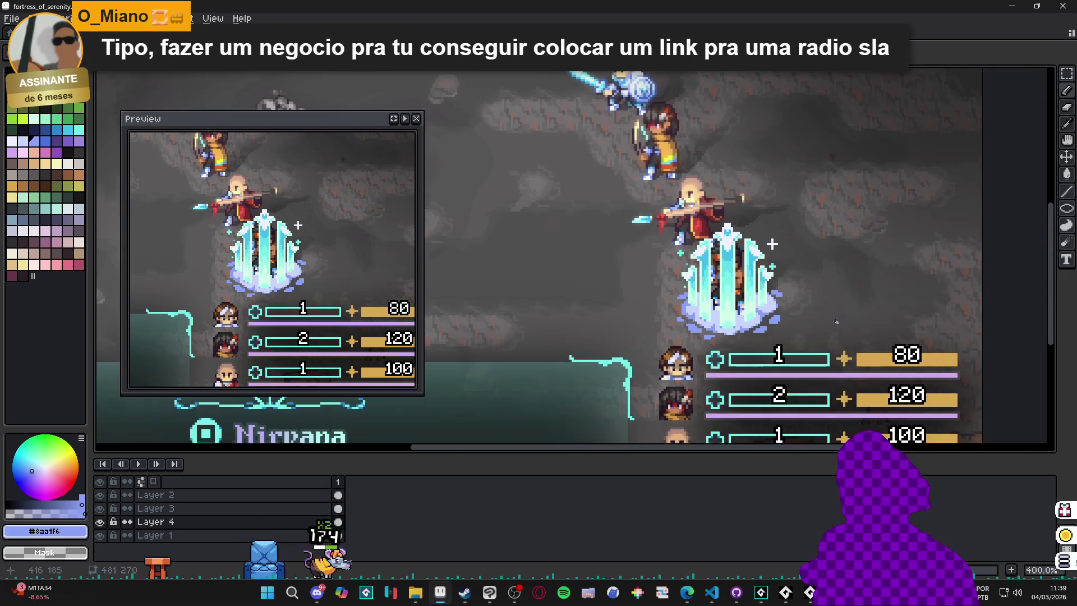
scroll(790, 321, "up", 3)
left_click_drag(764, 302, 784, 313)
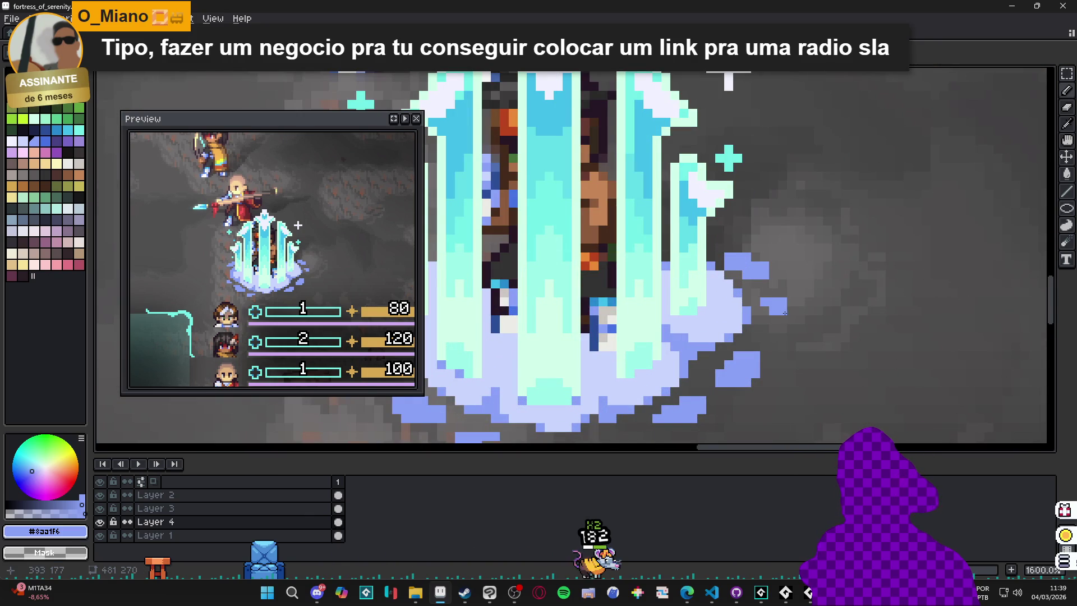
scroll(675, 342, "down", 3)
scroll(632, 315, "up", 3)
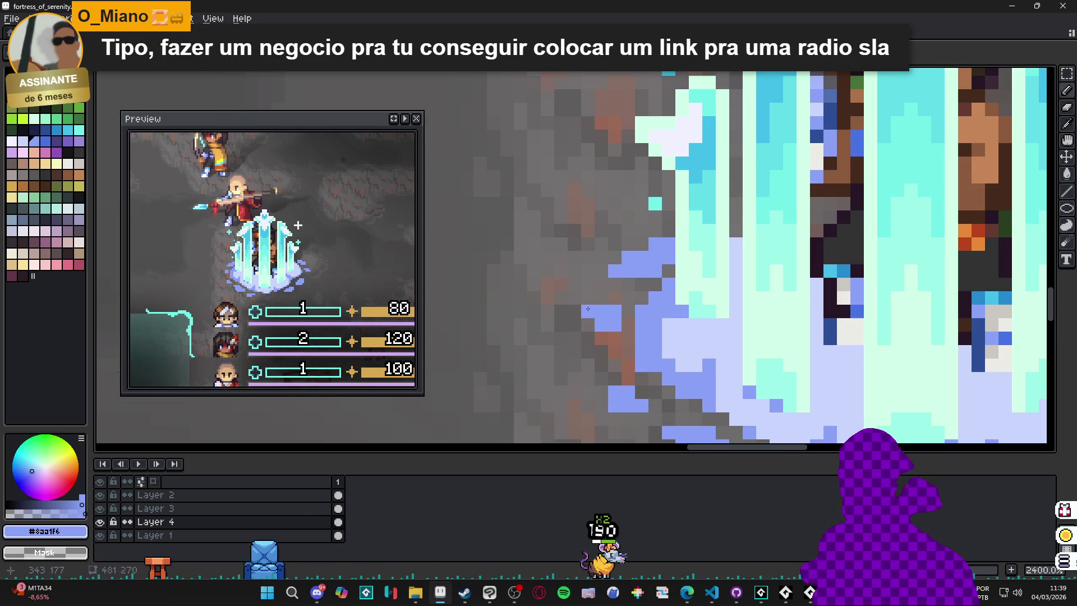
scroll(588, 308, "down", 4)
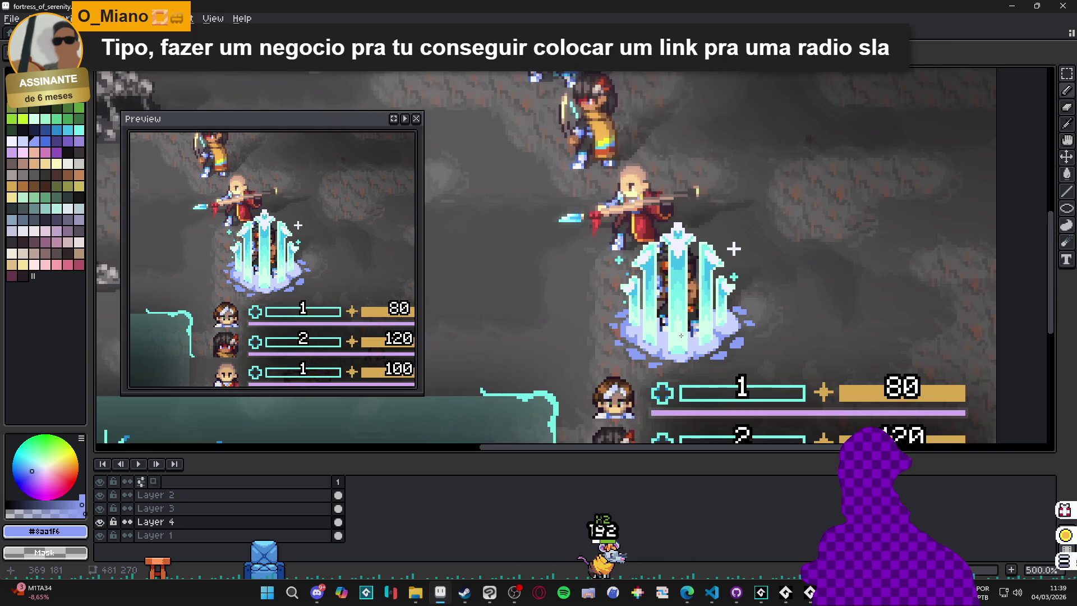
scroll(584, 349, "up", 4)
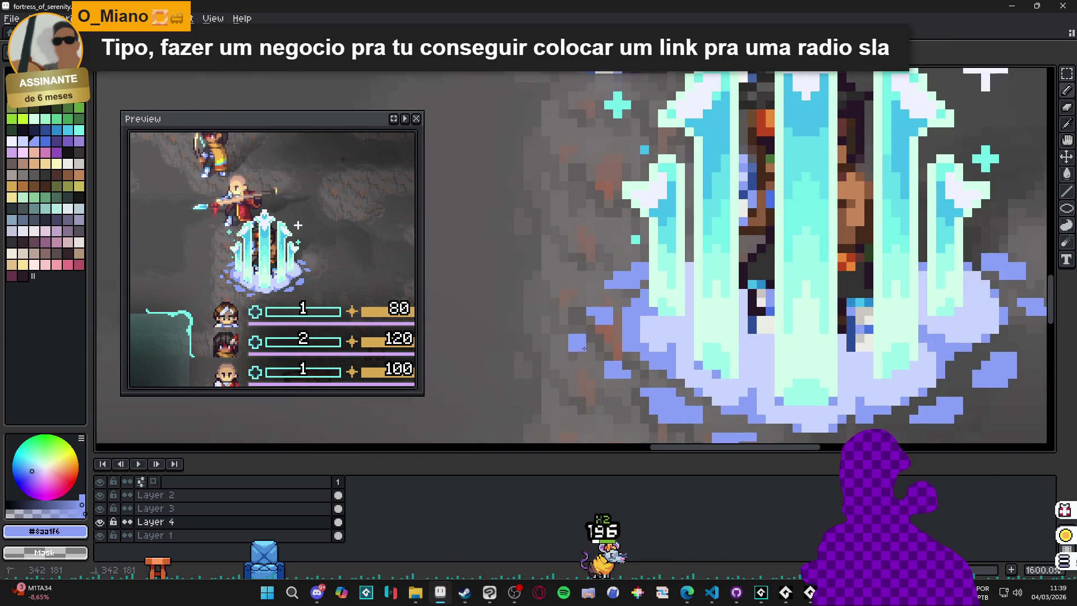
scroll(584, 349, "down", 4)
scroll(650, 355, "up", 4)
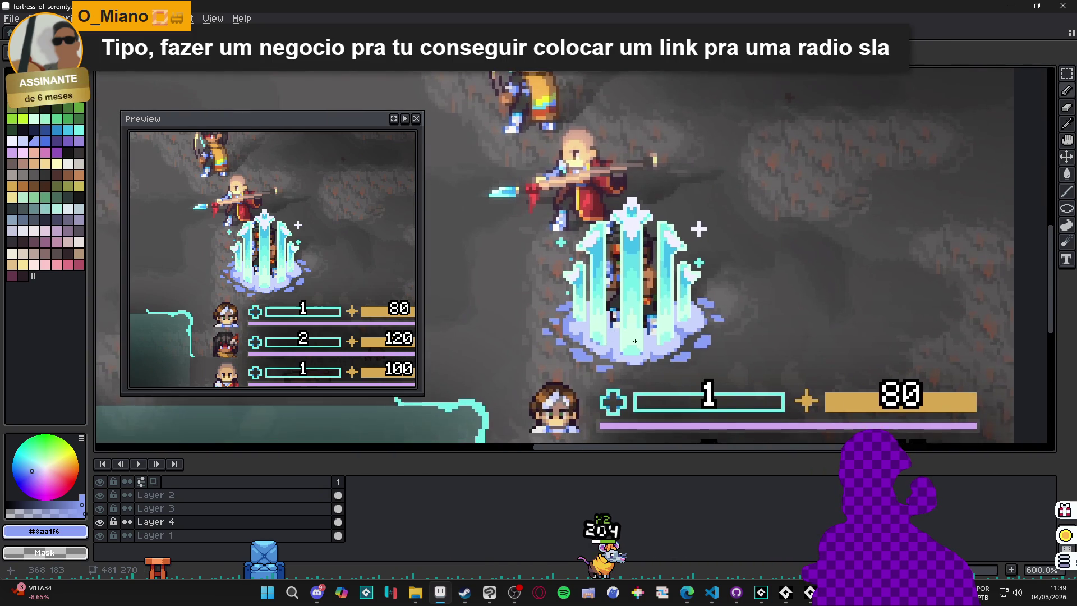
scroll(573, 352, "down", 5)
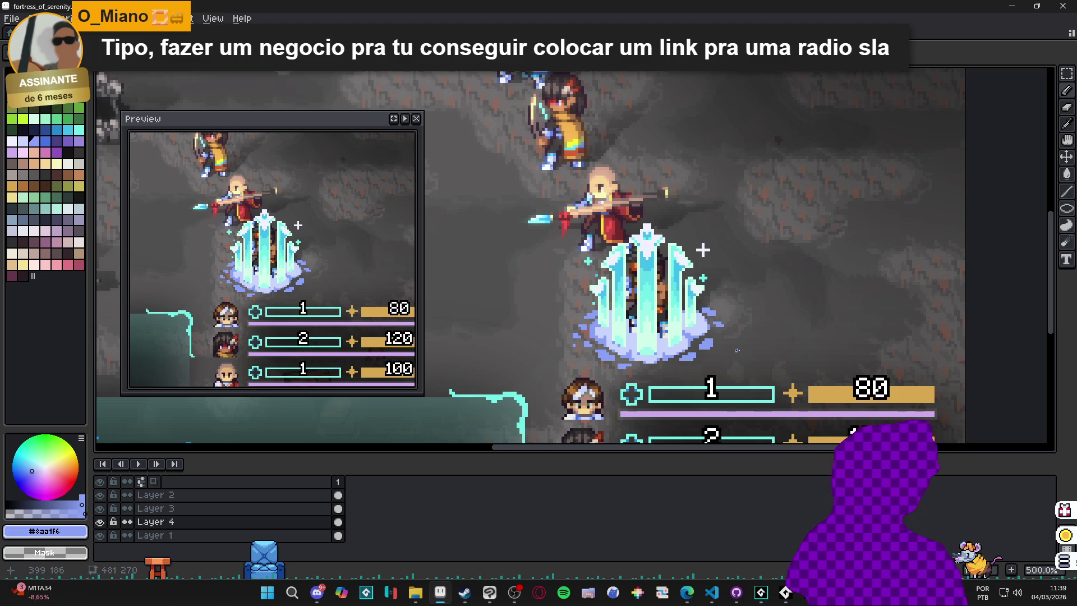
scroll(755, 359, "down", 1)
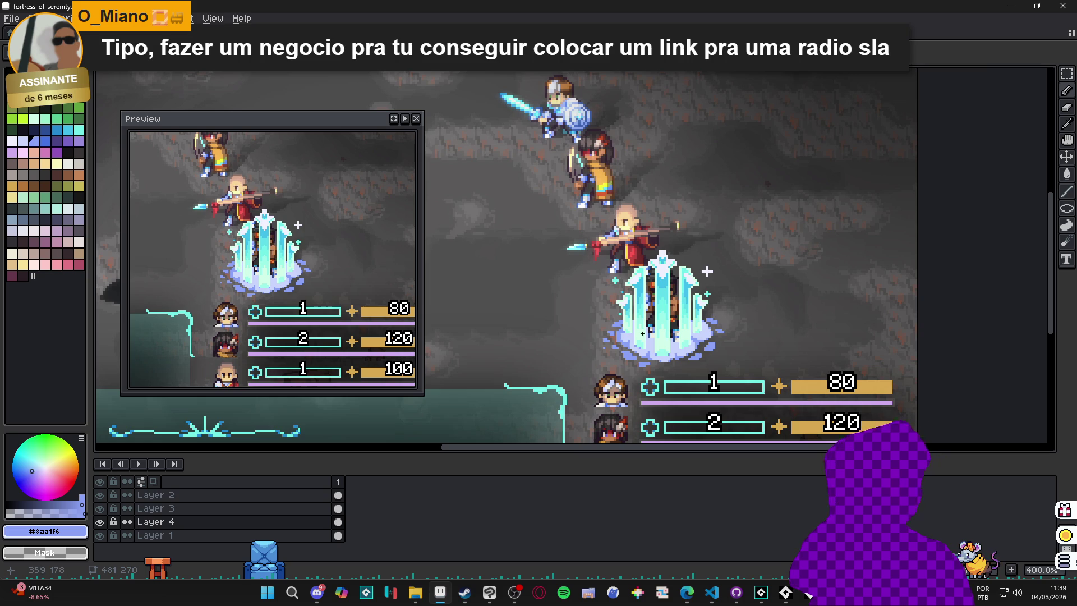
scroll(648, 330, "up", 5)
key("e")
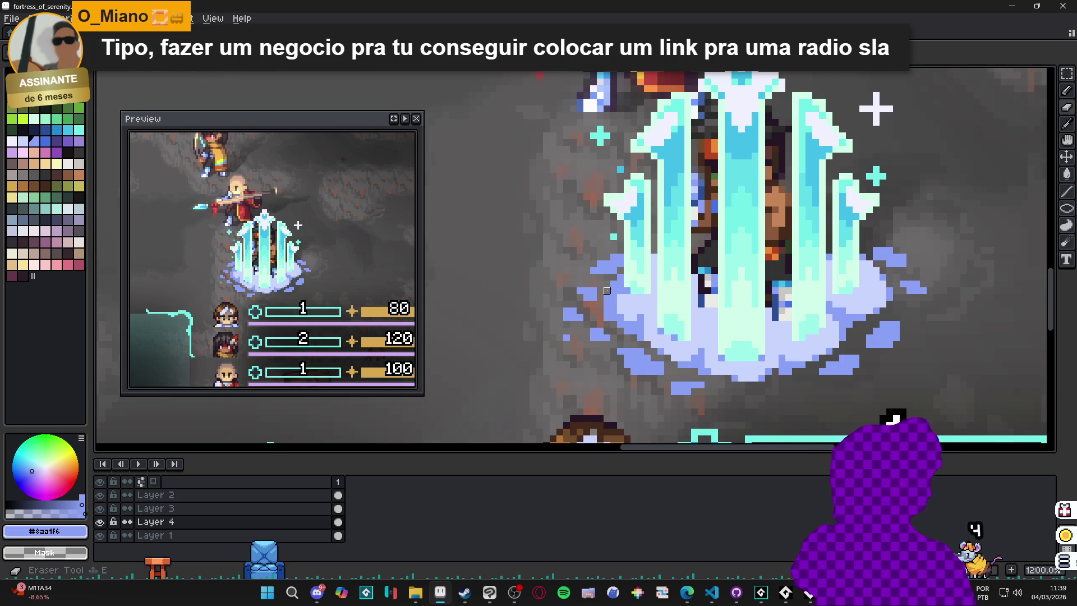
scroll(607, 290, "down", 2)
scroll(645, 298, "up", 2)
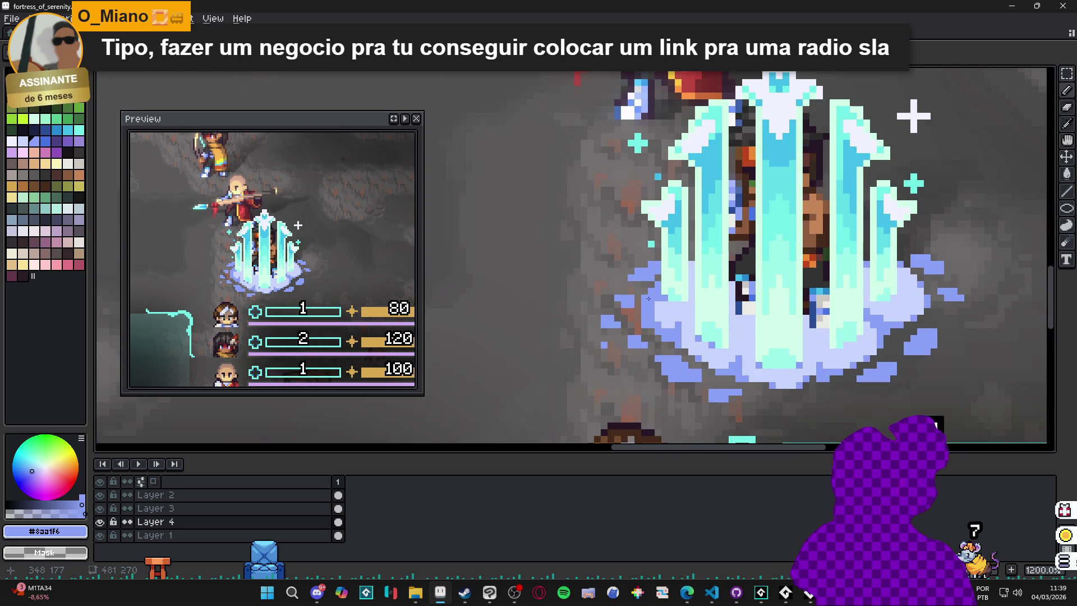
scroll(646, 298, "down", 5)
left_click_drag(727, 299, 747, 299)
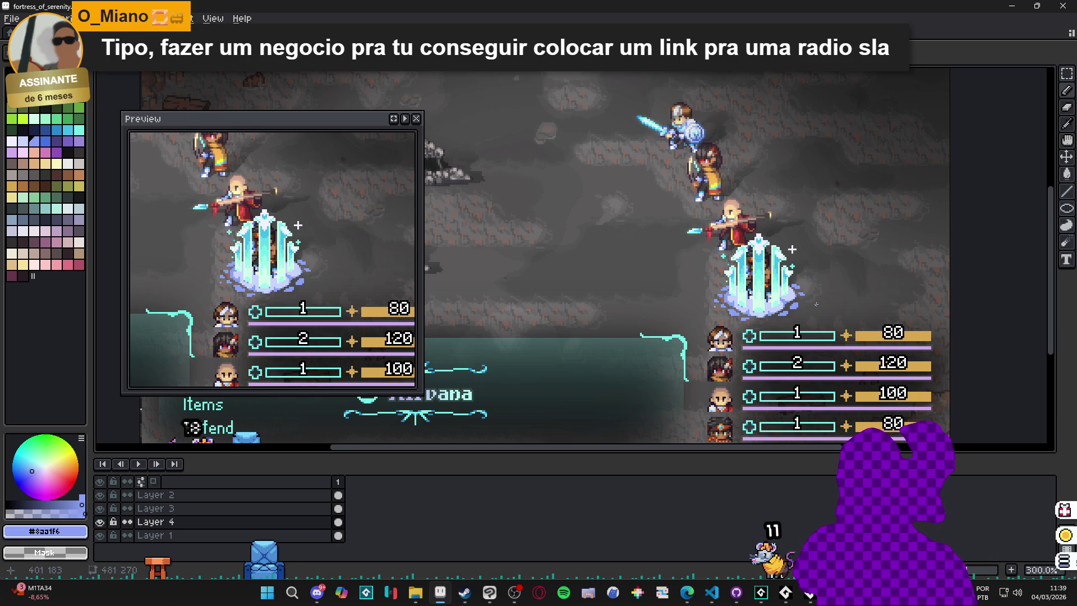
scroll(817, 304, "up", 3)
scroll(803, 299, "up", 1)
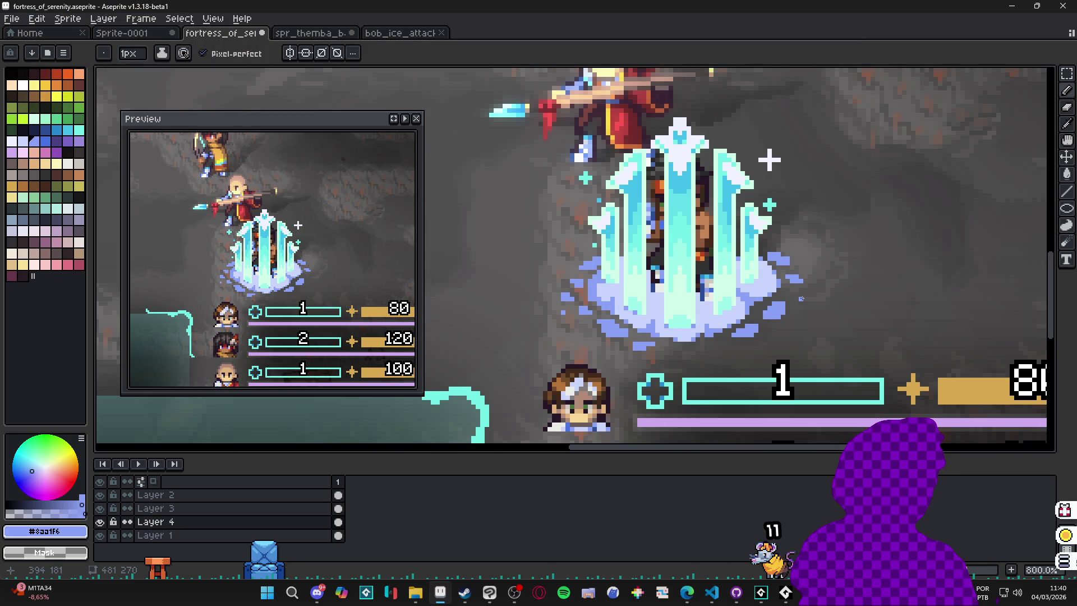
scroll(801, 299, "down", 5)
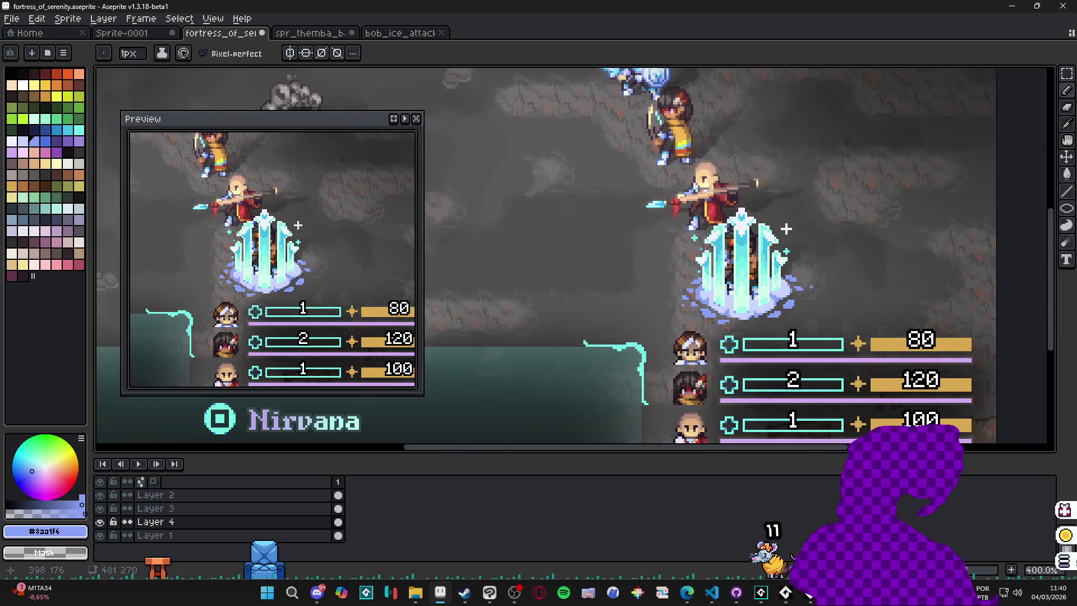
scroll(800, 301, "up", 1)
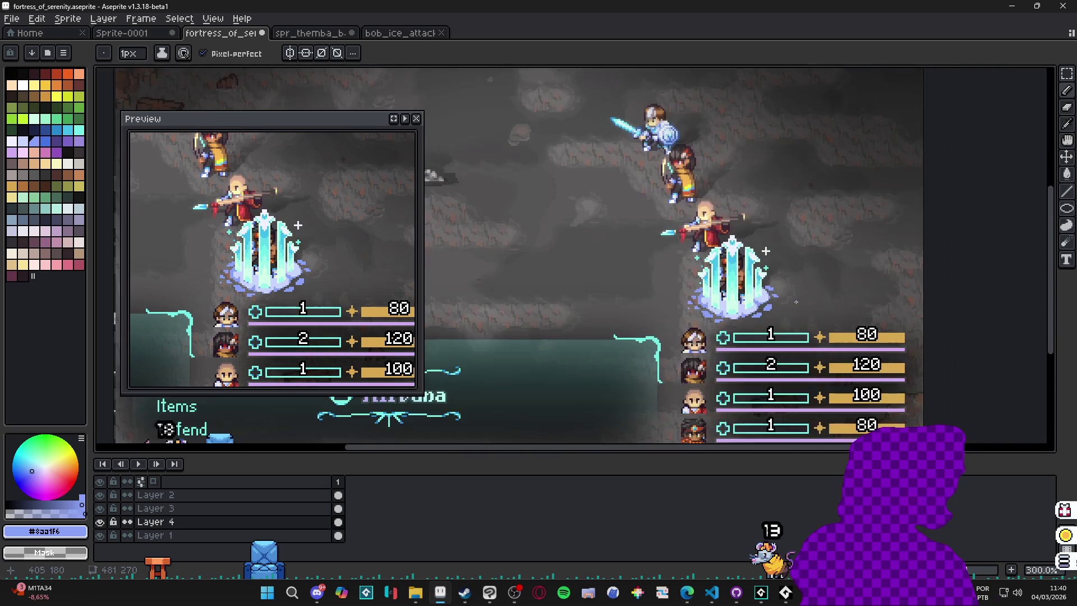
mouse_move(727, 307)
left_mouse_down()
mouse_move(787, 349)
mouse_move(905, 335)
left_mouse_up()
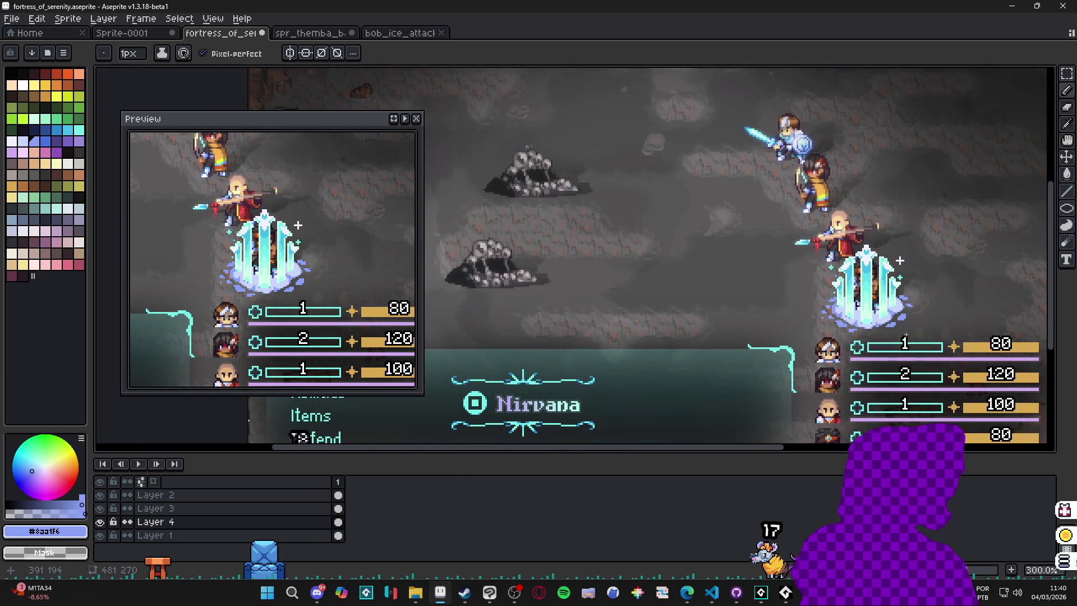
scroll(919, 322, "up", 4)
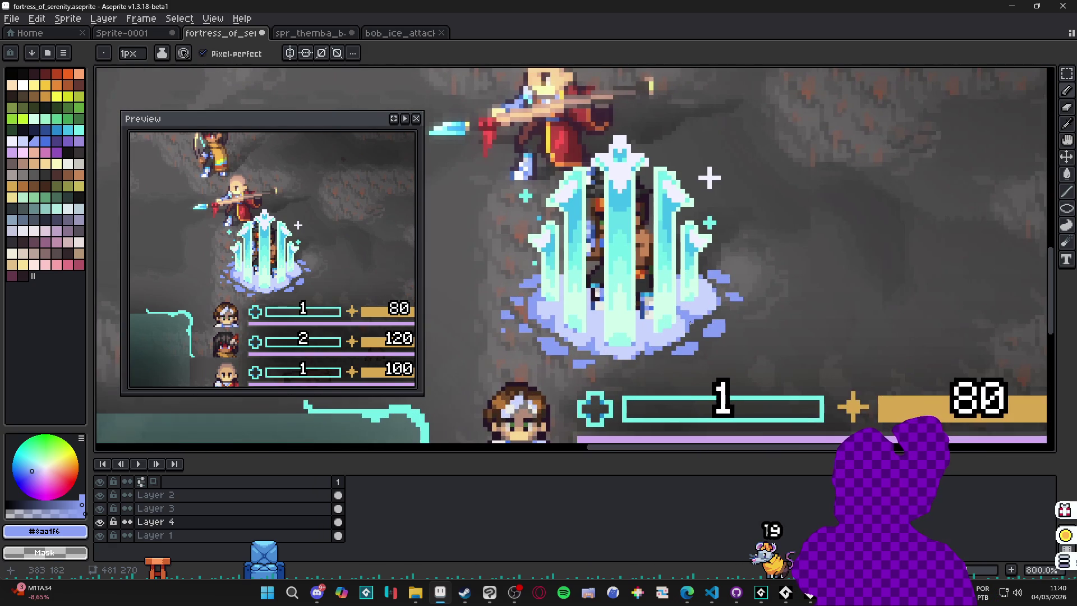
scroll(753, 325, "down", 2)
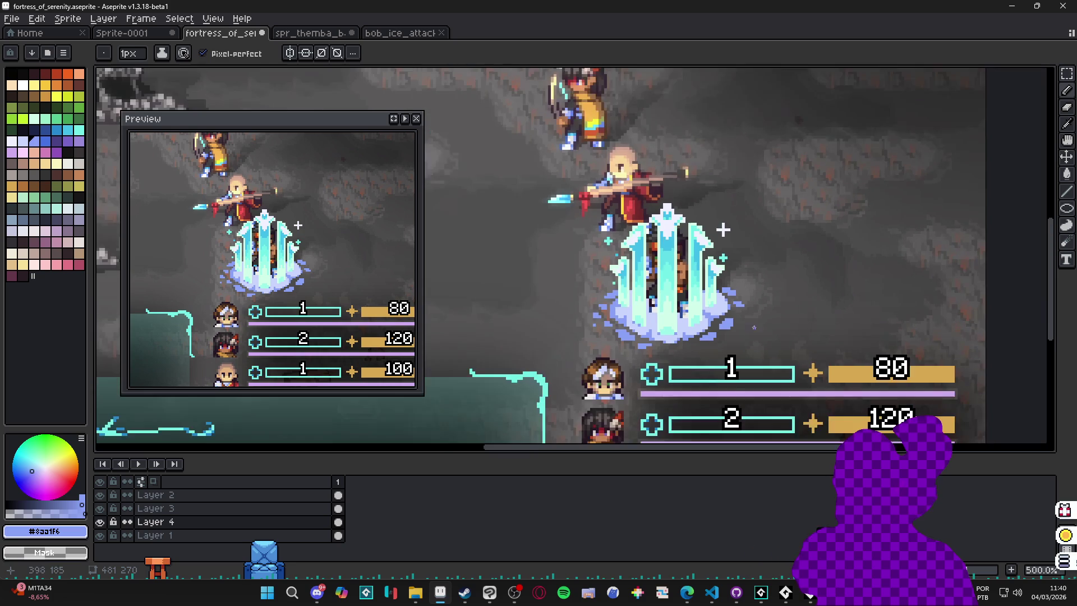
scroll(788, 336, "down", 2)
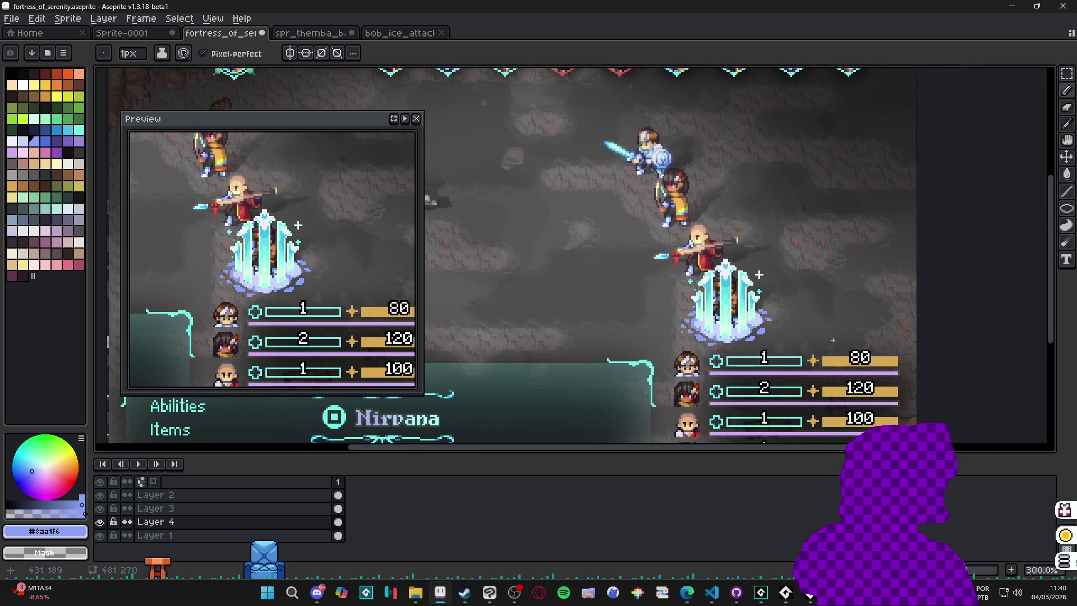
scroll(827, 340, "down", 1)
scroll(814, 330, "up", 7)
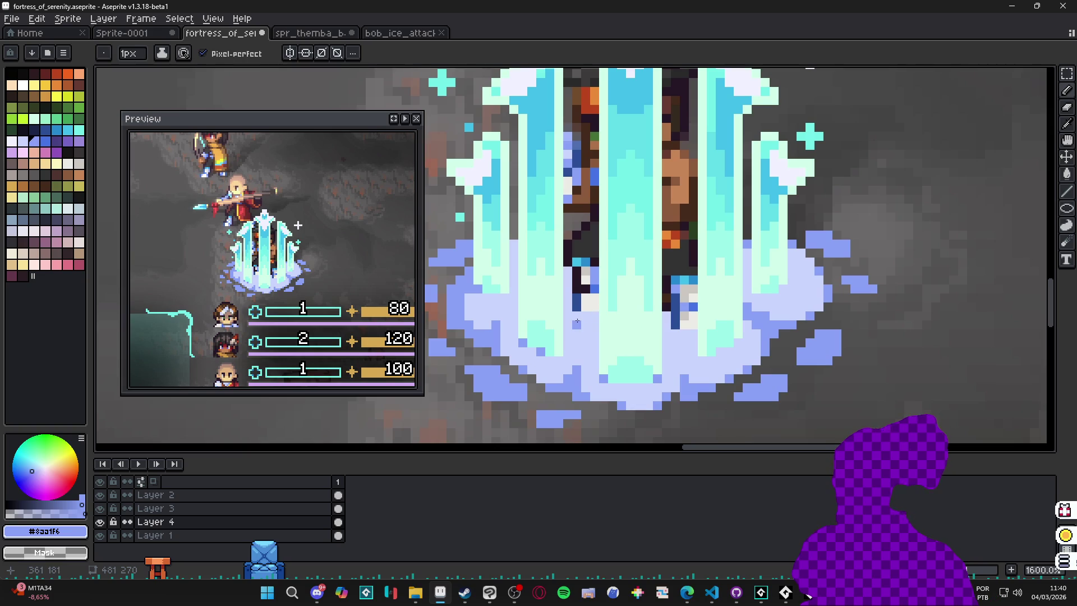
scroll(577, 322, "down", 5)
scroll(586, 330, "left", 5)
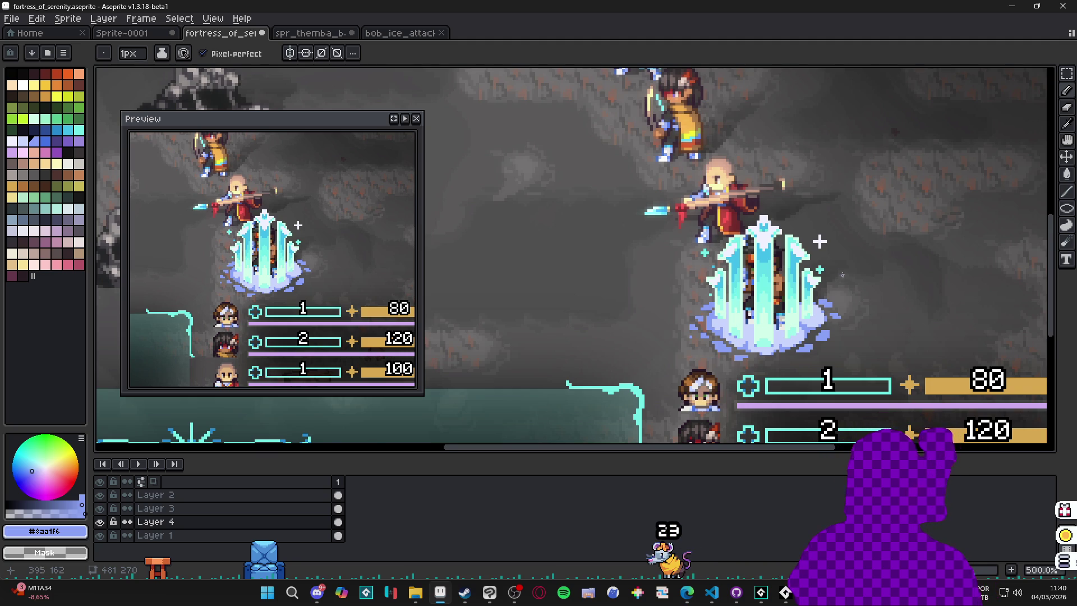
scroll(845, 277, "down", 2)
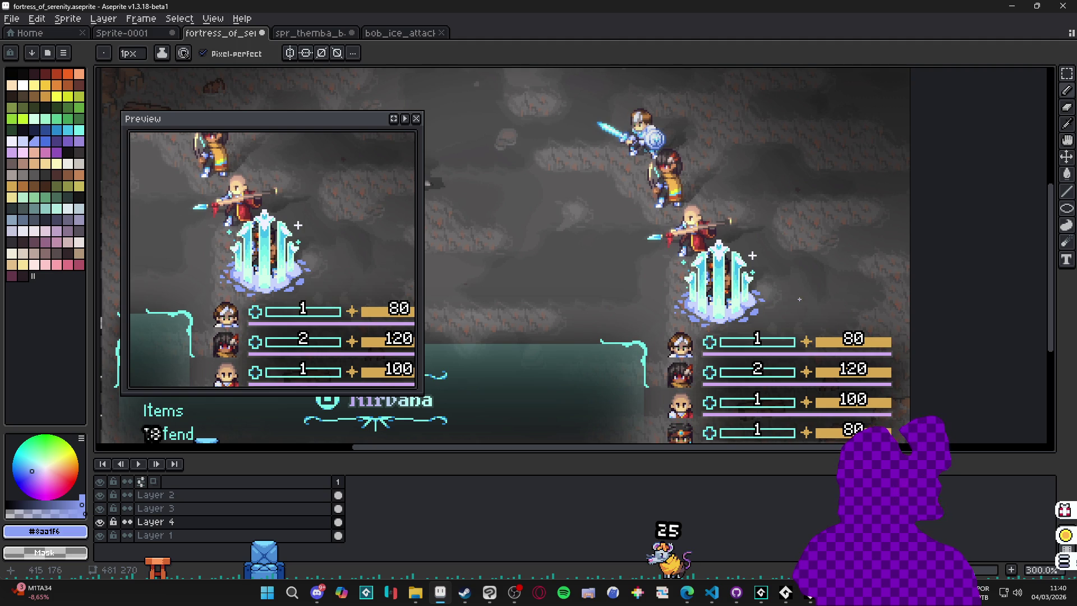
left_click_drag(805, 301, 915, 265)
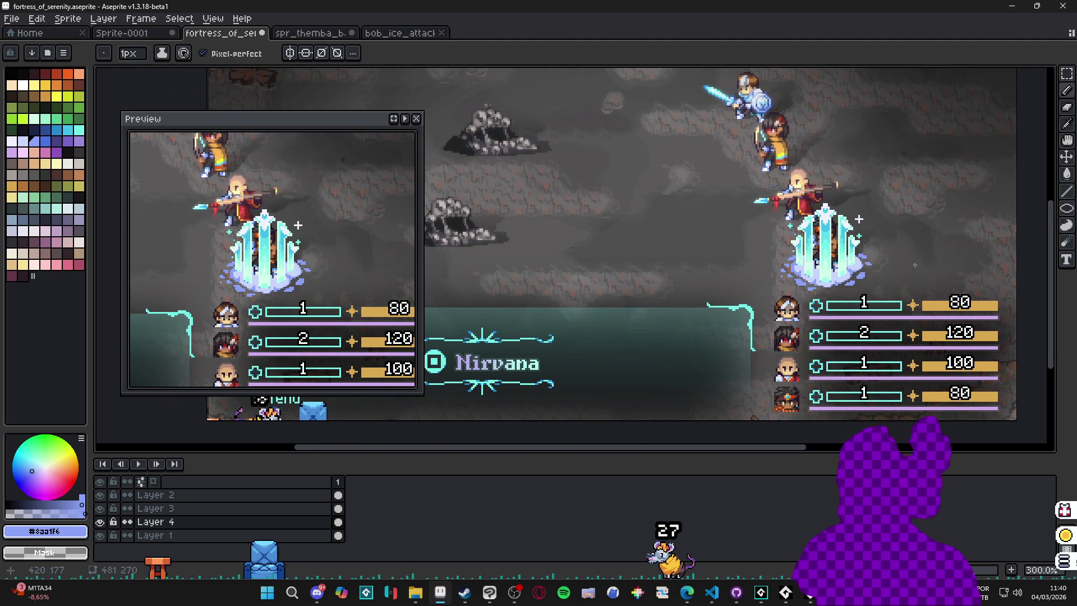
left_click_drag(897, 300, 803, 313)
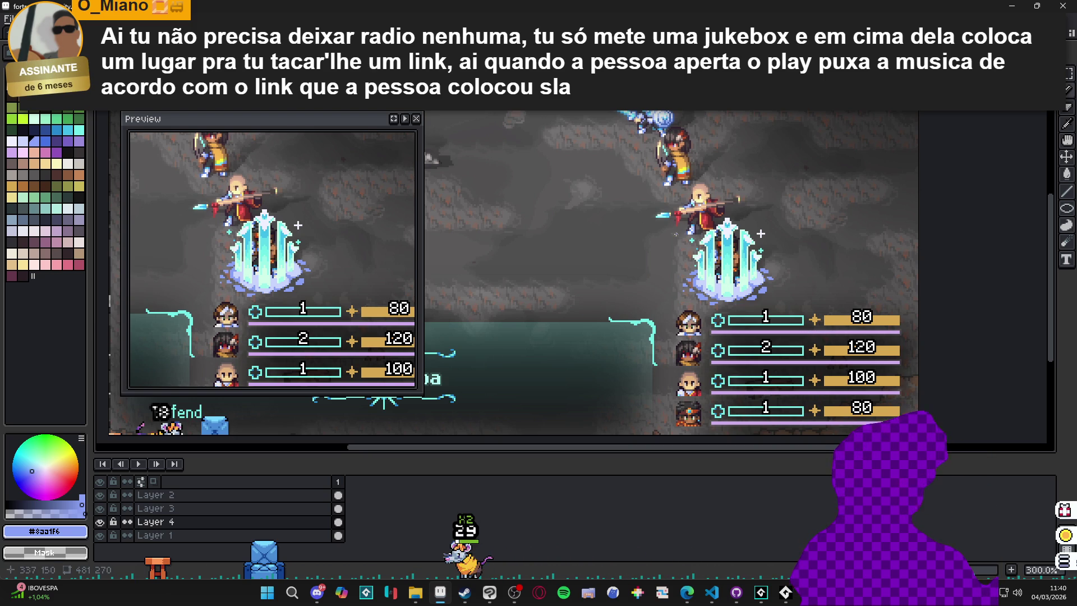
scroll(729, 289, "up", 3)
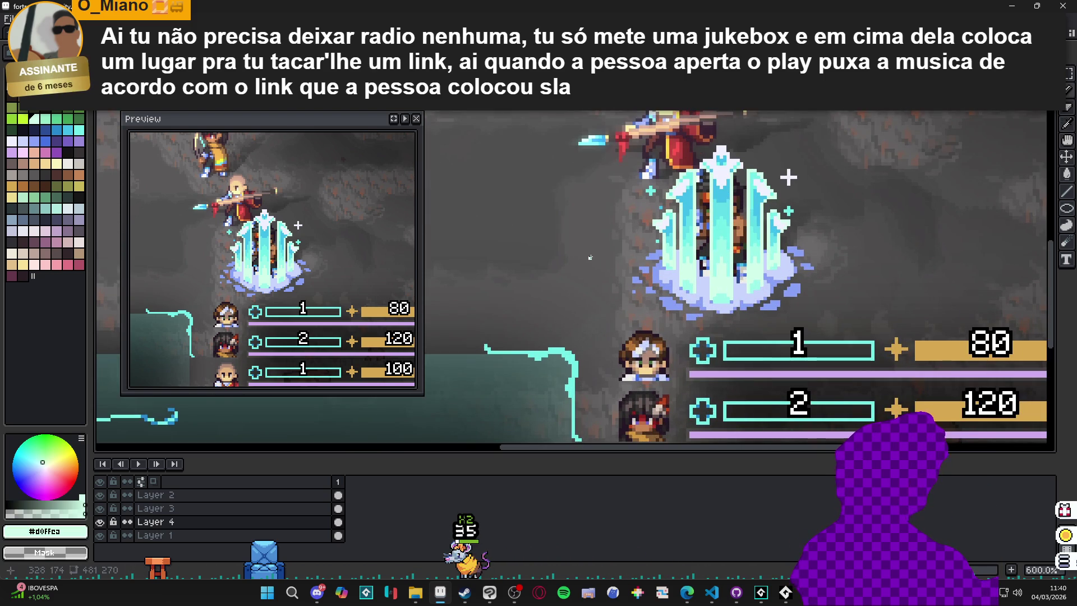
key("ctrl+Tab")
key("ctrl+Tab")
key("ctrl+shift+Tab")
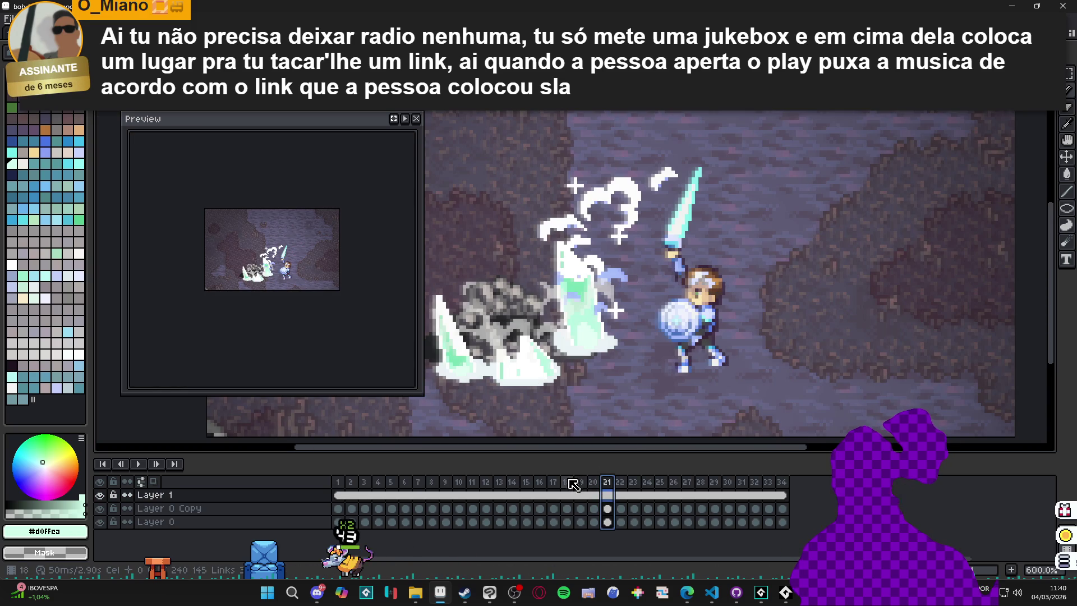
left_click(567, 481)
key("Return")
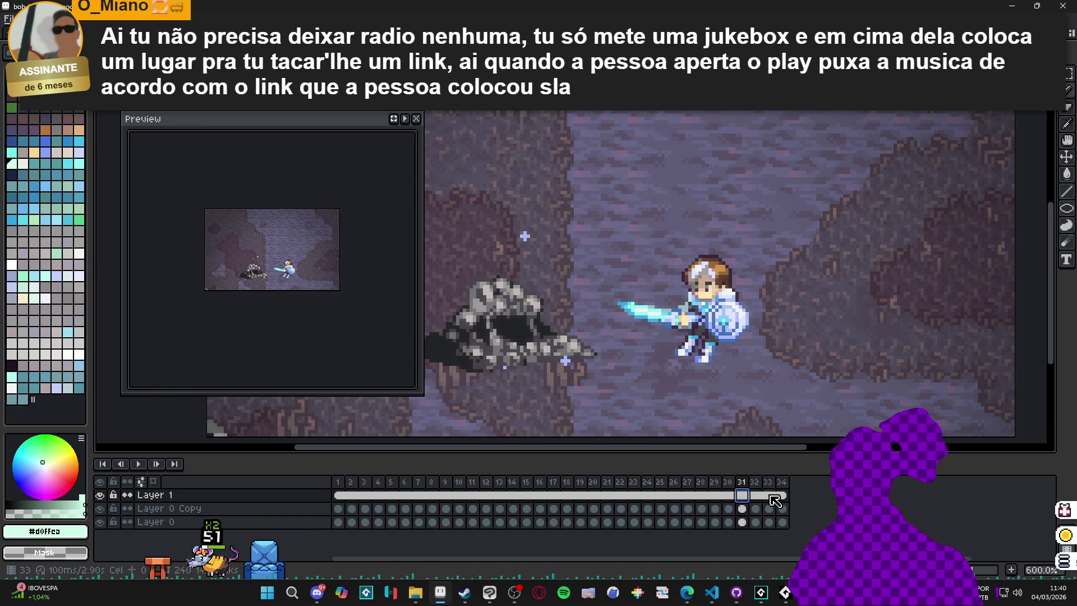
key("ctrl+Tab")
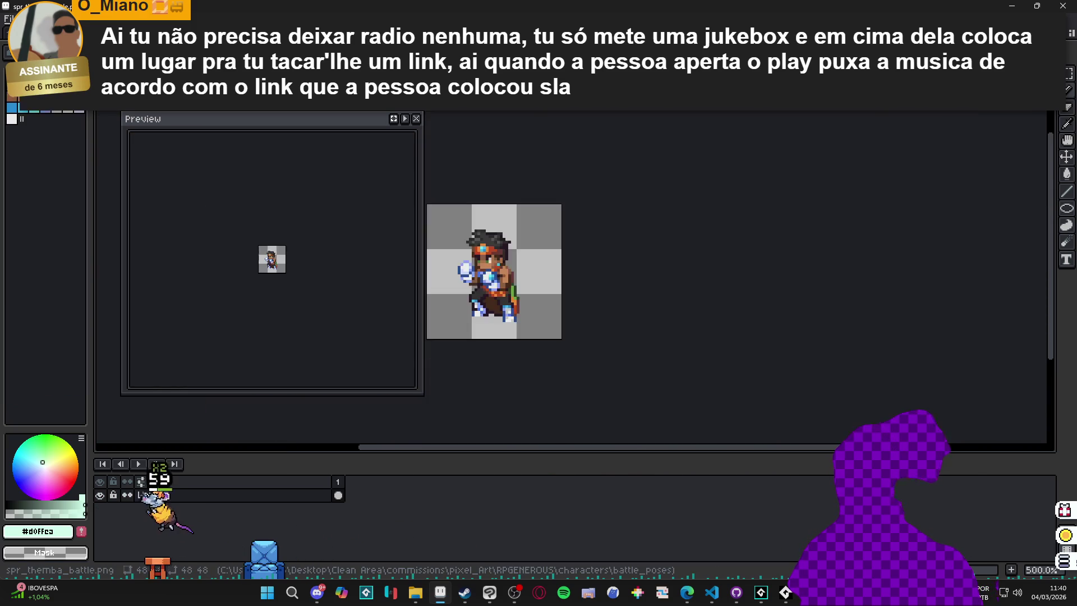
key("ctrl+Tab")
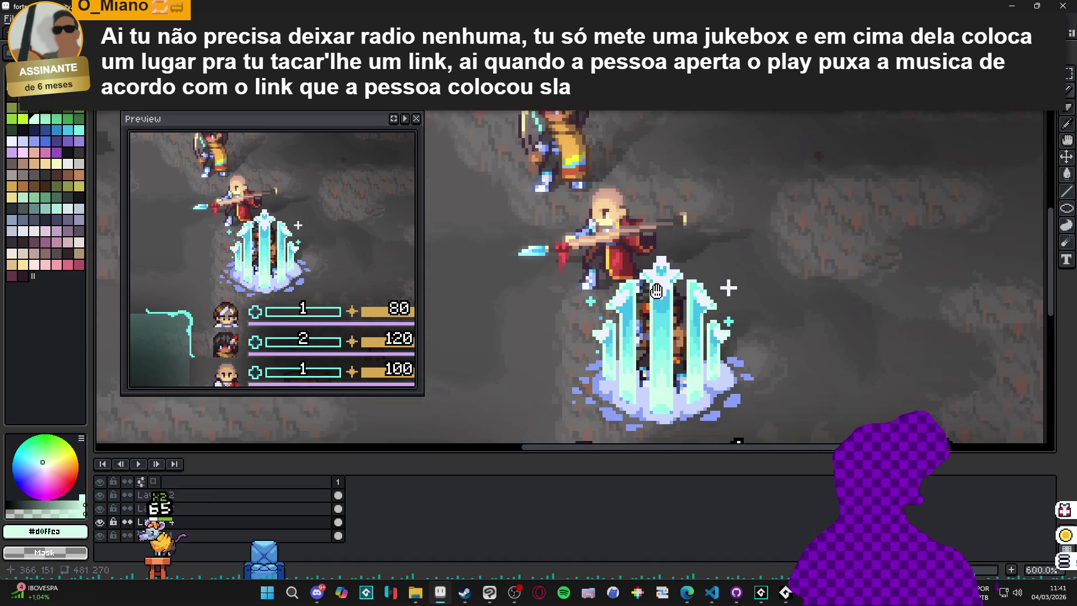
- Pick a new drawing colour and add Layer 5 above Layer 2
left_click(19, 147)
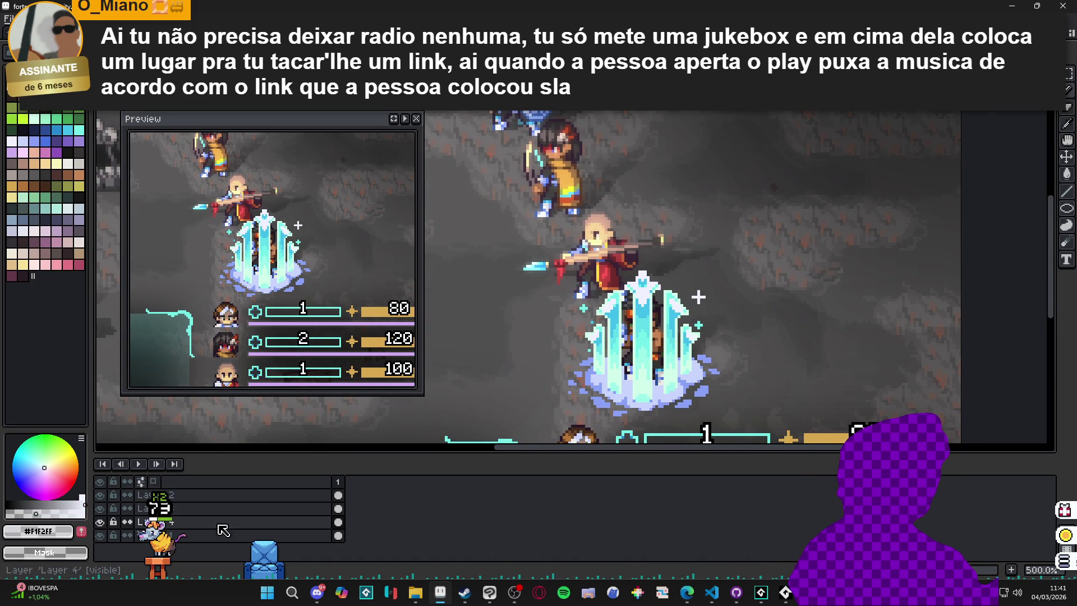
left_click(107, 497)
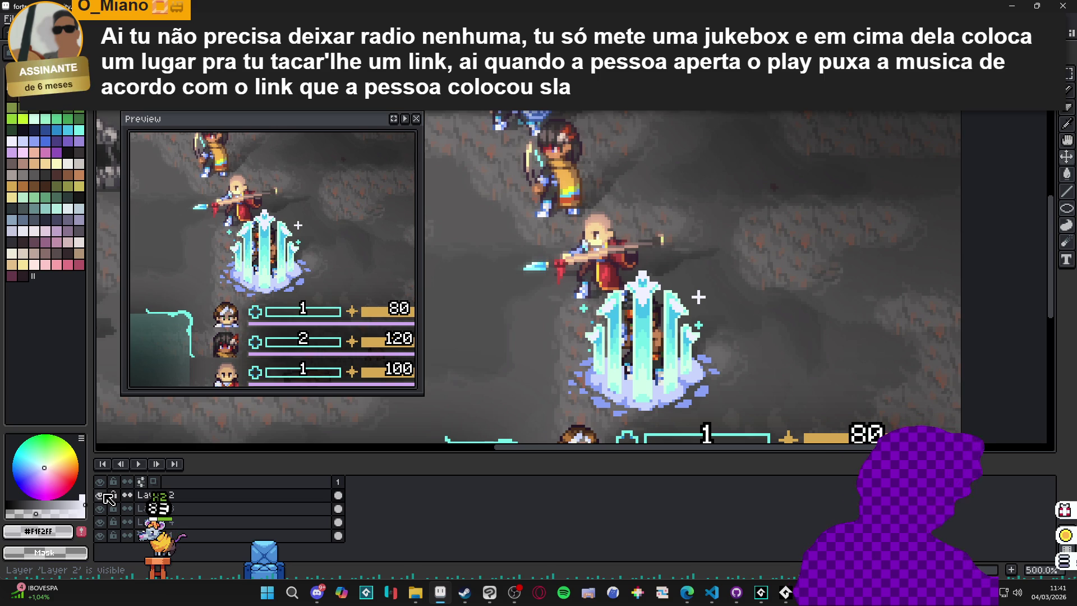
key("shift+n")
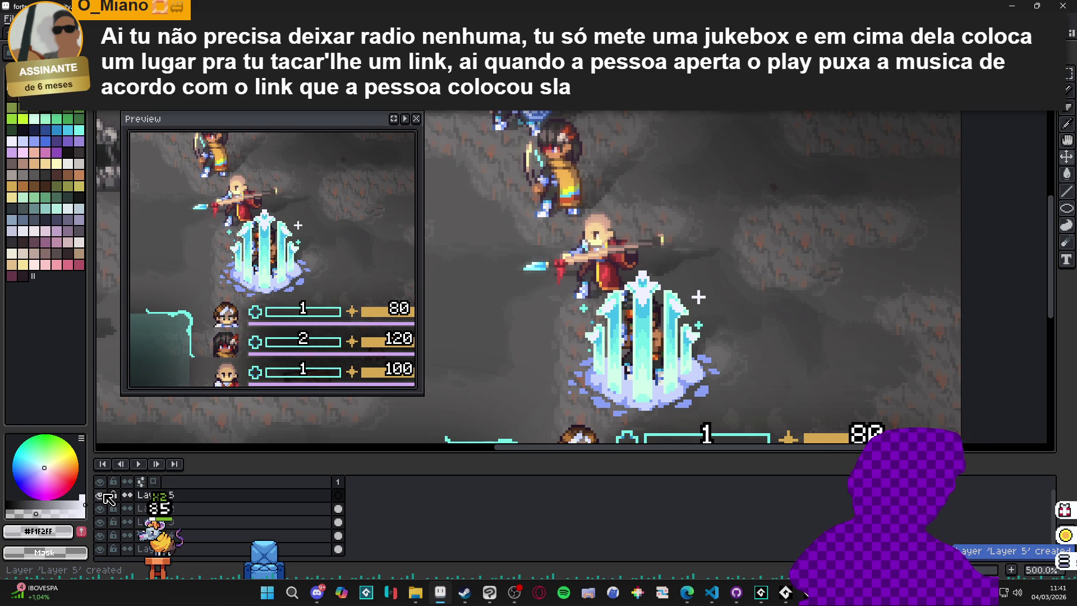
- Paint a gray smoke puff over the staff tip, extending it with extra smoke pixels beside it
scroll(655, 260, "up", 1)
scroll(636, 236, "up", 3)
mouse_move(636, 236)
left_mouse_down()
mouse_move(651, 210)
mouse_move(685, 280)
left_mouse_up()
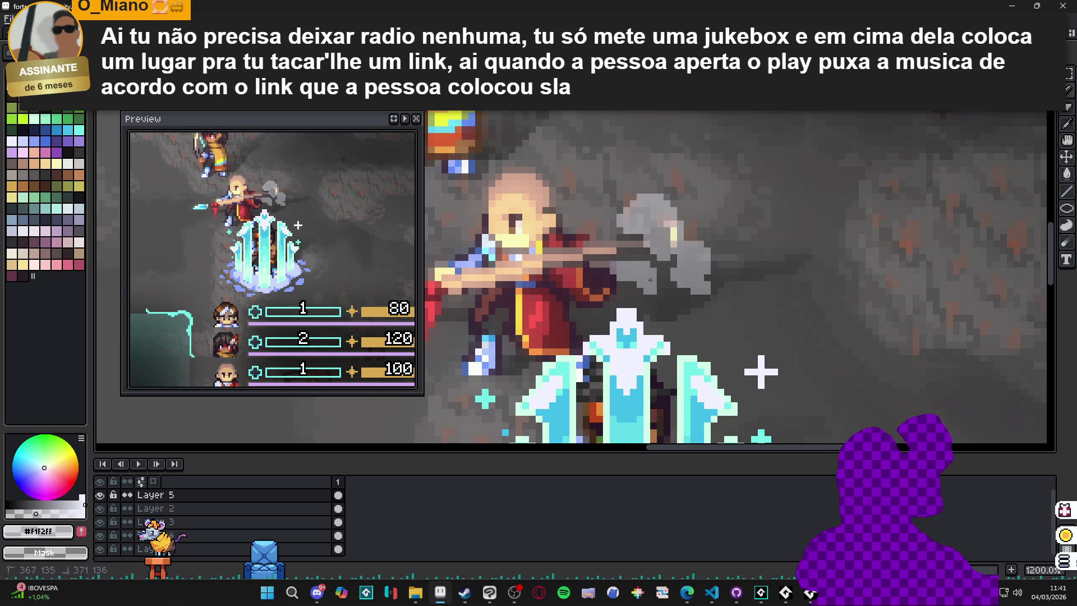
scroll(638, 263, "down", 2)
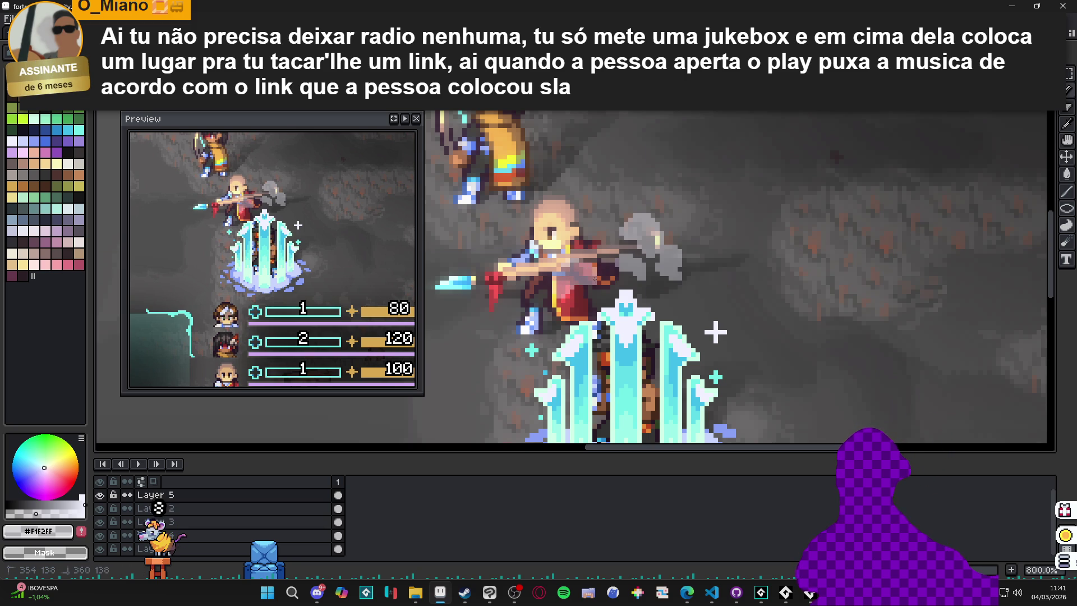
left_click_drag(682, 288, 697, 308)
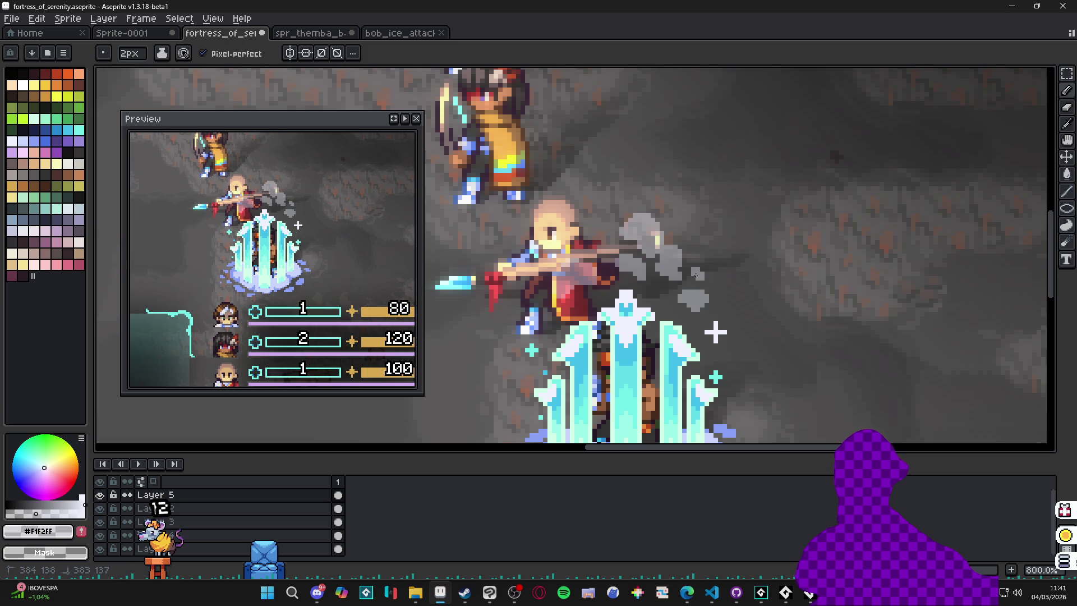
mouse_move(578, 312)
left_mouse_down()
mouse_move(592, 298)
mouse_move(582, 299)
left_mouse_up()
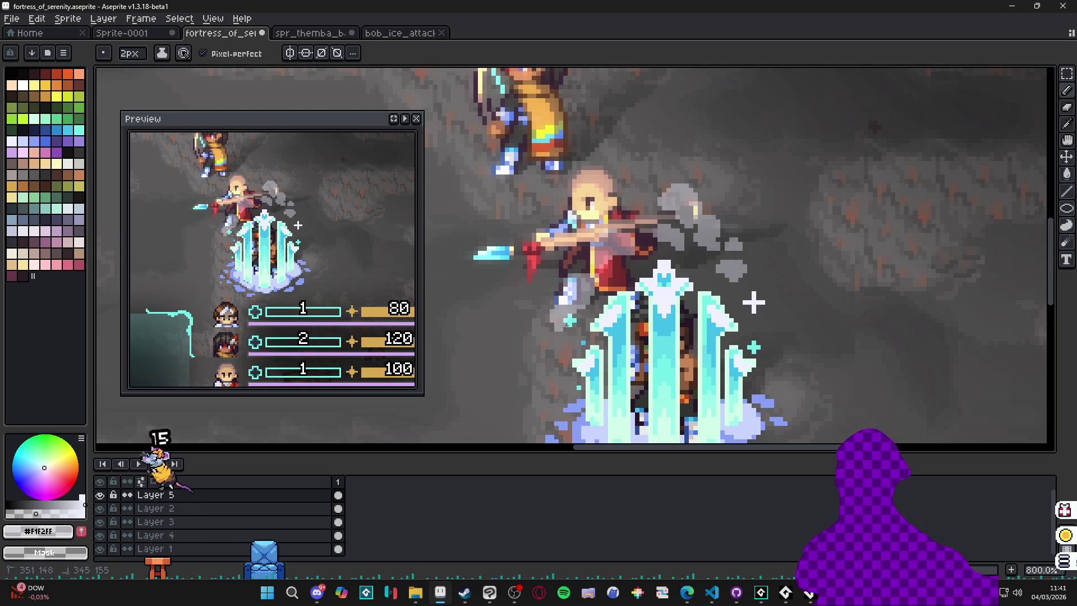
left_click_drag(584, 335, 576, 338)
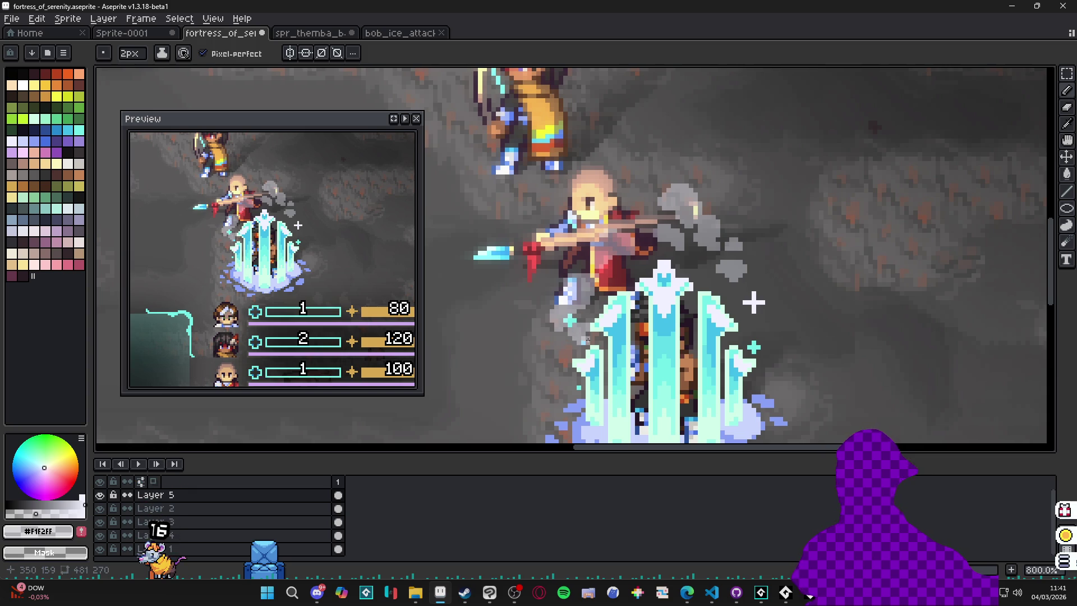